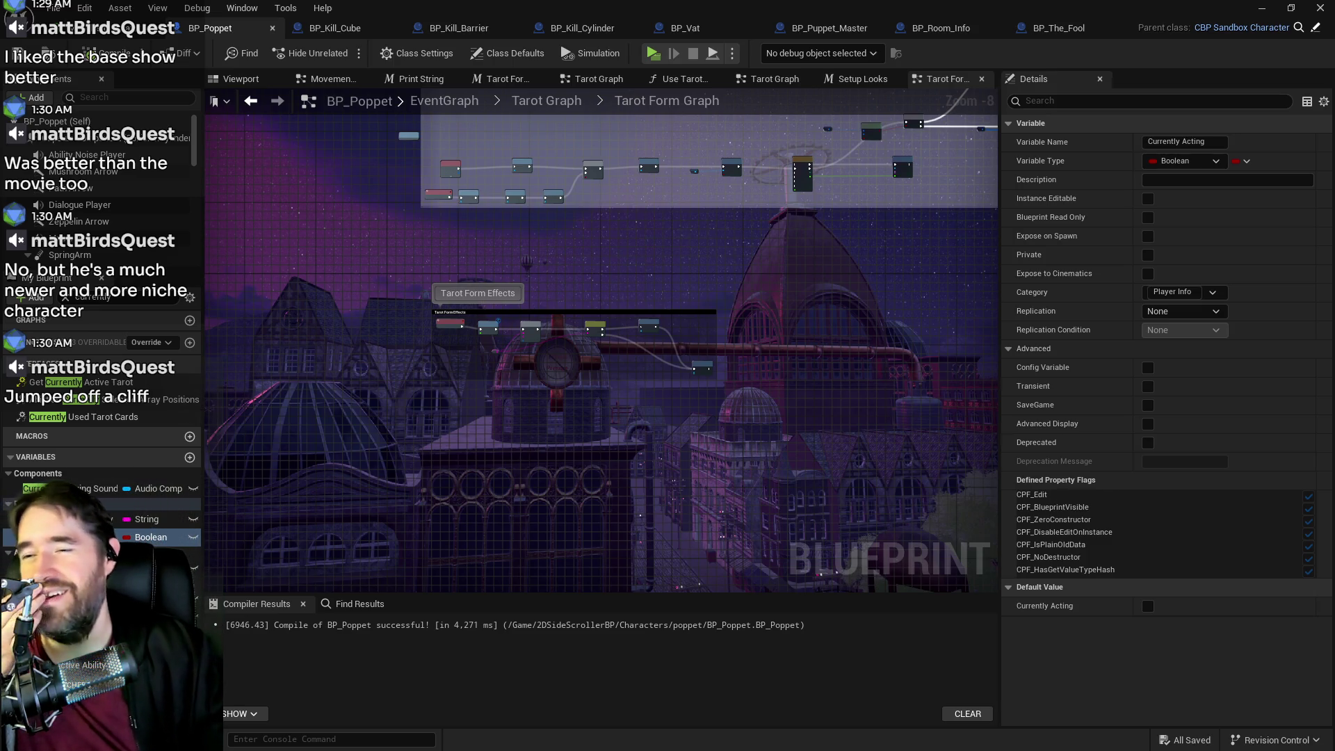
- Delete the Print String node after the Delay in Tarot Form Effects and shift the Currently Active Ability getter right
scroll(626, 355, "up", 5)
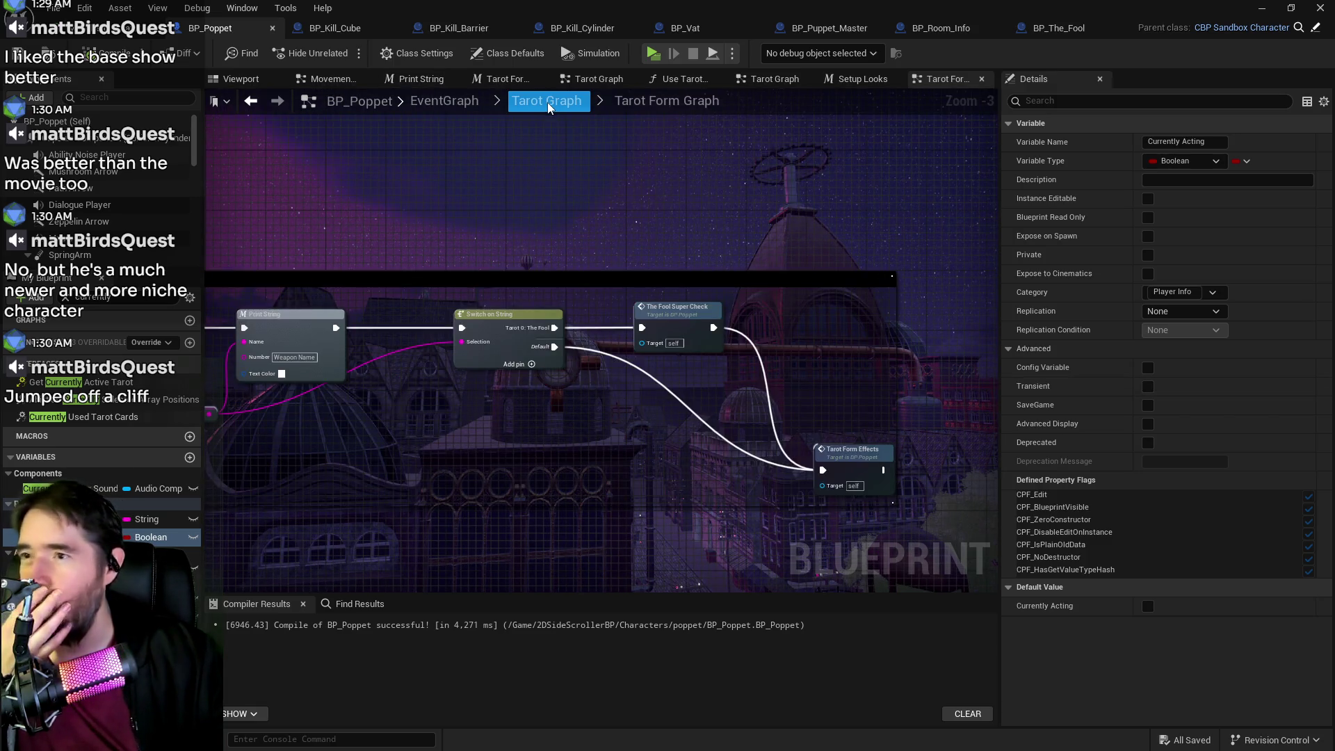
left_click_drag(299, 438, 646, 423)
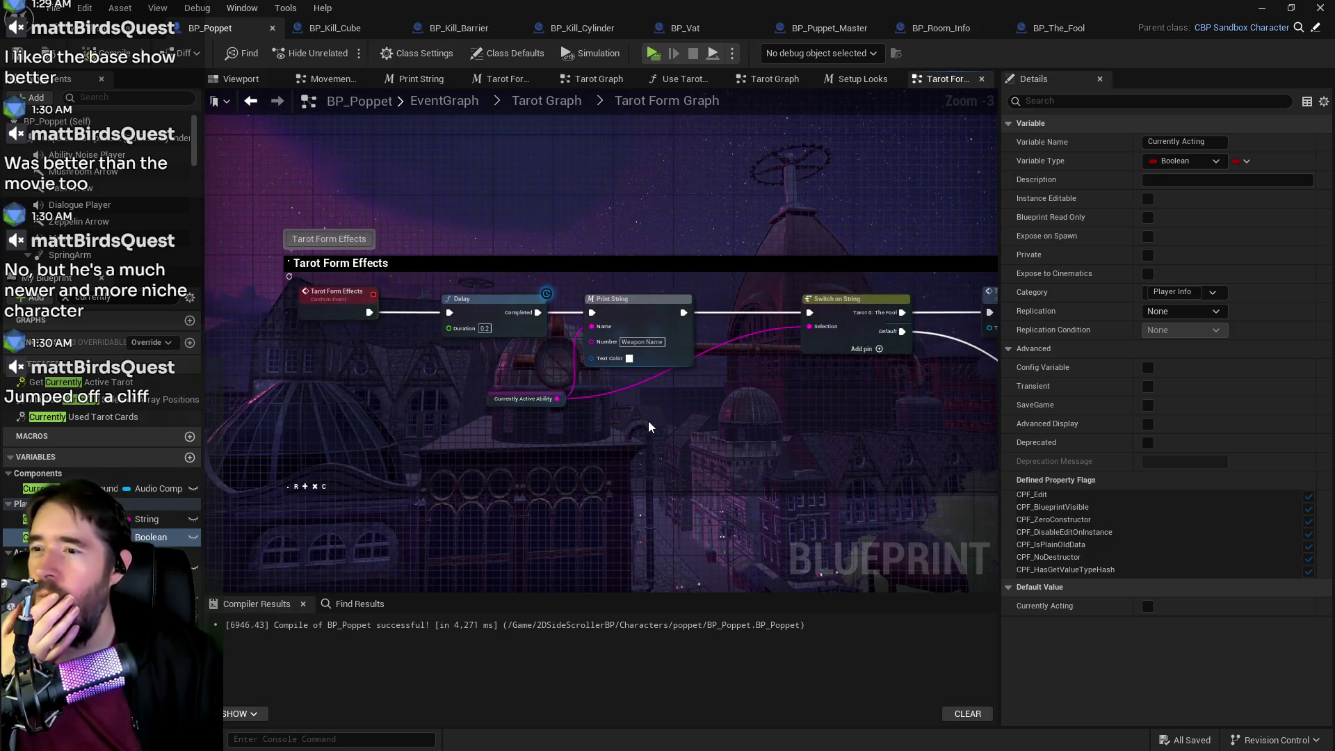
left_click(494, 301)
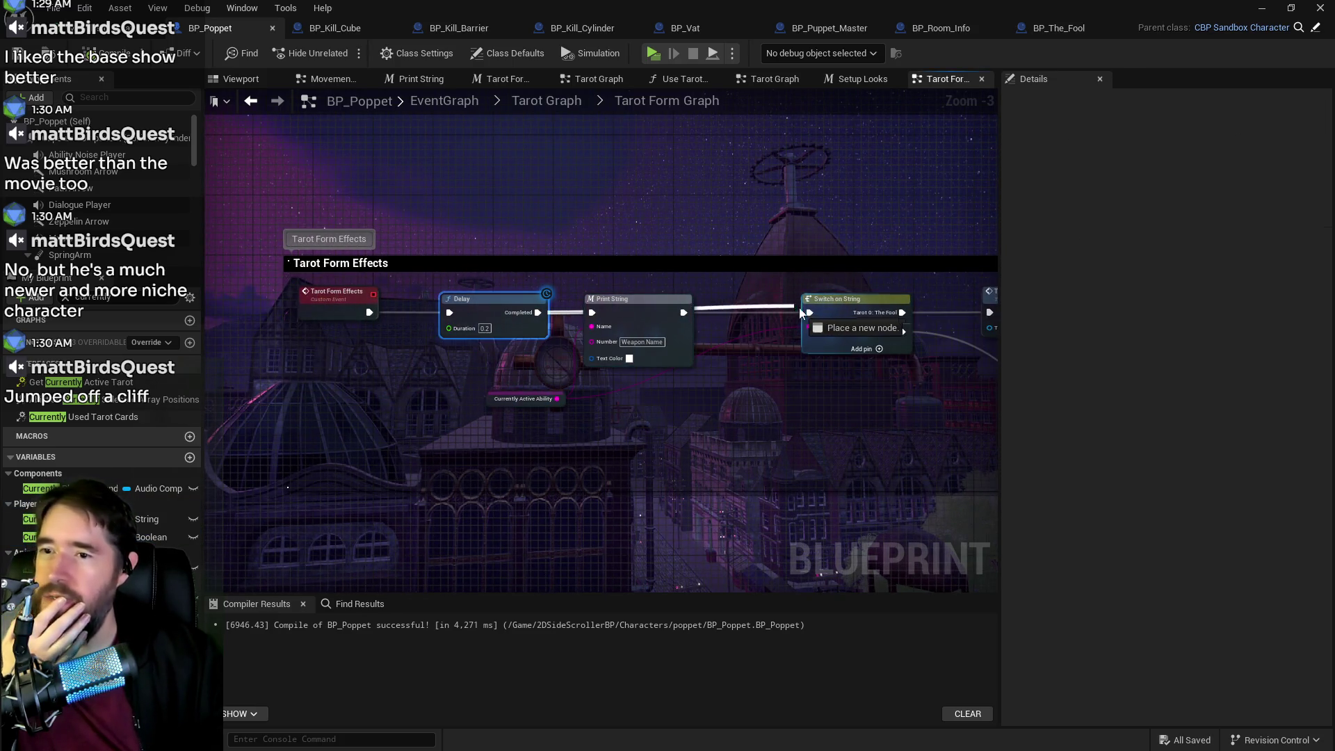
left_click(605, 299)
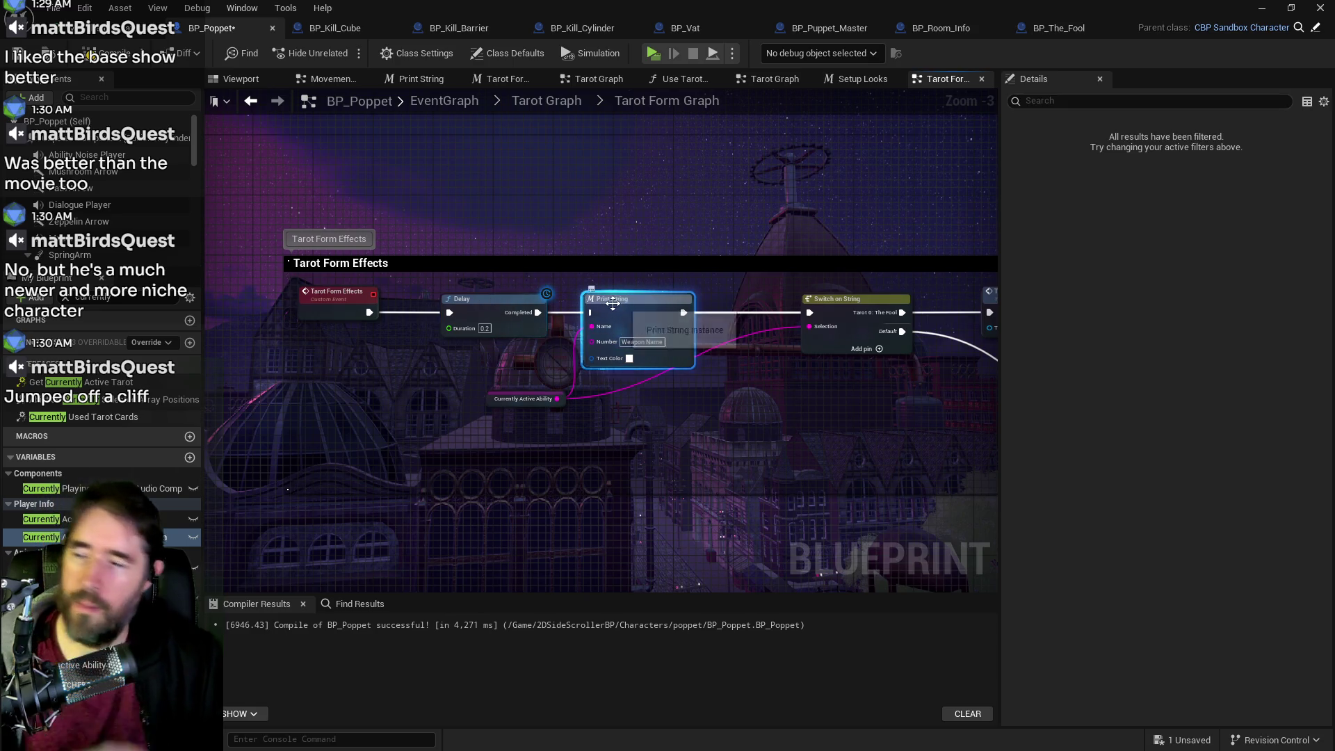
key("Delete")
left_click_drag(494, 400, 661, 364)
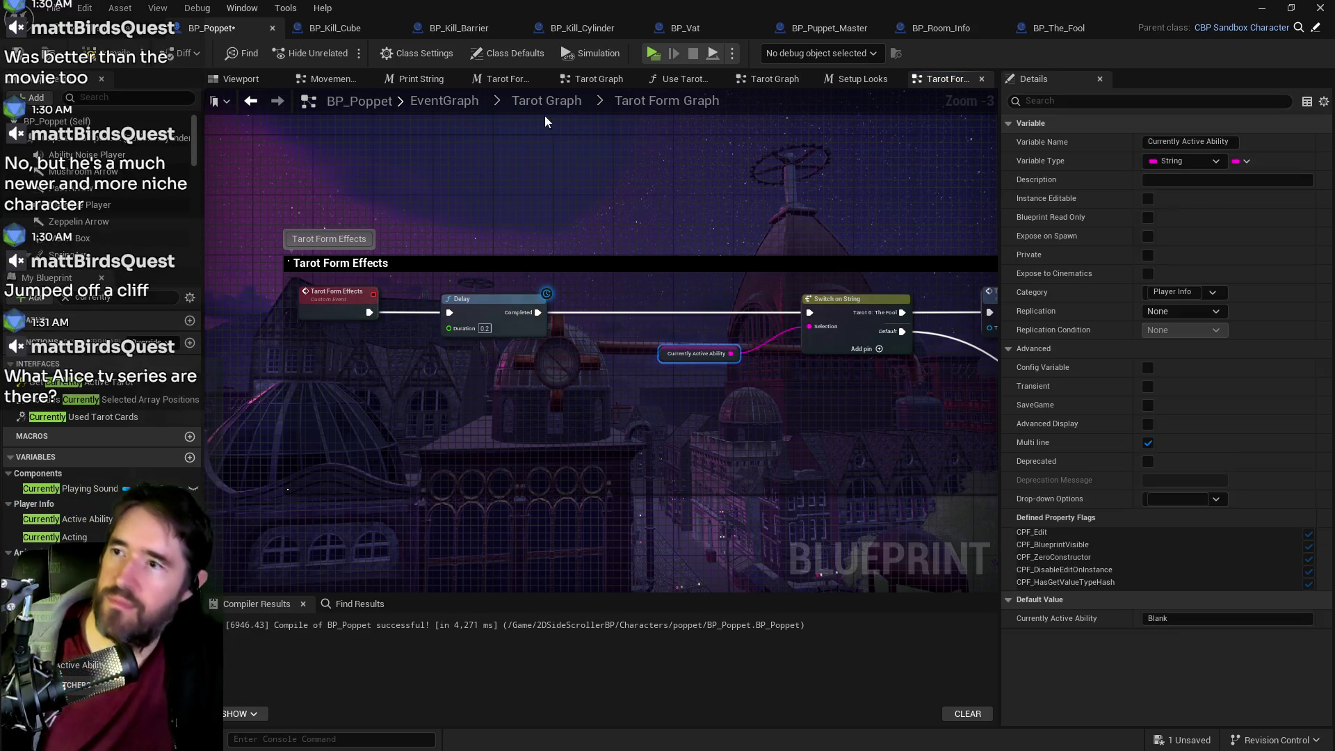
left_click(528, 96)
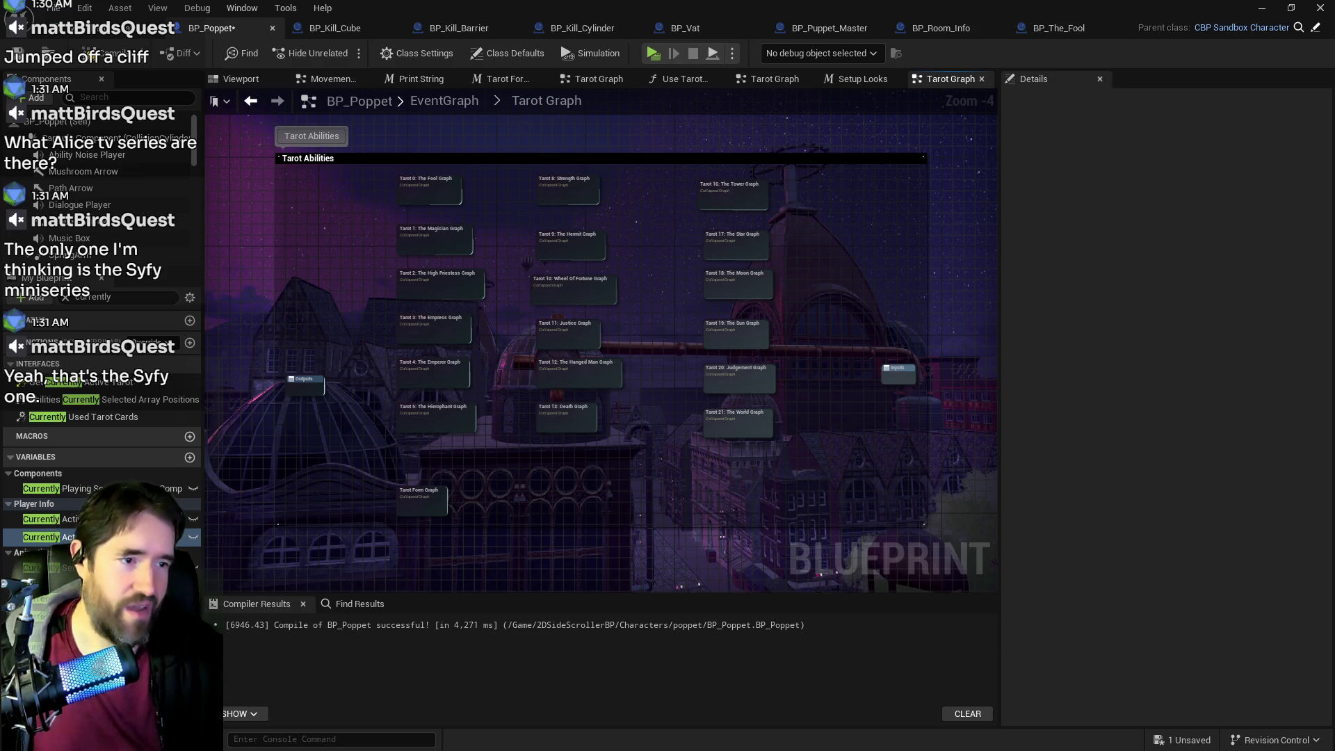
key("alt+Tab")
- From the Theatrical films table, open the 1988 Alice and Alice Underground articles in background tabs
scroll(437, 431, "down", 1)
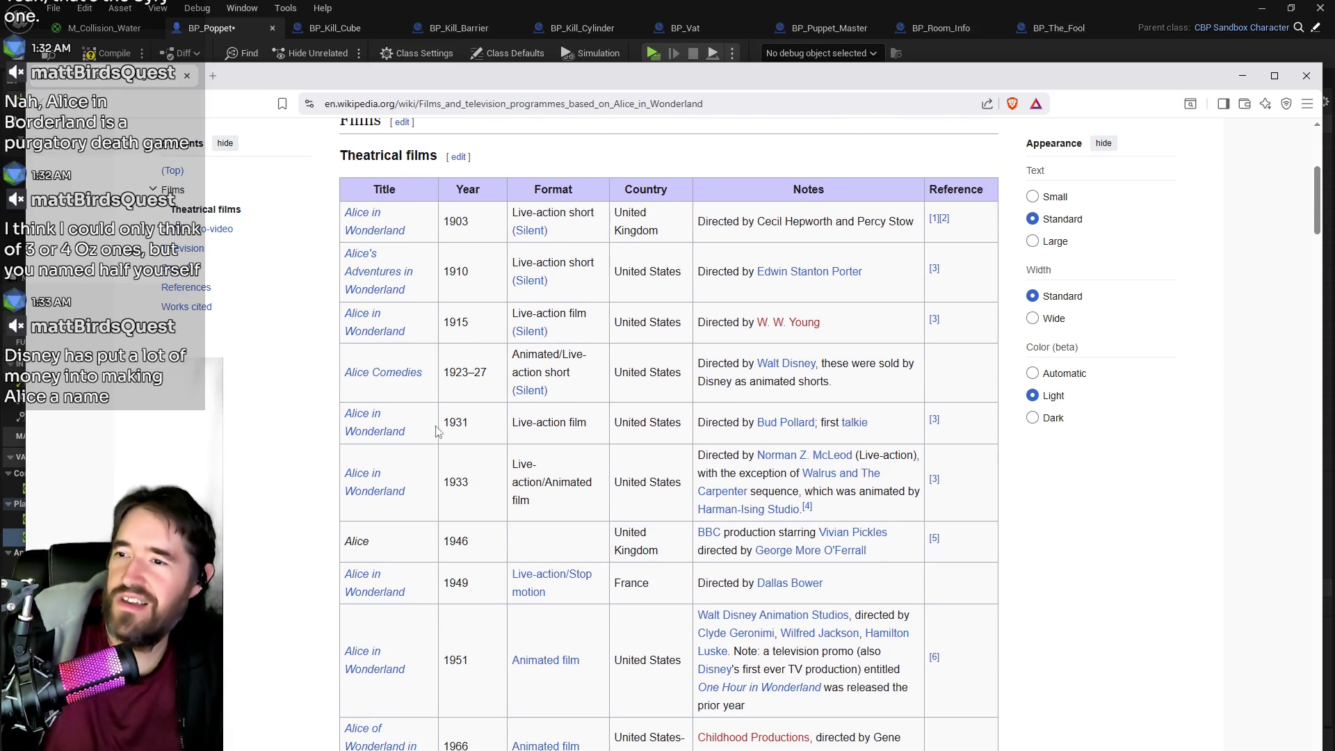
scroll(527, 417, "down", 2)
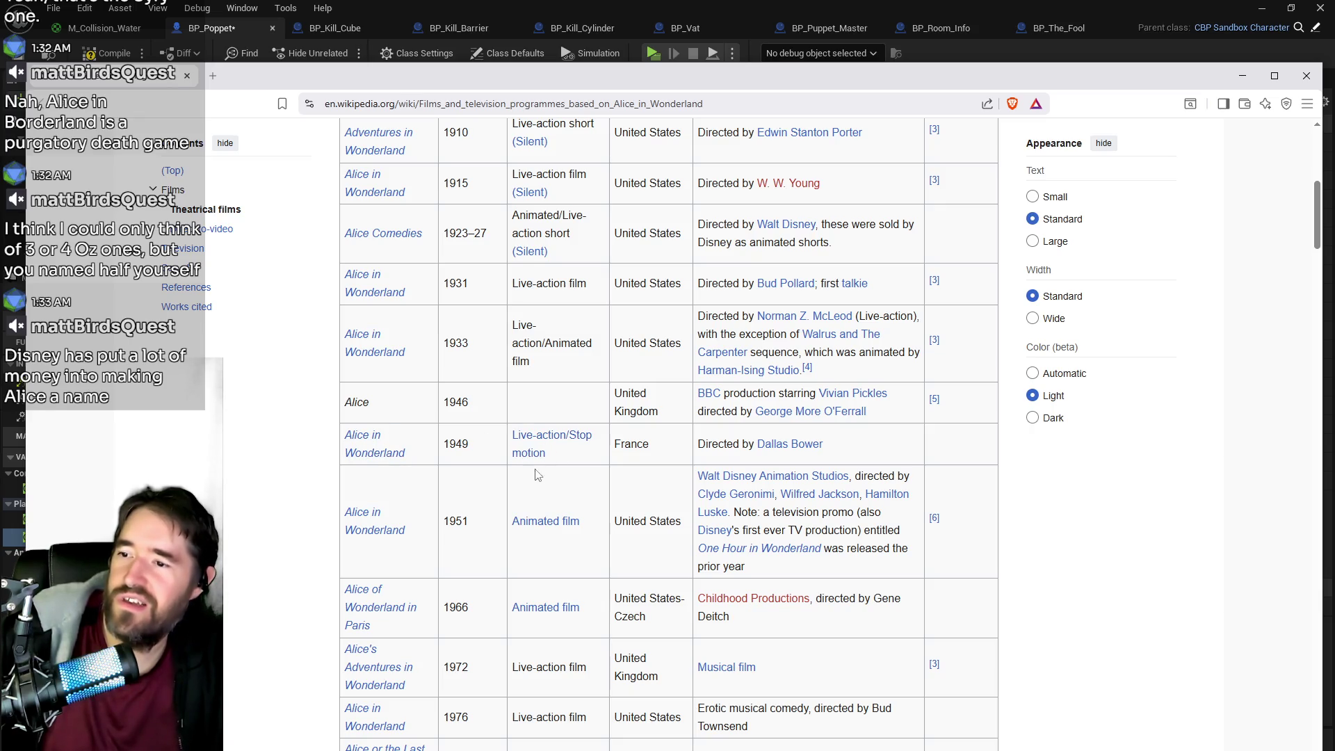
scroll(541, 490, "down", 2)
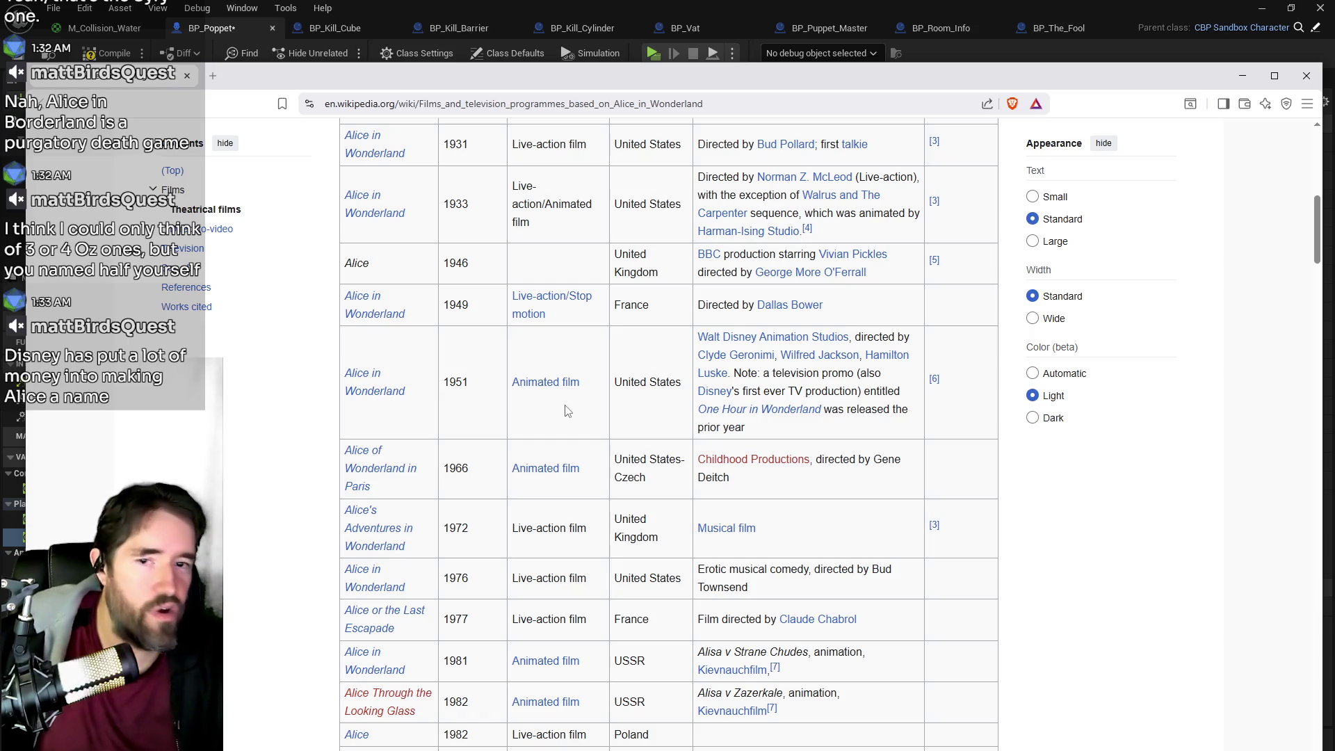
scroll(541, 376, "down", 2)
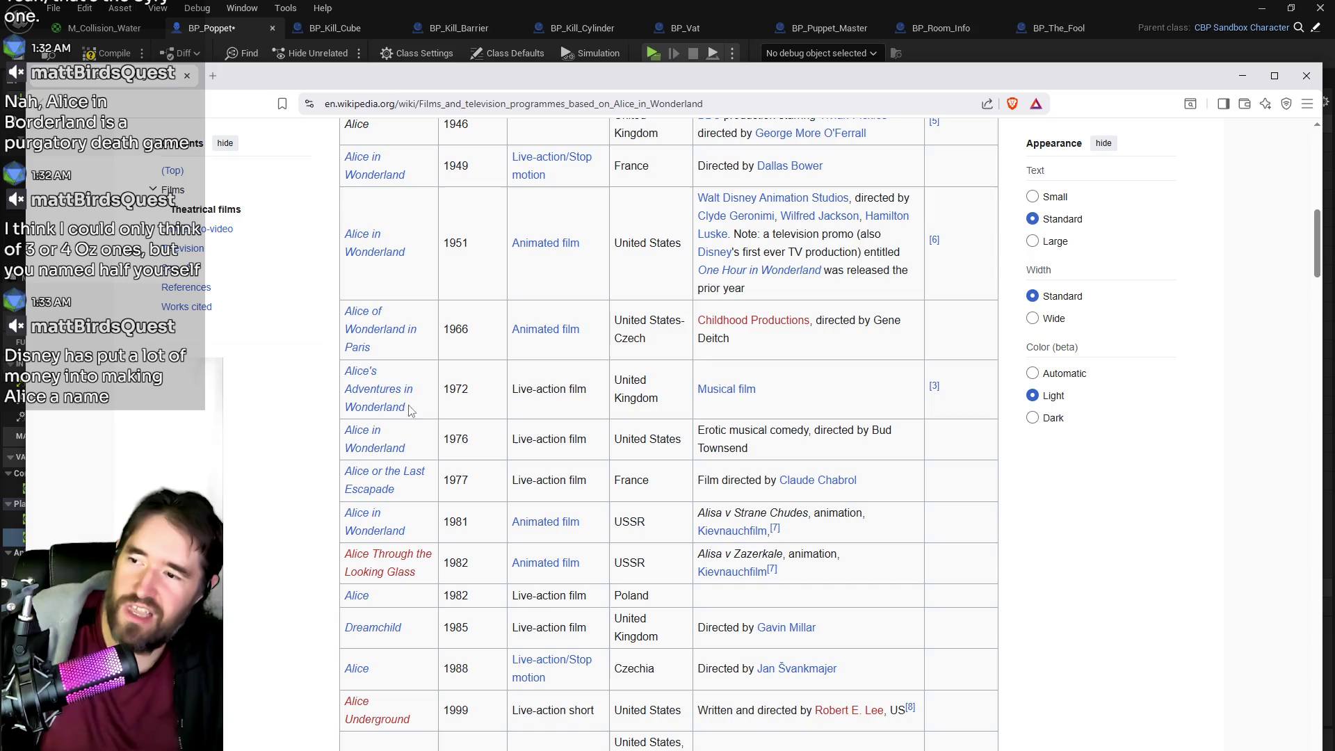
scroll(531, 439, "down", 1)
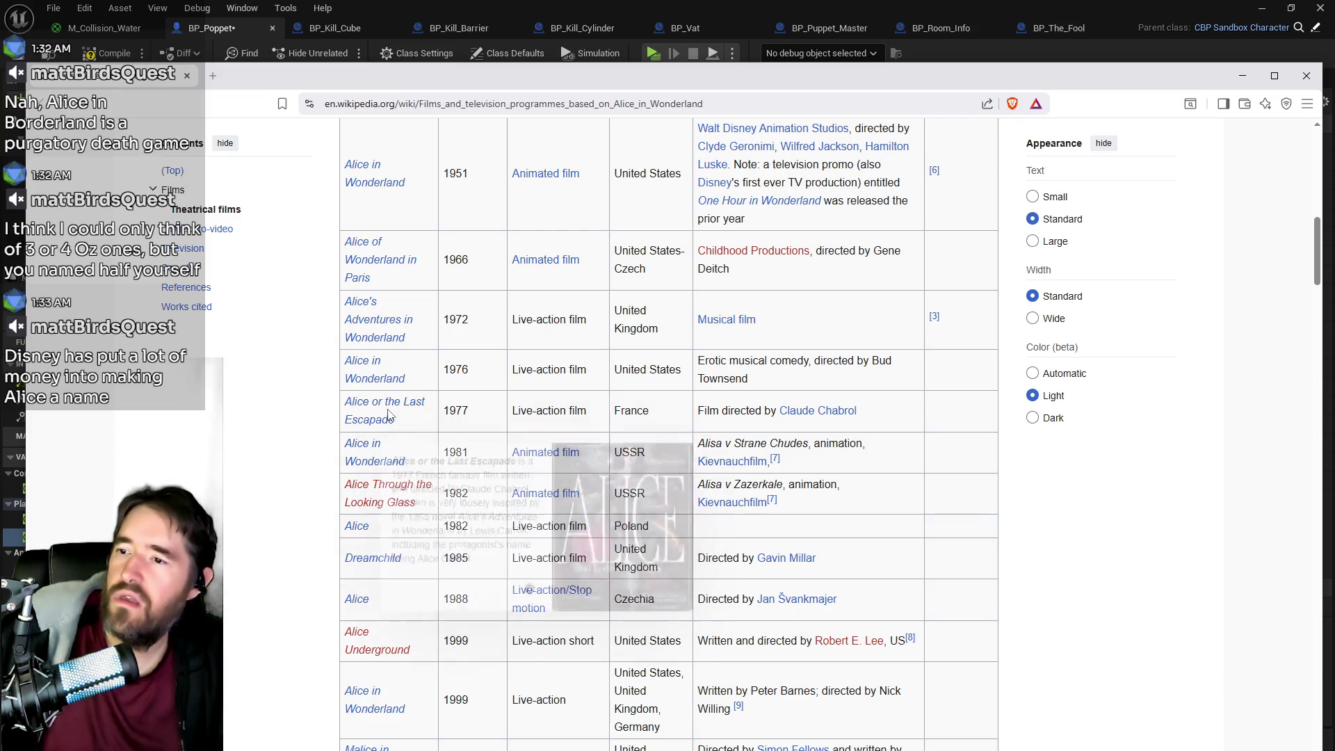
mouse_move(363, 411)
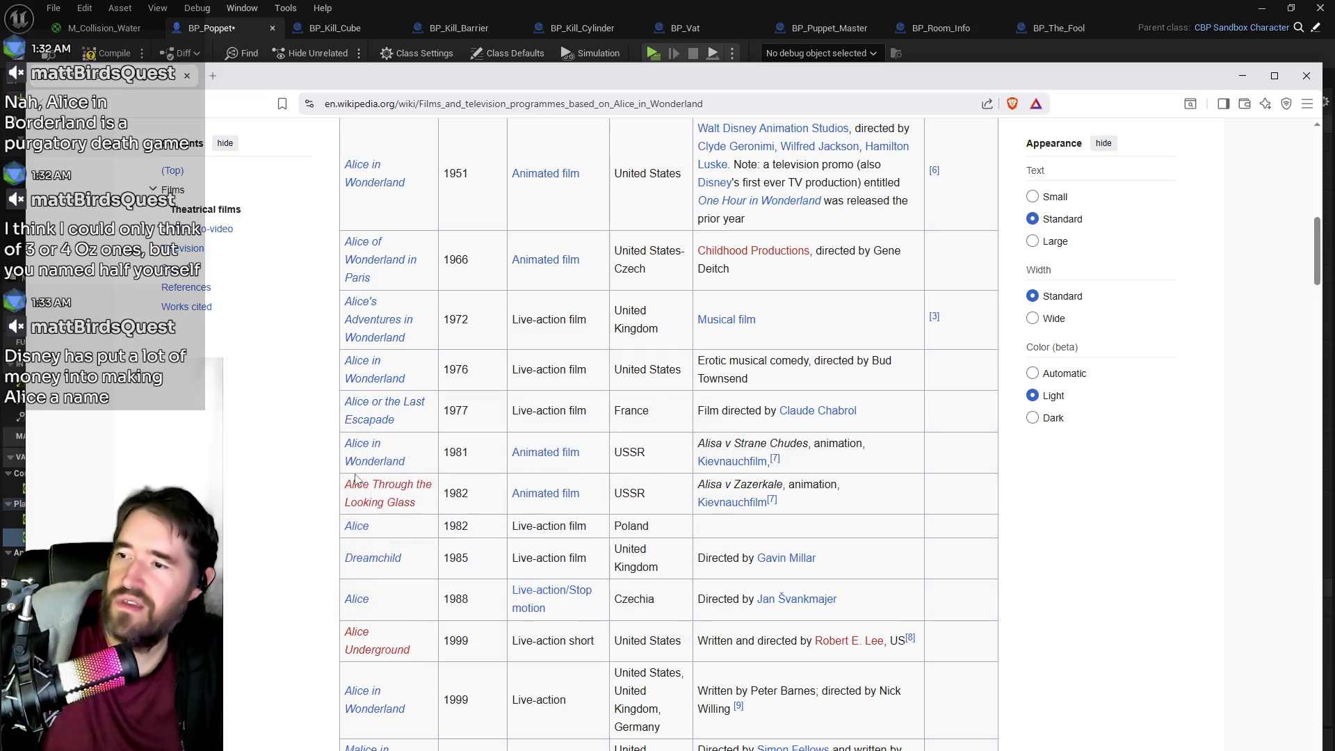
scroll(359, 518, "down", 2)
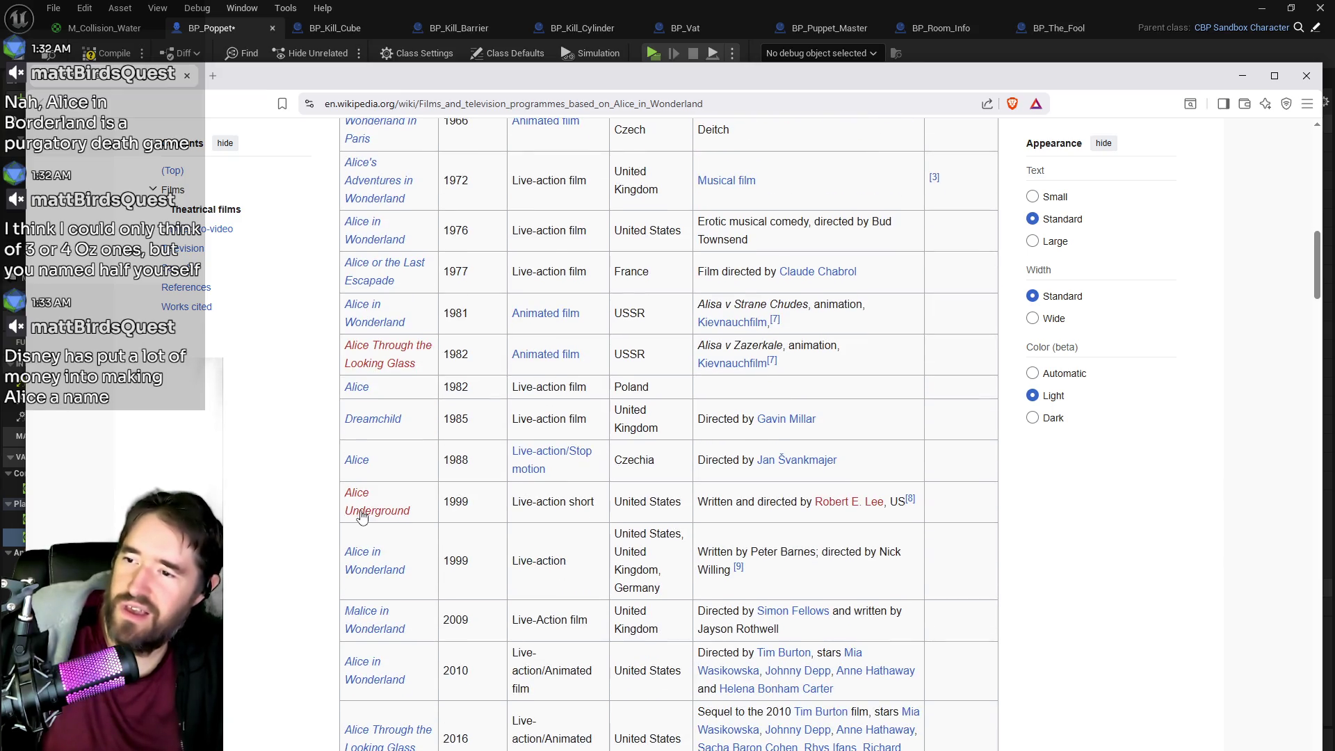
scroll(470, 442, "down", 1)
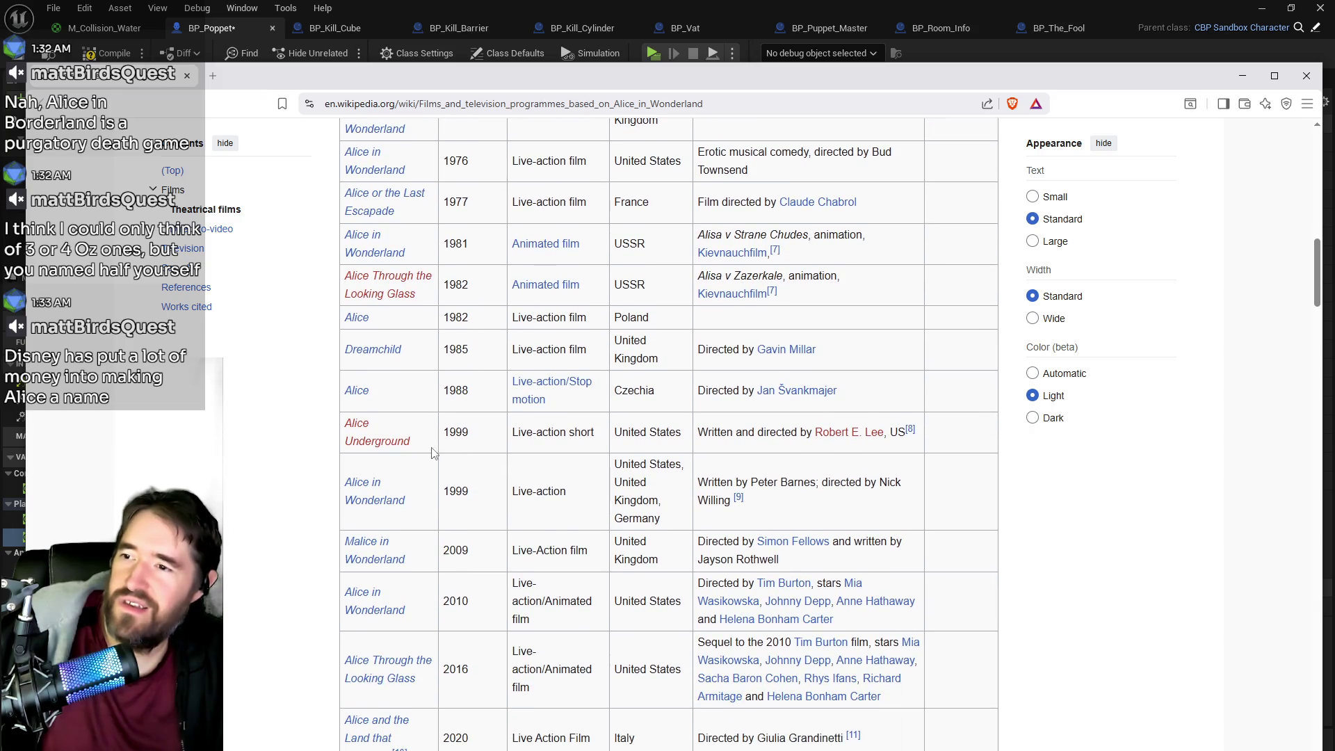
middle_click(359, 395)
middle_click(360, 427)
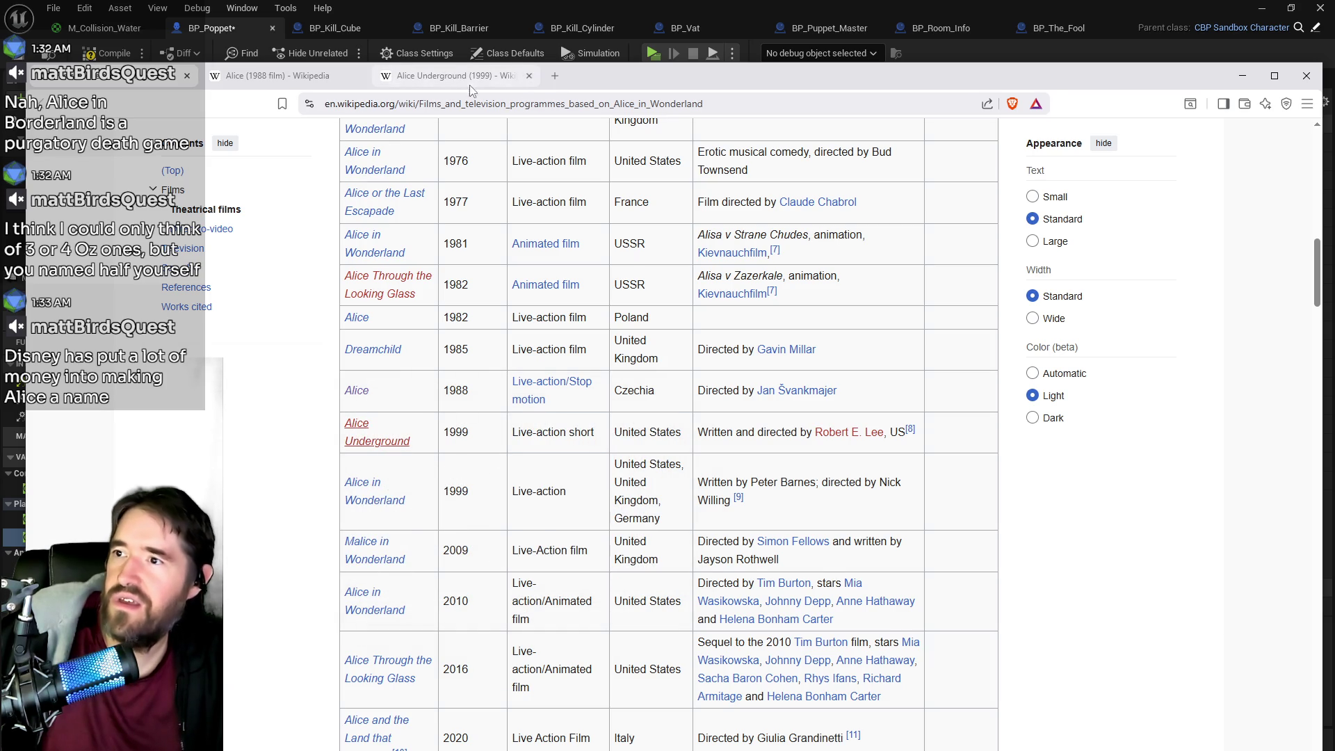
- Skim the Alice (1988 film) article
key("ctrl+Tab")
scroll(602, 468, "down", 4)
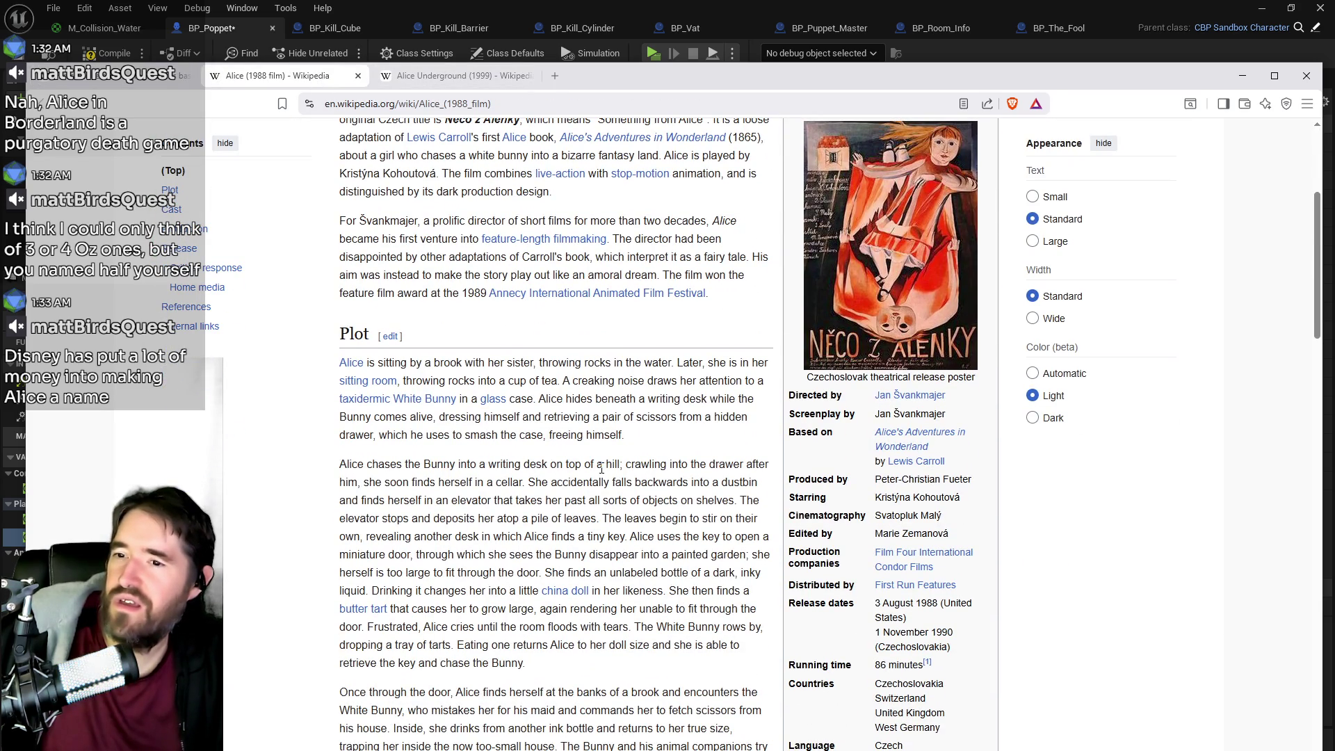
scroll(602, 468, "up", 1)
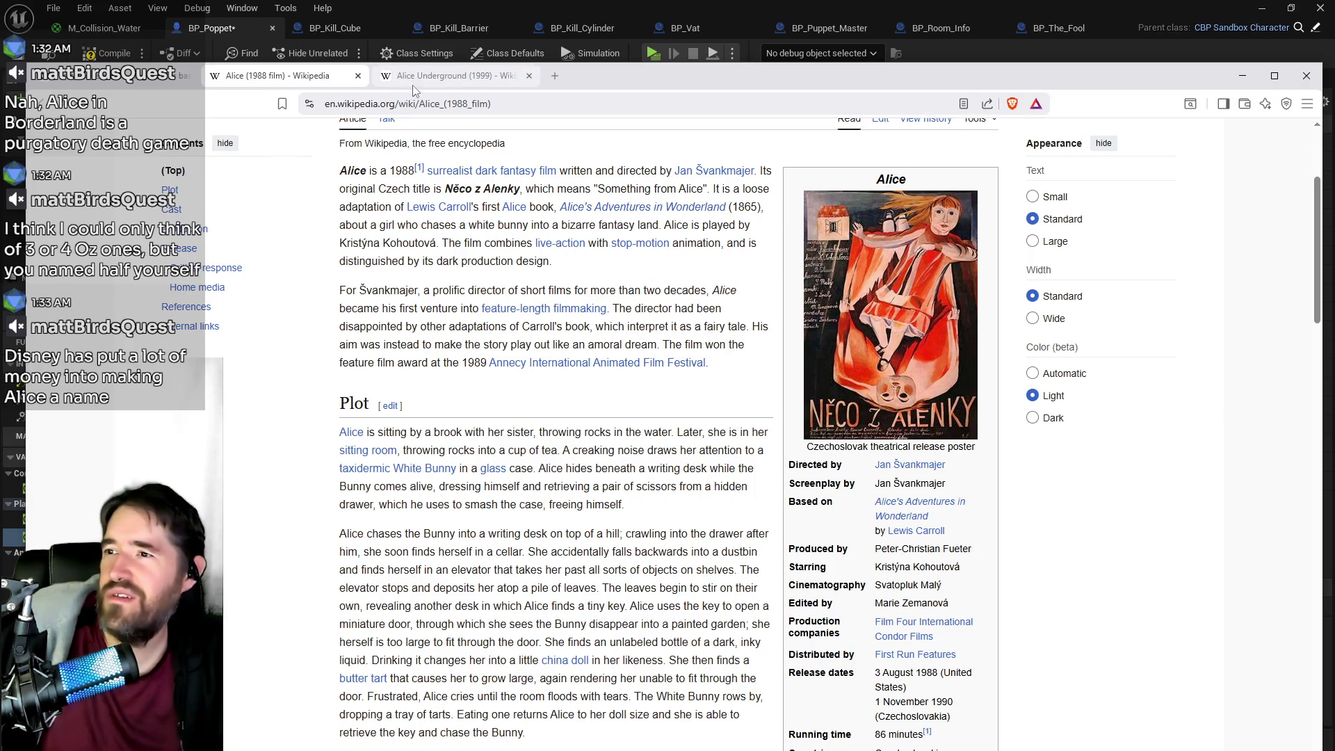
- Check the empty Alice Underground page and close its tab
left_click(427, 76)
scroll(421, 118, "down", 2)
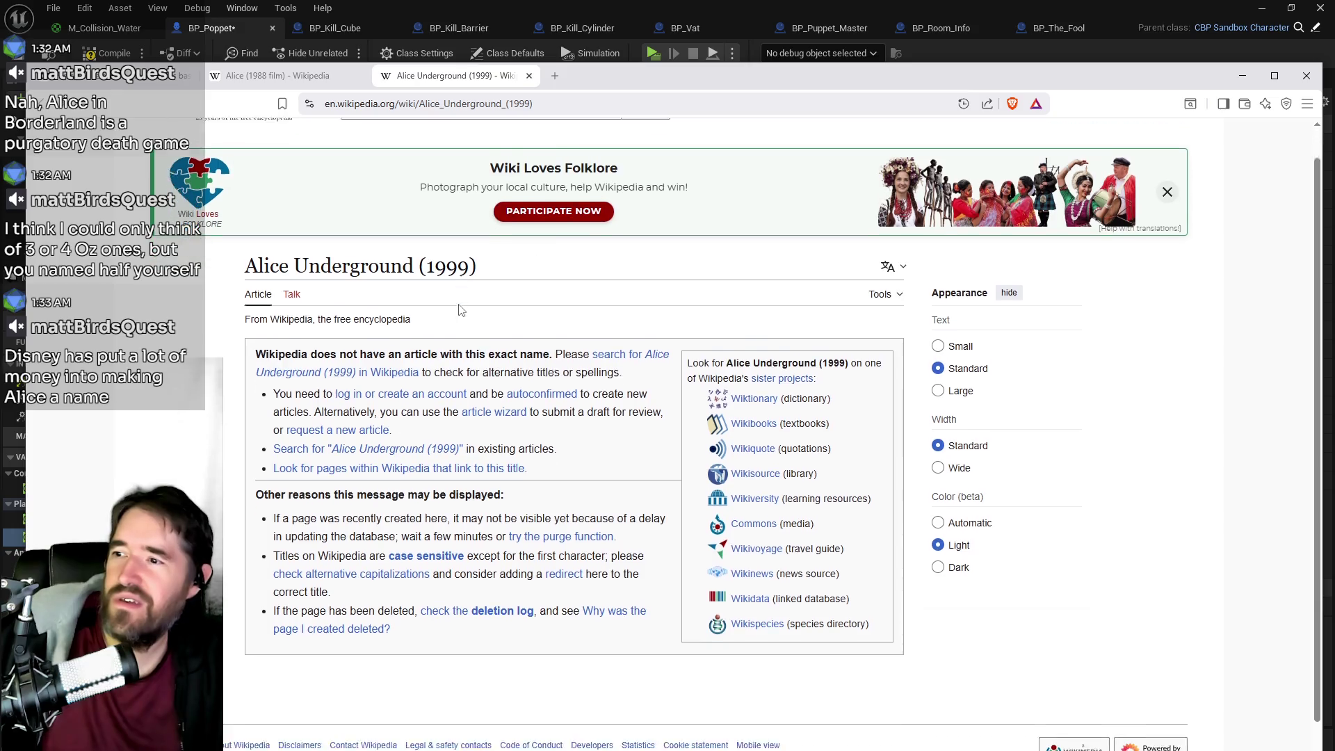
scroll(420, 132, "up", 2)
middle_click(428, 78)
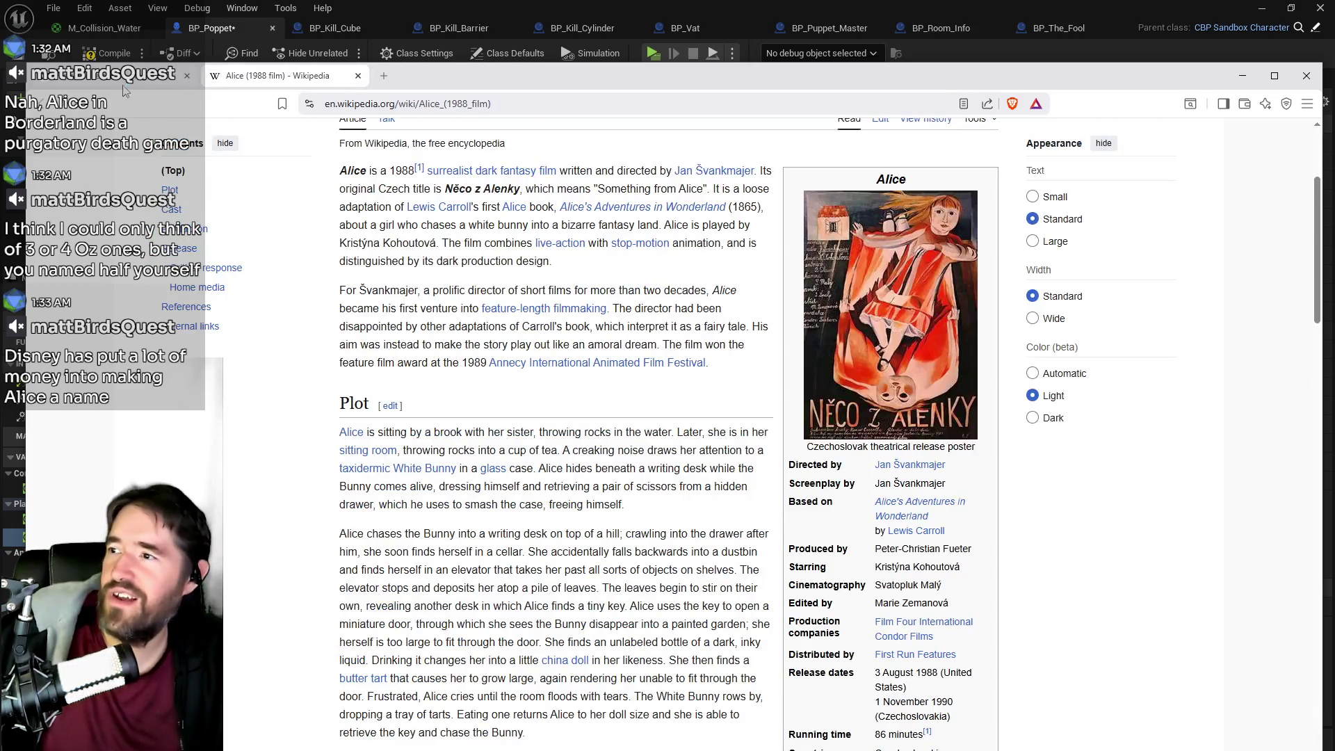
- From the films list, open the Malice in Wonderland (2009 film) article in a new tab and view it
left_click(122, 78)
scroll(527, 465, "up", 1)
scroll(528, 465, "down", 2)
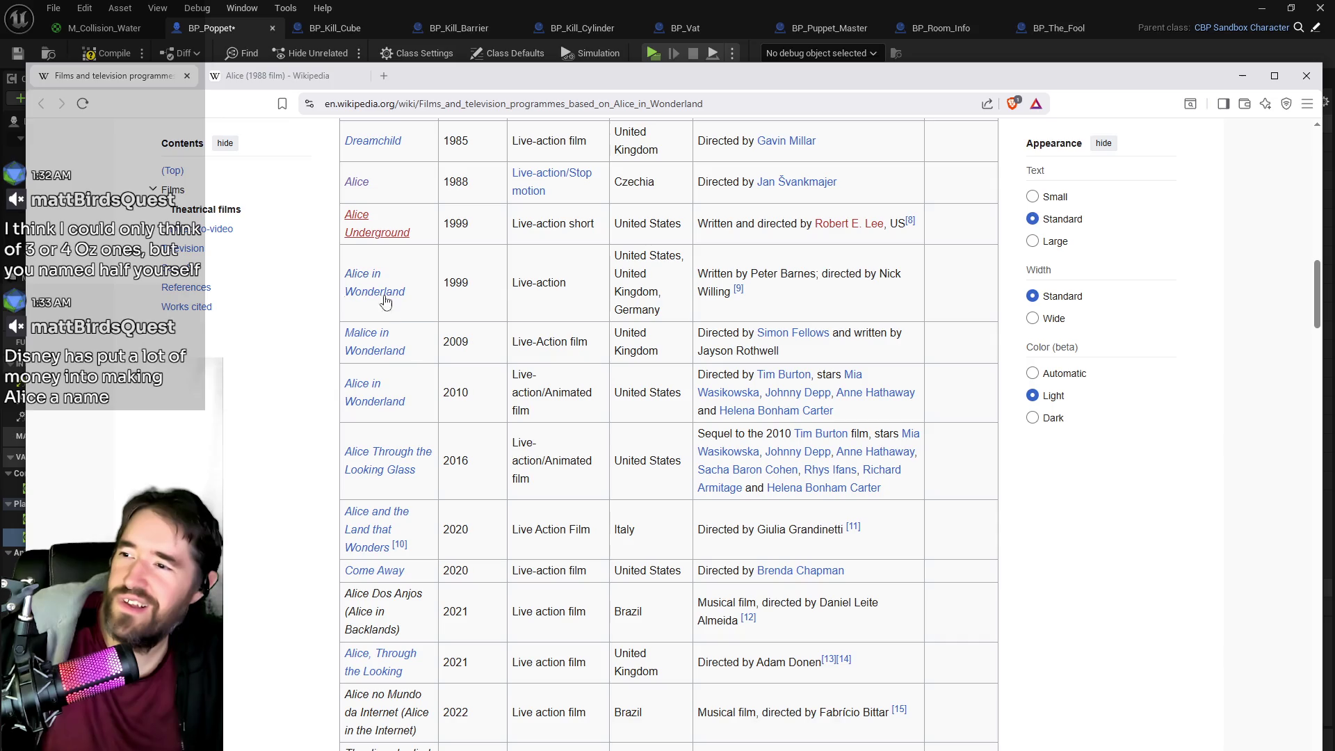
middle_click(369, 346)
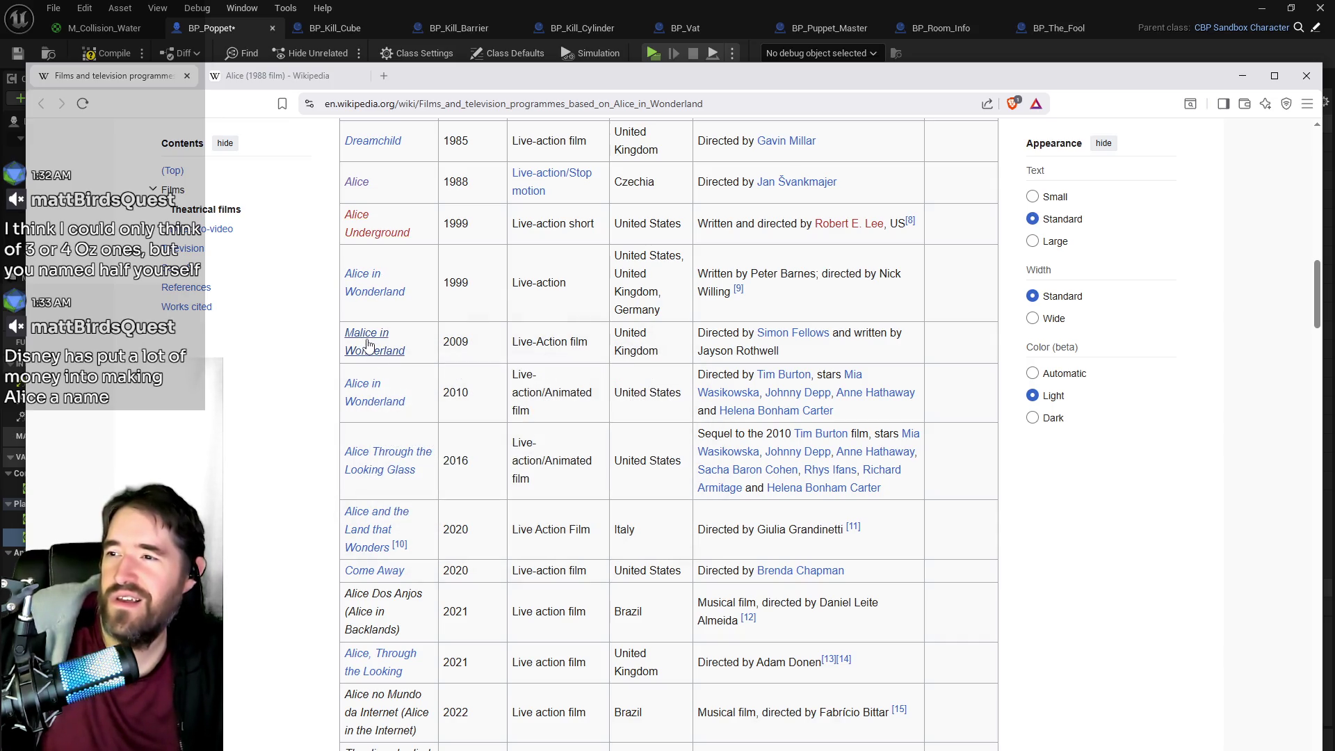
left_click(445, 76)
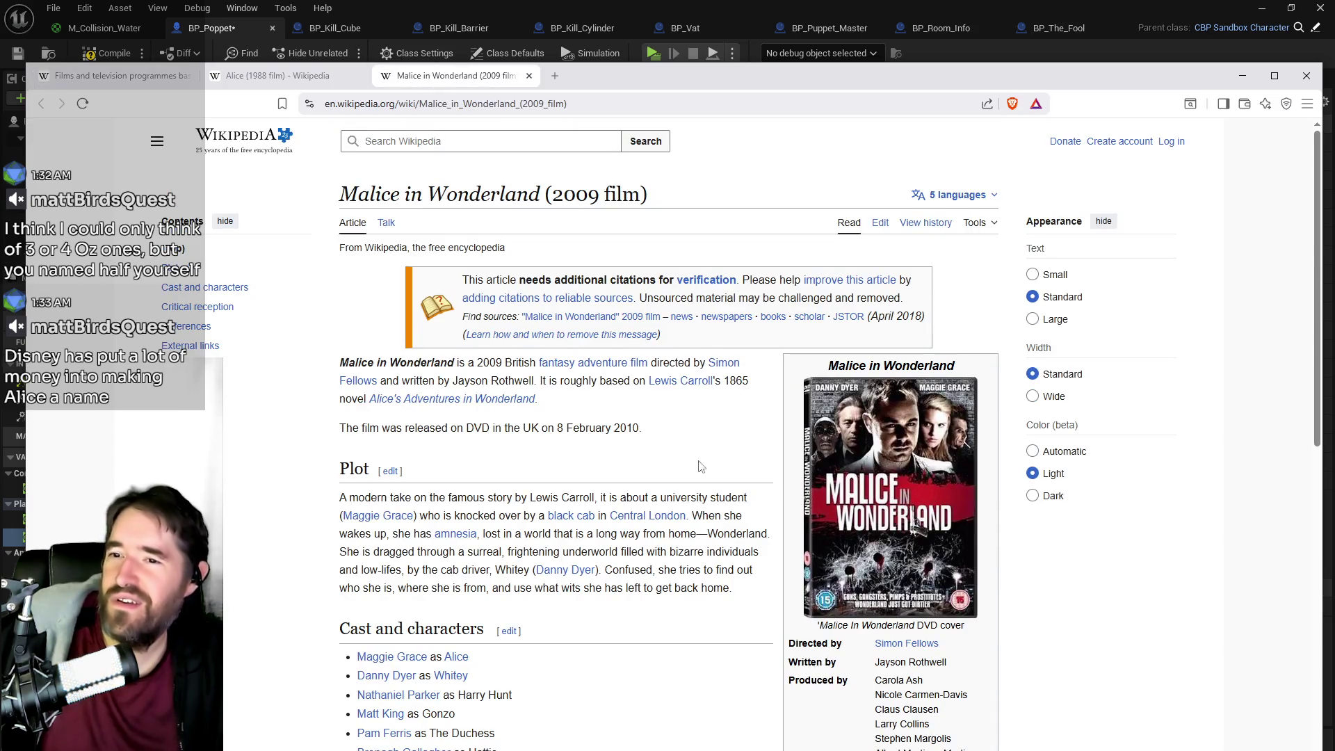
- Scroll through the Malice in Wonderland article and nudge the browser window up slightly
scroll(678, 459, "down", 2)
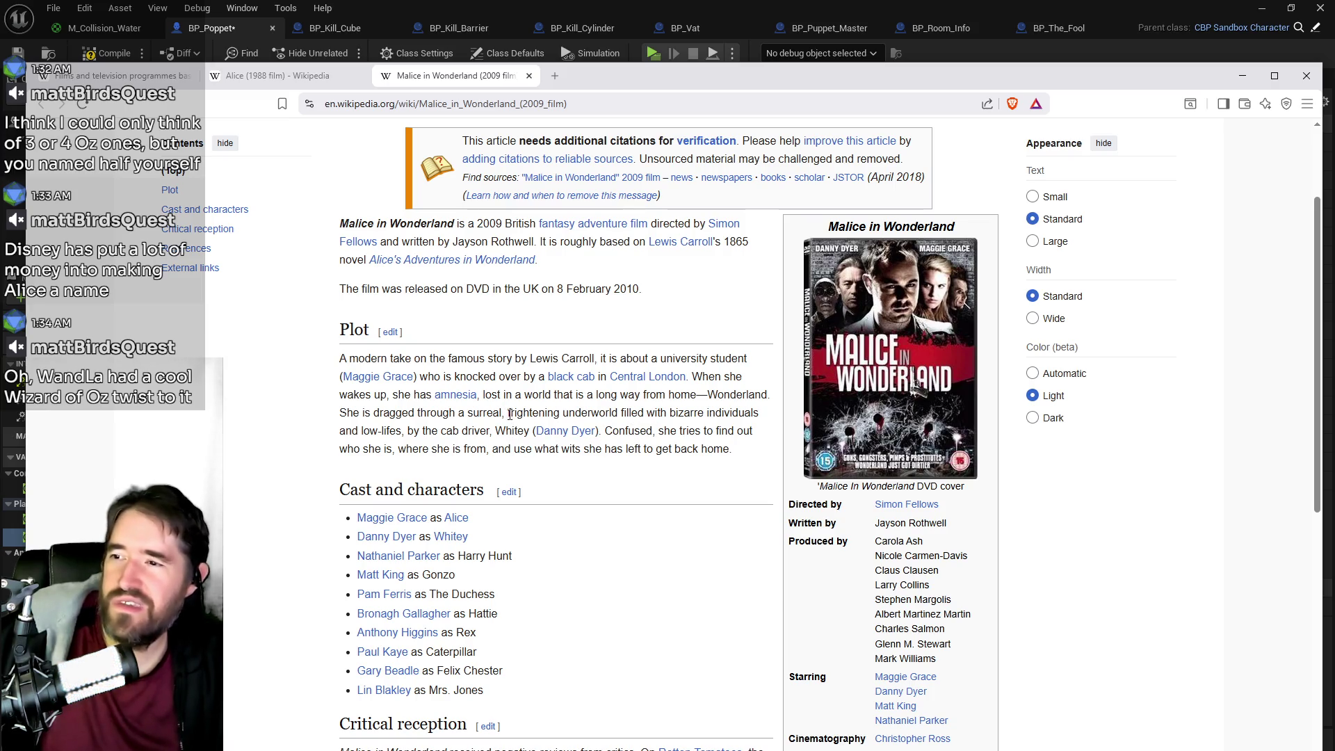
left_click_drag(849, 70, 841, 39)
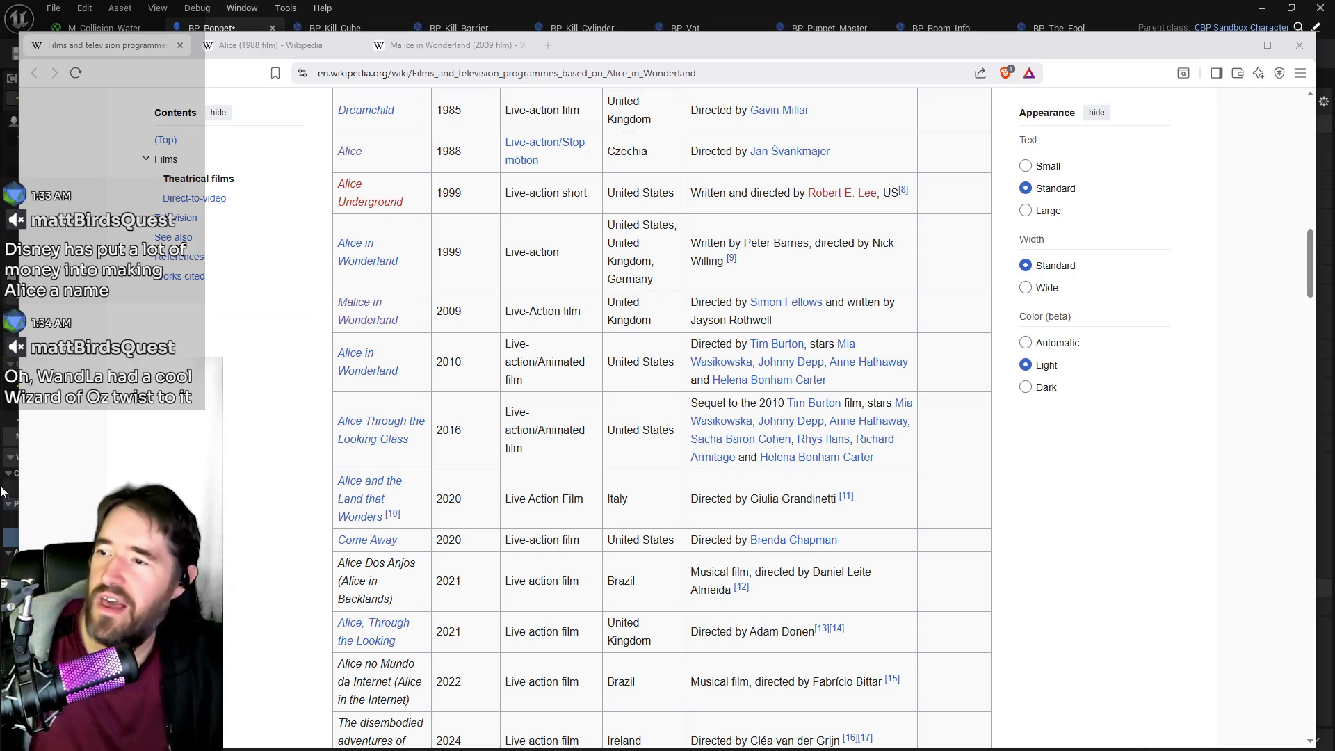
- Open the Alice and the Land that Wonders (2020 film) article in a new tab, then scroll the Alice films list
left_click(293, 499)
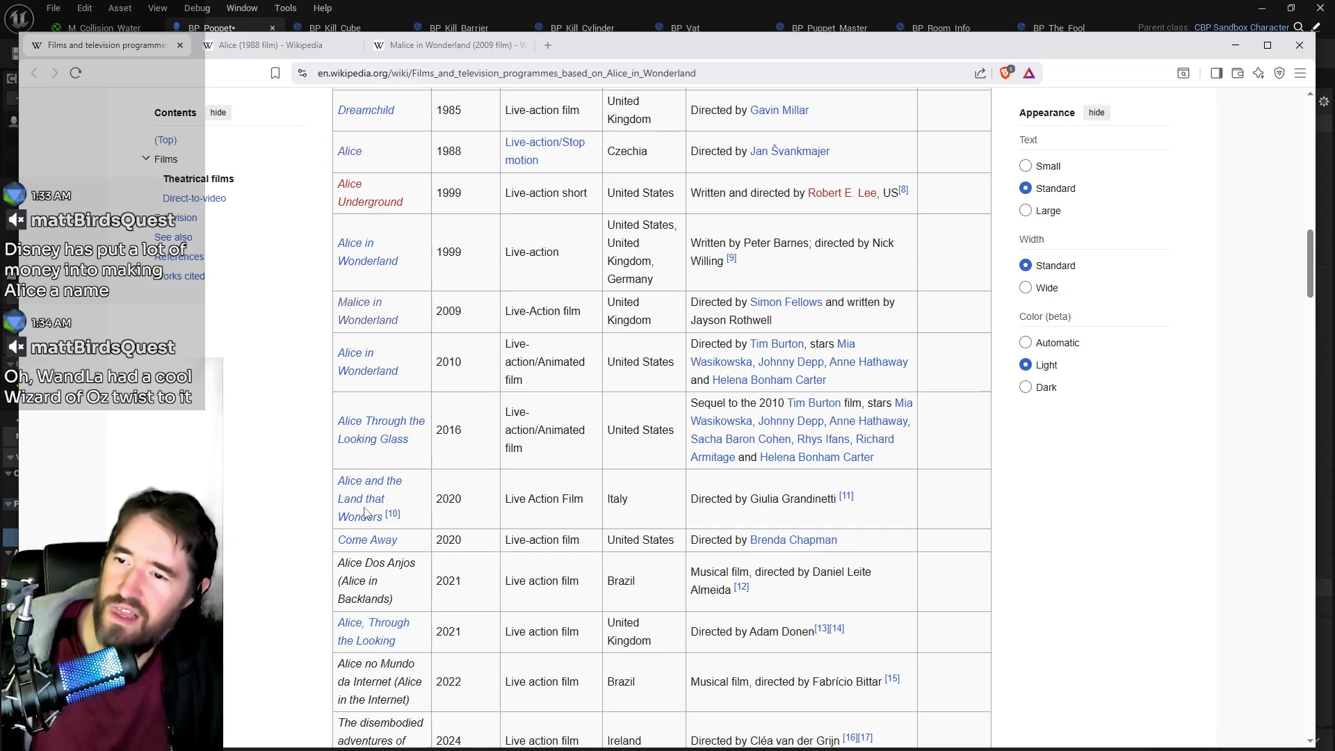
middle_click(366, 502)
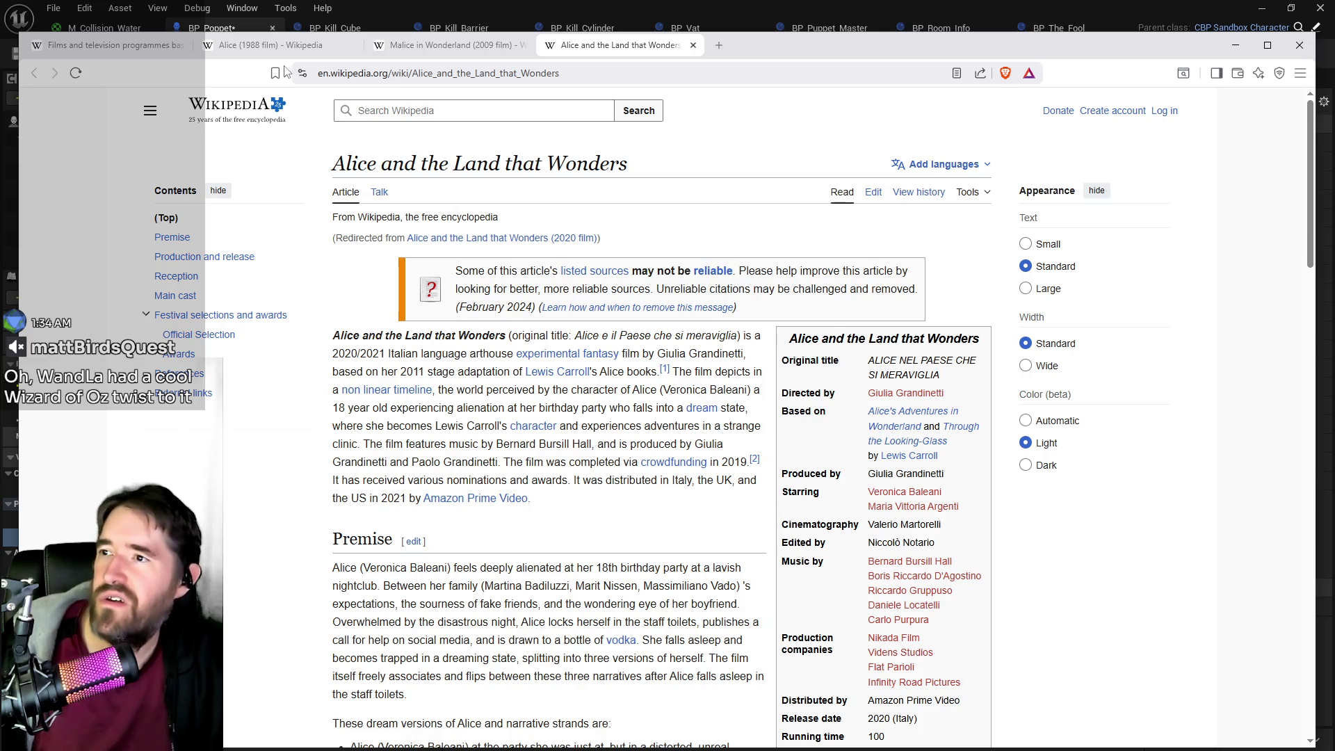
left_click(136, 51)
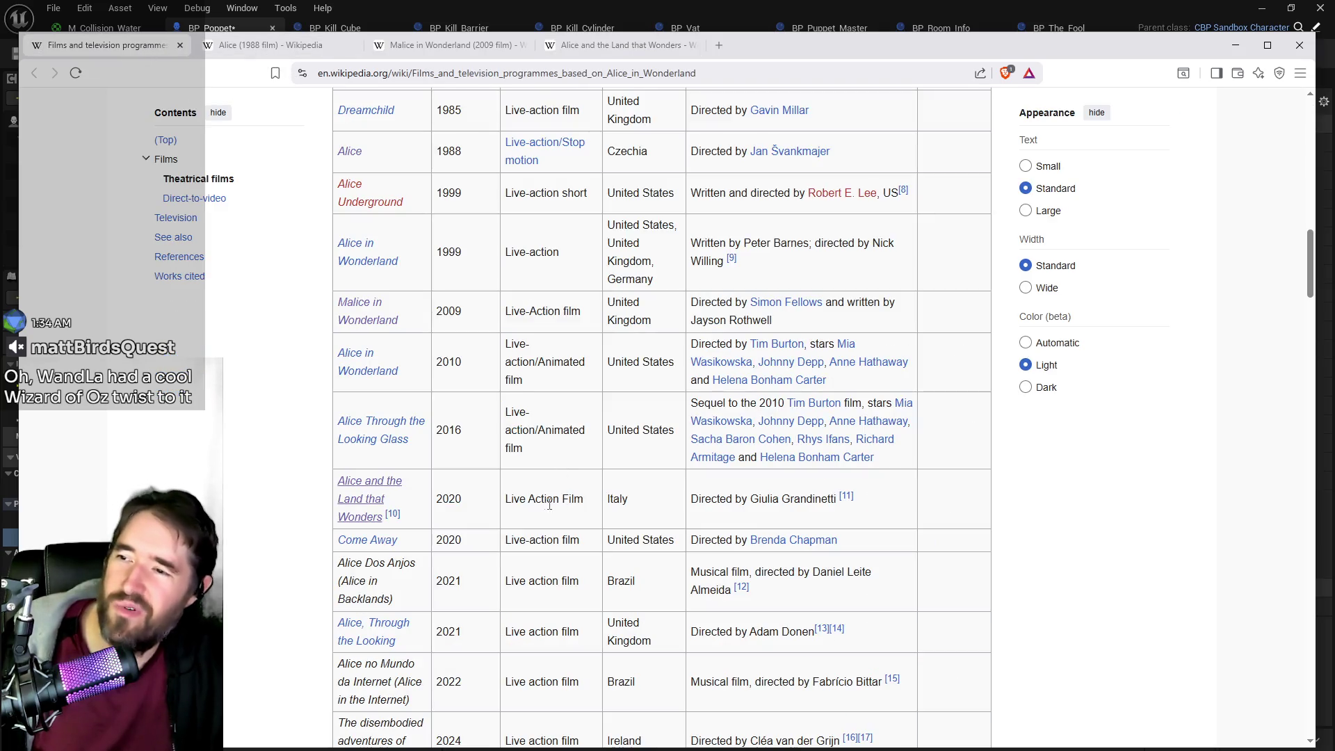
scroll(383, 490, "down", 5)
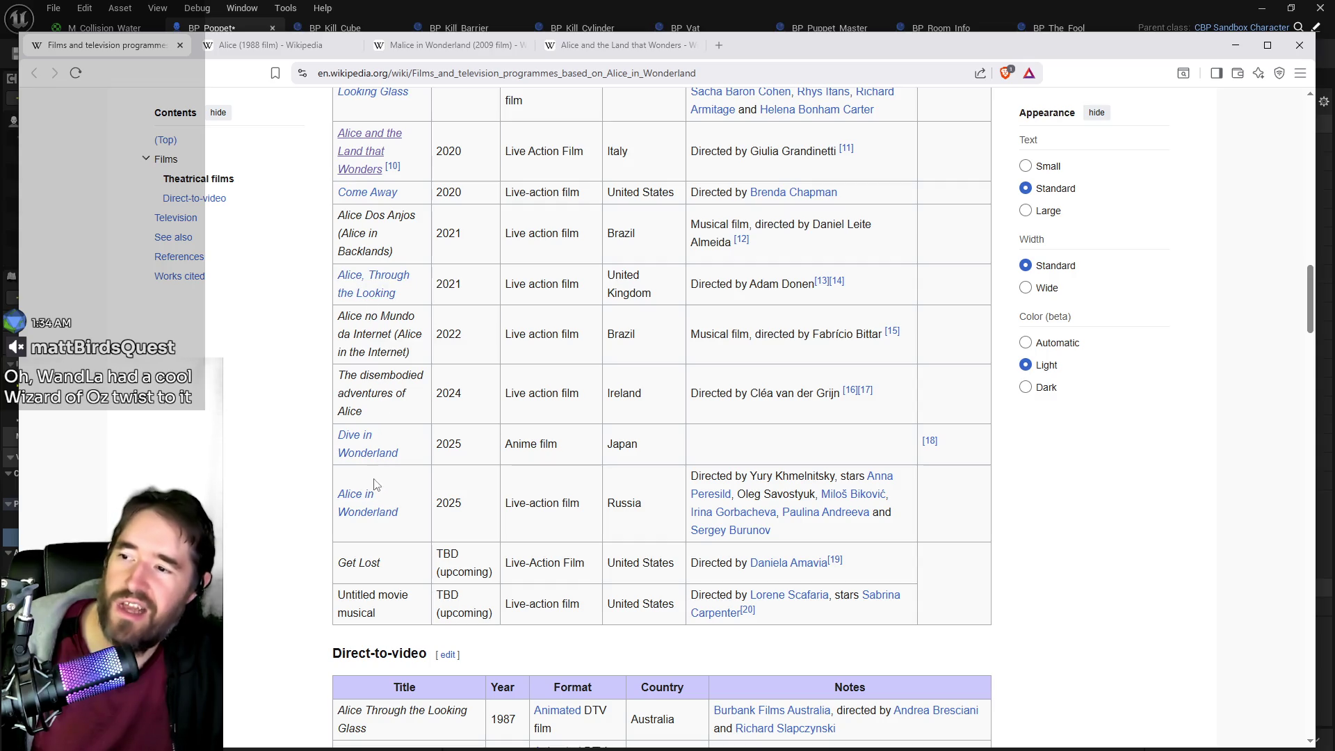
- Open the Dive in Wonderland and Alice in Murderland articles in background tabs
middle_click(360, 459)
mouse_move(372, 515)
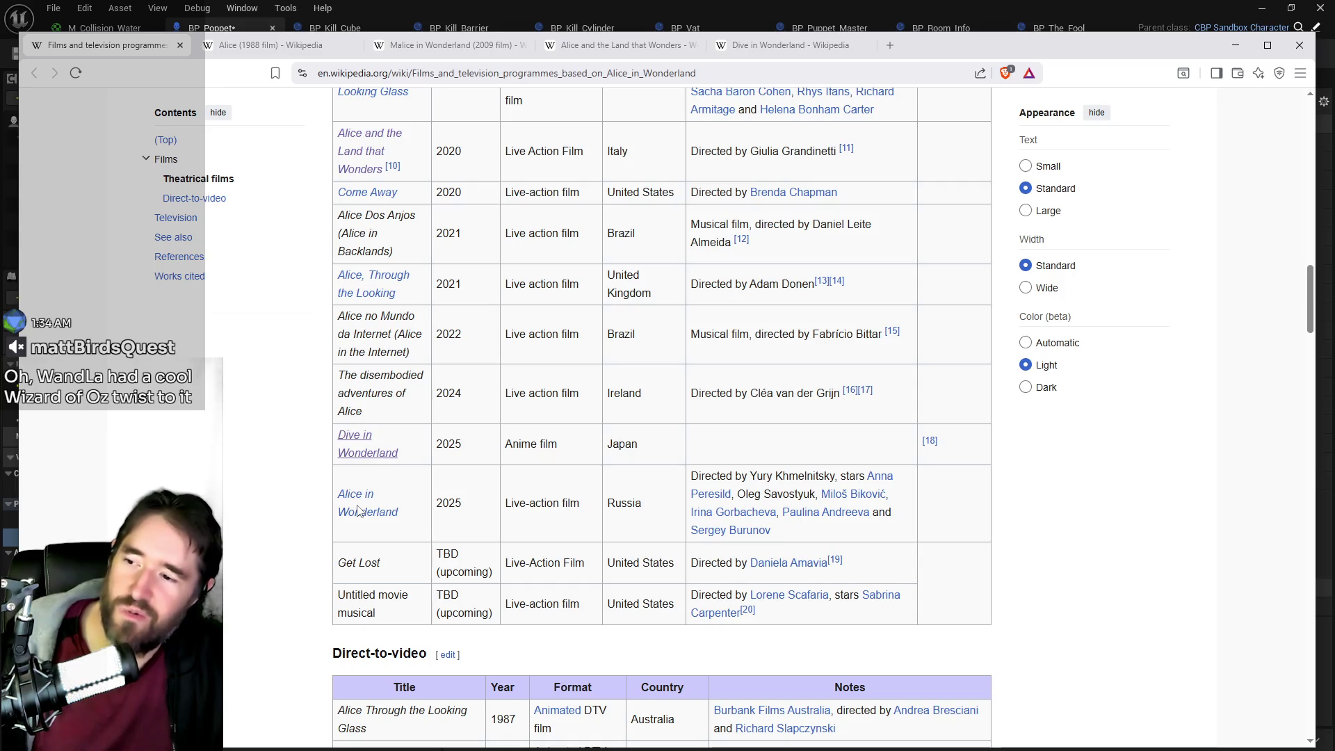
scroll(358, 512, "down", 6)
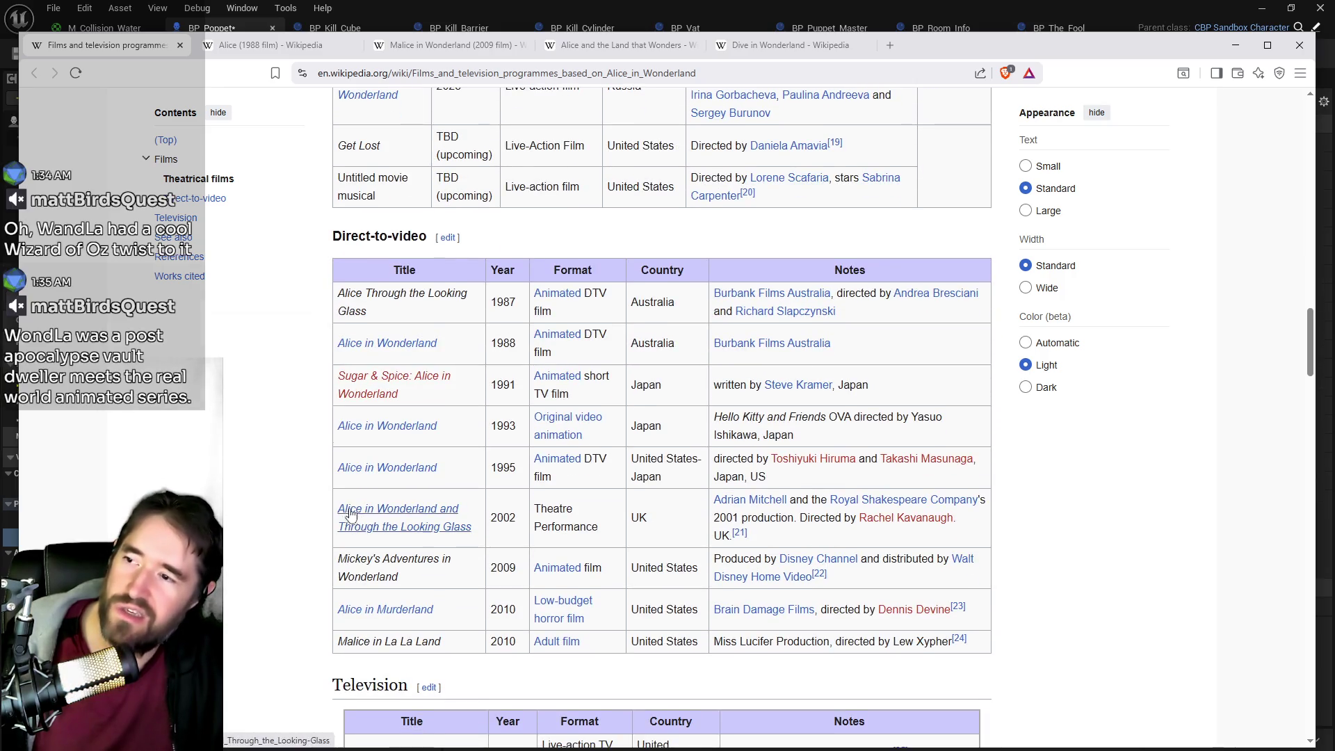
scroll(348, 459, "down", 1)
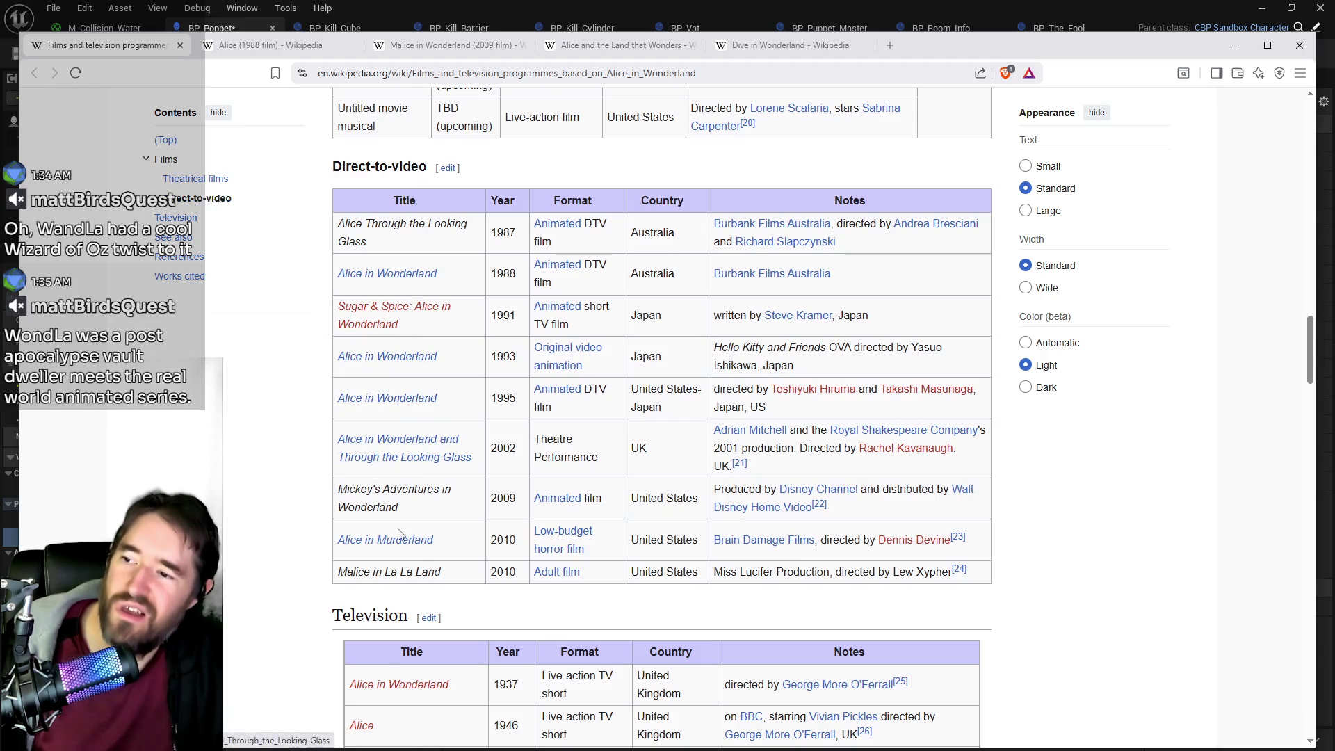
scroll(421, 560, "down", 1)
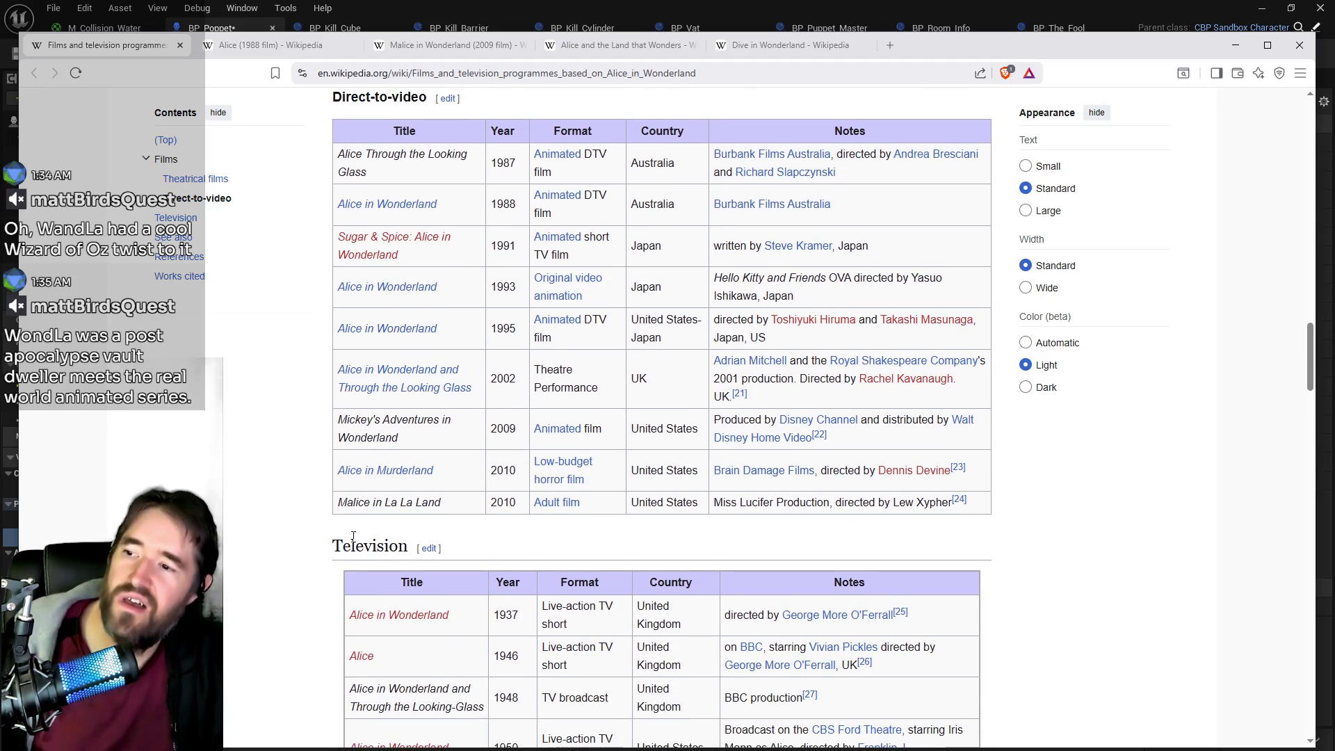
middle_click(372, 473)
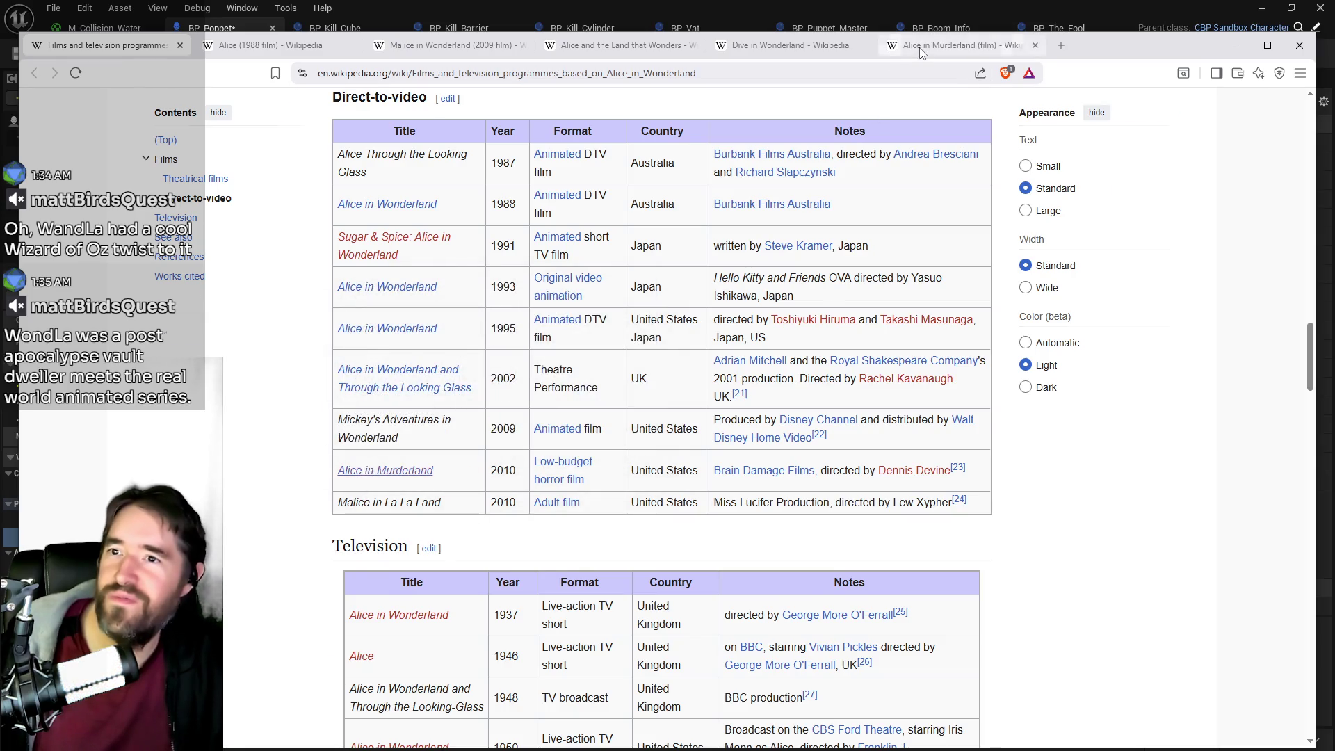
- Read through the Alice in Murderland article
left_click(921, 54)
scroll(735, 408, "down", 3)
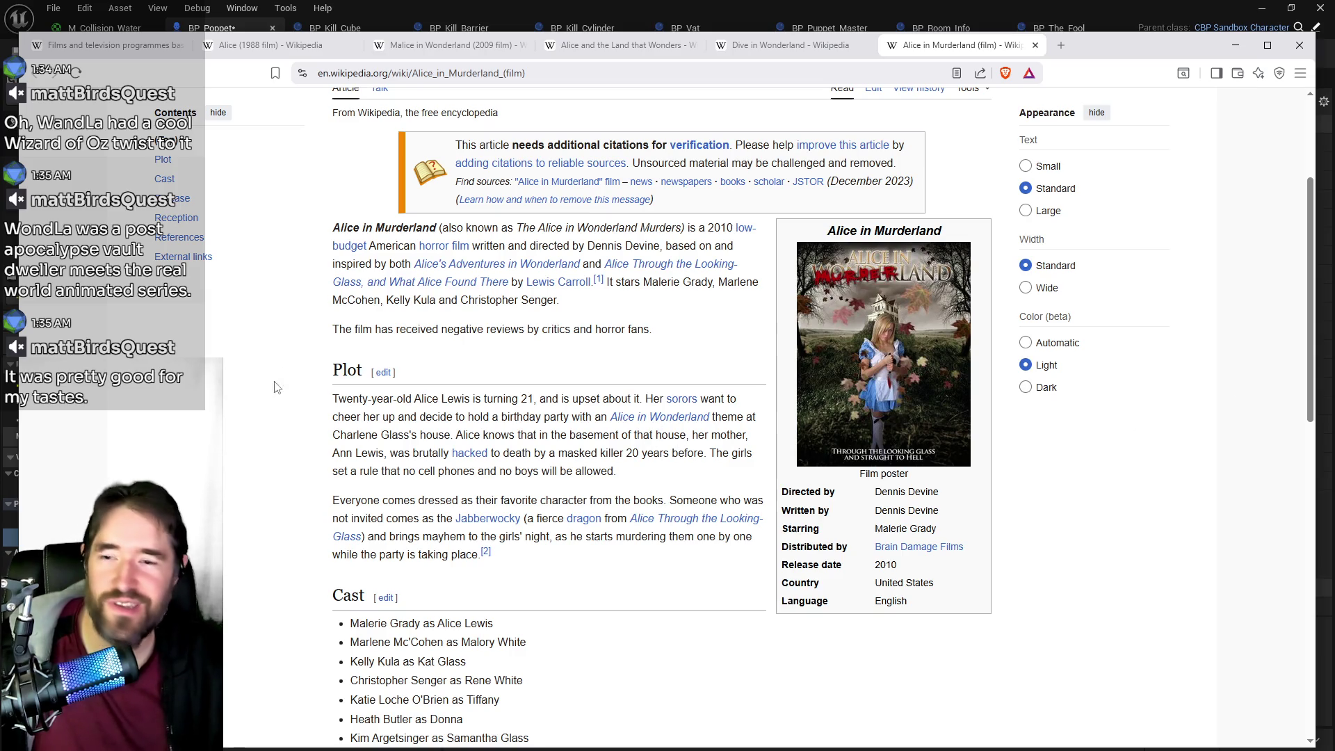
scroll(527, 451, "down", 2)
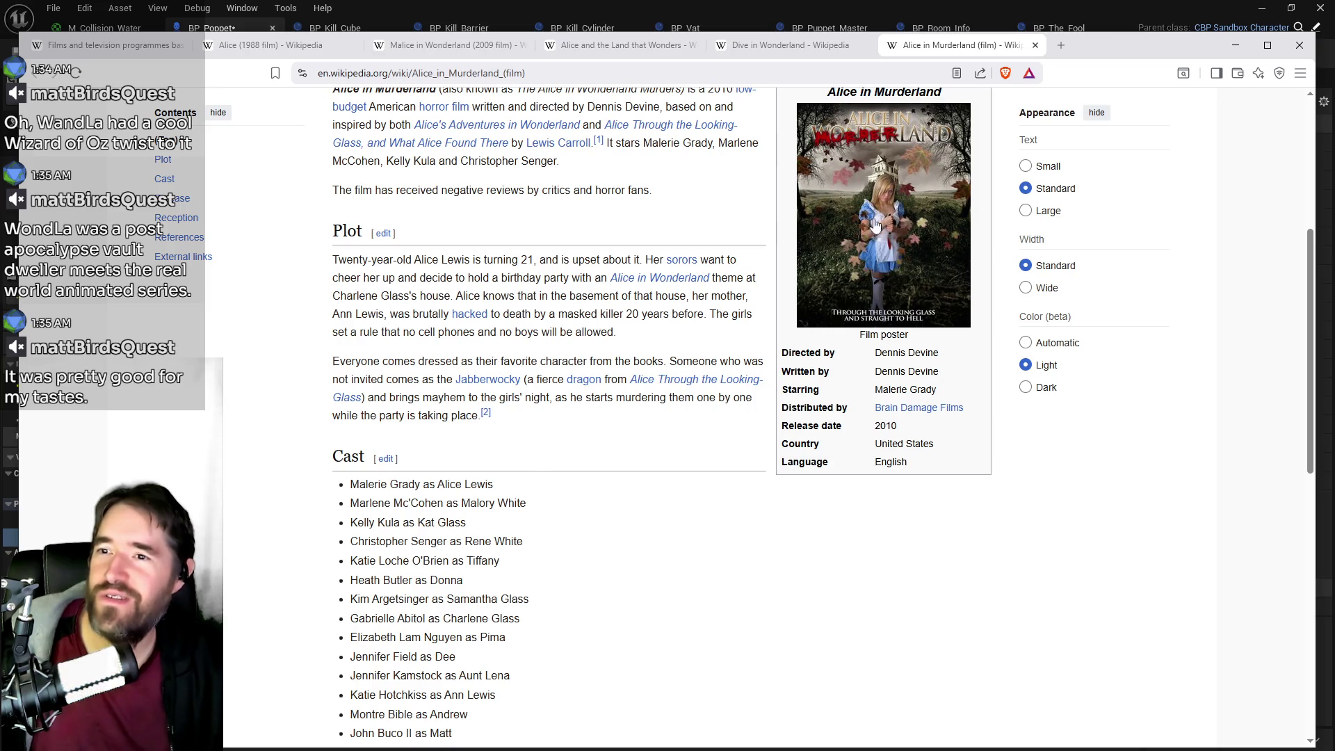
- Back in the adaptations list, browse the TV table and open the Once Upon a Time in Wonderland article
left_click(97, 45)
scroll(411, 354, "down", 3)
scroll(411, 355, "down", 2)
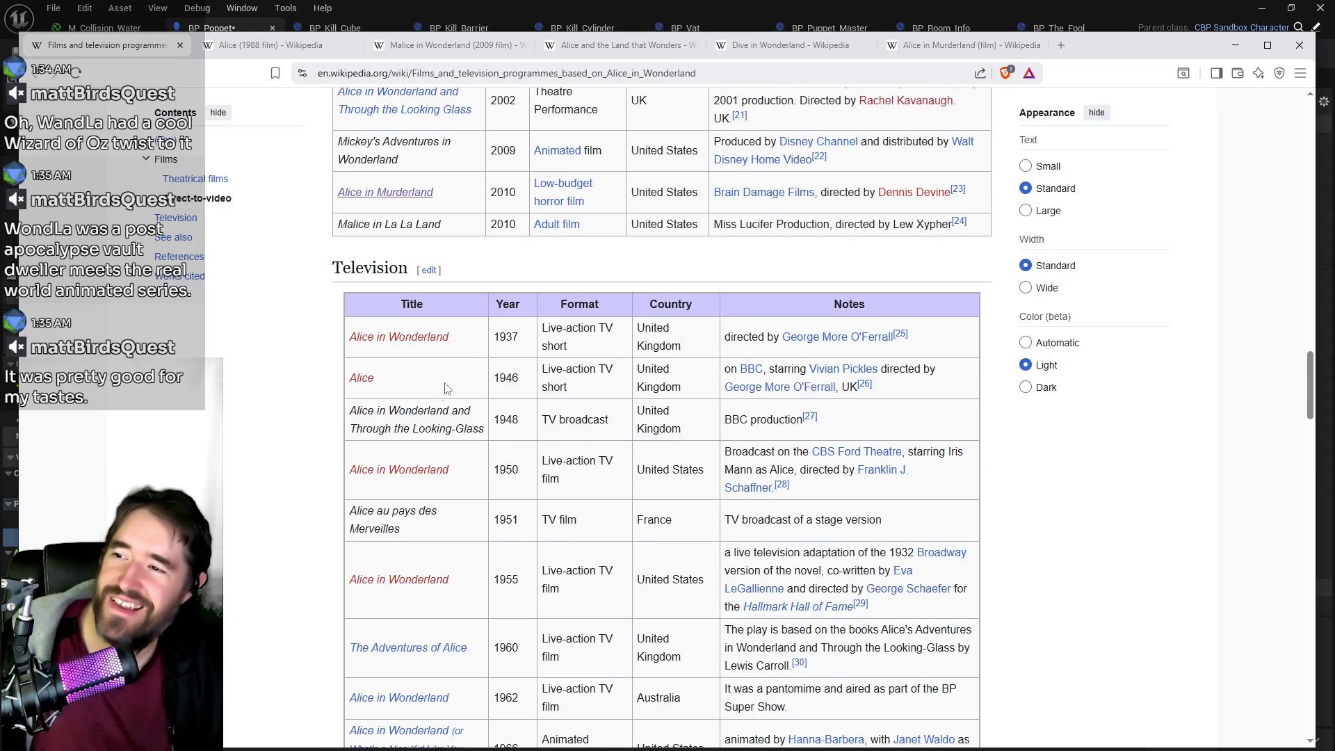
scroll(367, 402, "down", 3)
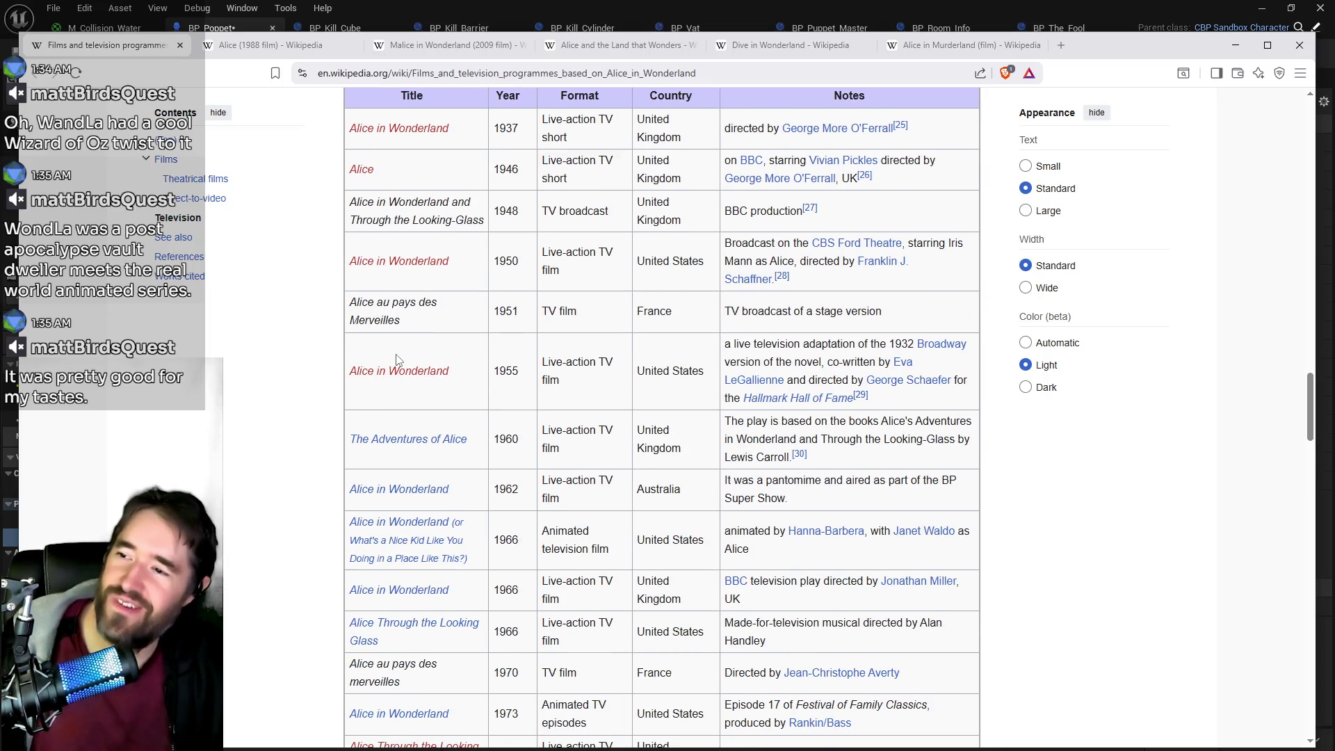
mouse_move(400, 495)
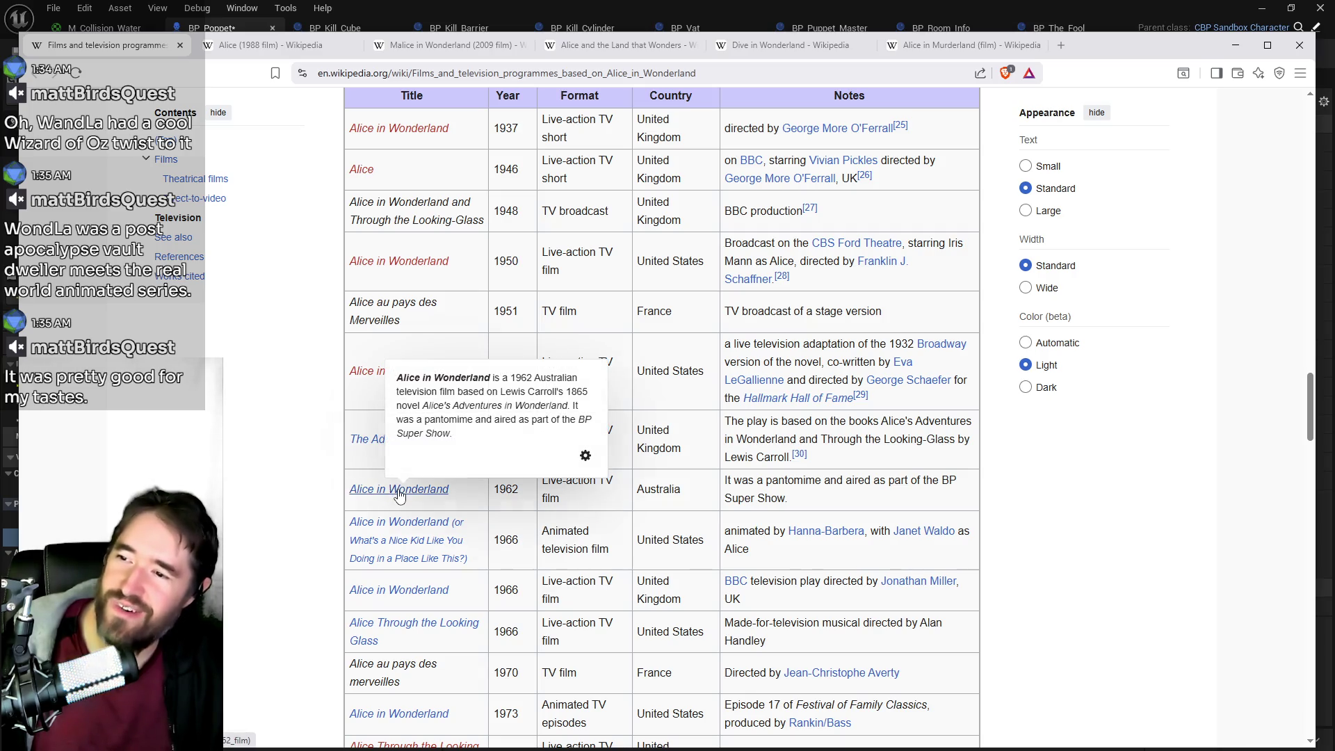
scroll(399, 494, "up", 3)
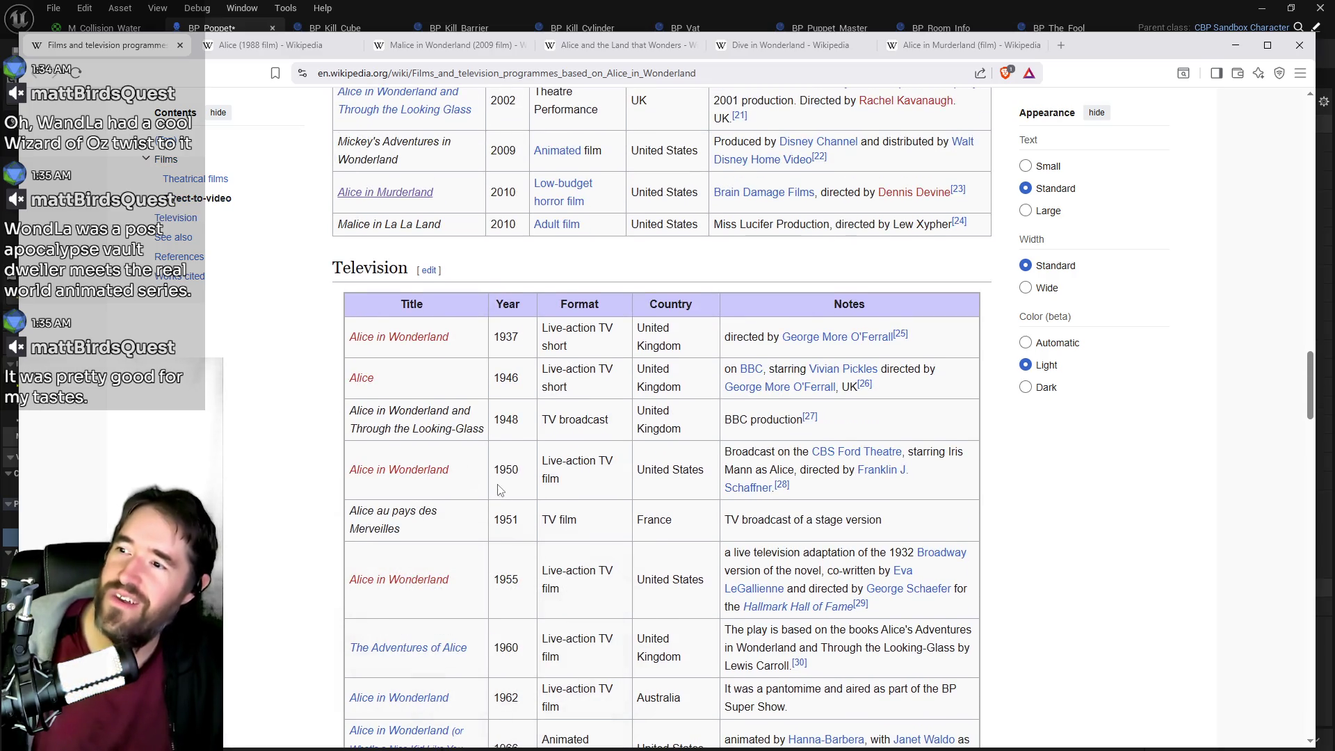
scroll(486, 491, "down", 2)
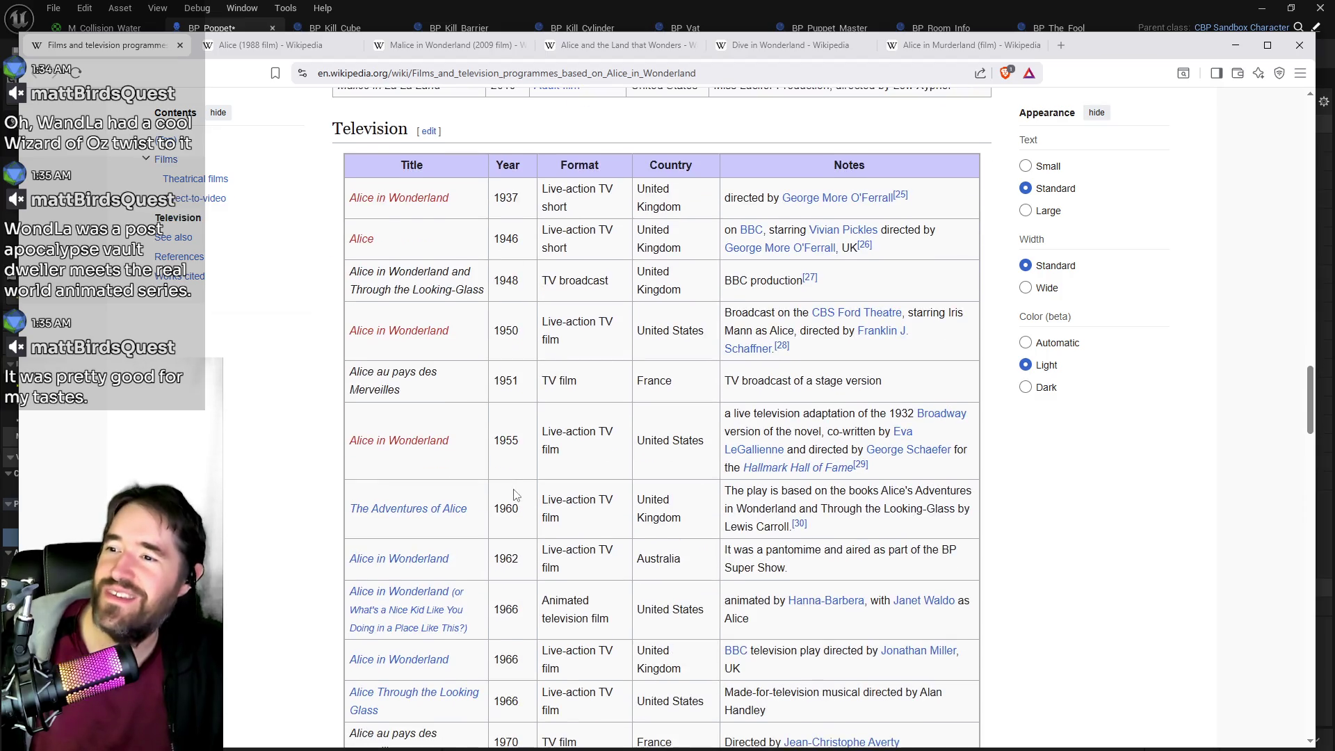
scroll(586, 292, "down", 5)
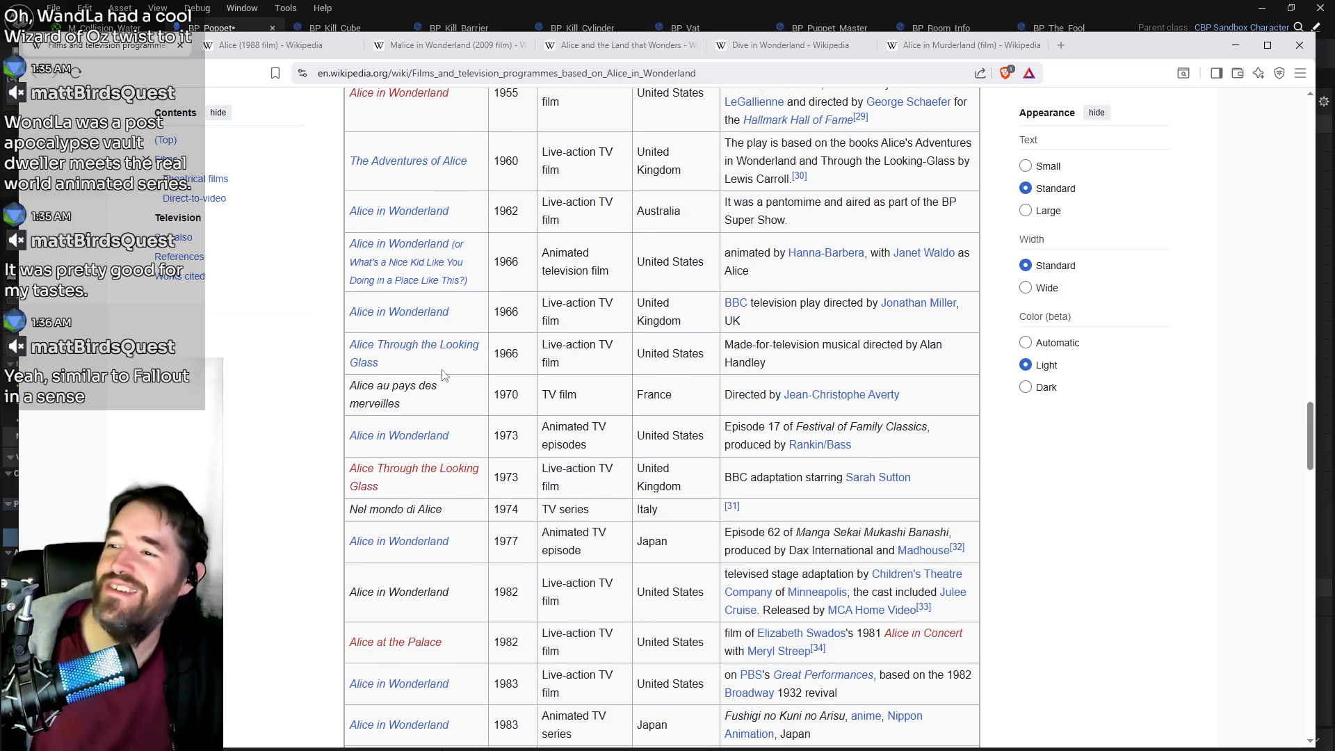
scroll(426, 381, "down", 2)
scroll(459, 473, "down", 4)
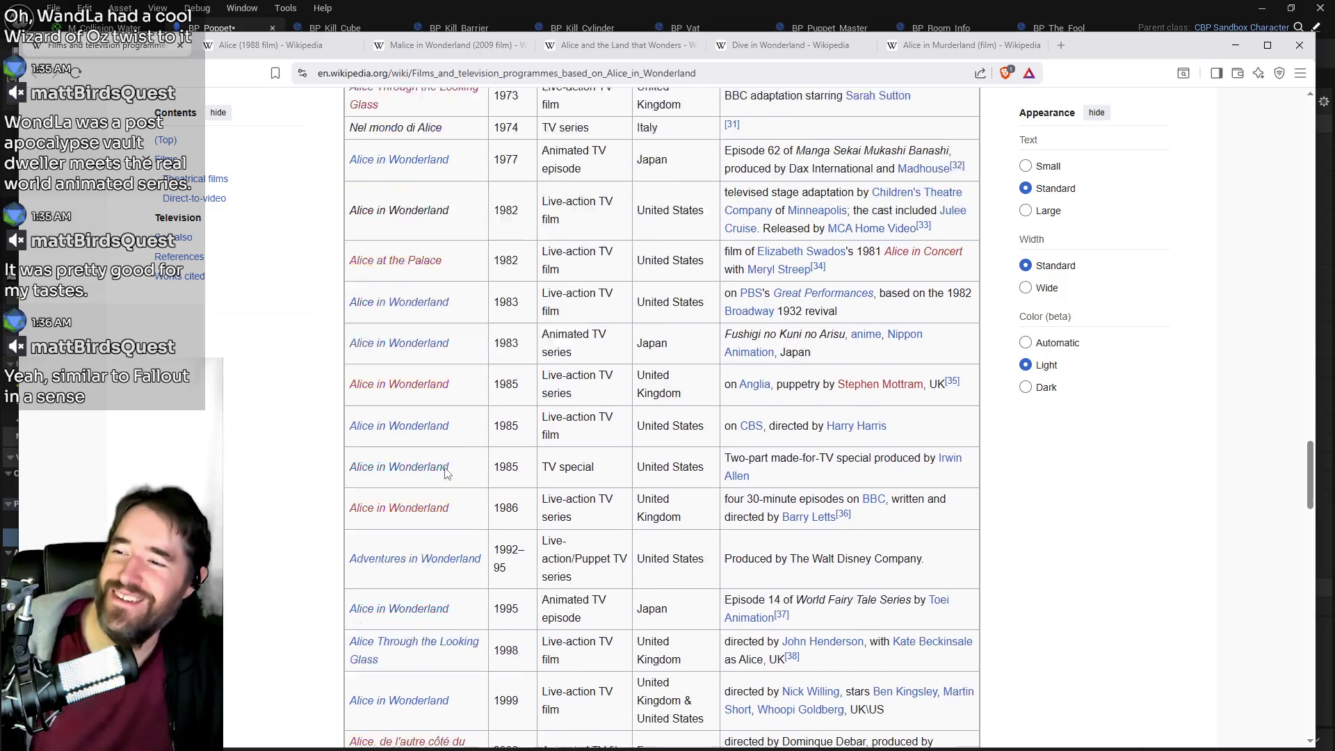
scroll(426, 515, "down", 1)
scroll(424, 526, "down", 2)
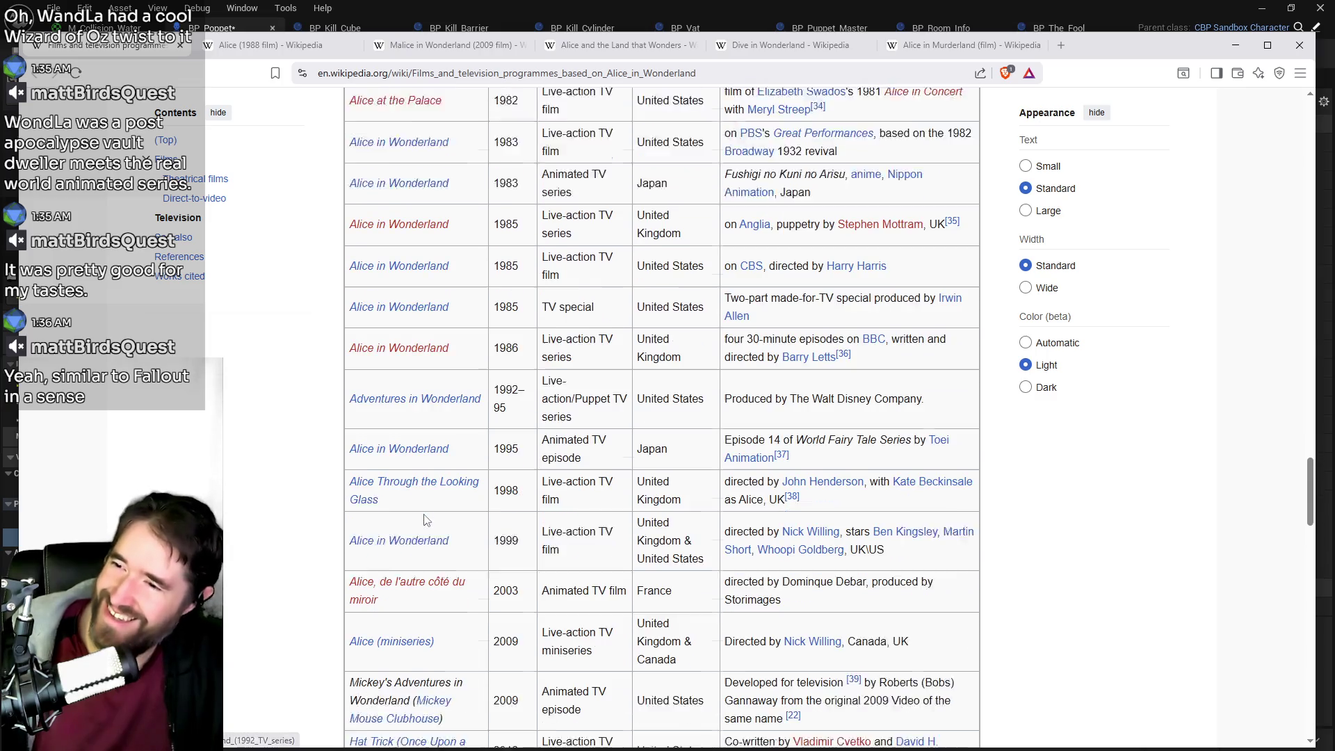
scroll(407, 452, "down", 3)
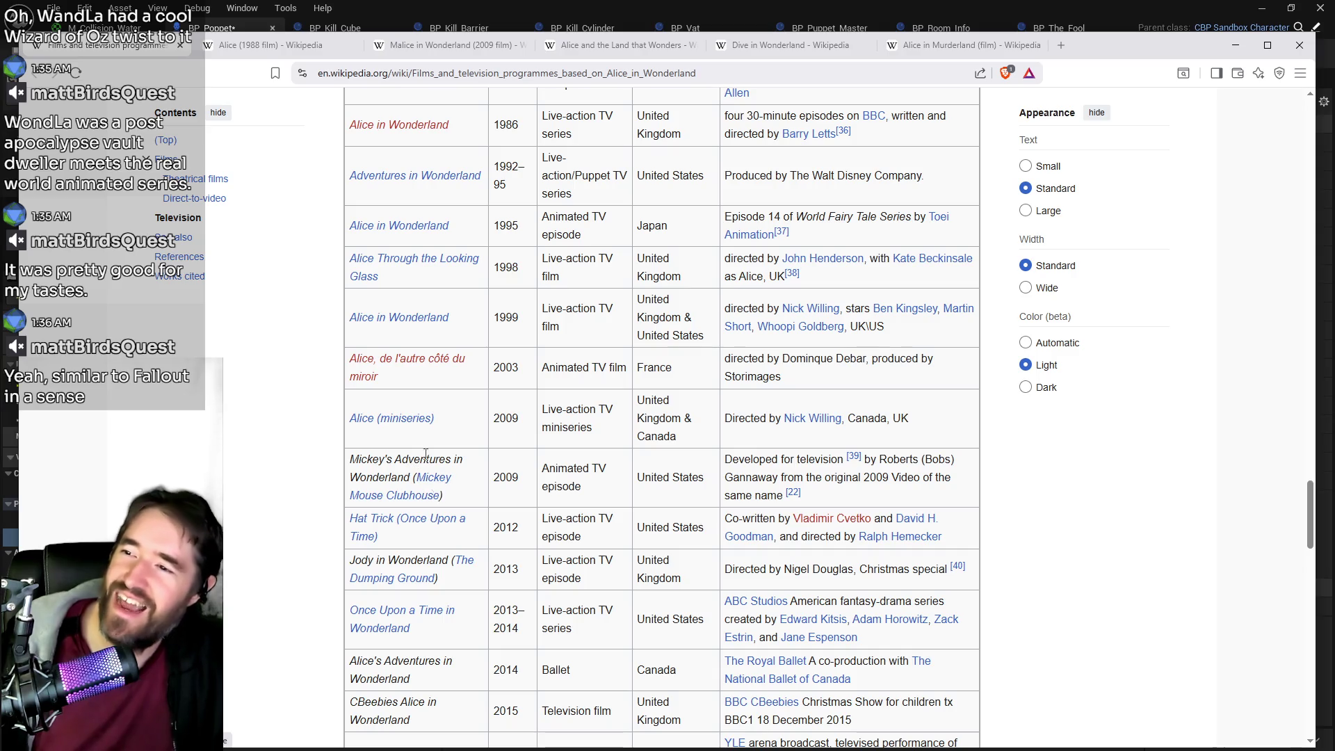
scroll(426, 433, "down", 2)
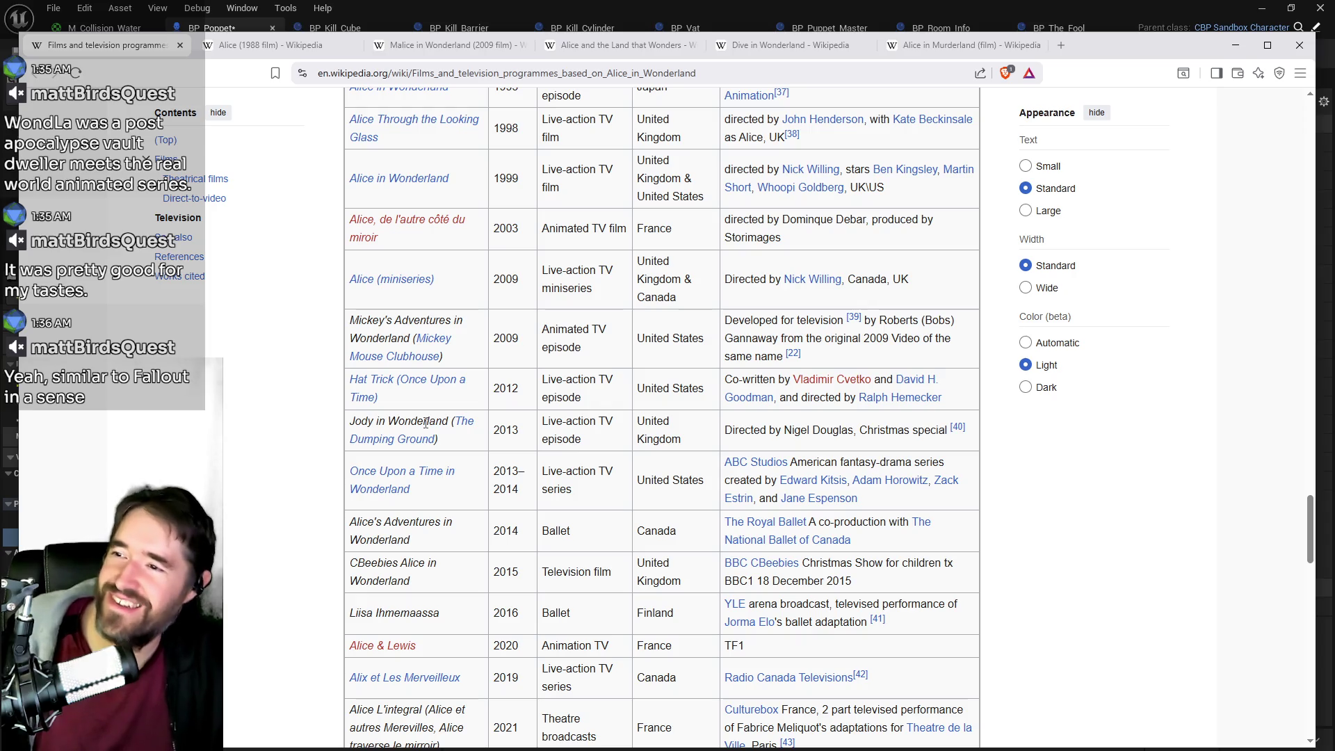
scroll(425, 423, "down", 3)
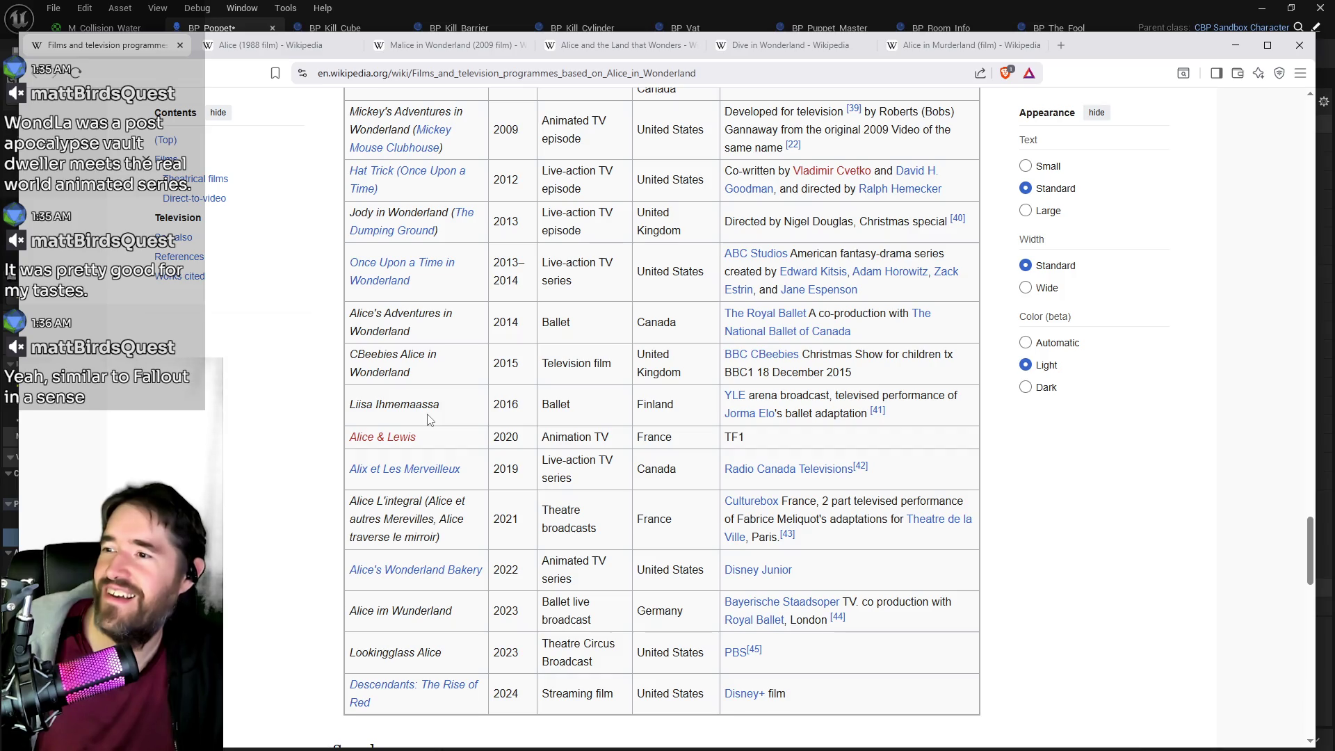
middle_click(403, 269)
left_click(1021, 46)
scroll(628, 347, "down", 2)
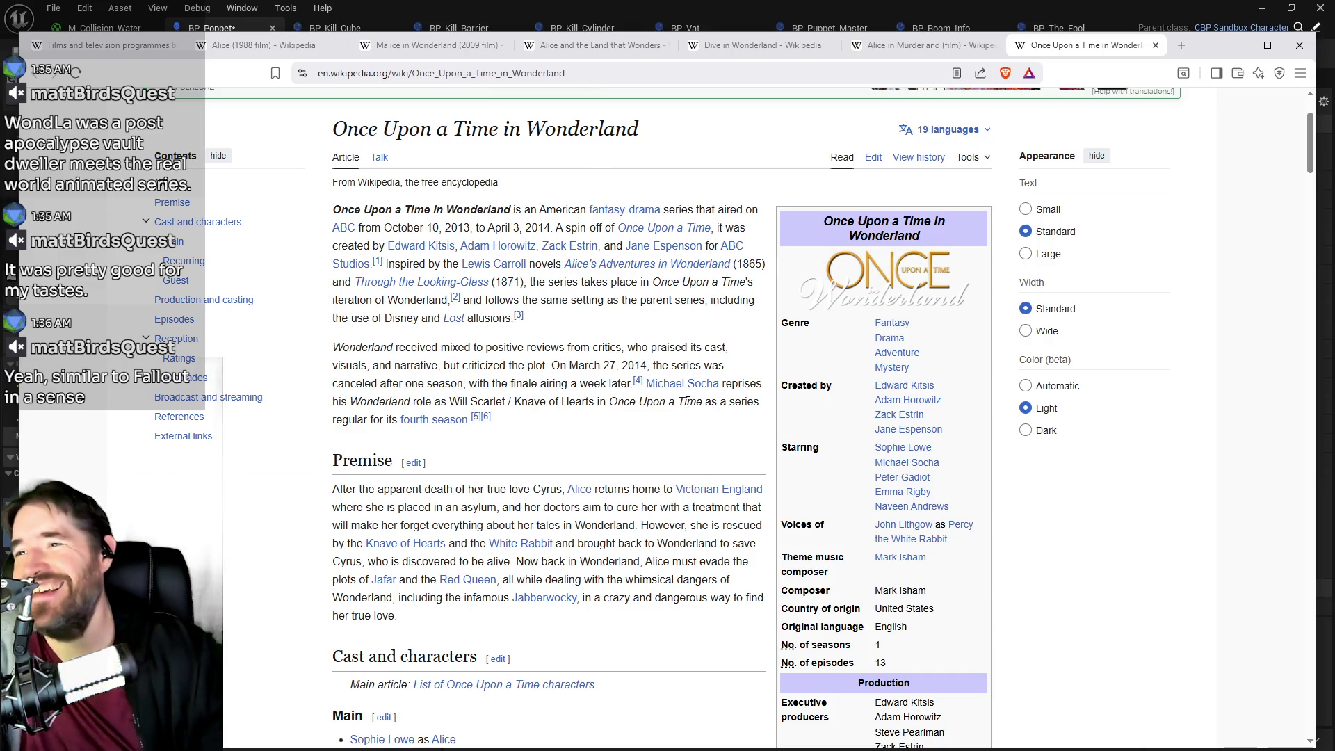
mouse_move(652, 280)
left_mouse_down()
mouse_move(734, 282)
mouse_move(745, 296)
left_mouse_up()
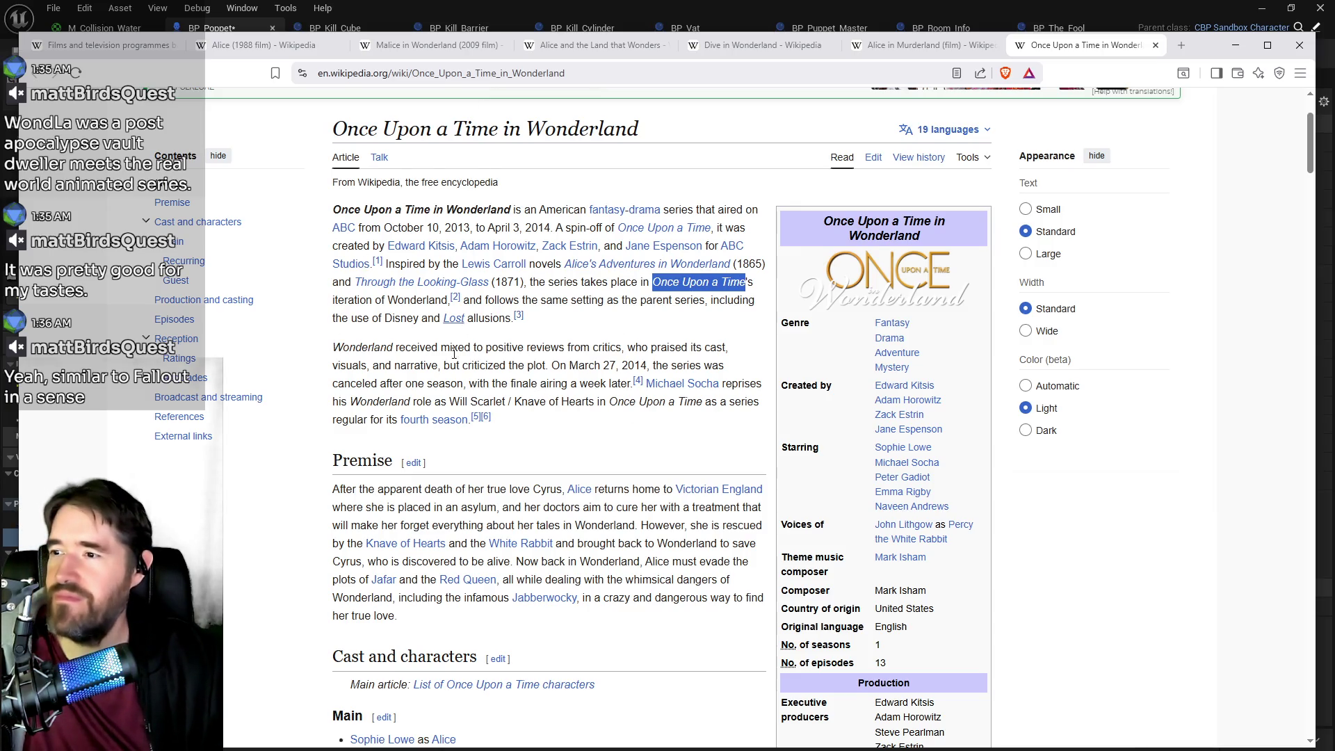
scroll(494, 167, "down", 3)
scroll(522, 222, "up", 3)
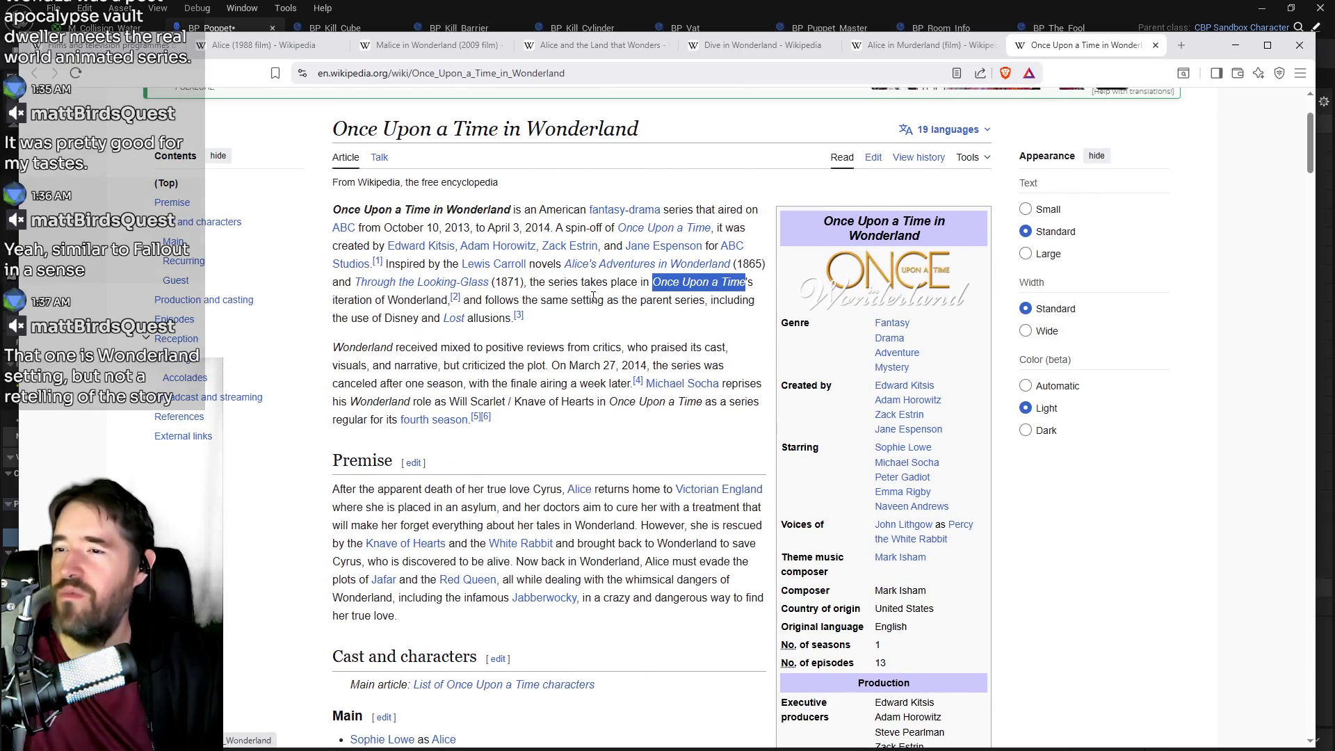
left_click(588, 324)
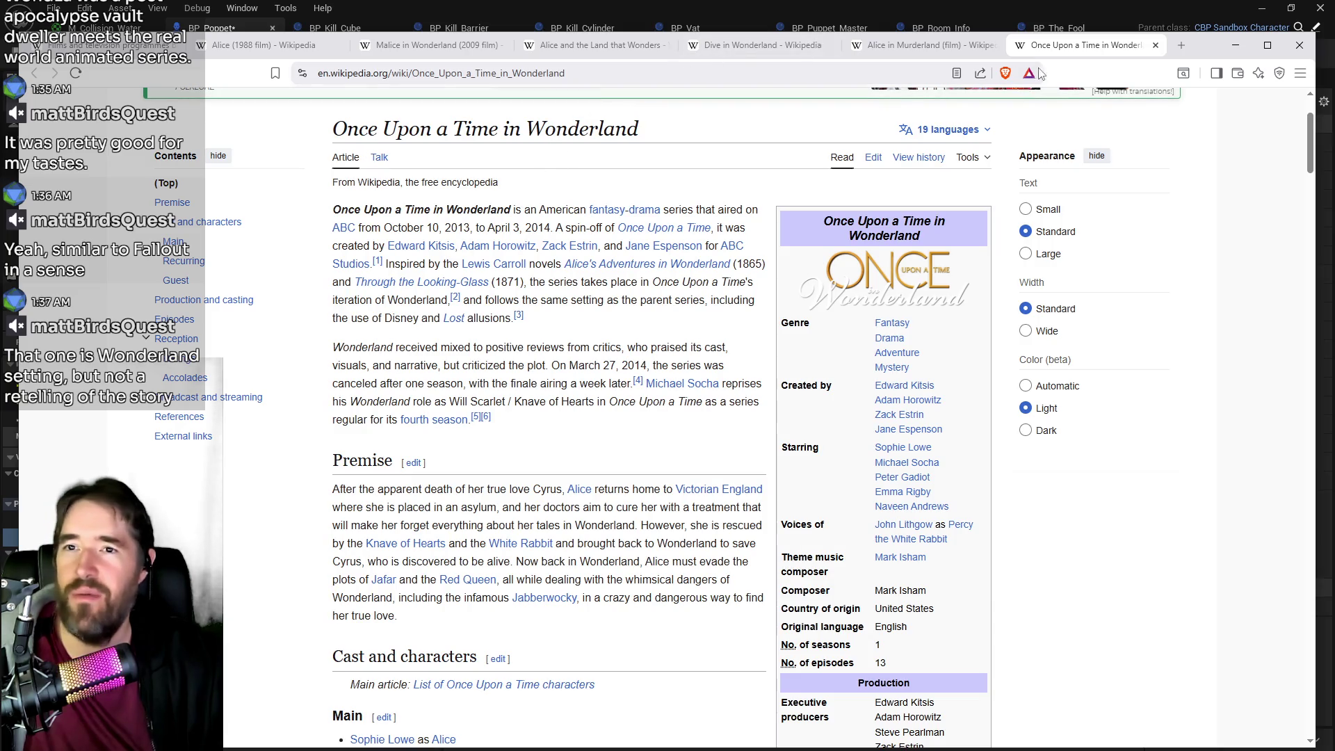
key("ctrl+1")
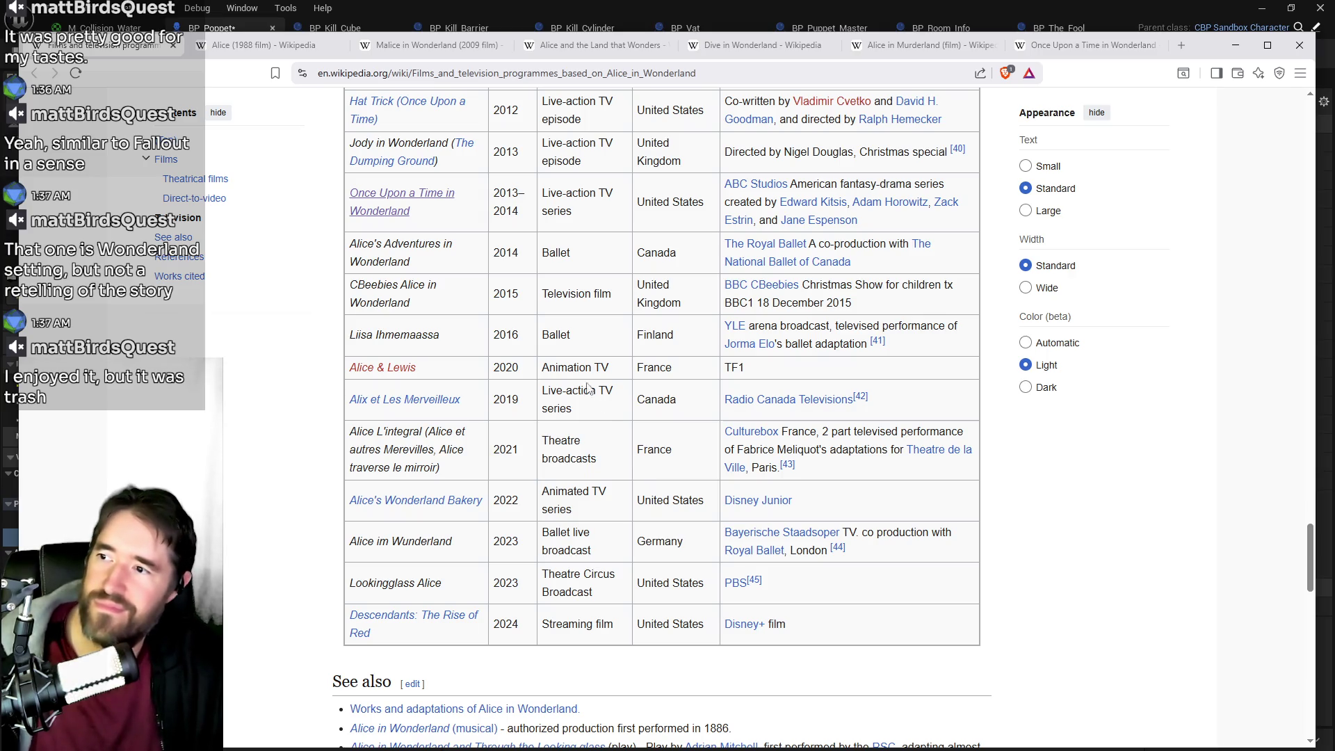
- Show the Once Upon a Time in Wonderland tab, then minimize the browser to return to Unreal
scroll(436, 273, "down", 1)
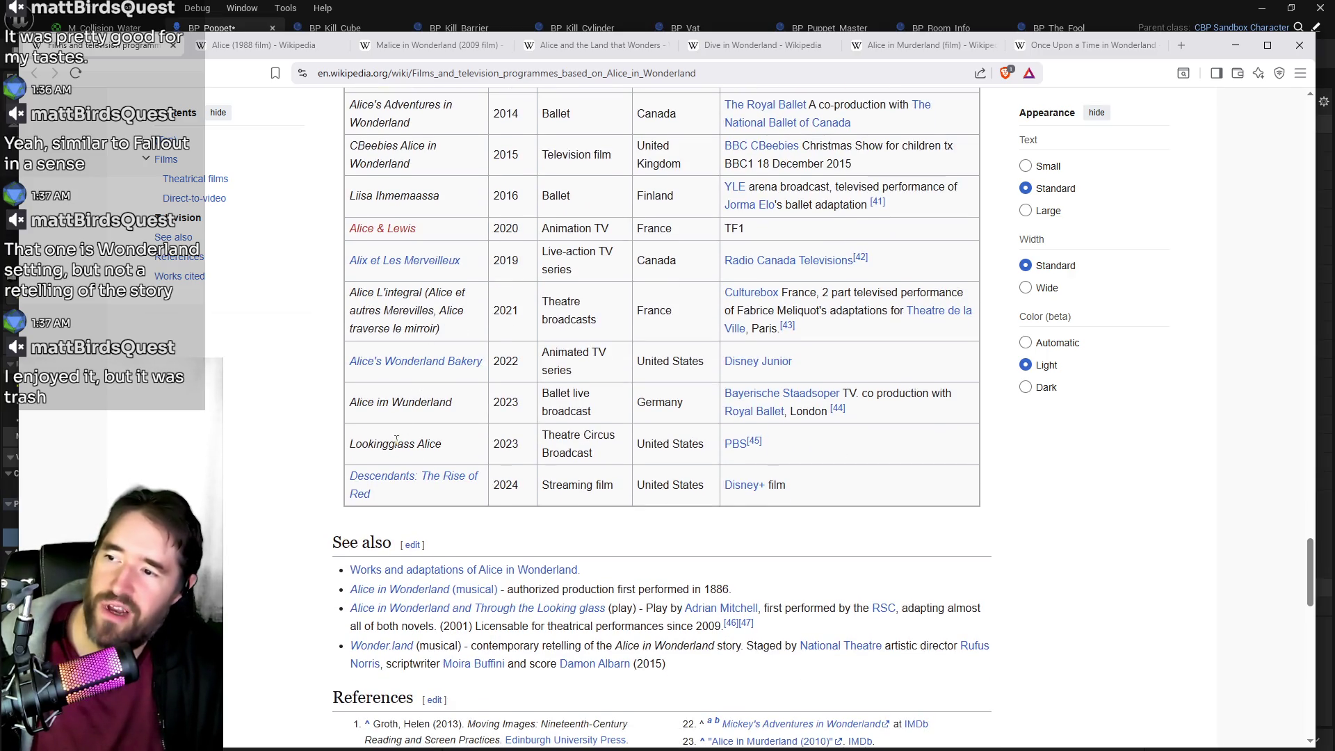
scroll(397, 441, "up", 1)
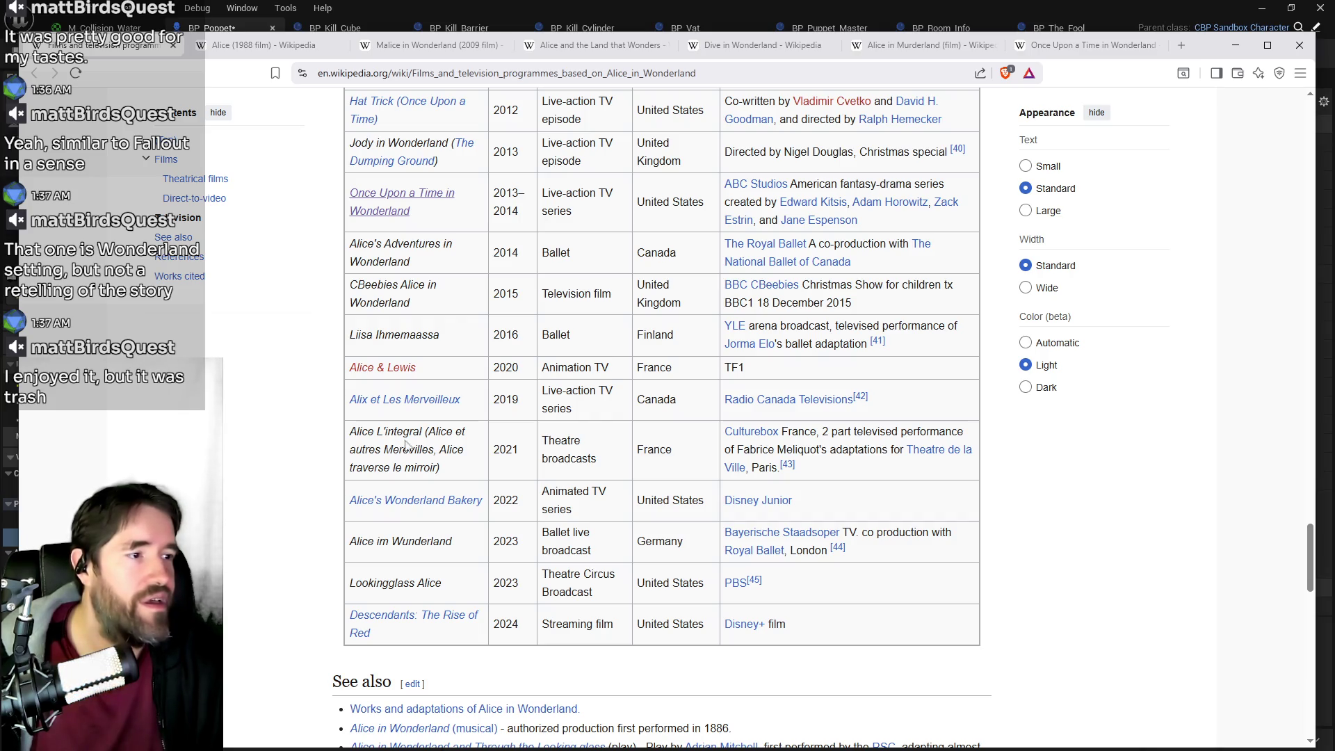
left_click(1113, 46)
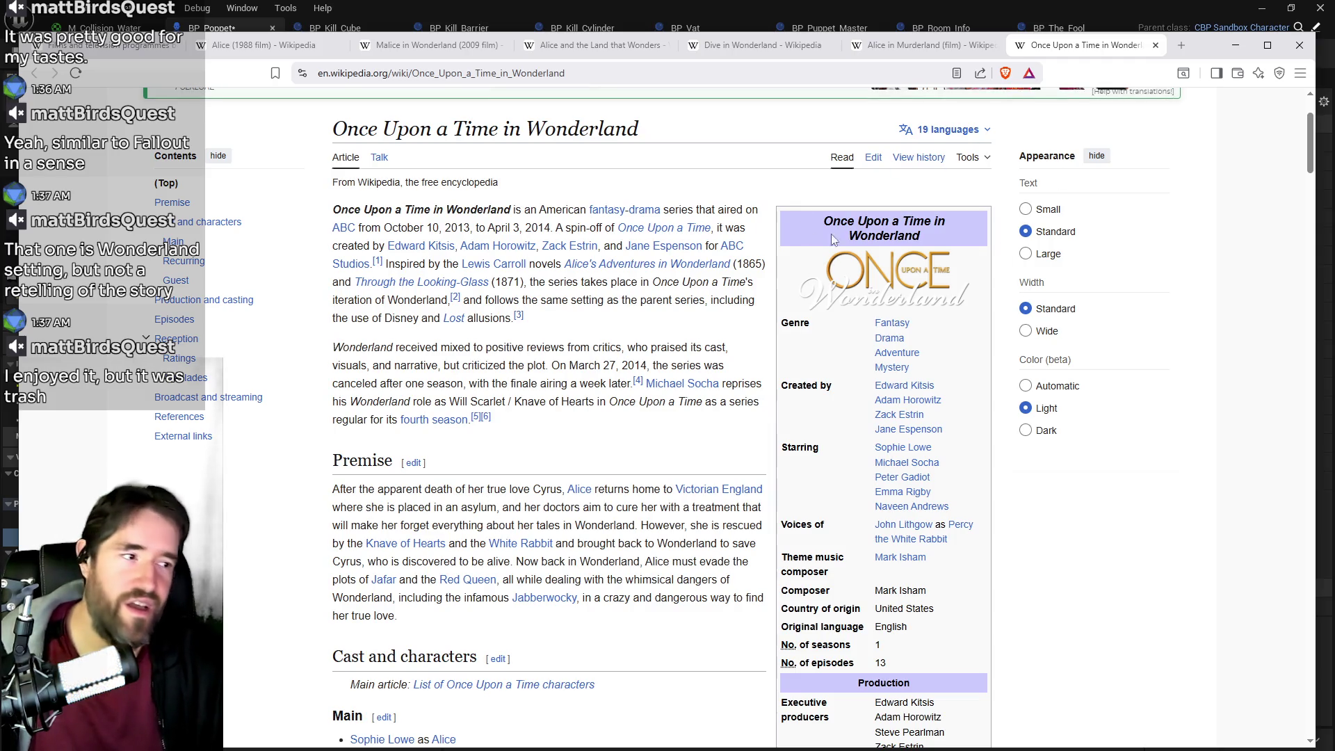
left_click_drag(1197, 57, 1222, 63)
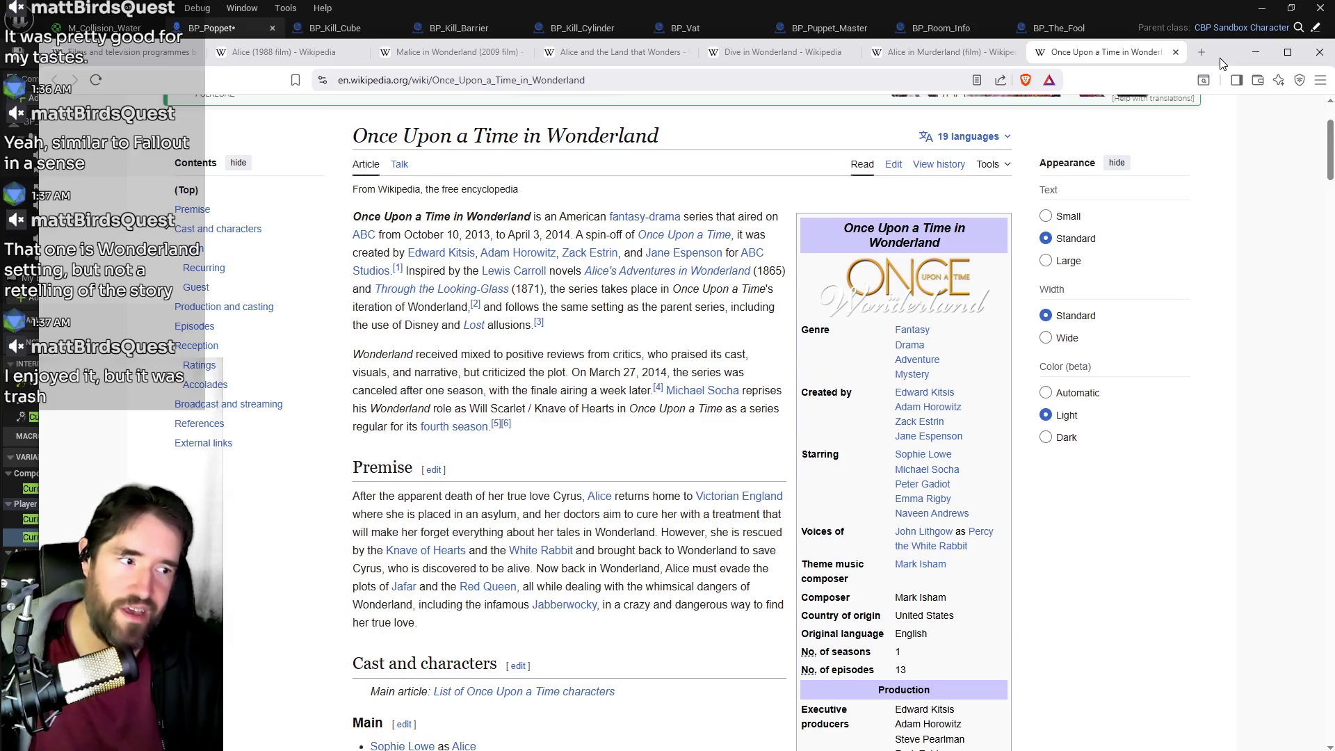
left_click(1256, 52)
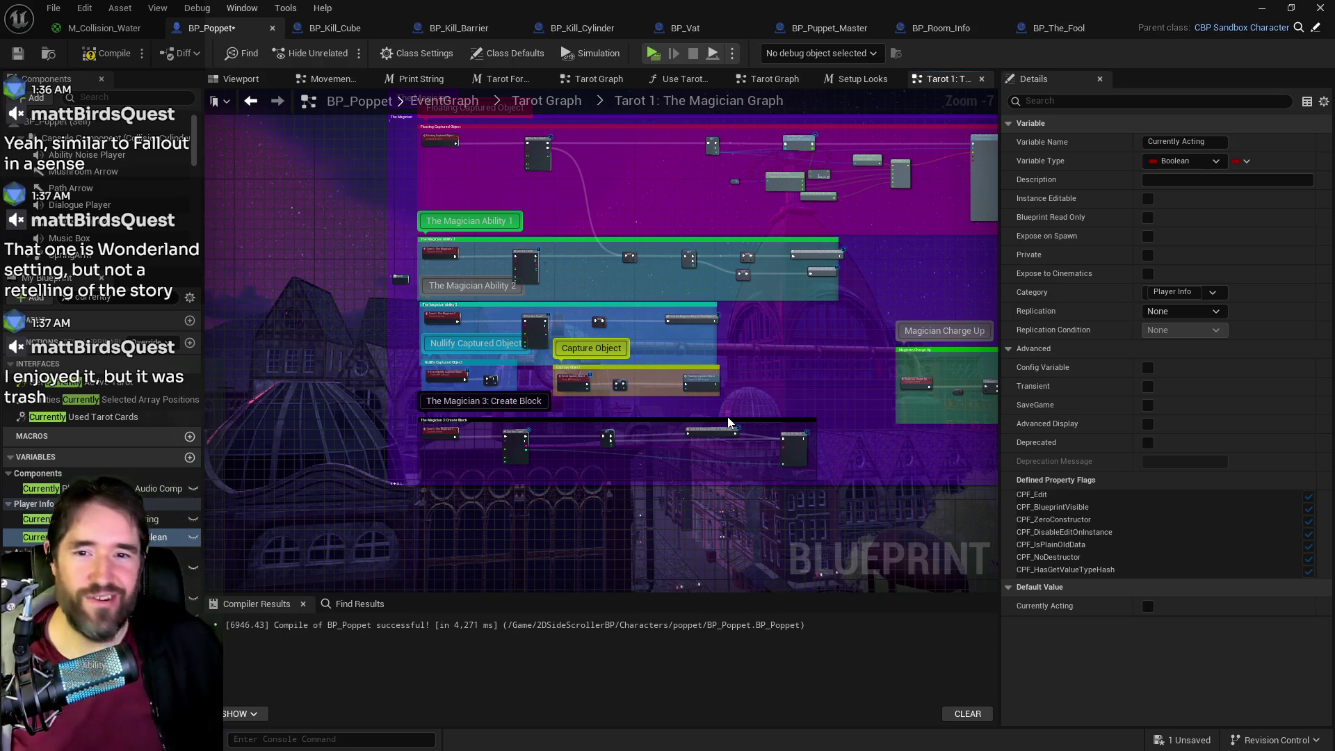
scroll(623, 272, "up", 5)
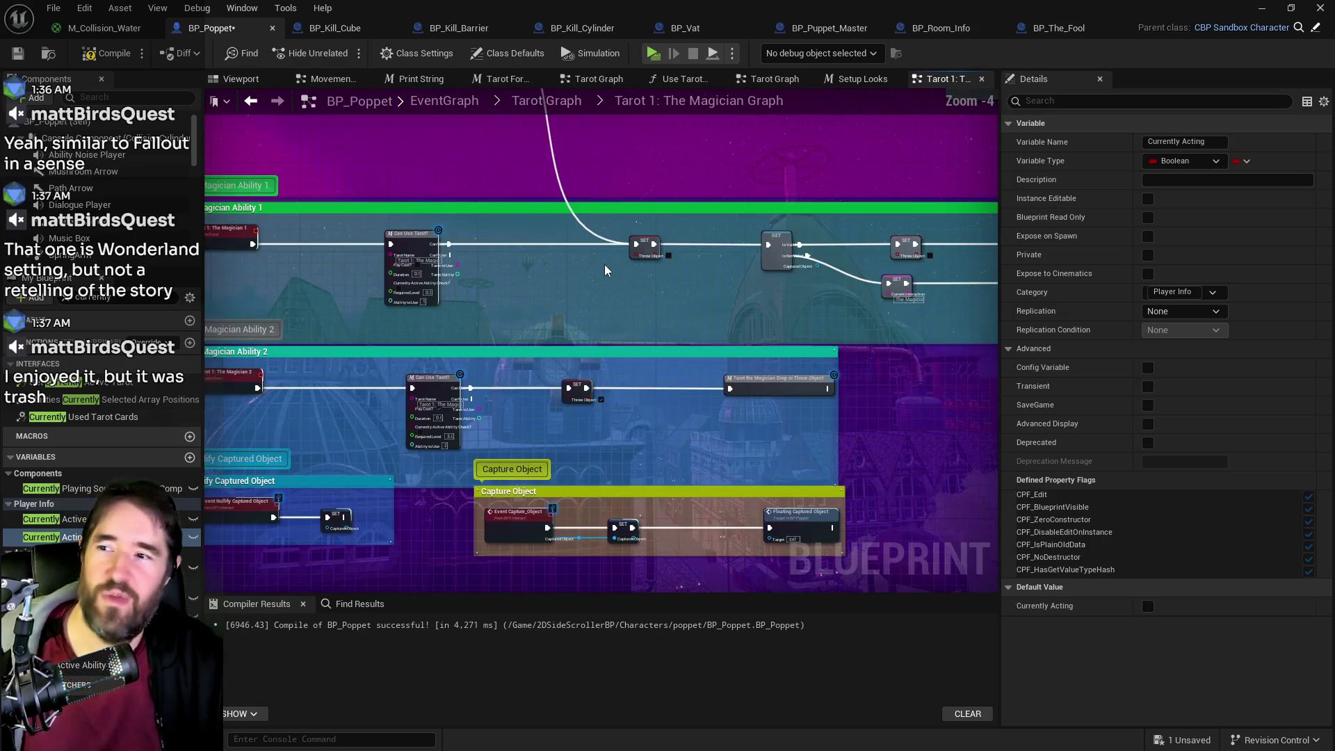
mouse_move(680, 382)
left_mouse_down()
mouse_move(701, 424)
mouse_move(724, 381)
mouse_move(564, 298)
mouse_move(679, 388)
mouse_move(638, 357)
mouse_move(704, 351)
left_mouse_up()
scroll(704, 351, "up", 2)
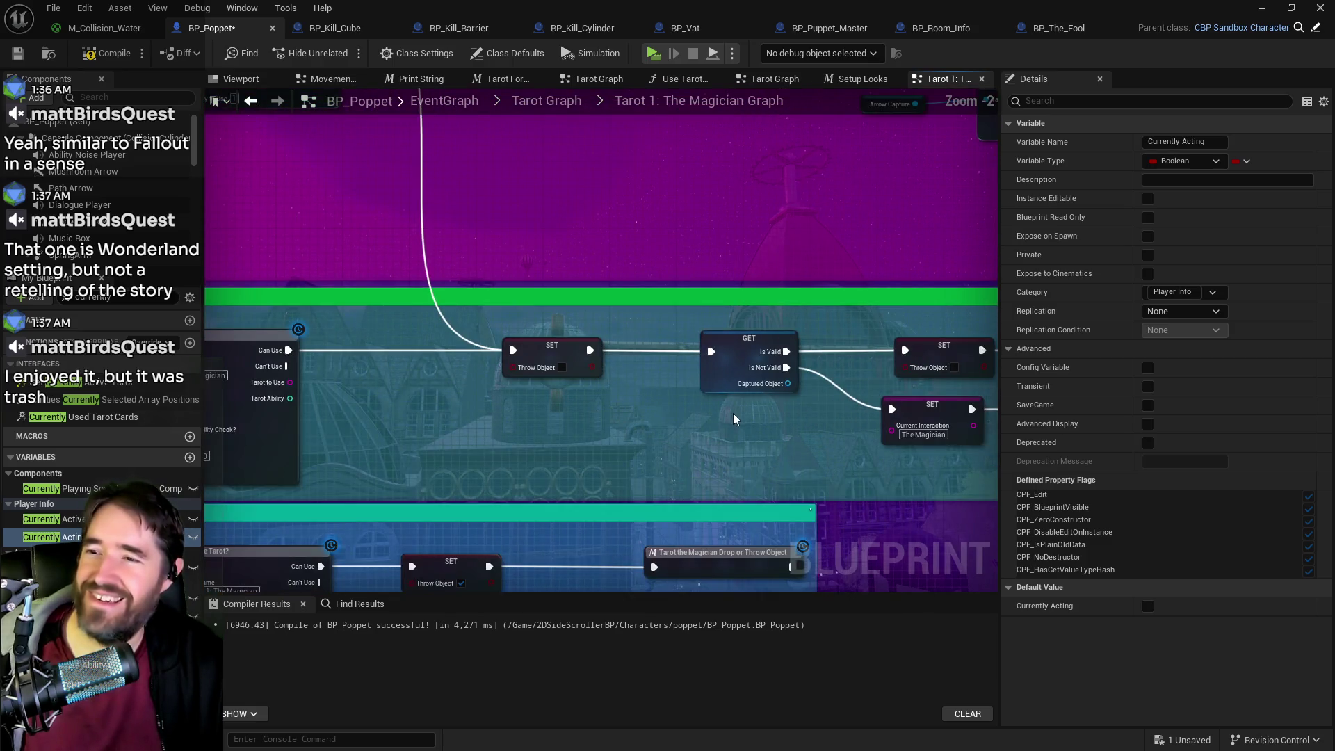
mouse_move(724, 456)
left_mouse_down()
mouse_move(804, 393)
mouse_move(334, 401)
mouse_move(48, 337)
left_mouse_up()
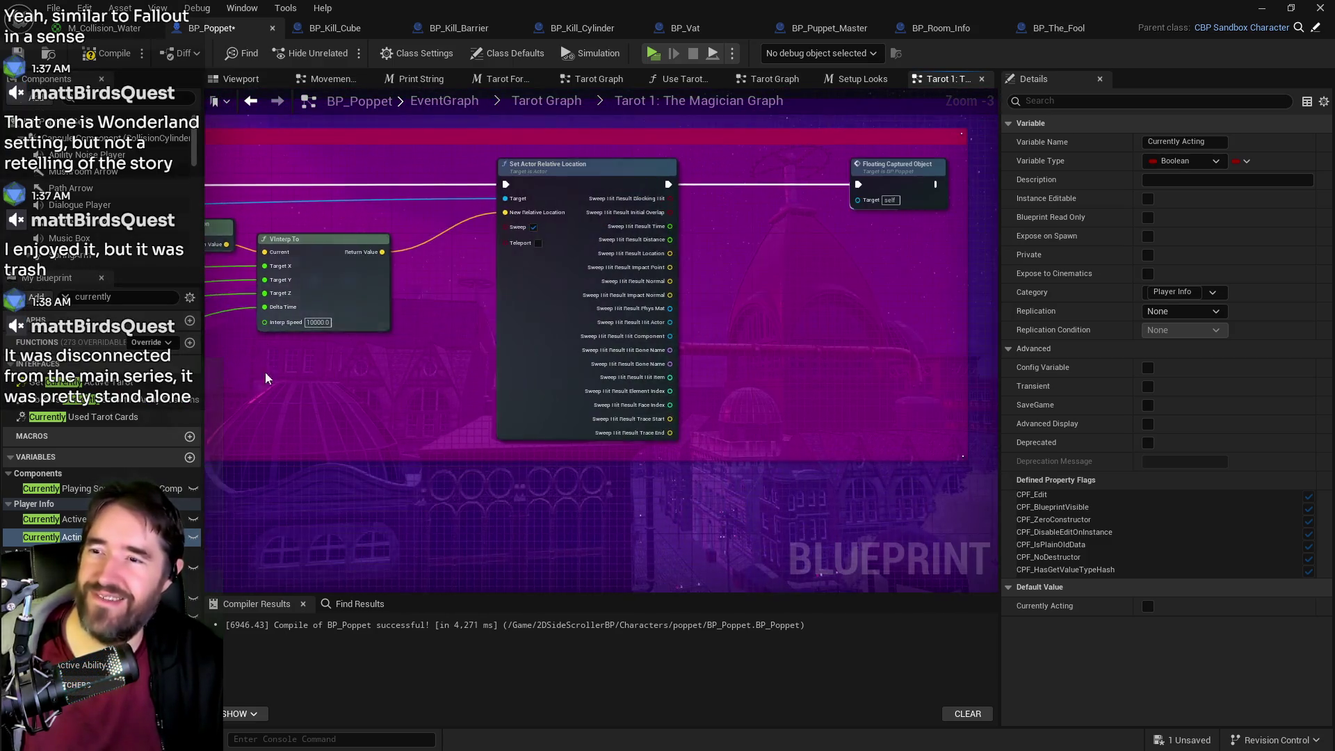
left_click_drag(730, 358, 1164, 332)
left_click_drag(510, 357, 510, 274)
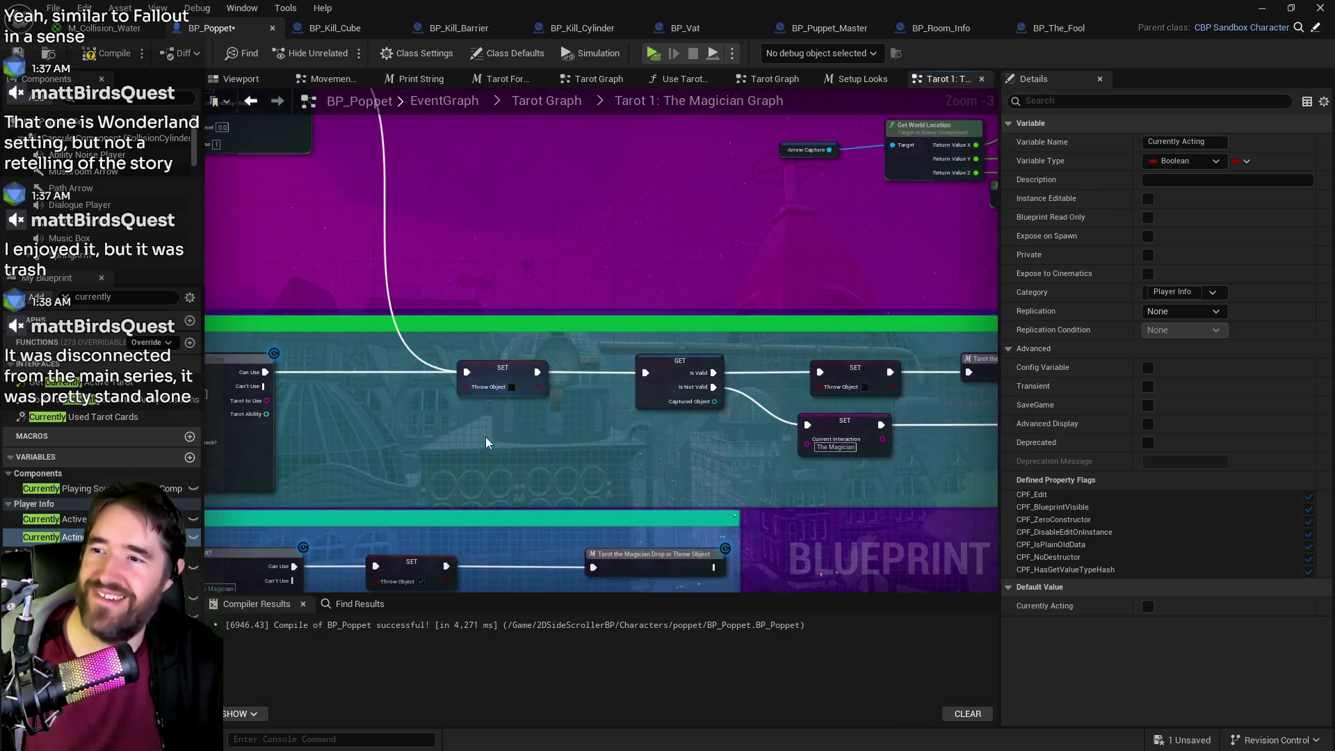
scroll(510, 356, "up", 2)
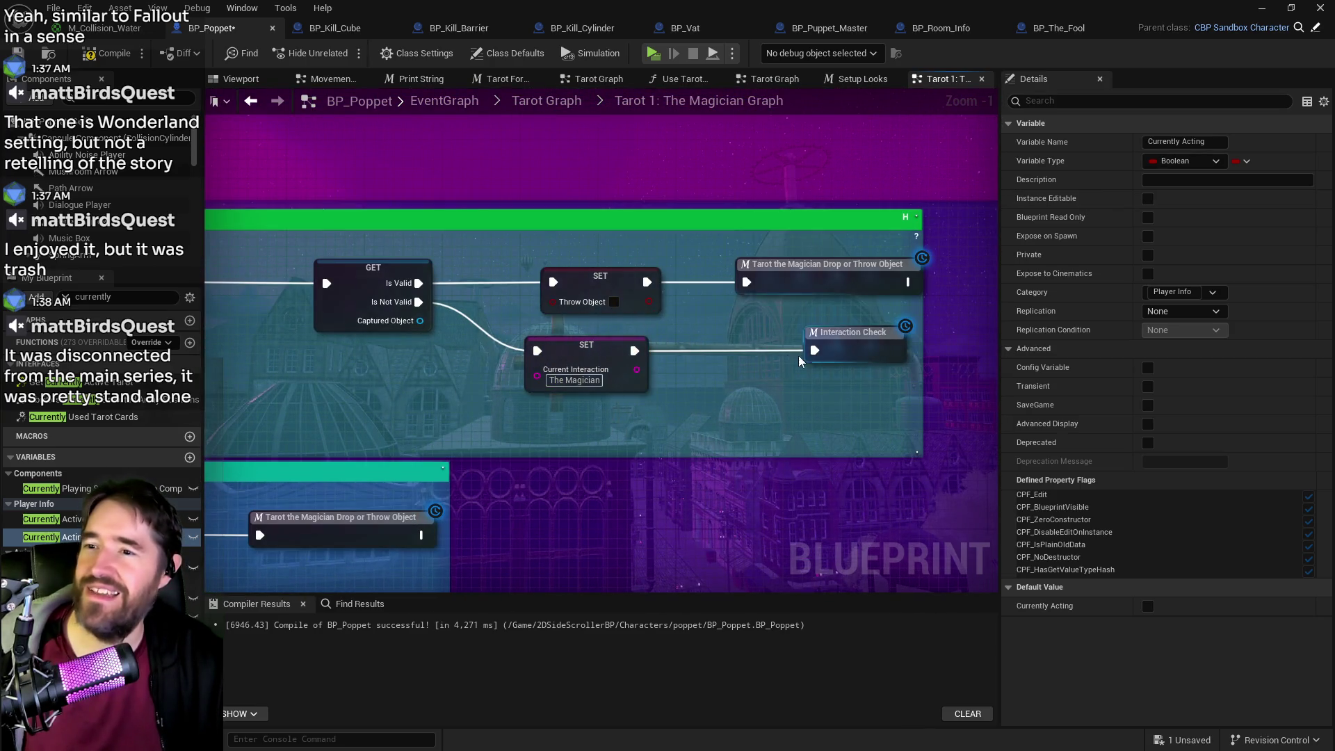
- In the Tarot The Magician Drop Or Throw Object macro, reposition Delay Until Next Tick and the Release Object nodes
double_click(817, 282)
scroll(550, 274, "up", 2)
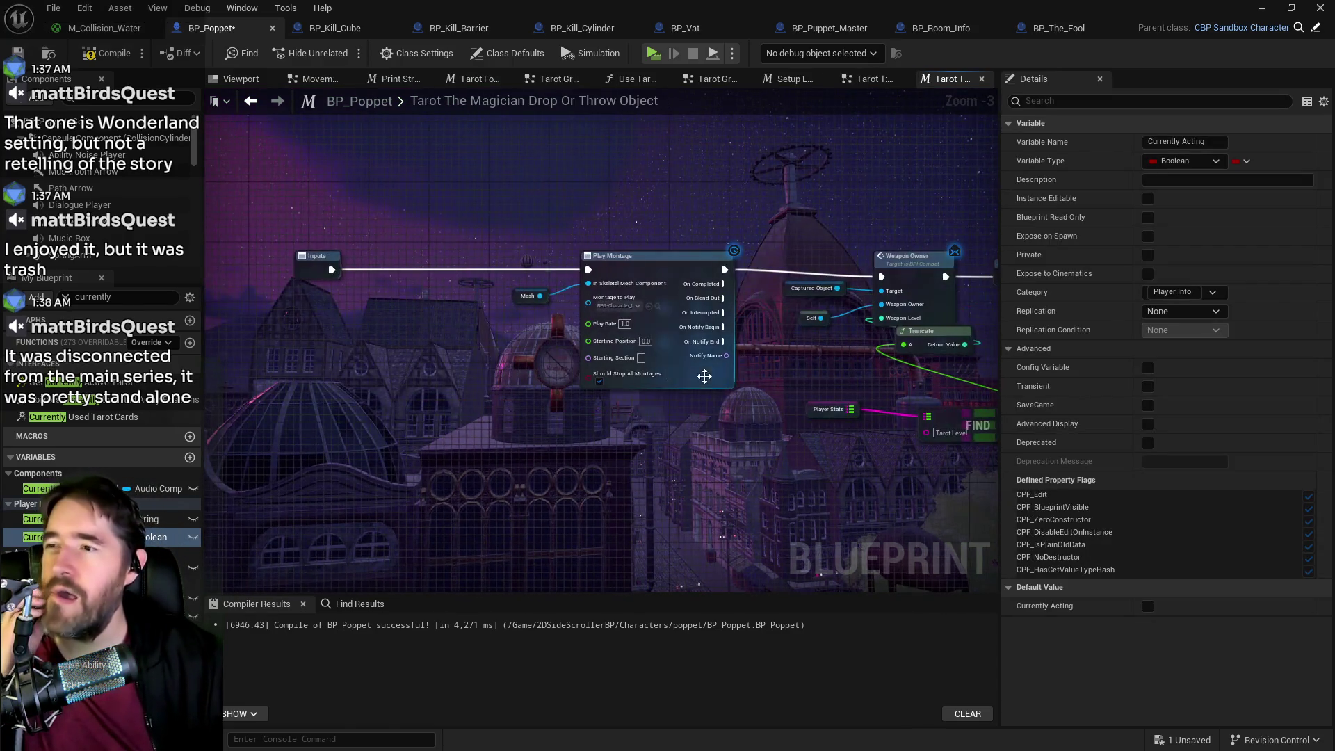
mouse_move(799, 390)
left_mouse_down()
mouse_move(398, 400)
mouse_move(643, 389)
mouse_move(585, 379)
mouse_move(446, 393)
left_mouse_up()
left_click_drag(366, 262, 335, 263)
mouse_move(391, 223)
left_mouse_down()
mouse_move(411, 252)
mouse_move(1027, 408)
left_mouse_up()
left_click_drag(418, 268, 891, 289)
right_click(577, 376)
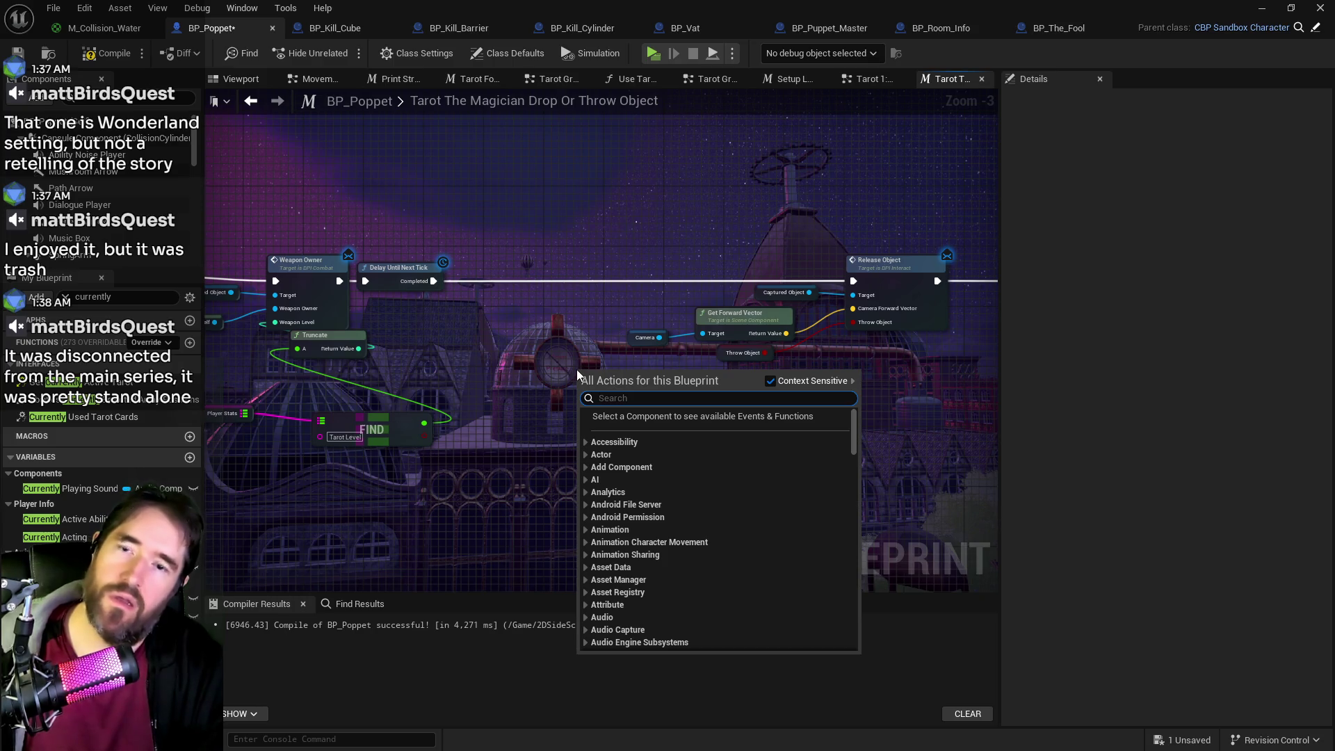
left_click(866, 79)
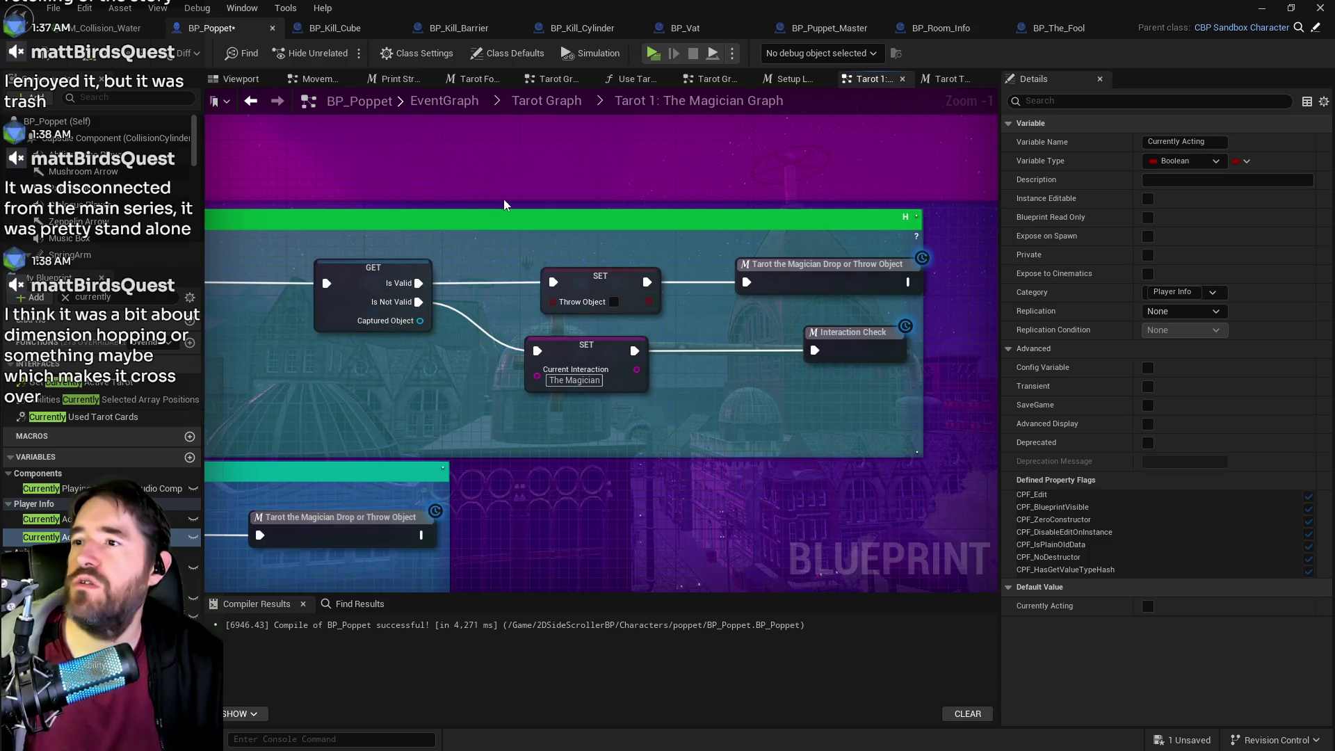
left_click(549, 100)
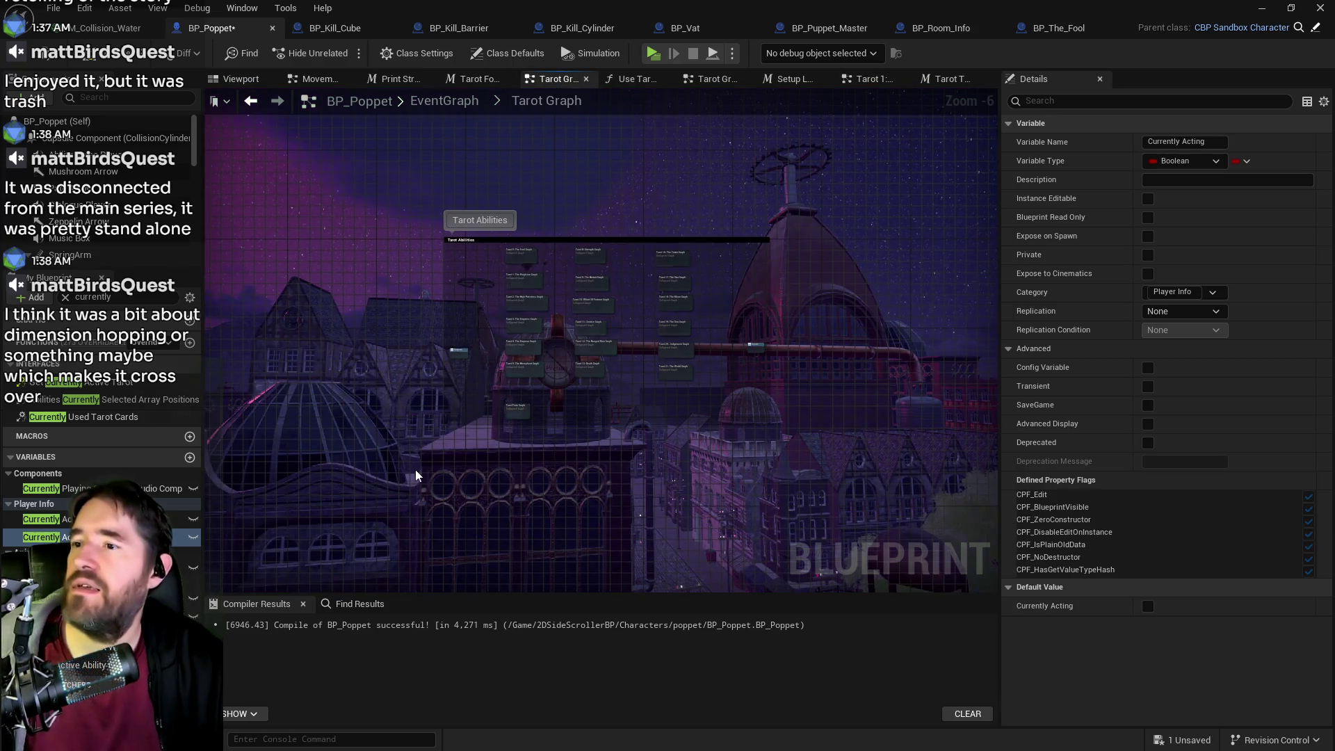
- In the Tarot Form Graph, nudge Has Tag left and select Gameplay Tags, Has Tag and Branch for copying
double_click(691, 300)
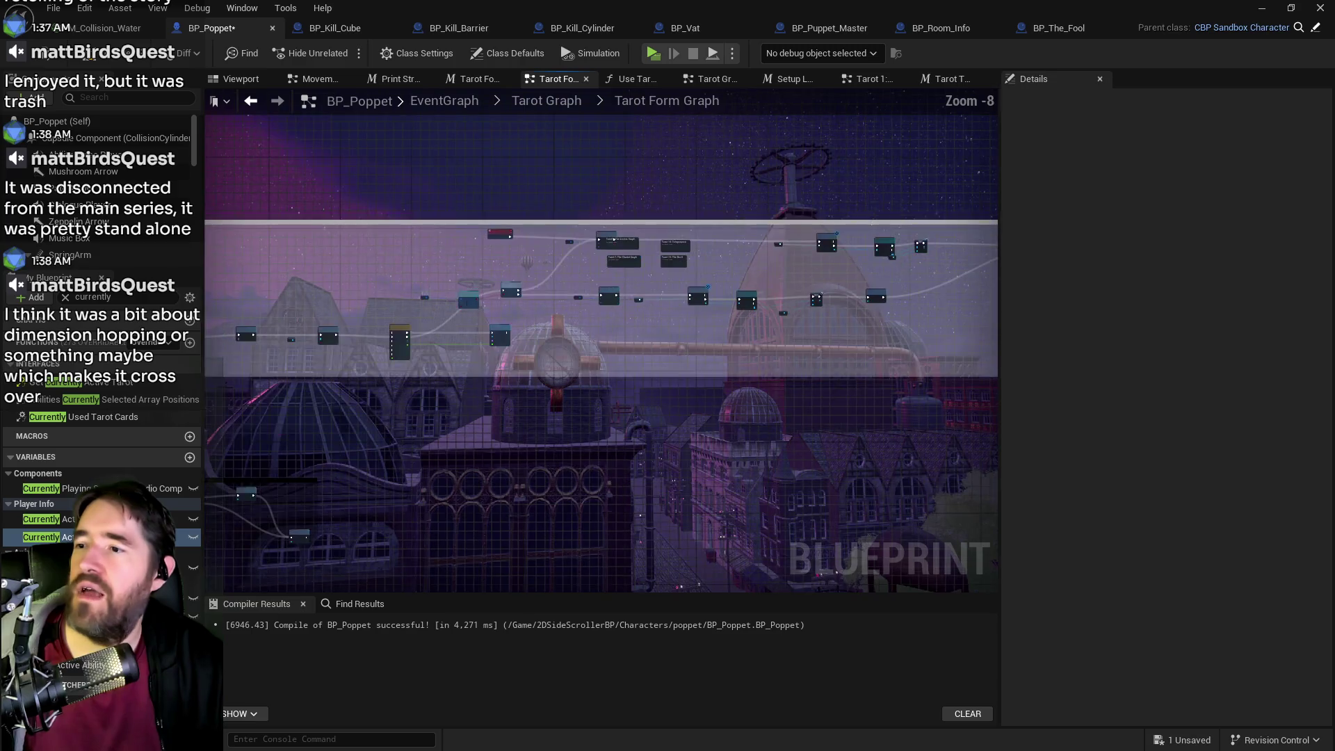
scroll(692, 292, "up", 4)
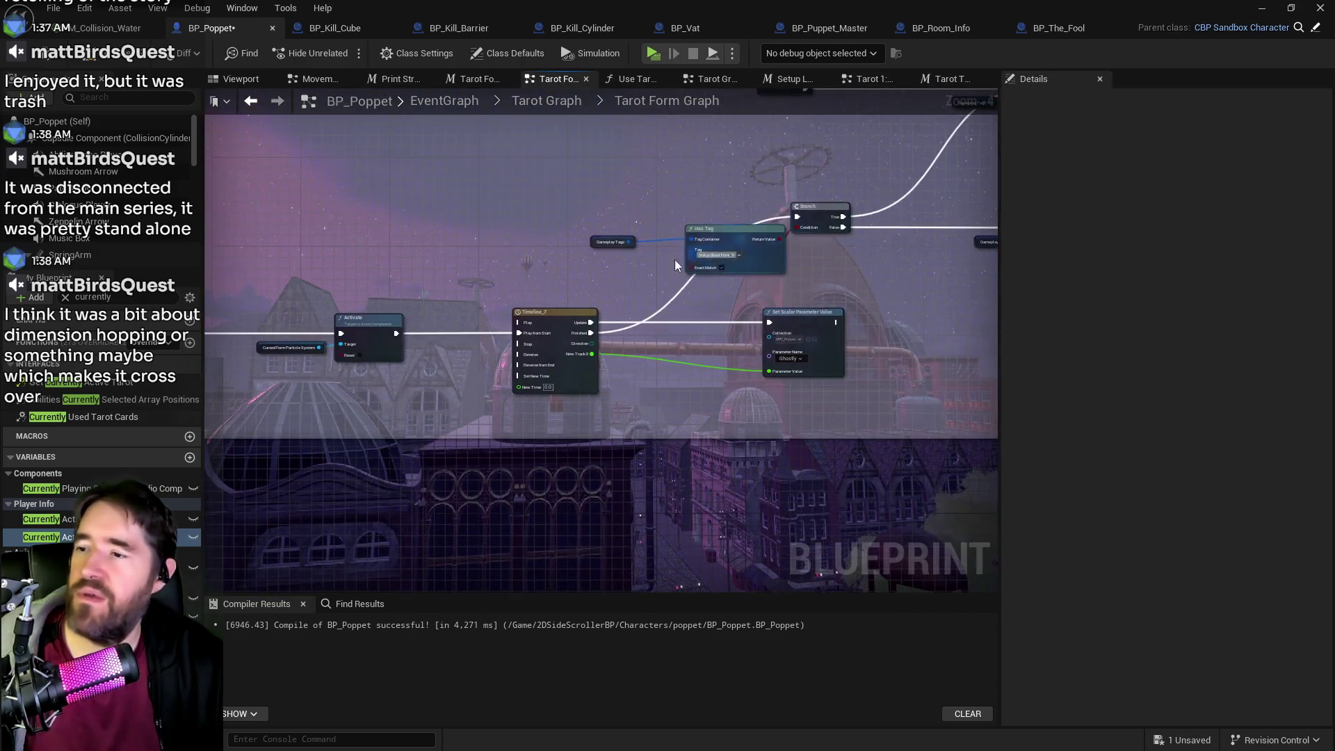
scroll(598, 282, "up", 2)
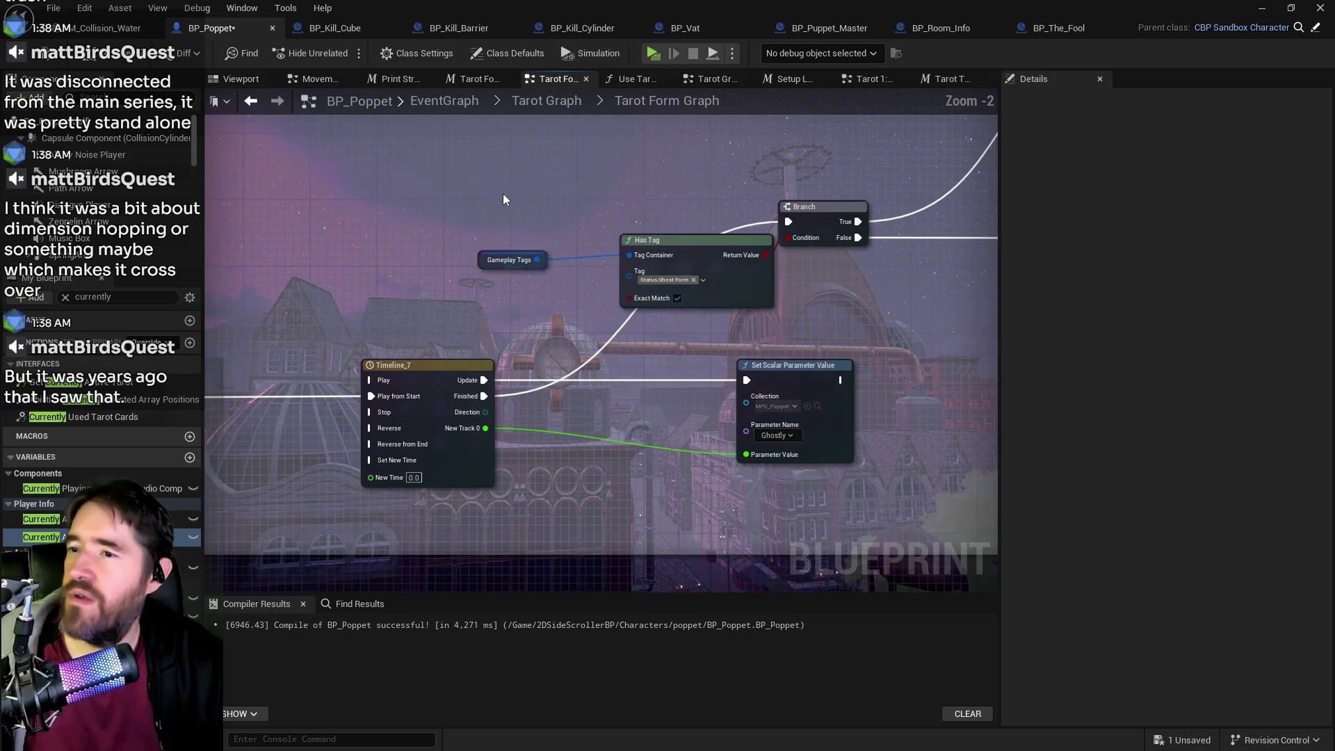
left_click_drag(736, 264, 709, 273)
left_click_drag(527, 207, 816, 297)
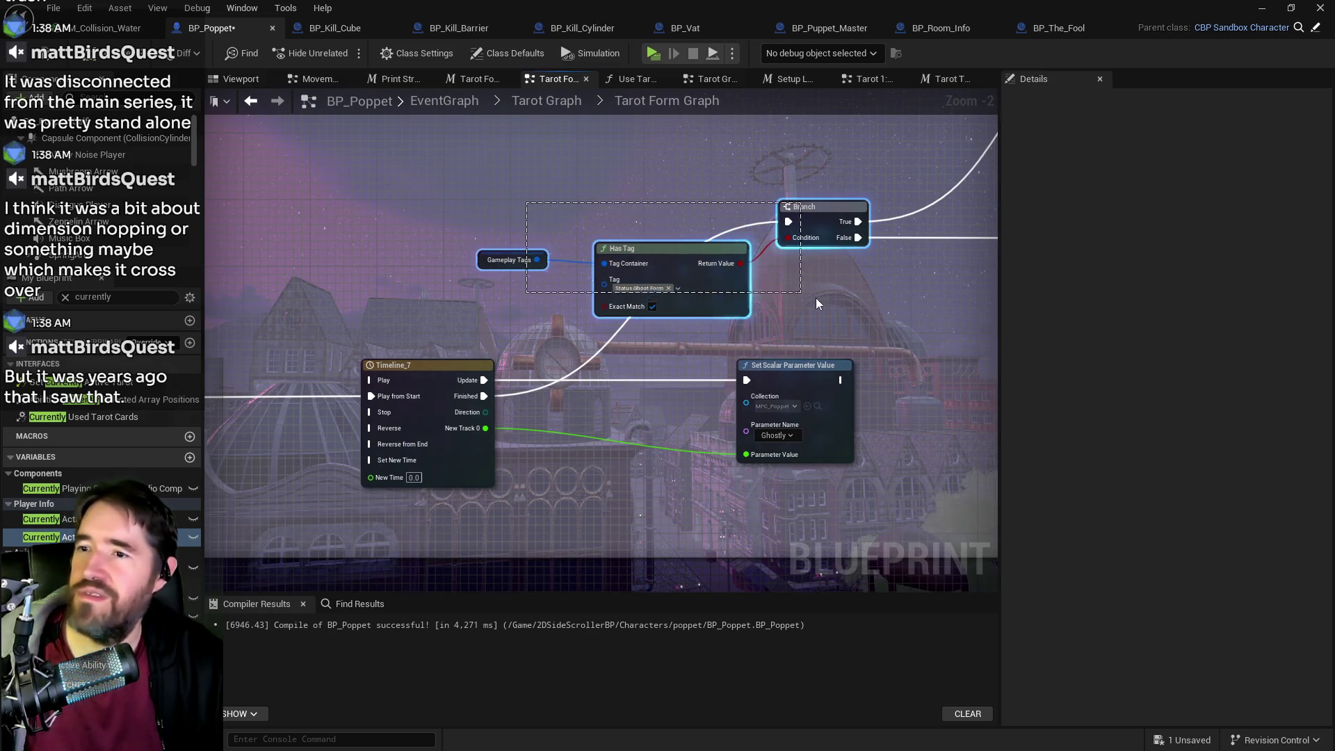
left_click(940, 80)
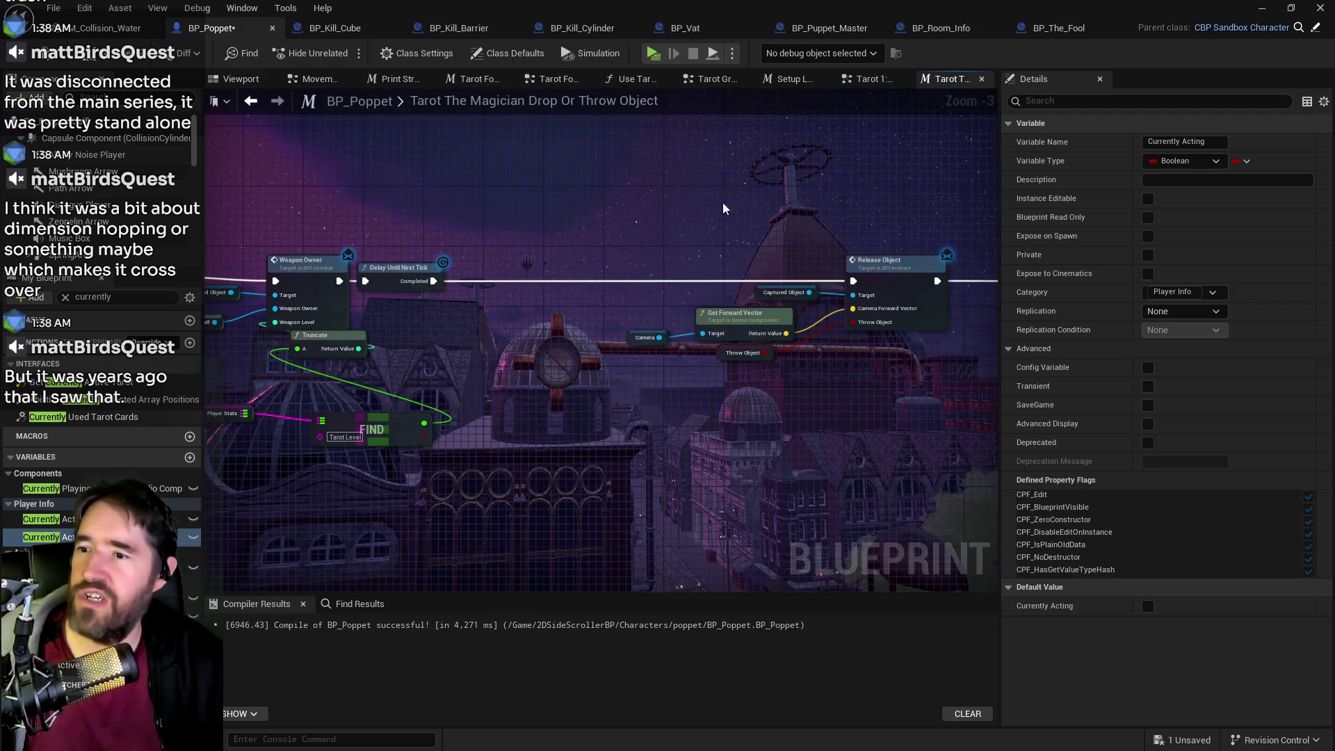
- Reopen the Magician macro, wire Delay Until Next Tick into the pasted Branch, and reposition Gameplay Tags and Has Tag
left_click(863, 80)
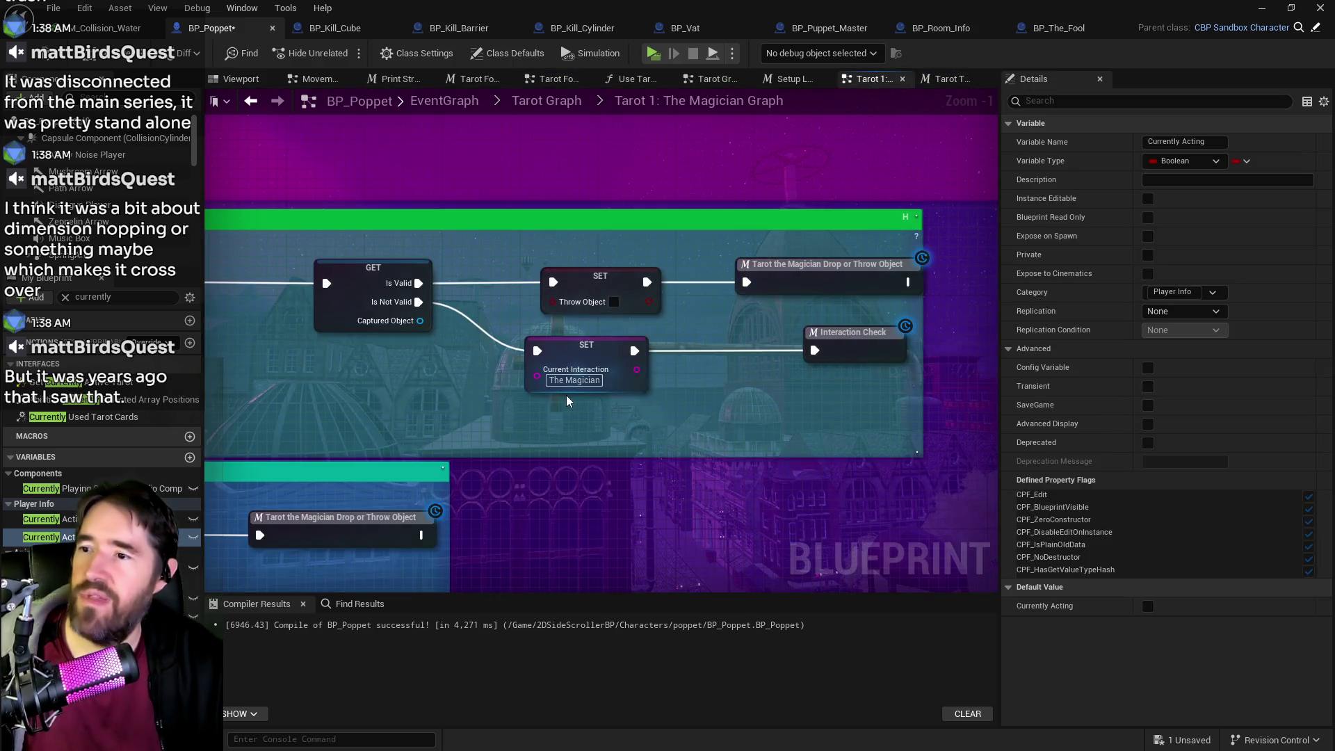
double_click(845, 280)
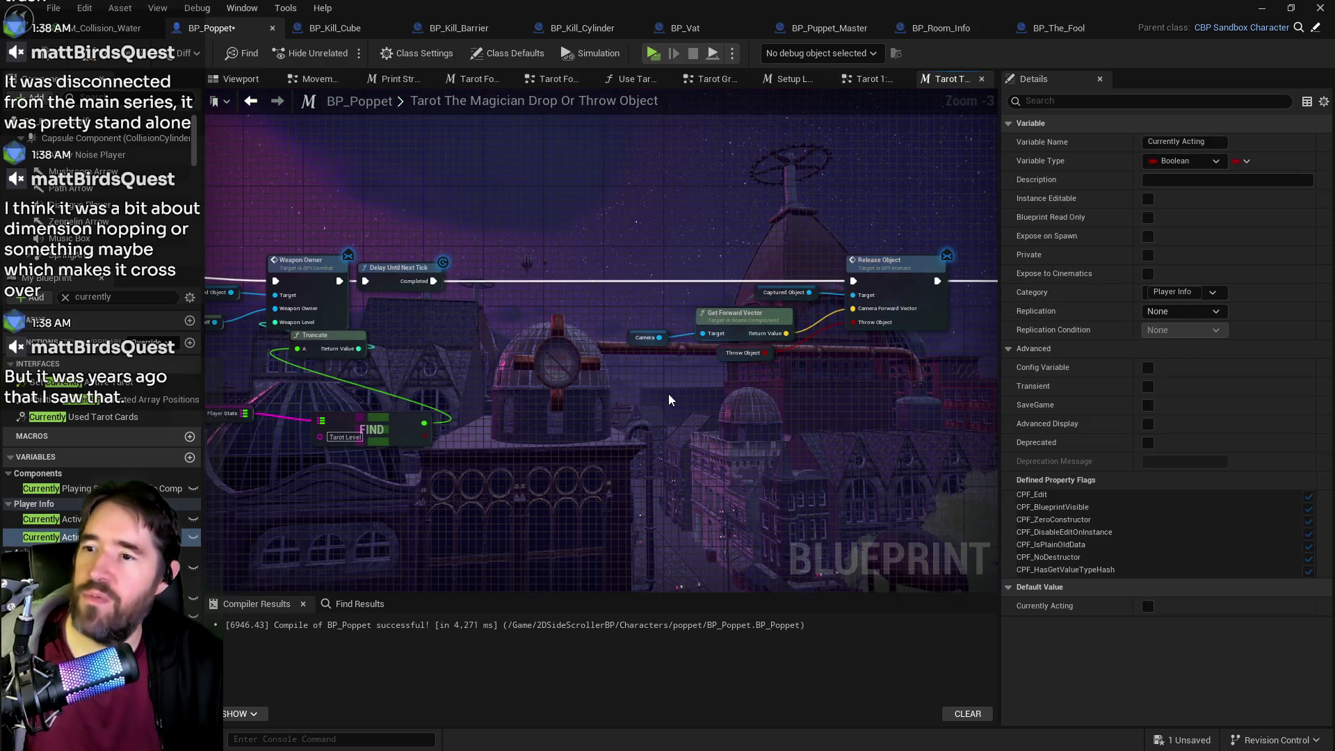
mouse_move(433, 281)
left_mouse_down()
mouse_move(828, 389)
mouse_move(831, 327)
mouse_move(852, 322)
left_mouse_up()
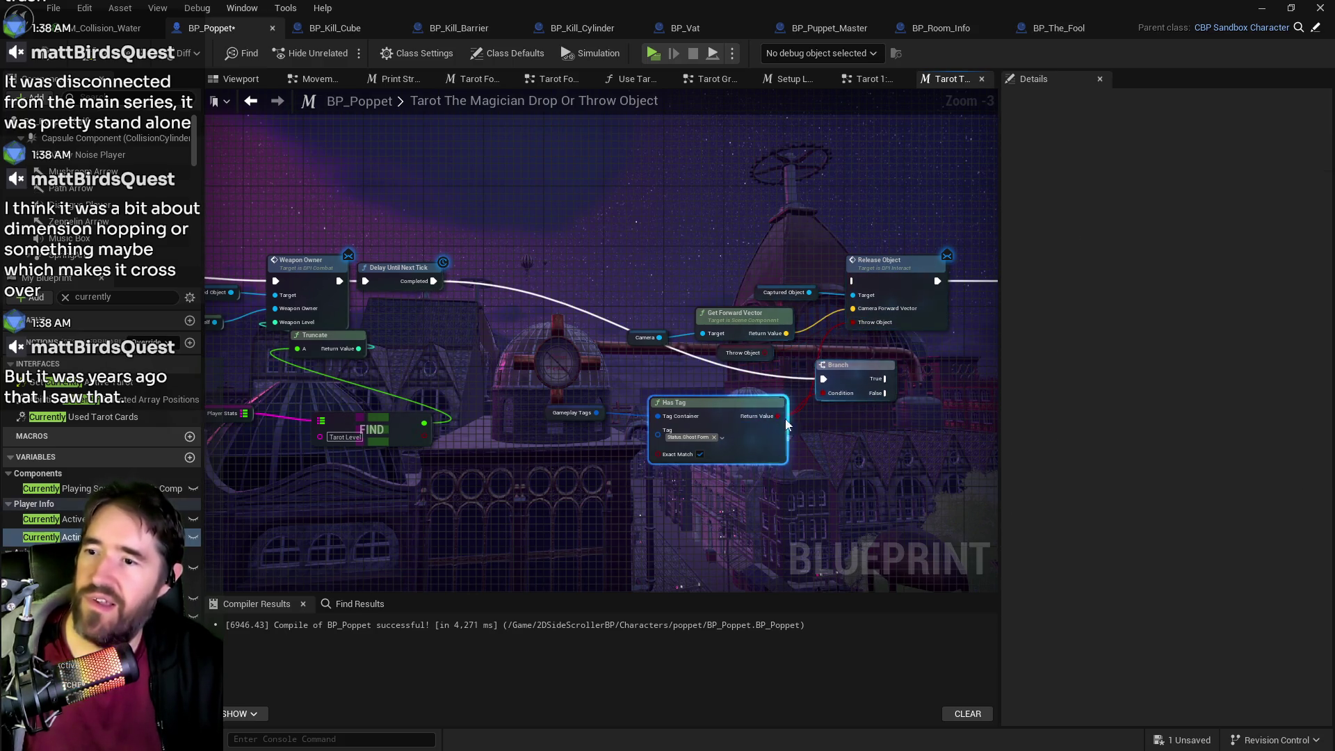
left_click(552, 402, "ctrl")
left_click_drag(552, 402, 537, 386)
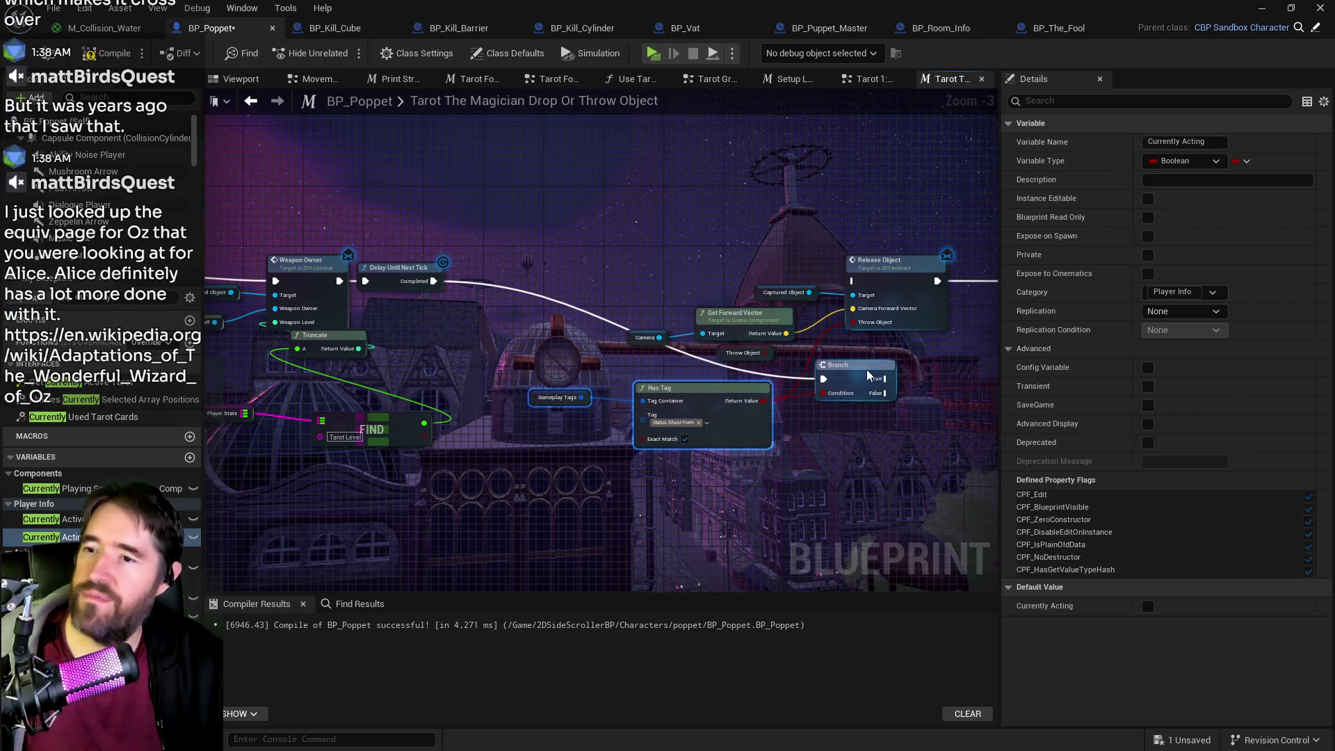
- Delete the Branch node and reconnect Delay's Completed directly to Release Object
left_click(845, 376)
key("Delete")
mouse_move(433, 281)
left_mouse_down()
mouse_move(626, 298)
mouse_move(854, 285)
left_mouse_up()
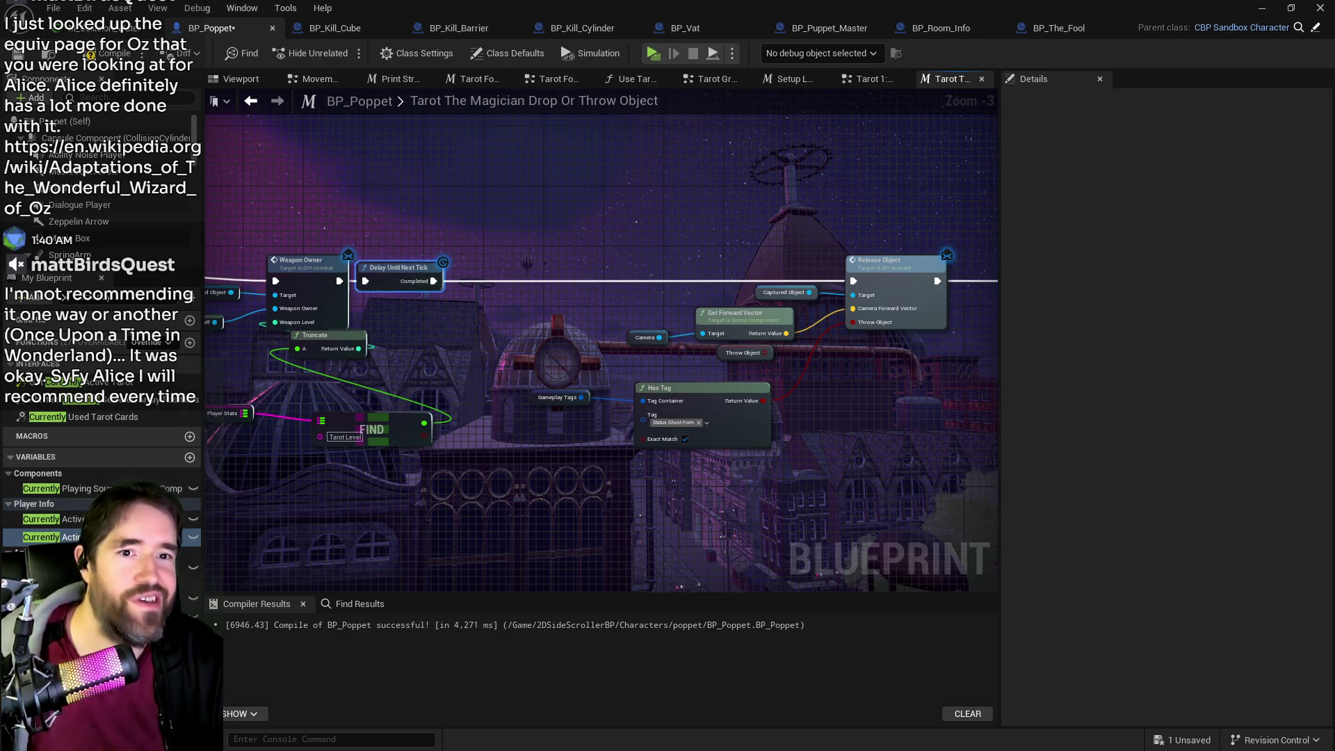
key("alt+Tab")
- Scroll the Oz adaptations film table from The Wizard of Oz (1982) toward the 2010s films, previewing film links
scroll(472, 460, "down", 3)
scroll(473, 459, "down", 6)
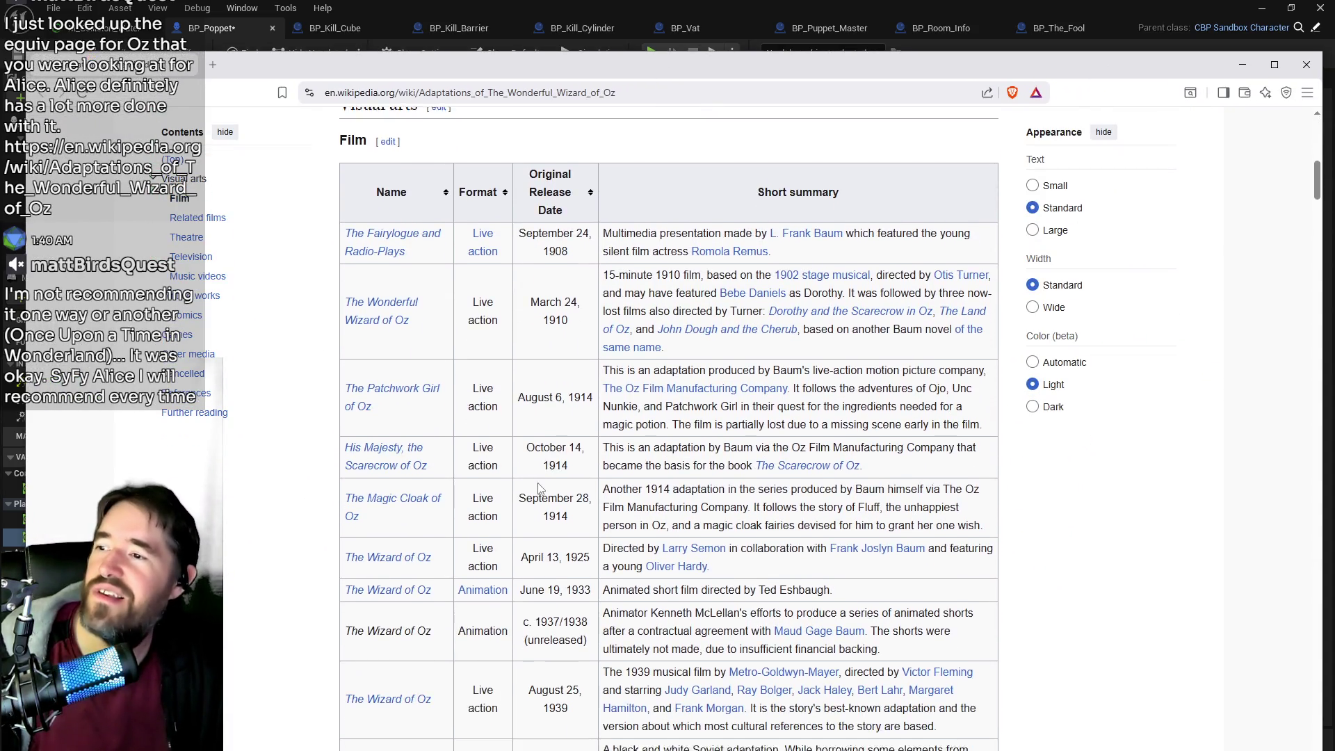
scroll(542, 489, "down", 1)
mouse_move(417, 325)
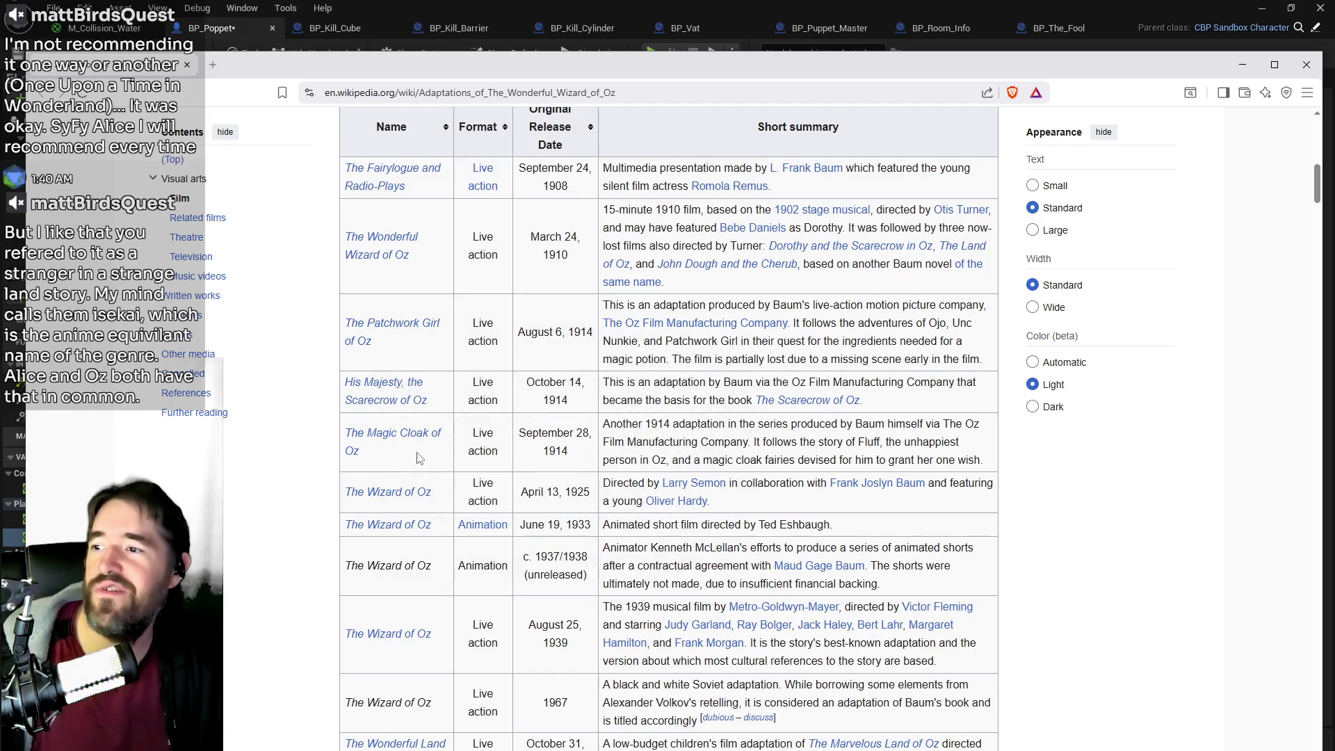
mouse_move(381, 393)
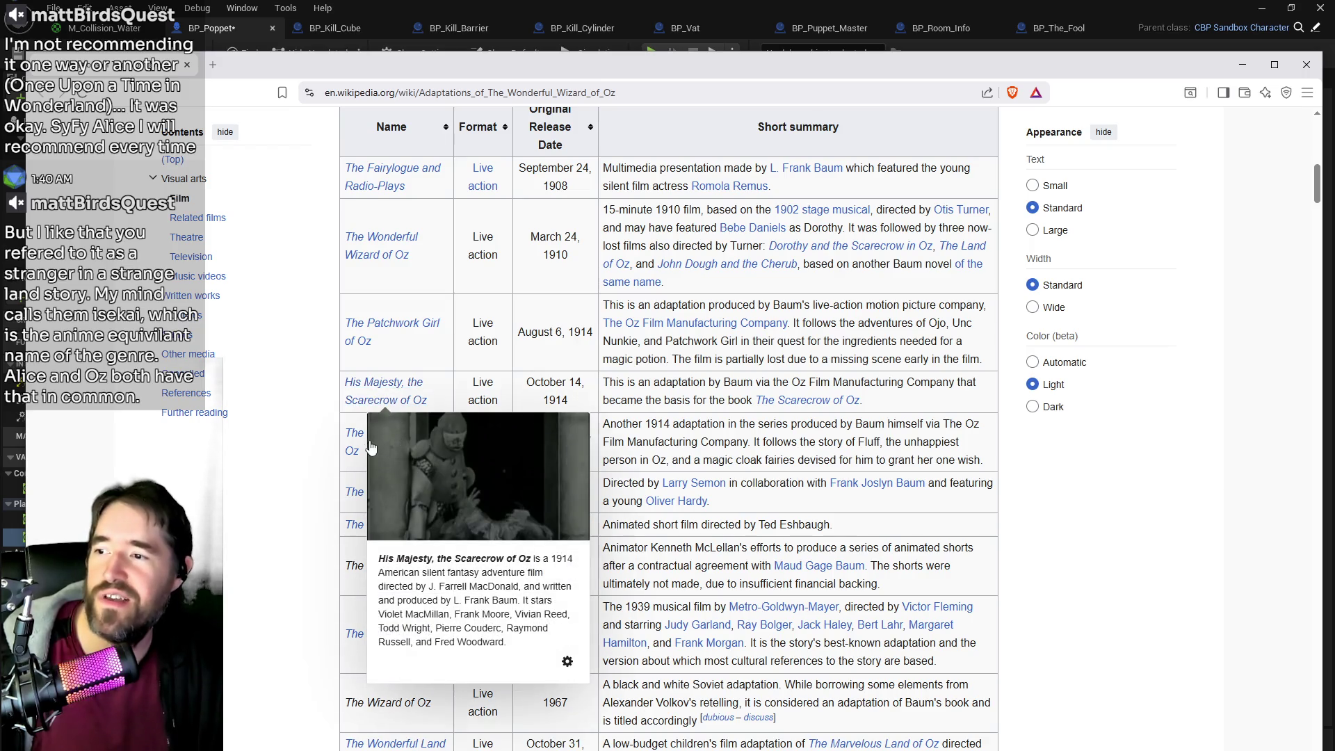
left_click_drag(804, 70, 801, 38)
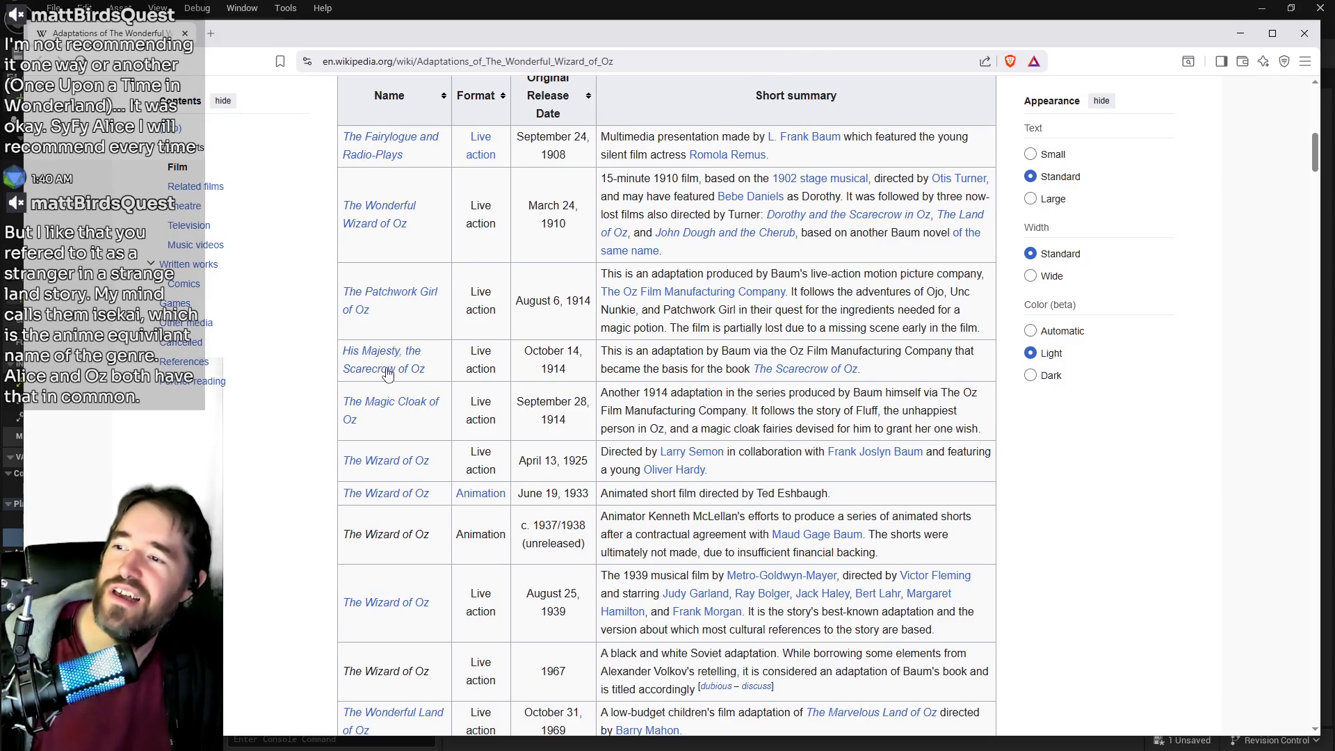
scroll(389, 371, "down", 1)
scroll(395, 527, "down", 3)
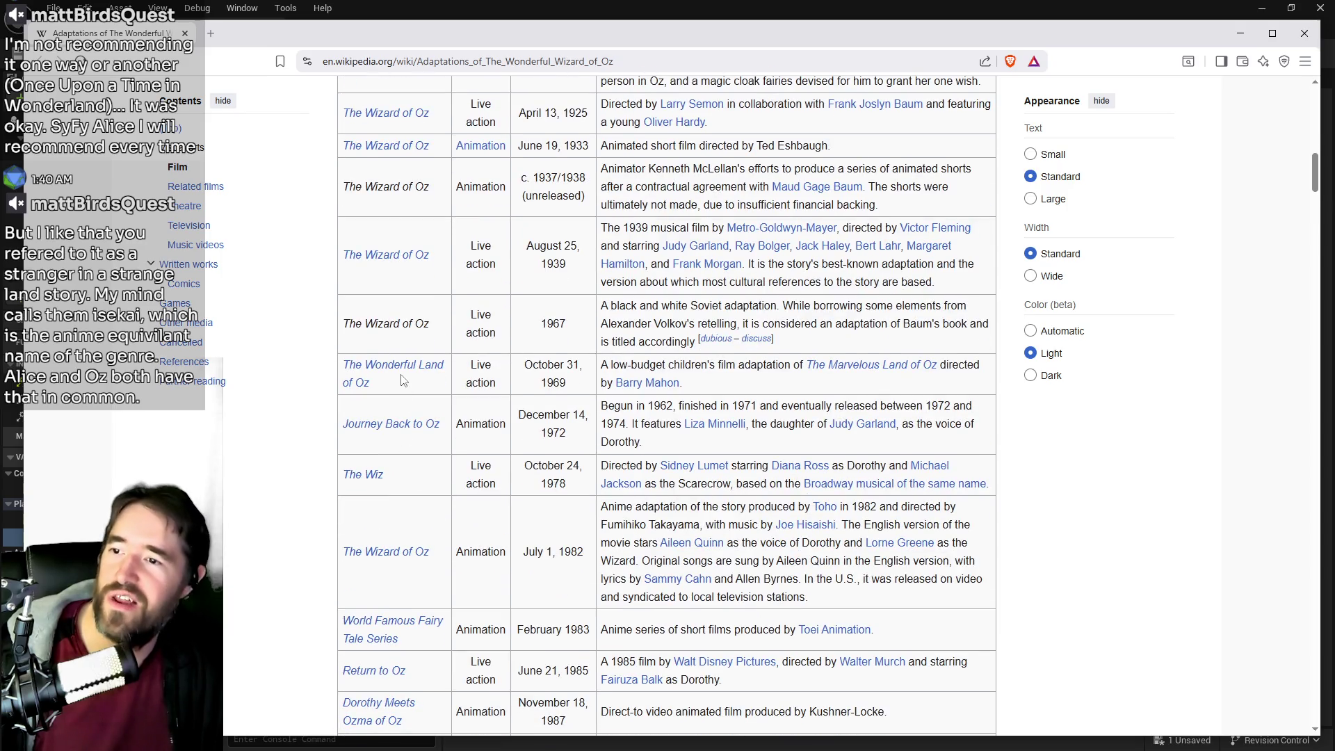
scroll(446, 416, "down", 1)
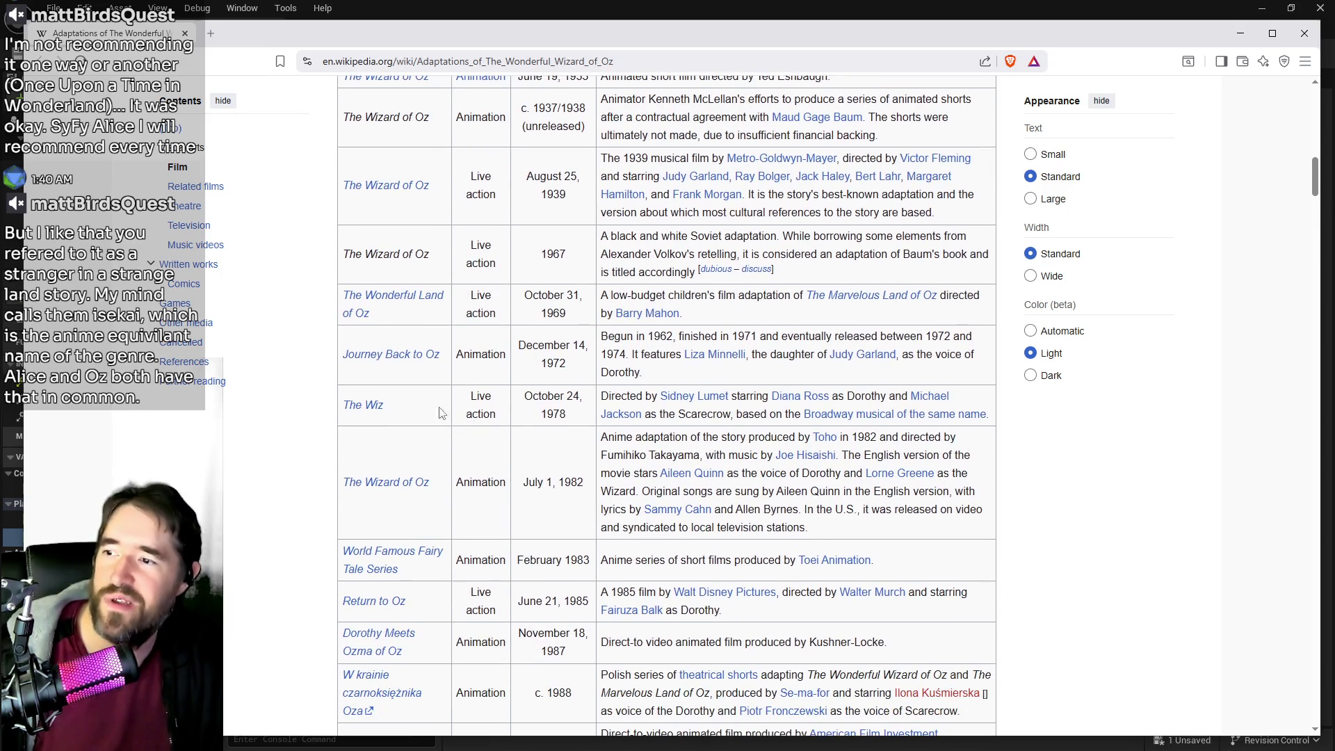
mouse_move(398, 356)
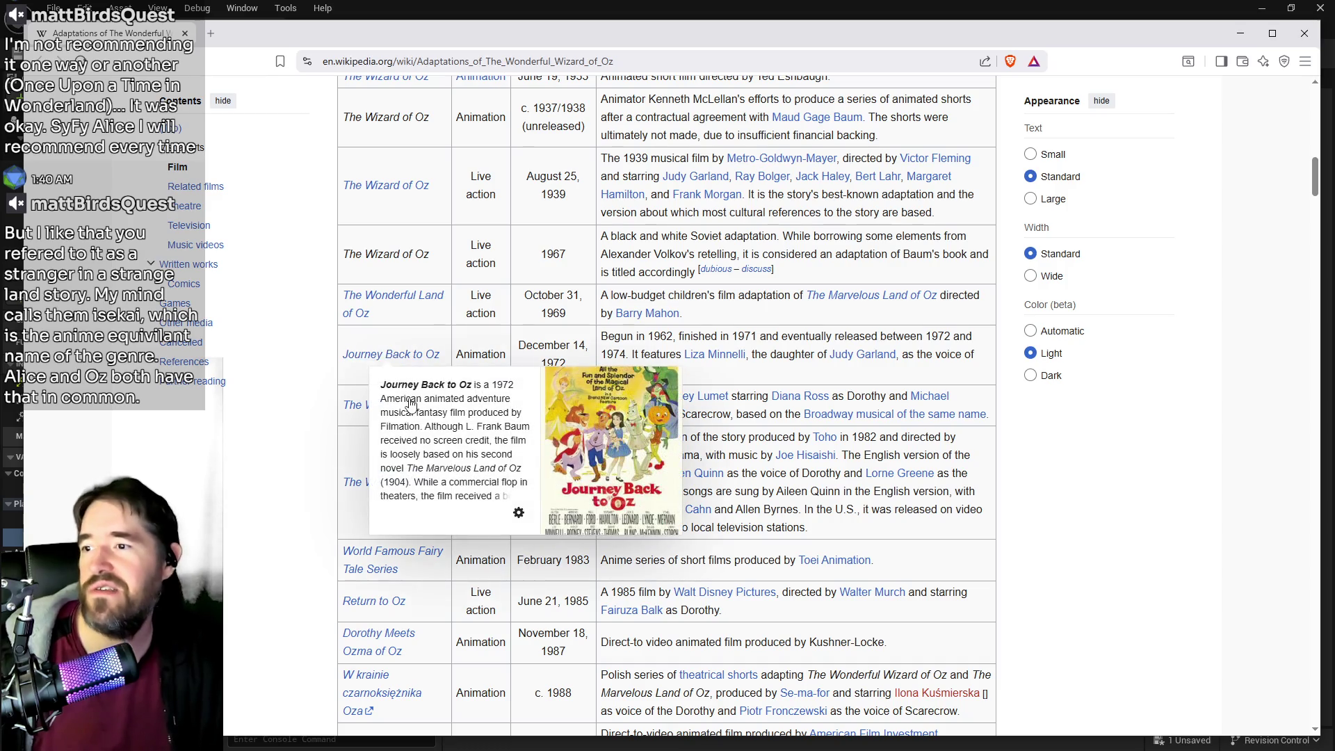
scroll(348, 421, "down", 1)
mouse_move(356, 338)
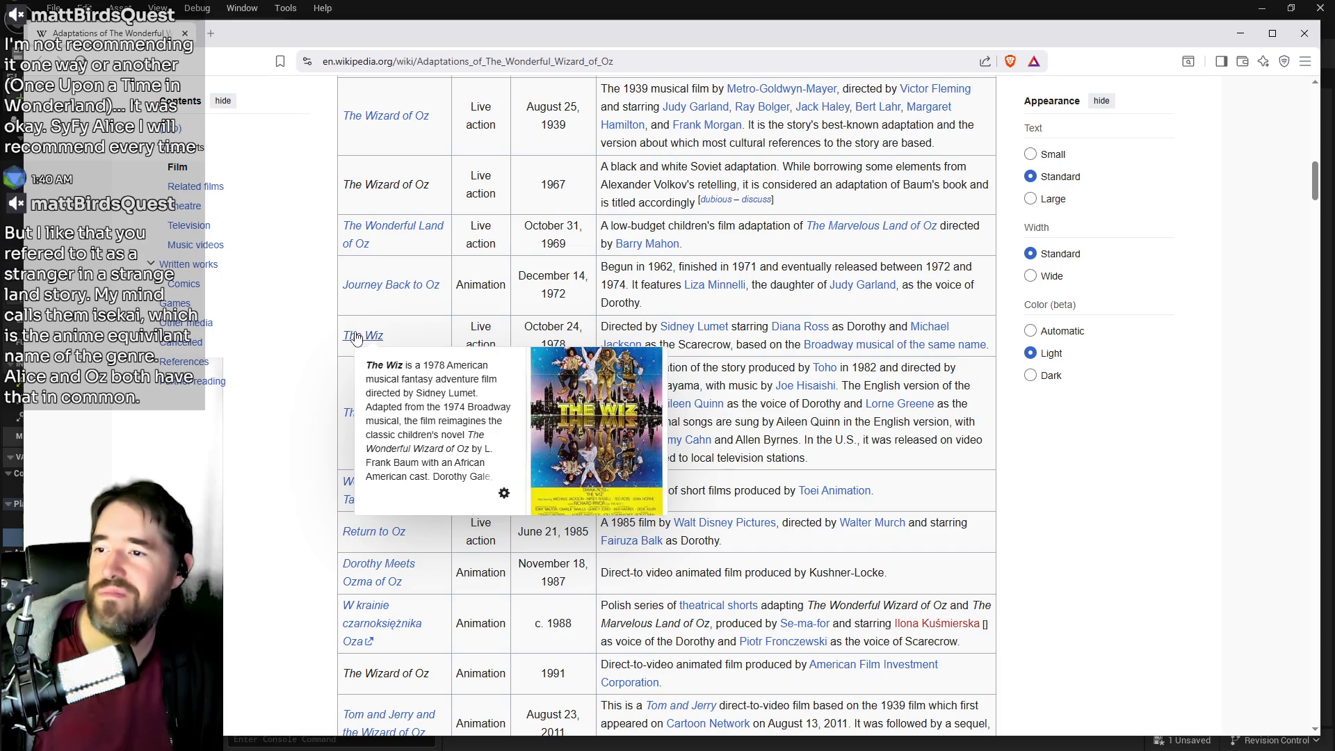
scroll(357, 338, "down", 2)
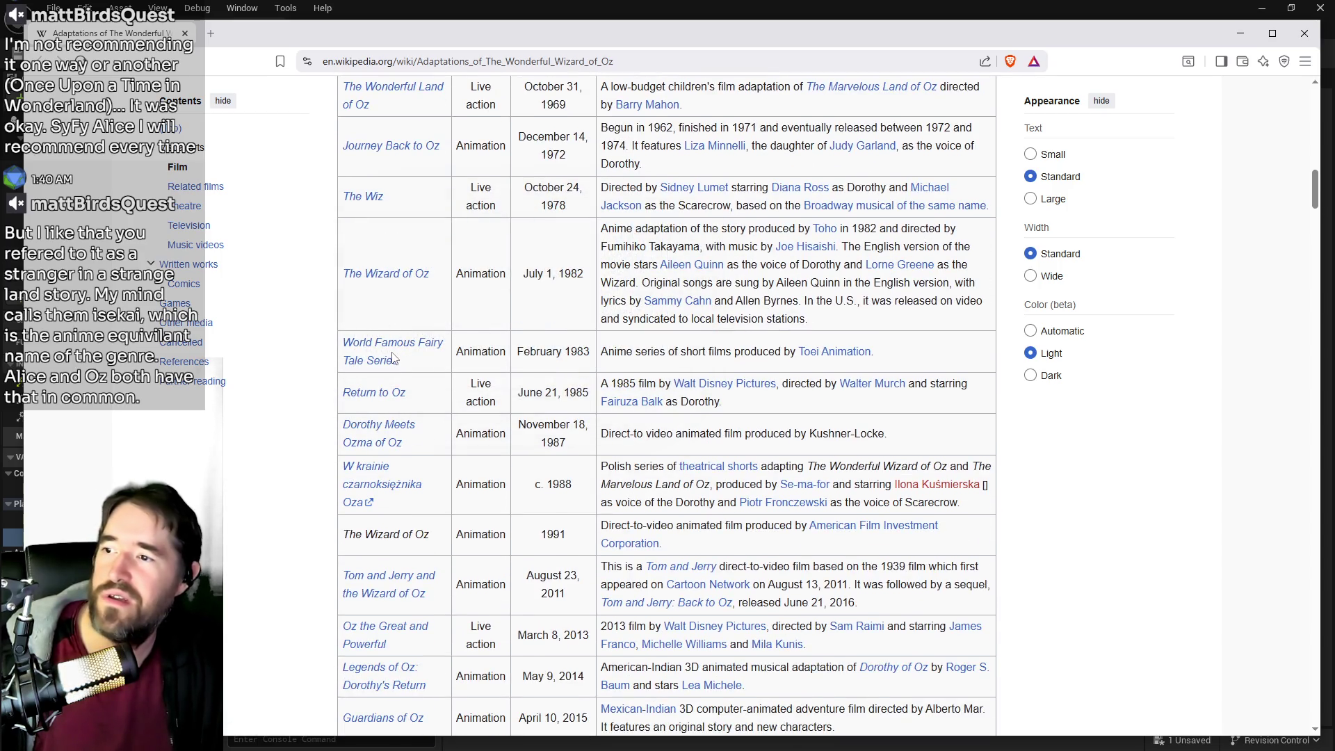
mouse_move(379, 426)
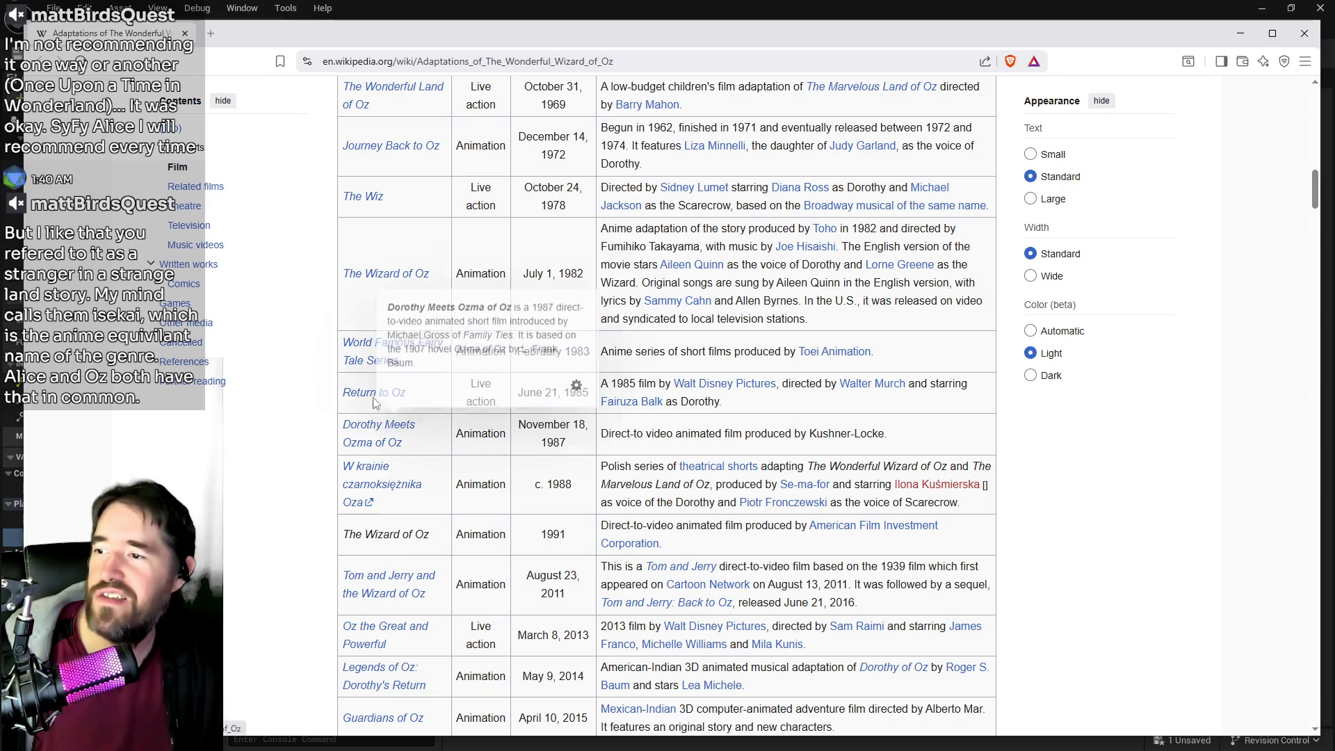
scroll(388, 460, "down", 2)
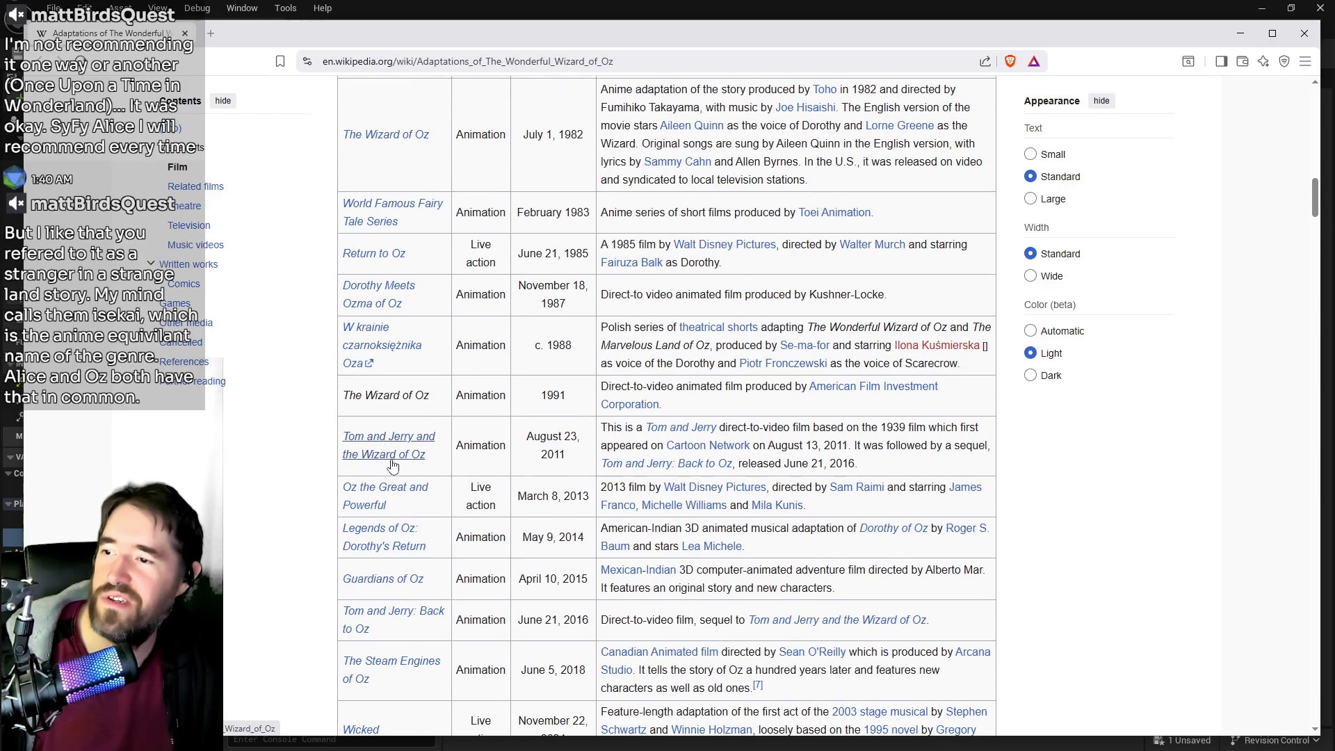
mouse_move(388, 461)
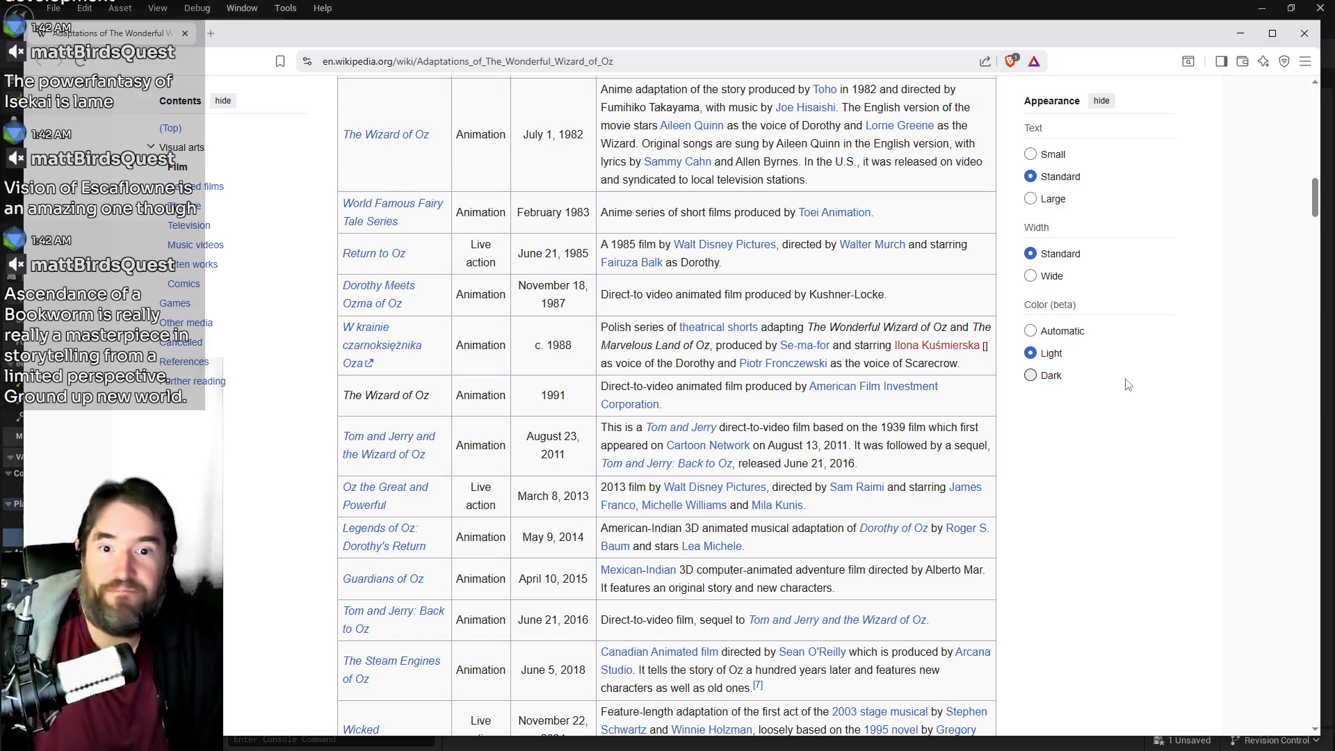
left_click(929, 7)
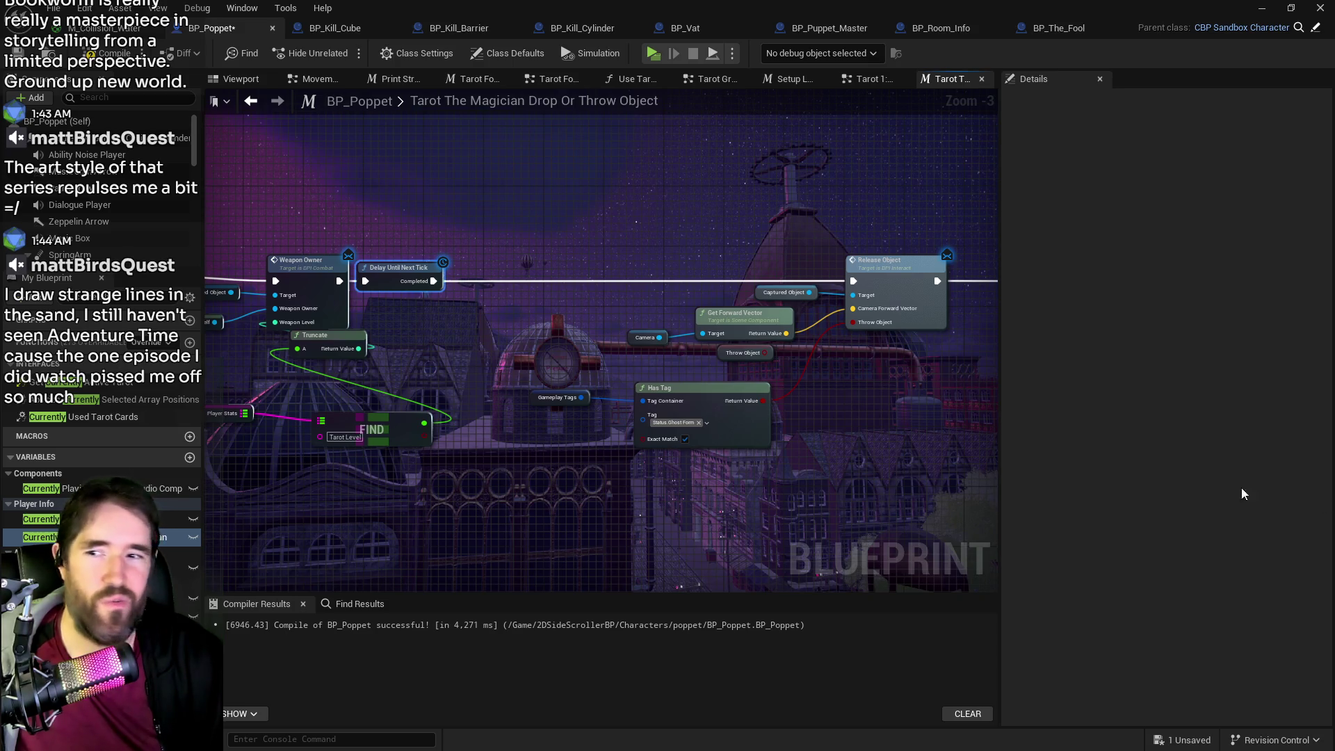
- Pan the Magician drop-or-throw graph to reveal the SET node
left_click_drag(751, 482, 678, 435)
- Pan to the Throw Object getter node, select it and bring up its actions
scroll(545, 435, "up", 2)
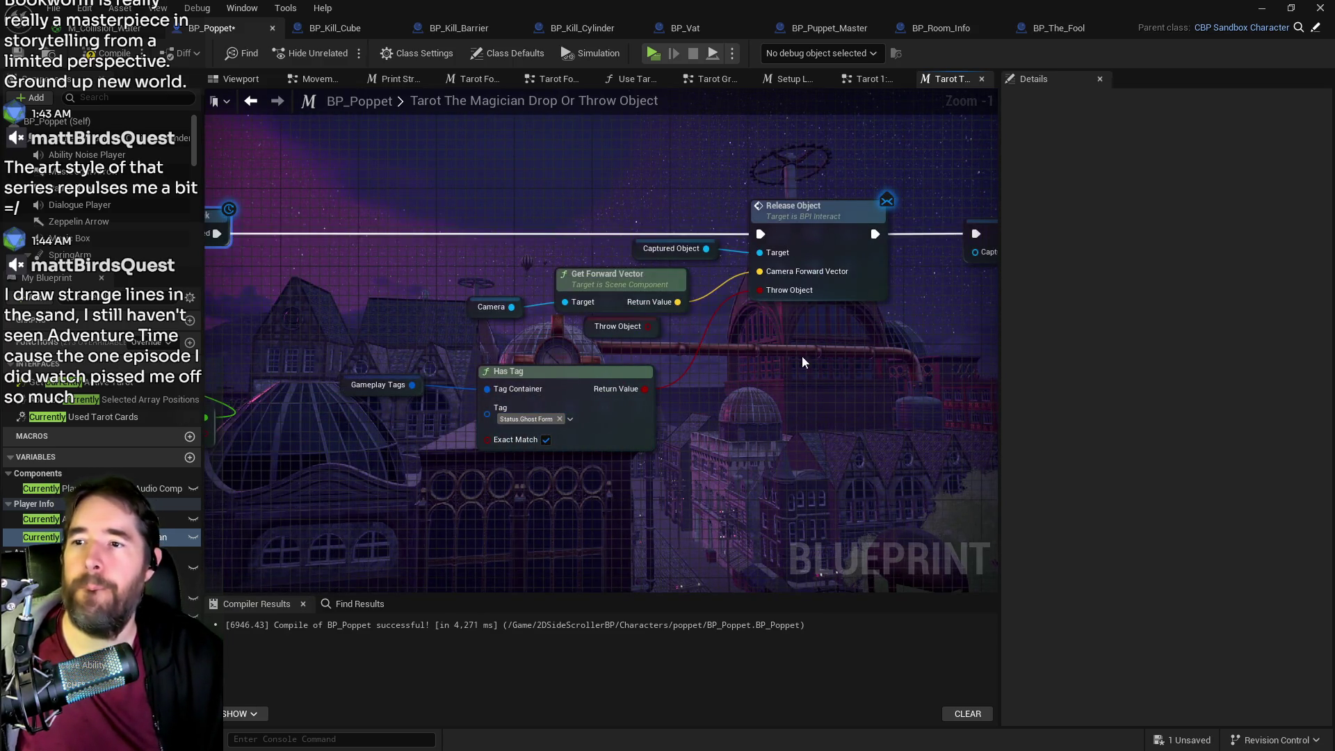
left_click_drag(818, 338, 710, 352)
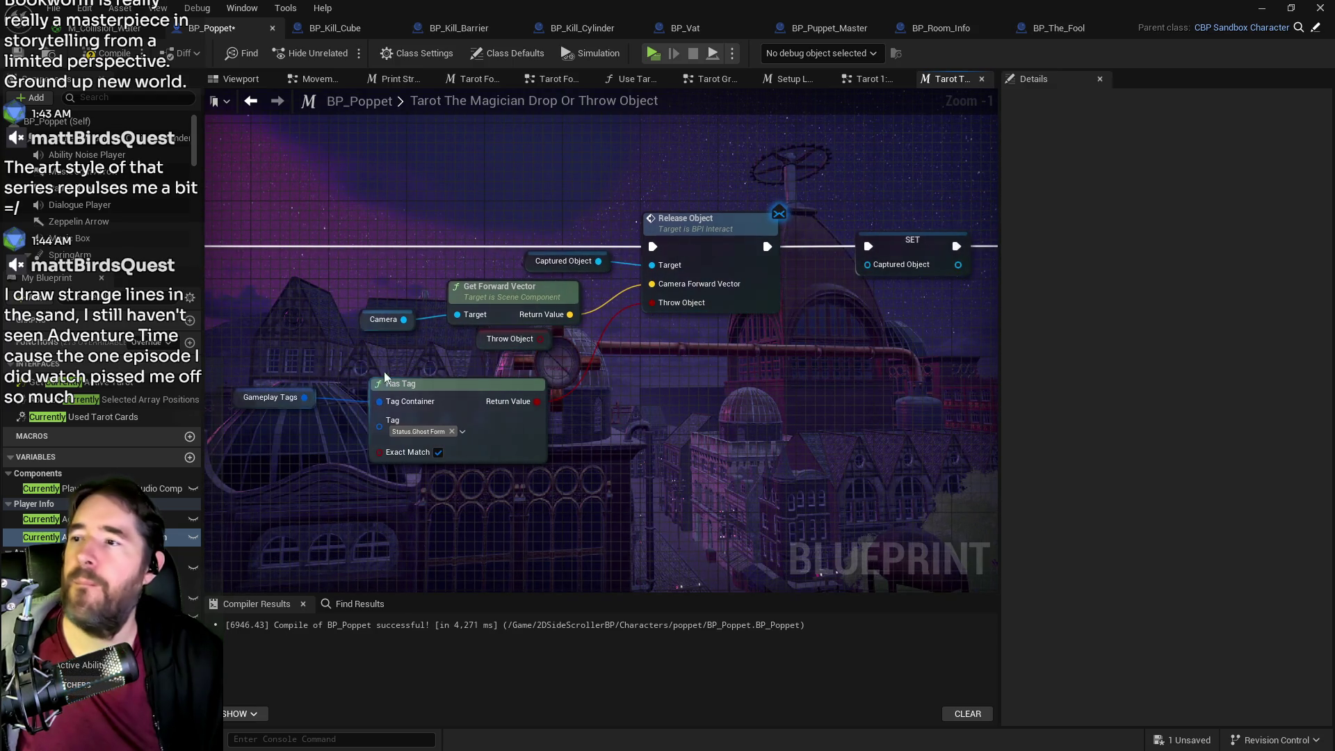
left_click(483, 340)
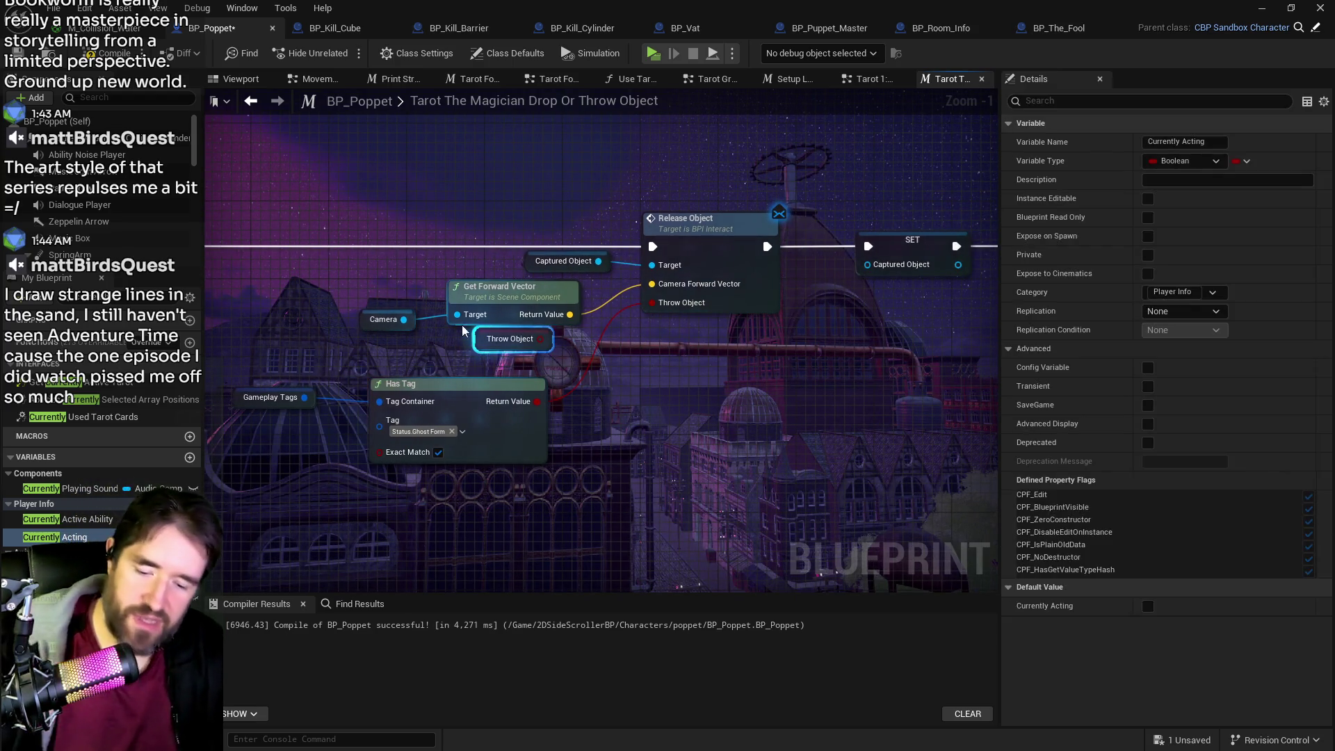
right_click(487, 345)
right_click(485, 344)
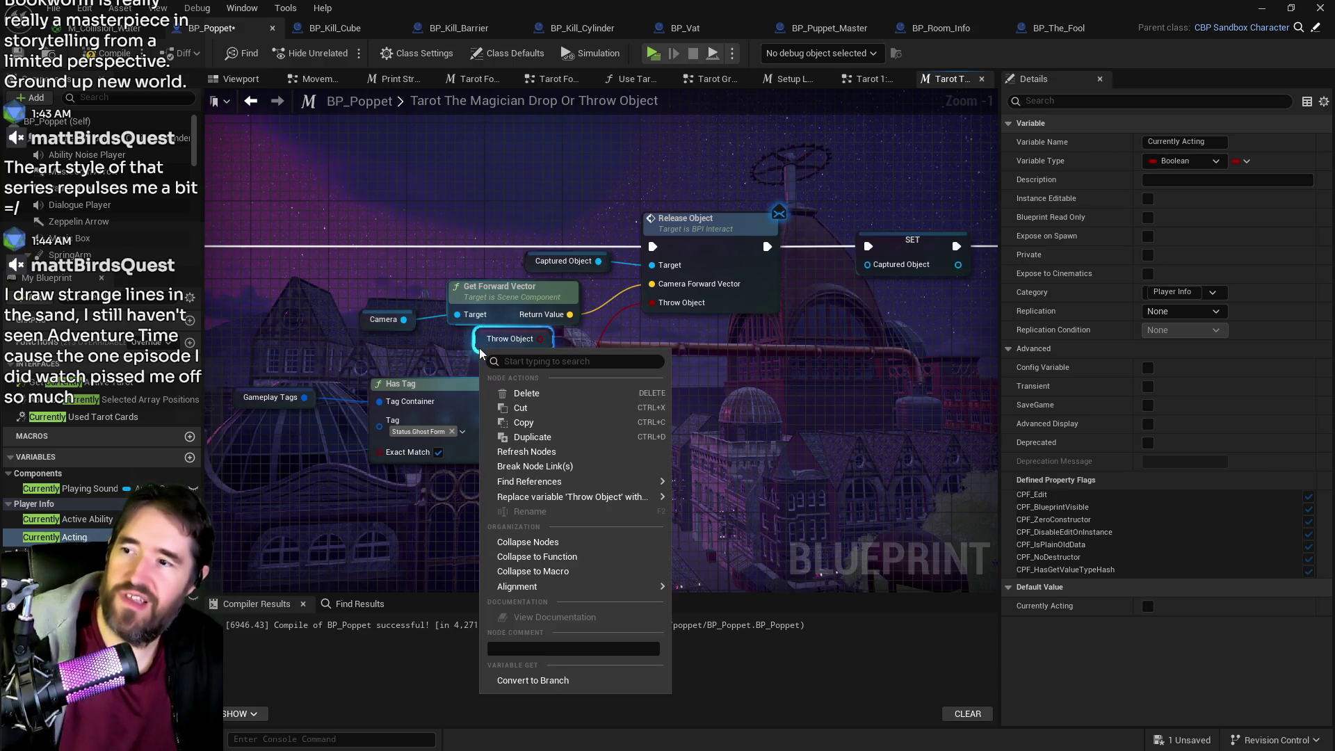
left_click(486, 358)
- Find Throw Object references by name, delete the getter, and jump to its Release Object use
right_click(484, 343)
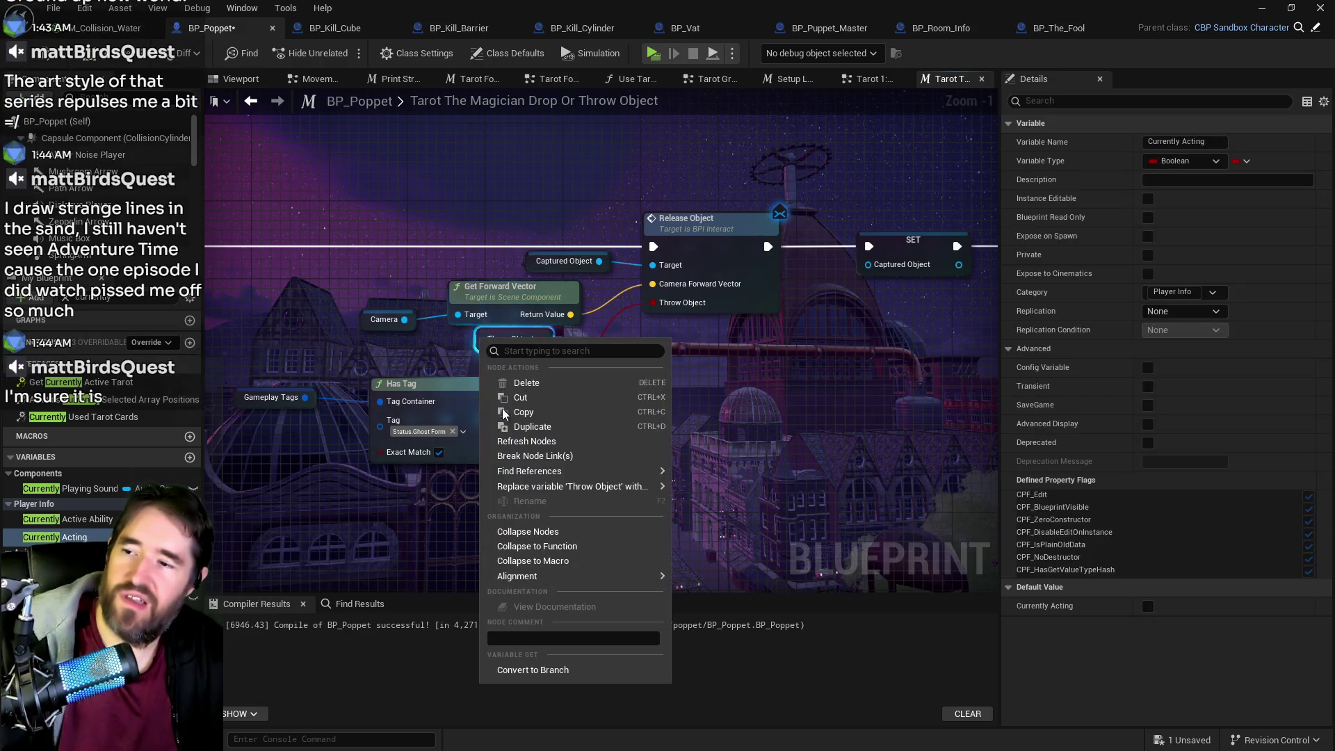
mouse_move(616, 479)
left_click(707, 477)
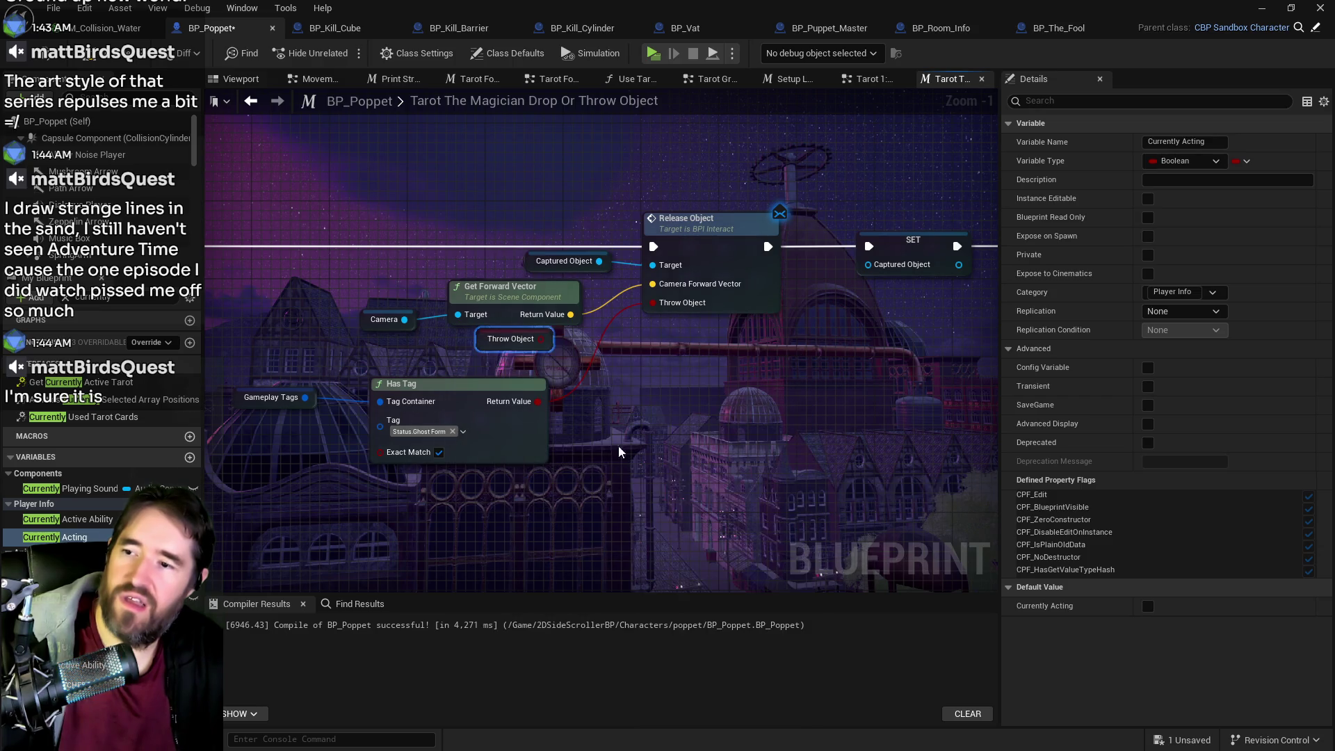
scroll(363, 665, "down", 2)
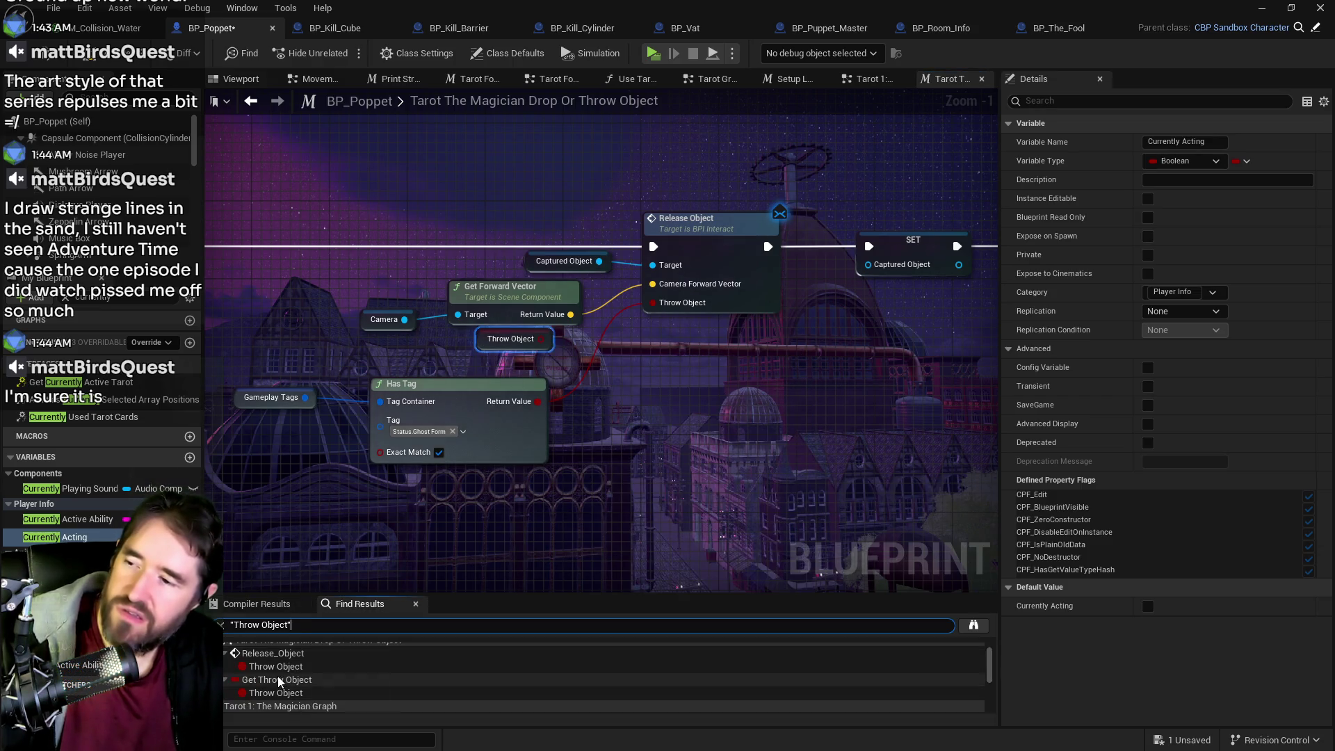
key("Delete")
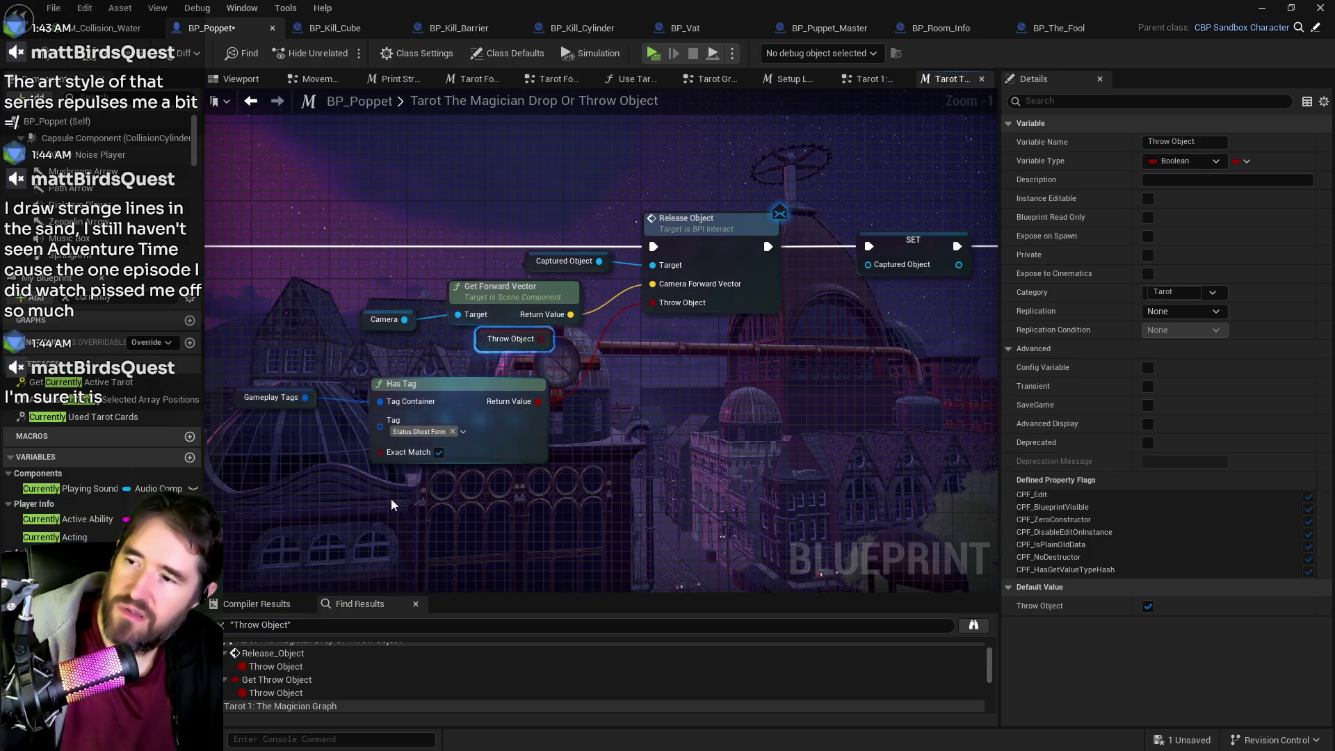
double_click(269, 669)
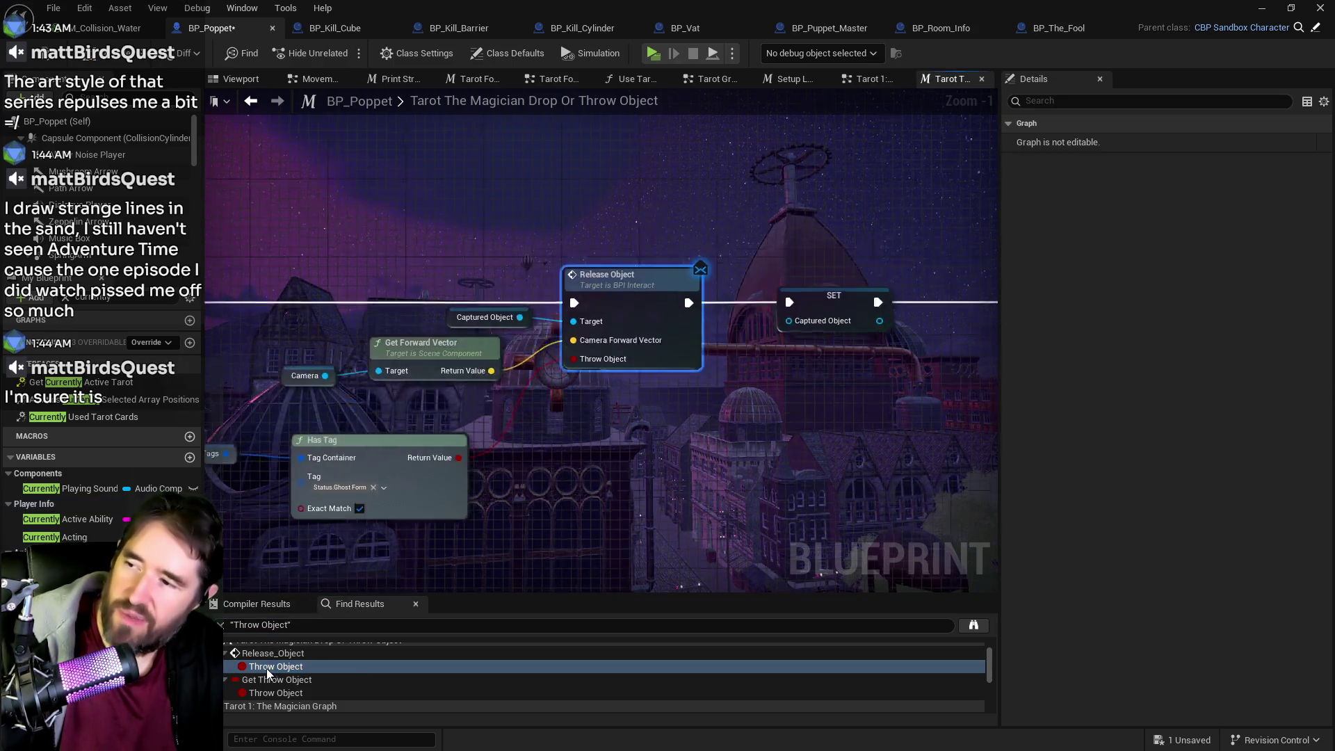
- Jump from the find results to SET Throw Object in the Magician graph
left_click(256, 692)
scroll(275, 674, "down", 2)
left_click(273, 666)
double_click(273, 666)
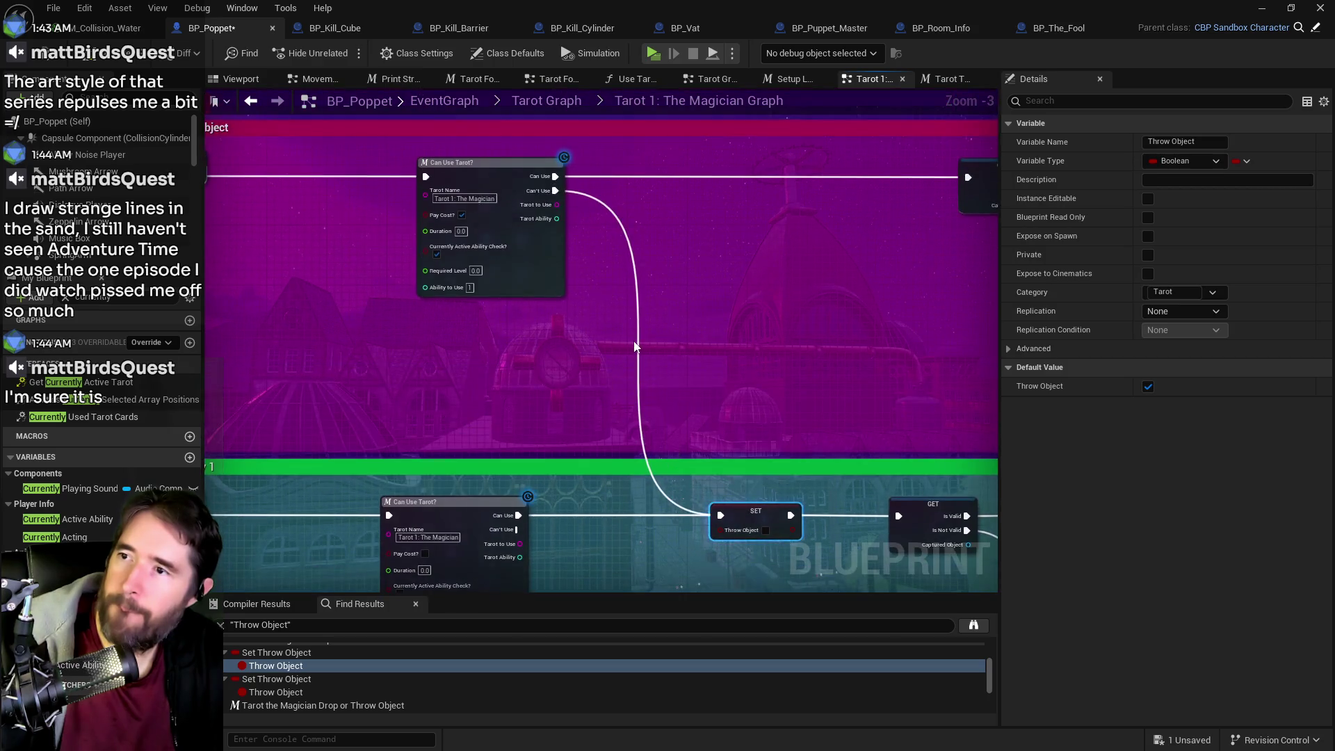
- Detach the Can't Use wire from SET Throw Object and connect it to GET's exec input
mouse_move(463, 163)
left_mouse_down()
mouse_move(508, 270)
mouse_move(459, 151)
mouse_move(495, 219)
mouse_move(807, 480)
left_mouse_up()
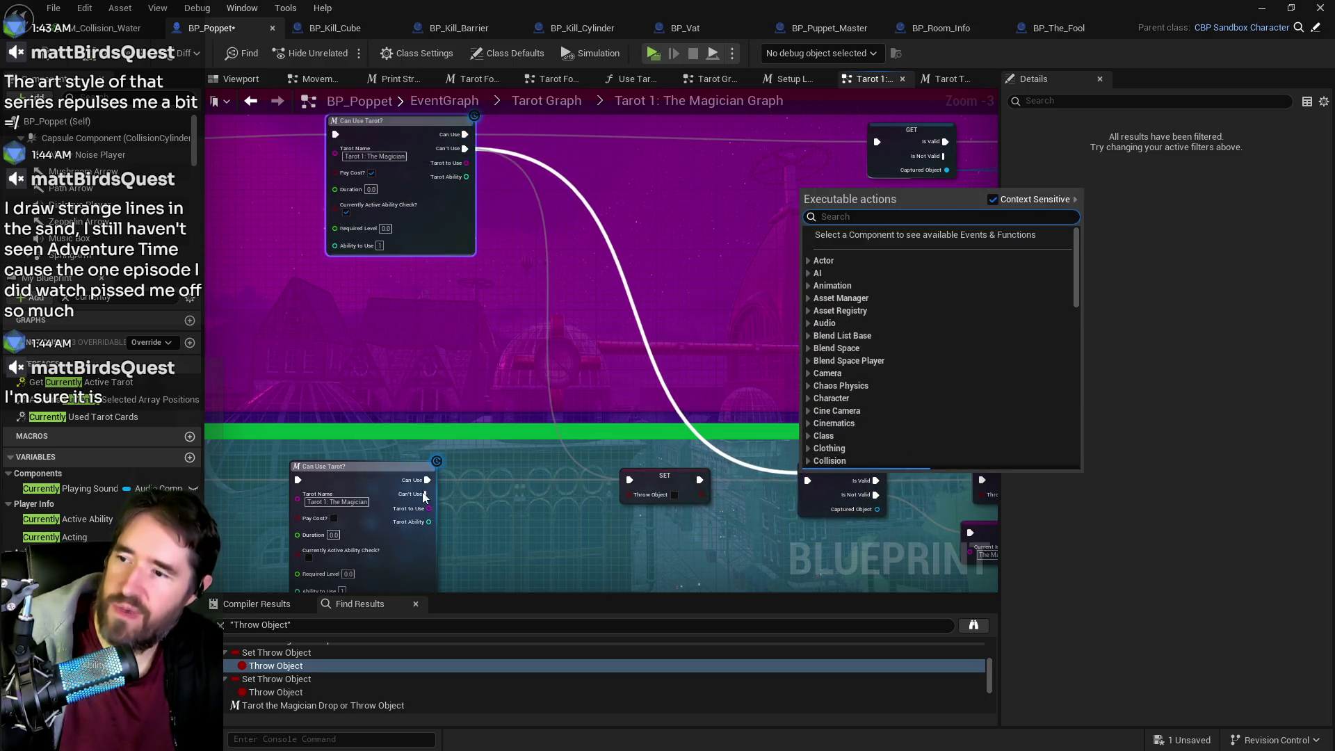
key("Escape")
mouse_move(465, 148)
left_mouse_down()
mouse_move(743, 372)
mouse_move(807, 450)
left_mouse_up()
mouse_move(427, 459)
left_mouse_down()
mouse_move(769, 442)
mouse_move(654, 443)
left_mouse_up()
- Delete two SET Throw Object nodes, rewiring Can Use Tarot? past them
left_click(653, 442)
key("Delete")
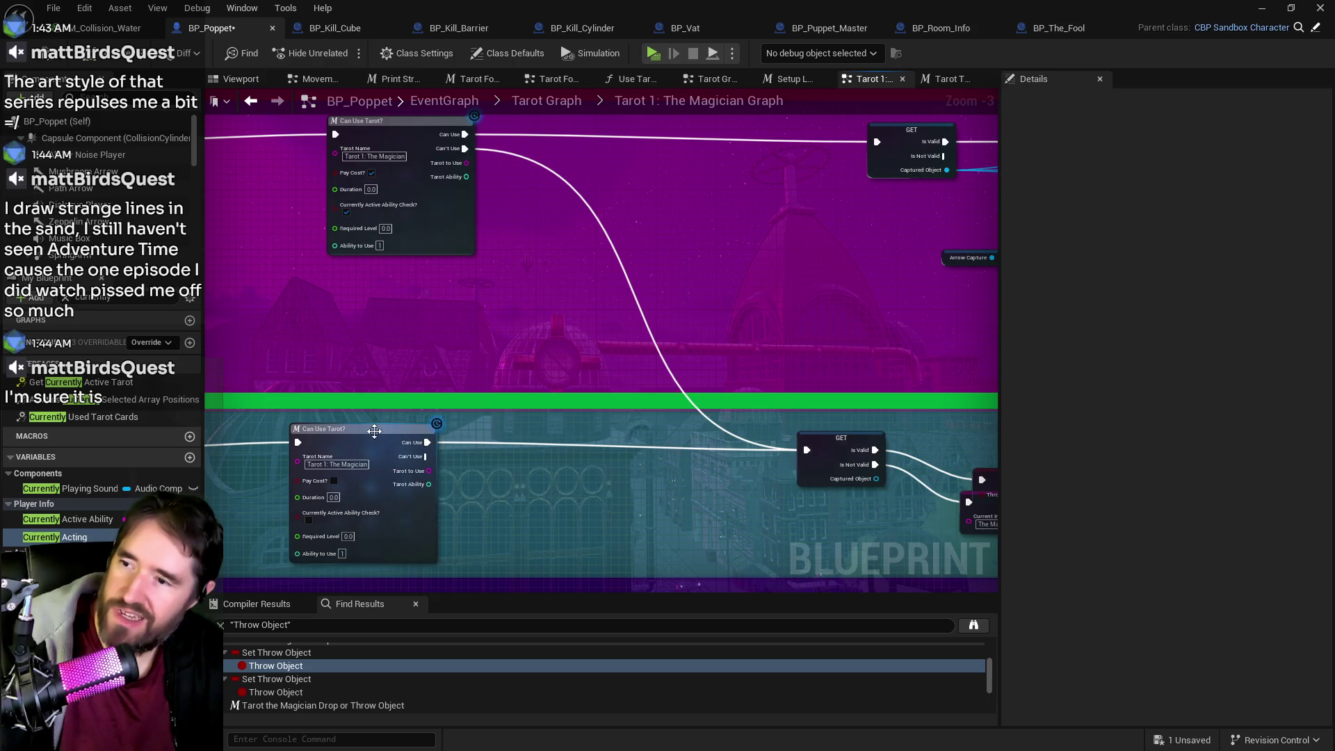
left_click_drag(368, 437, 368, 445)
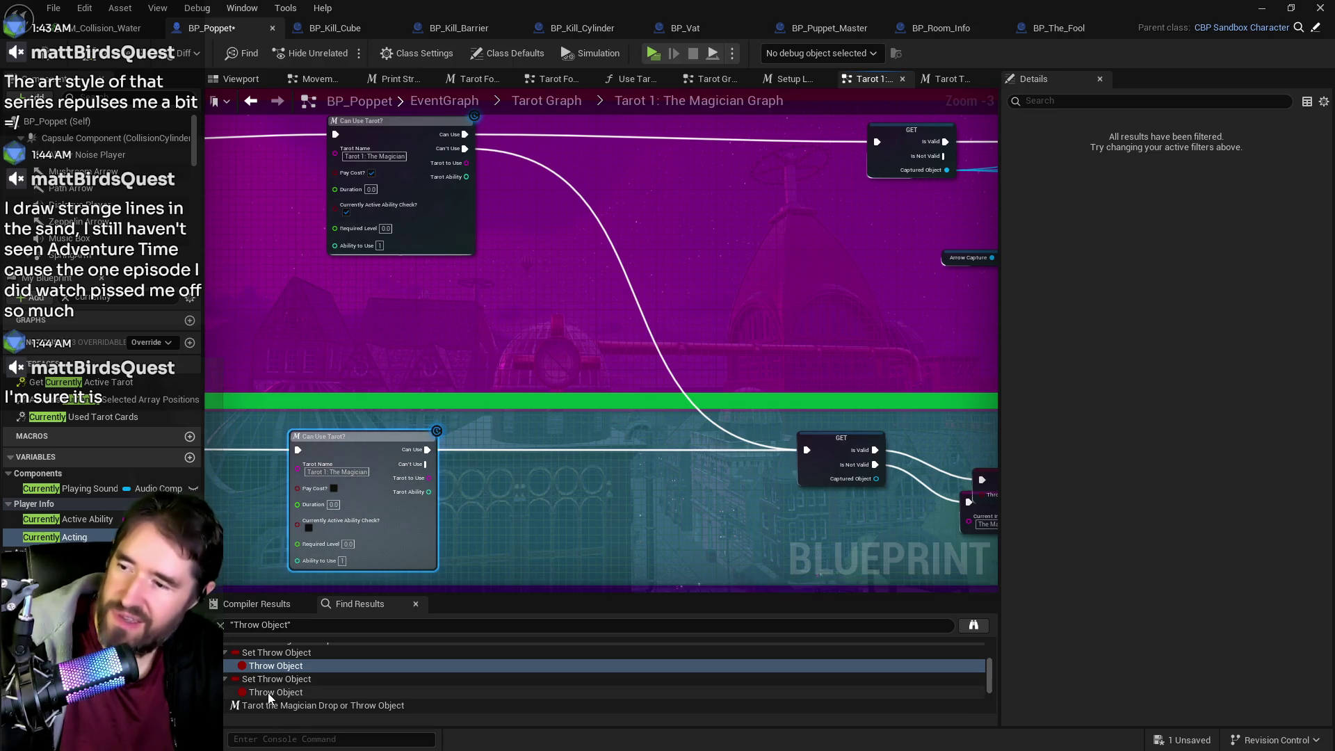
left_click(271, 692)
mouse_move(441, 371)
left_mouse_down()
mouse_move(537, 335)
mouse_move(865, 335)
mouse_move(596, 339)
mouse_move(588, 352)
left_mouse_up()
key("Delete")
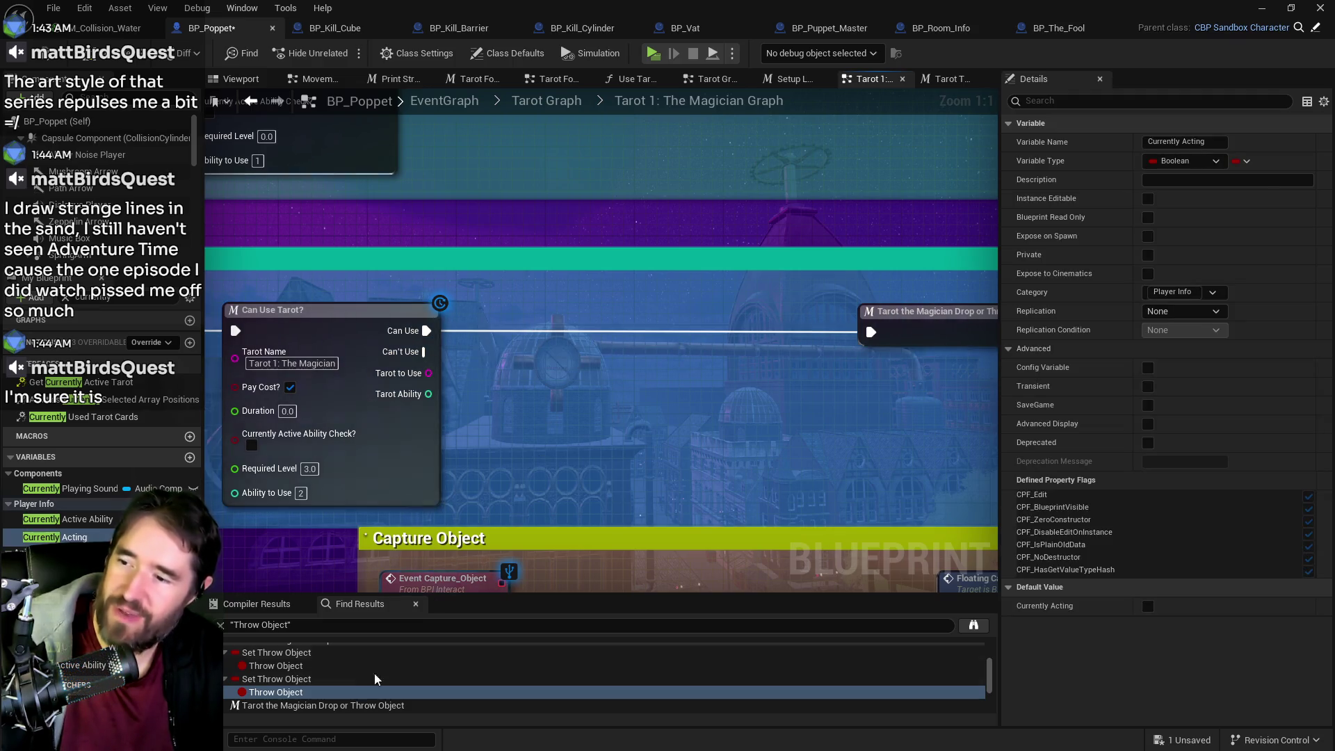
- Jump to the next Set Throw Object reference and view its surrounding branch nodes
scroll(297, 689, "down", 1)
left_click(269, 702)
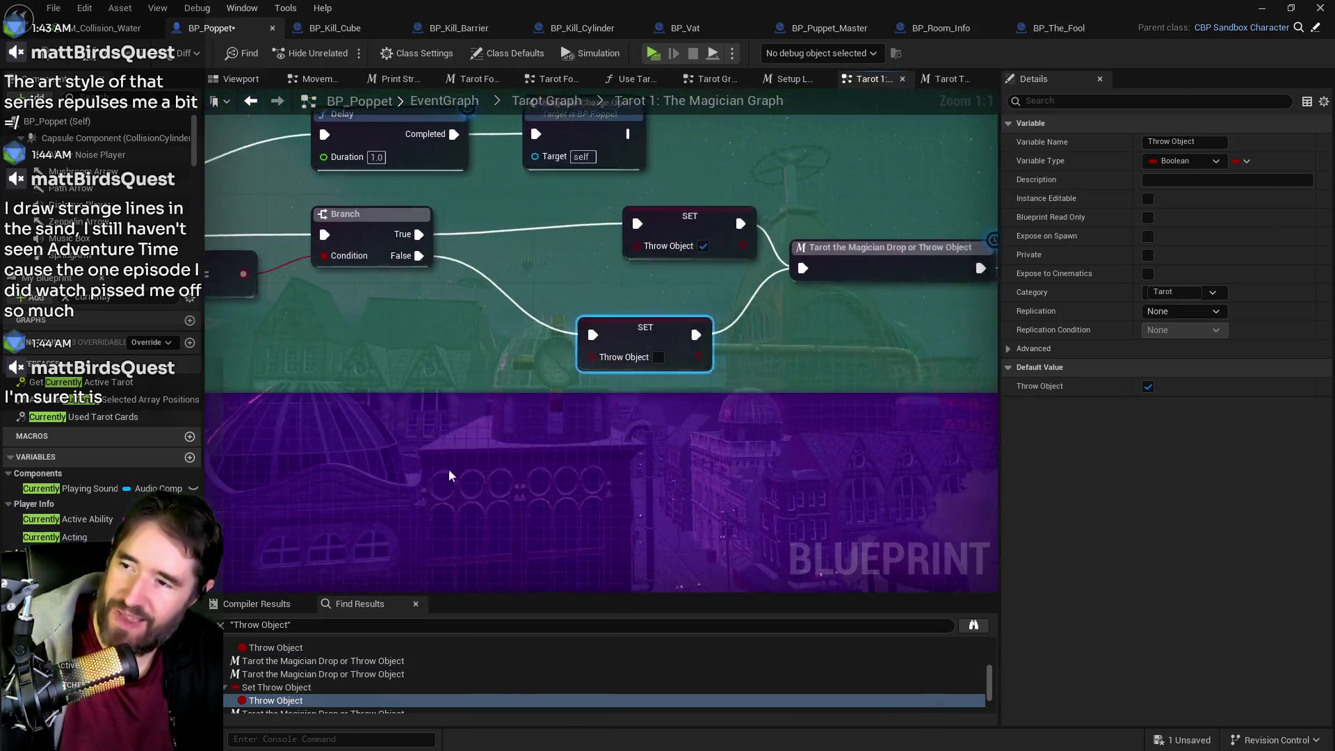
left_click_drag(465, 315, 569, 369)
scroll(569, 369, "down", 3)
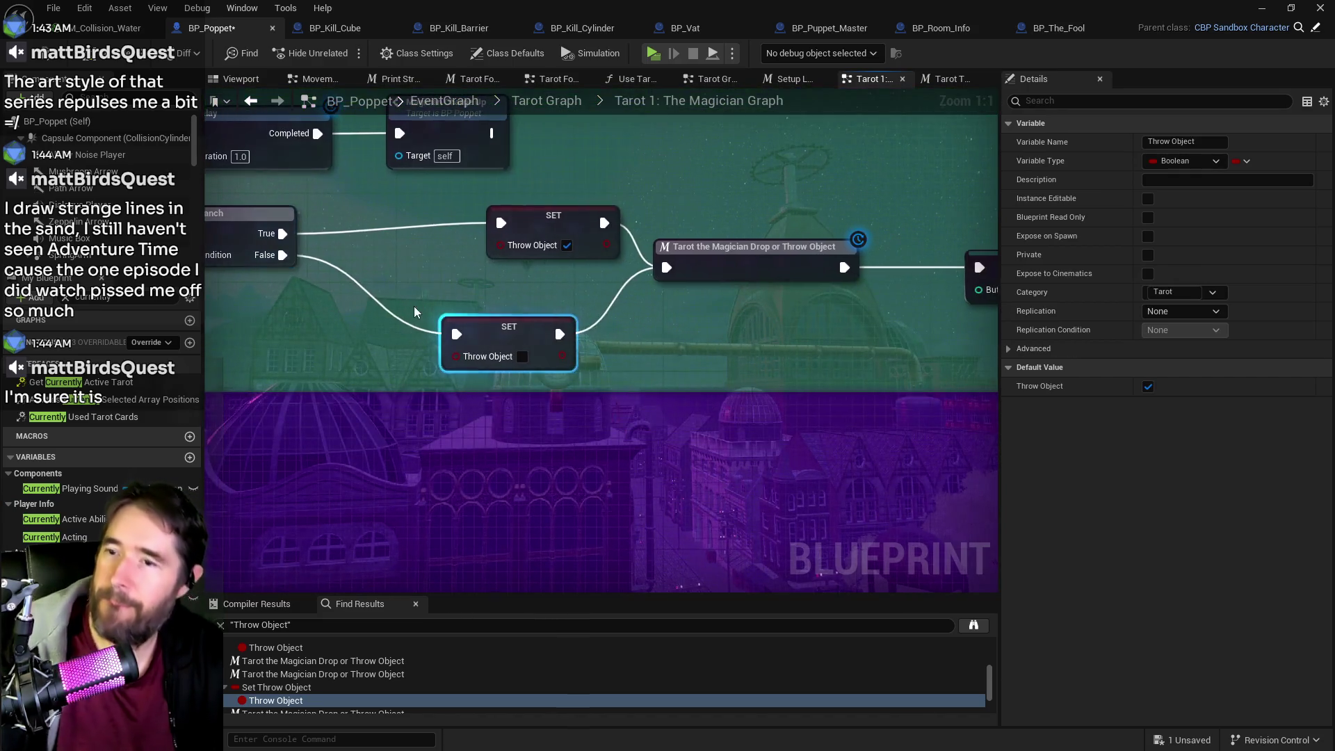
mouse_move(578, 417)
left_mouse_down()
mouse_move(816, 461)
mouse_move(738, 463)
mouse_move(846, 450)
left_mouse_up()
scroll(491, 443, "down", 2)
- Delete the Magician Charge Up comment with all its nodes, then compile the blueprint
scroll(568, 478, "down", 3)
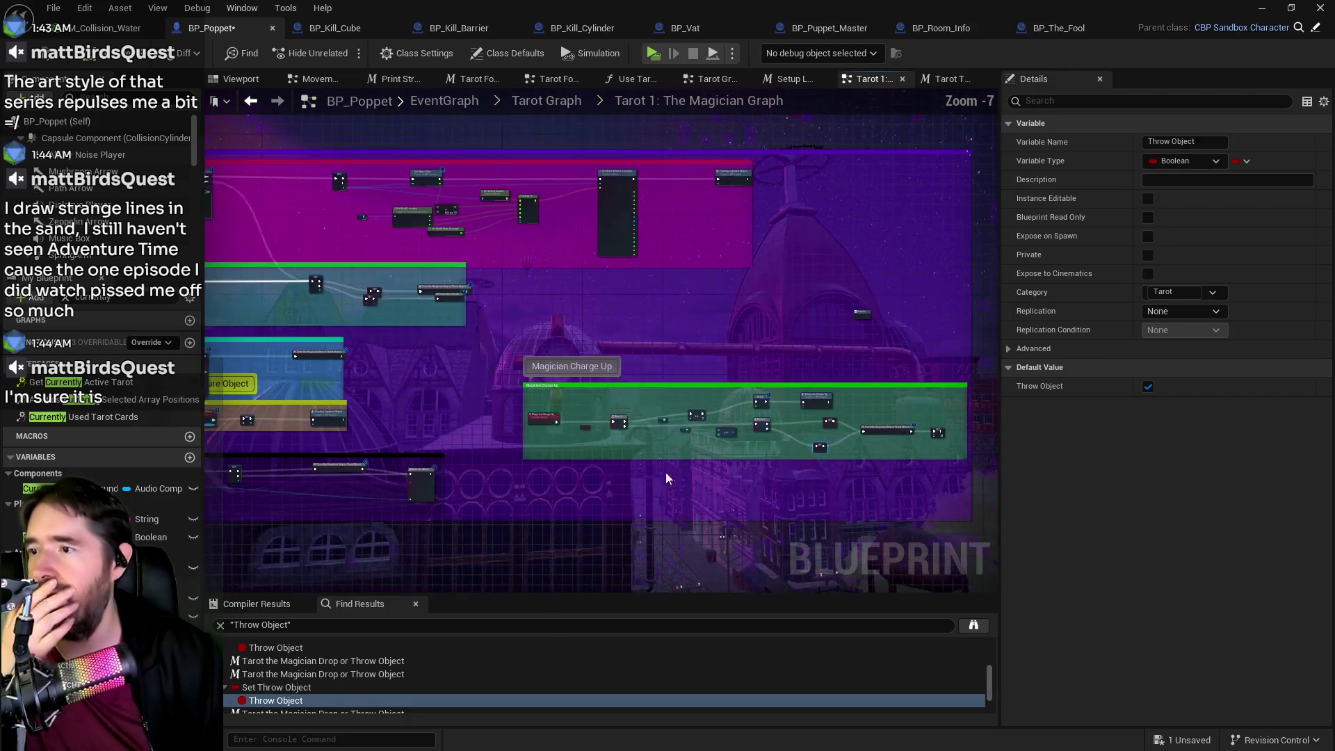
left_click_drag(512, 345, 949, 465)
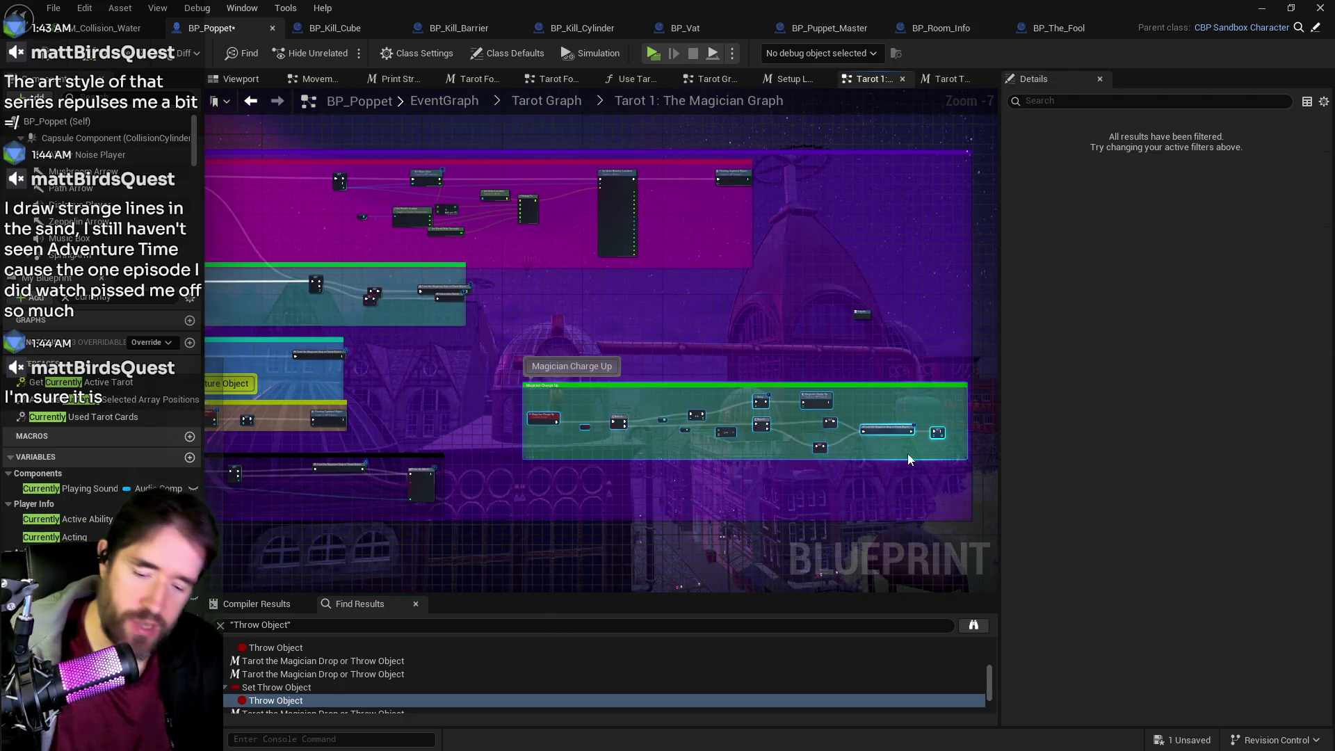
key("Delete")
scroll(517, 281, "up", 3)
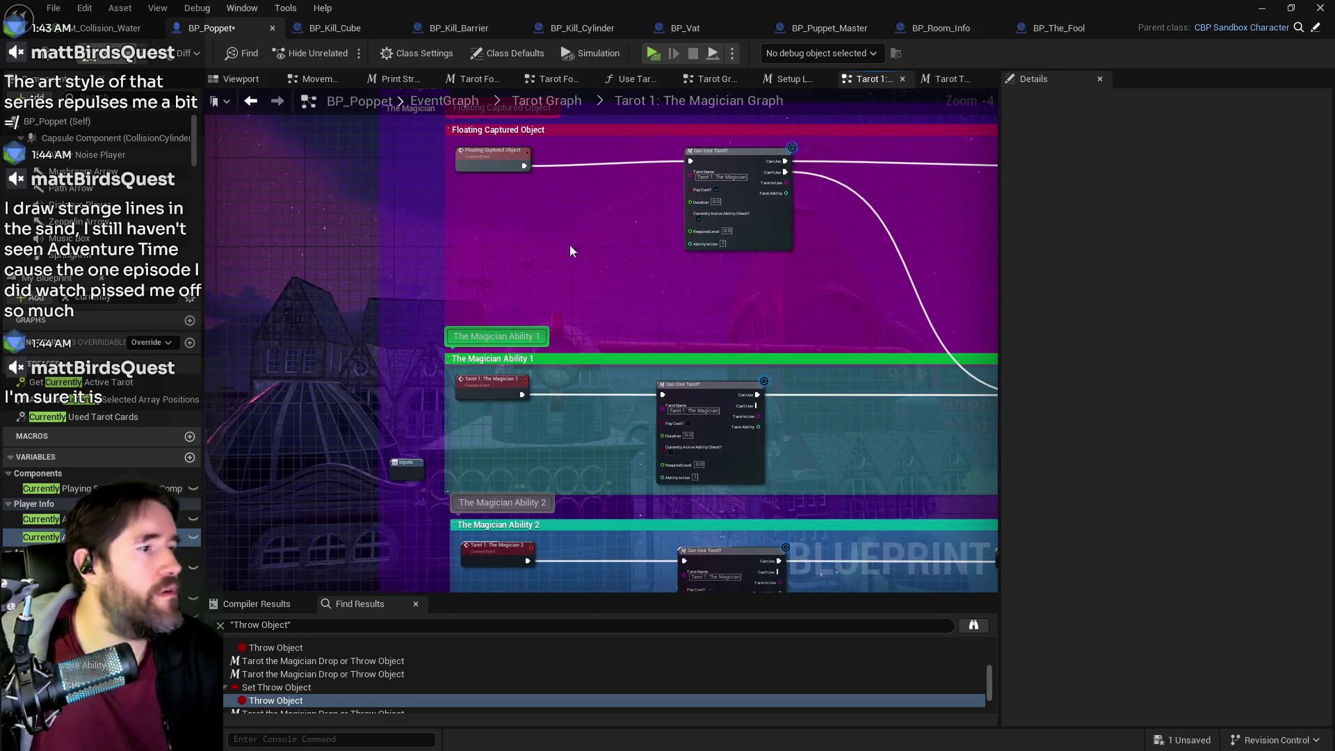
key("F7")
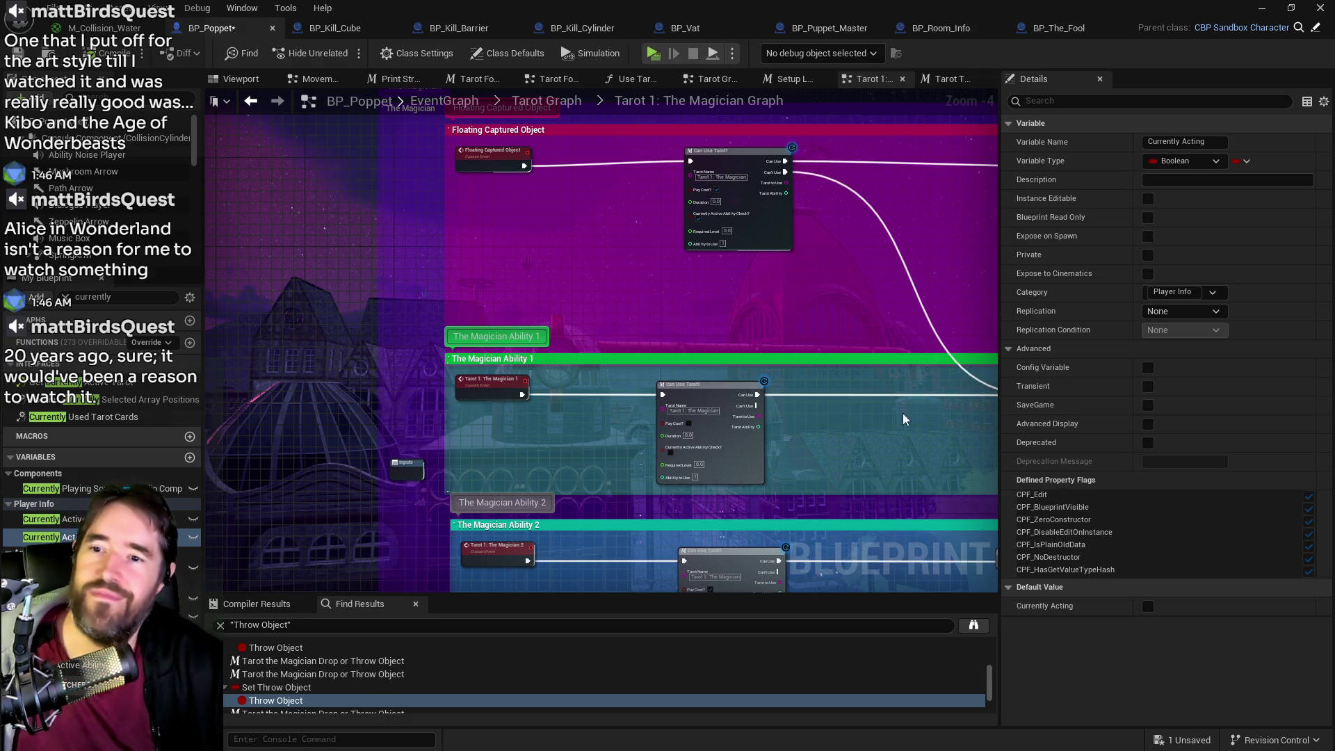
- Box-select the SET, Tarot the Magician Drop and Interaction Check nodes and move them up-left
scroll(805, 405, "down", 2)
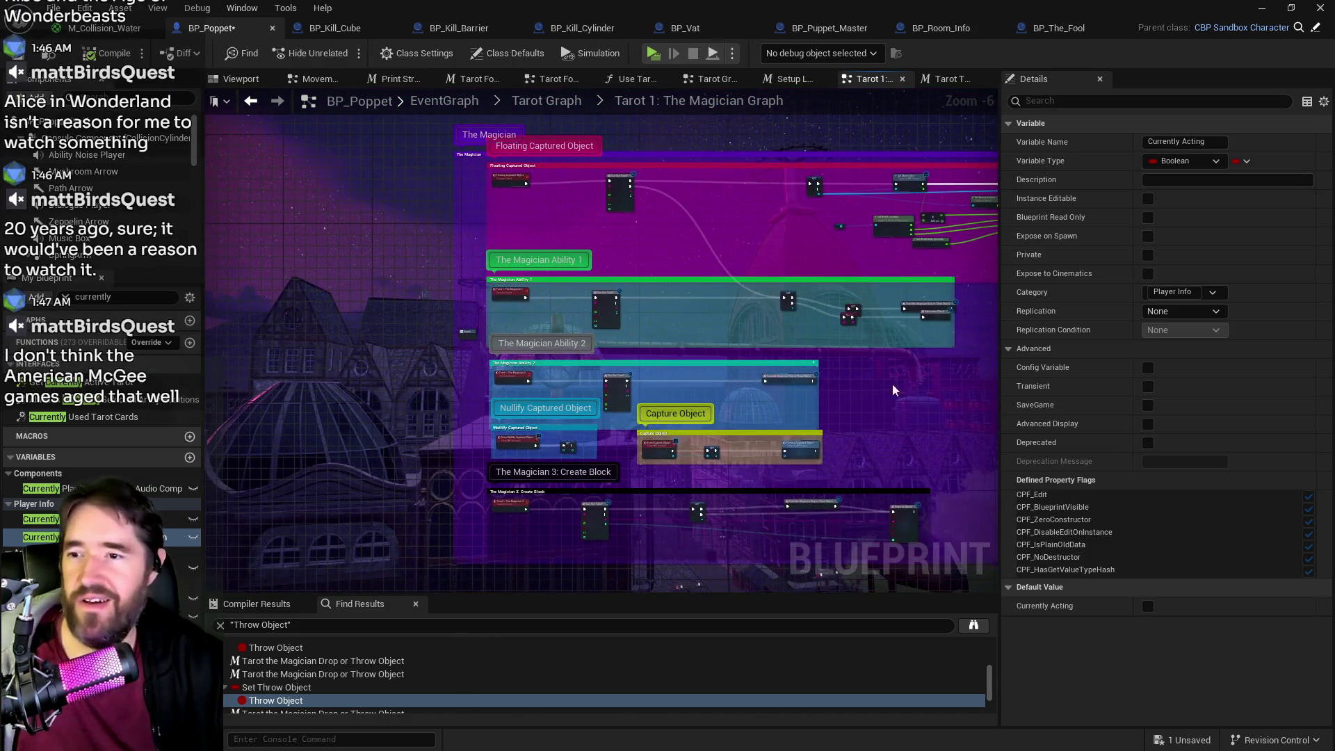
scroll(606, 389, "up", 3)
mouse_move(603, 387)
left_mouse_down()
mouse_move(854, 422)
mouse_move(812, 376)
mouse_move(818, 434)
left_mouse_up()
left_click(832, 410)
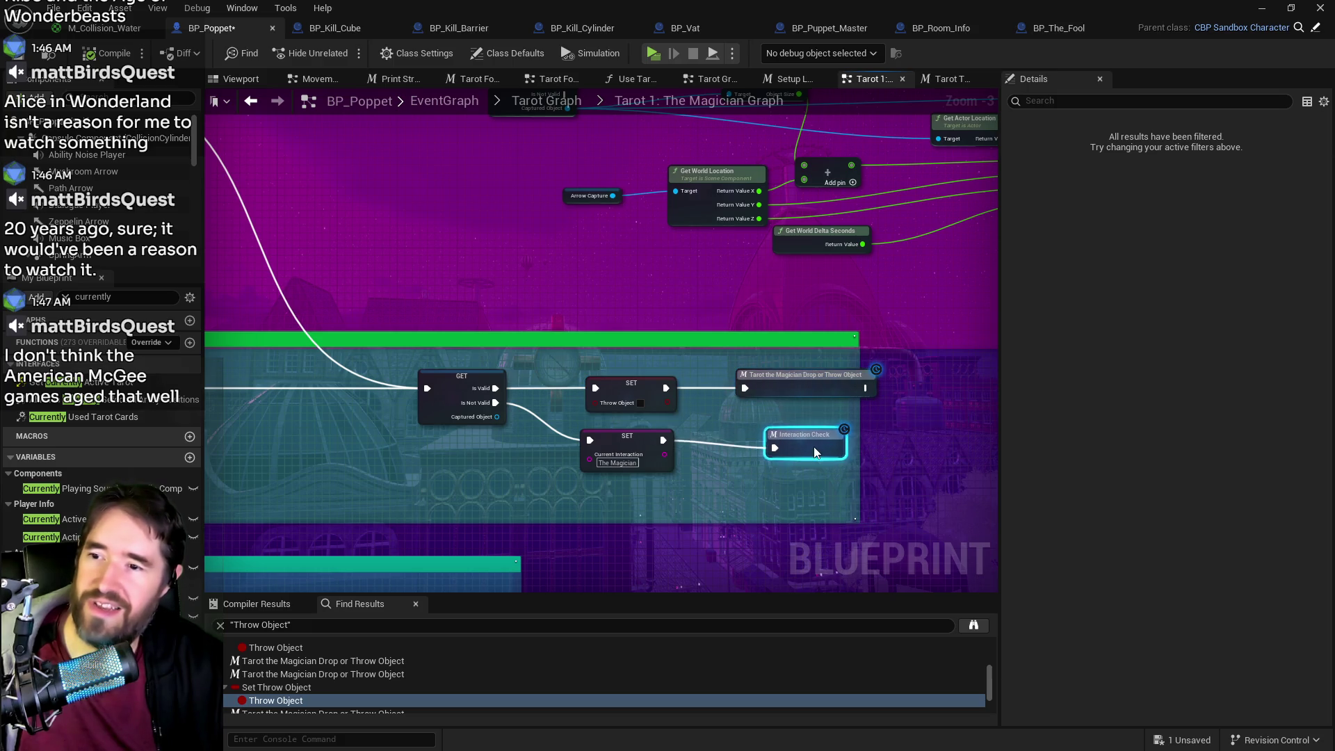
scroll(875, 393, "down", 4)
scroll(875, 393, "up", 1)
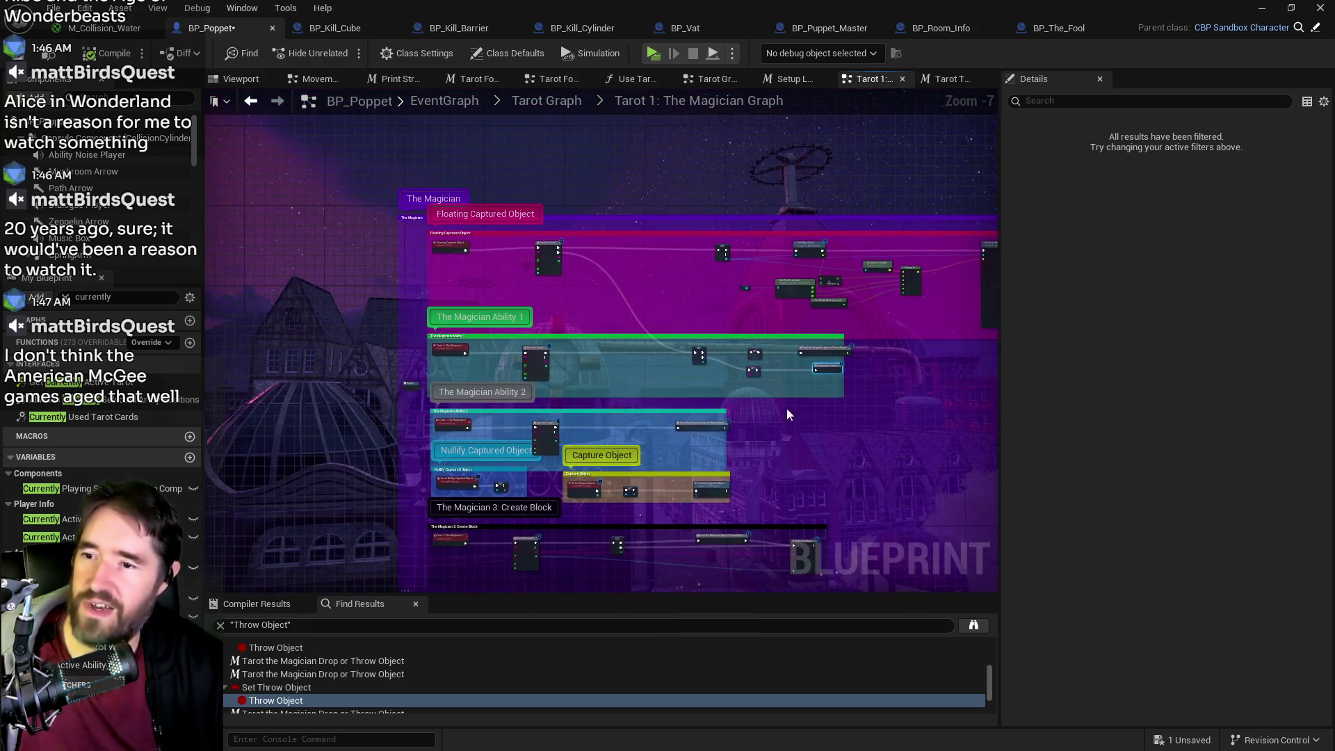
- Compile and save BP_Poppet from the toolbar, then clear the Magician Ability 1 comment selection
scroll(426, 378, "up", 1)
scroll(425, 378, "up", 1)
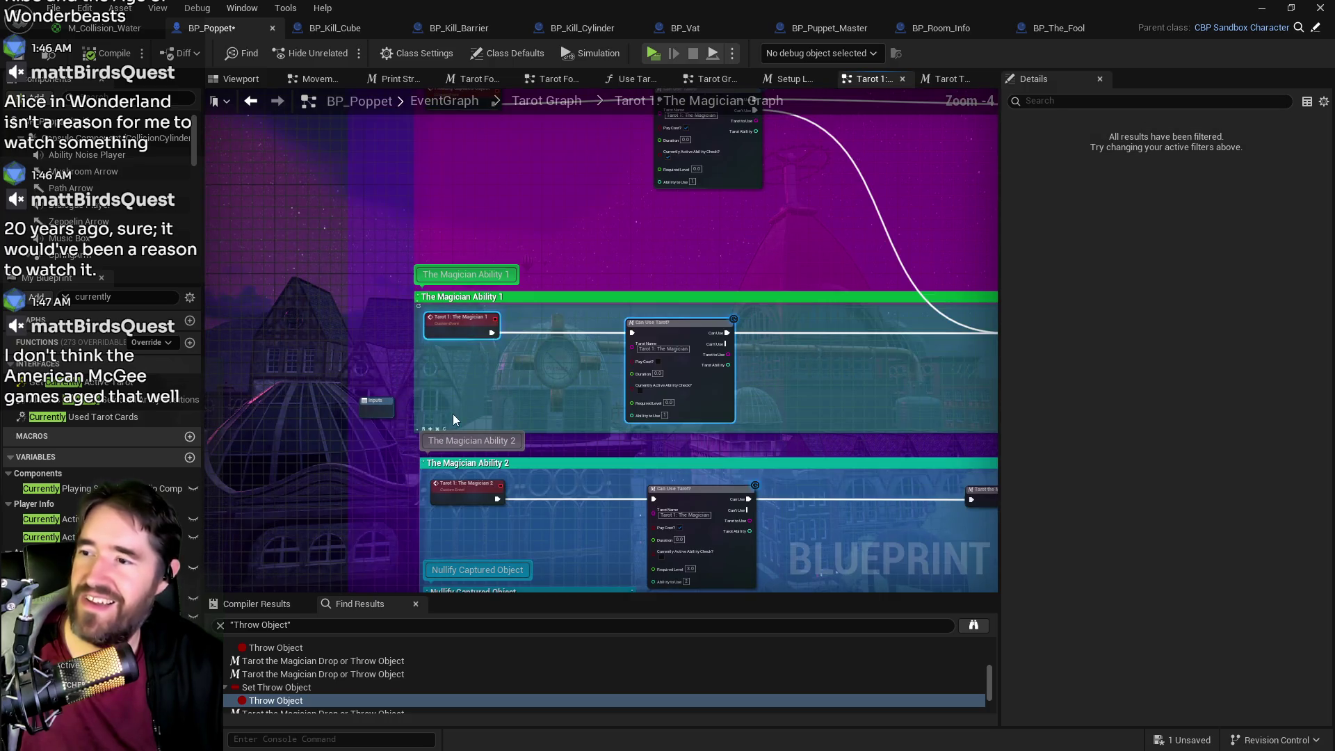
left_click_drag(661, 431, 448, 403)
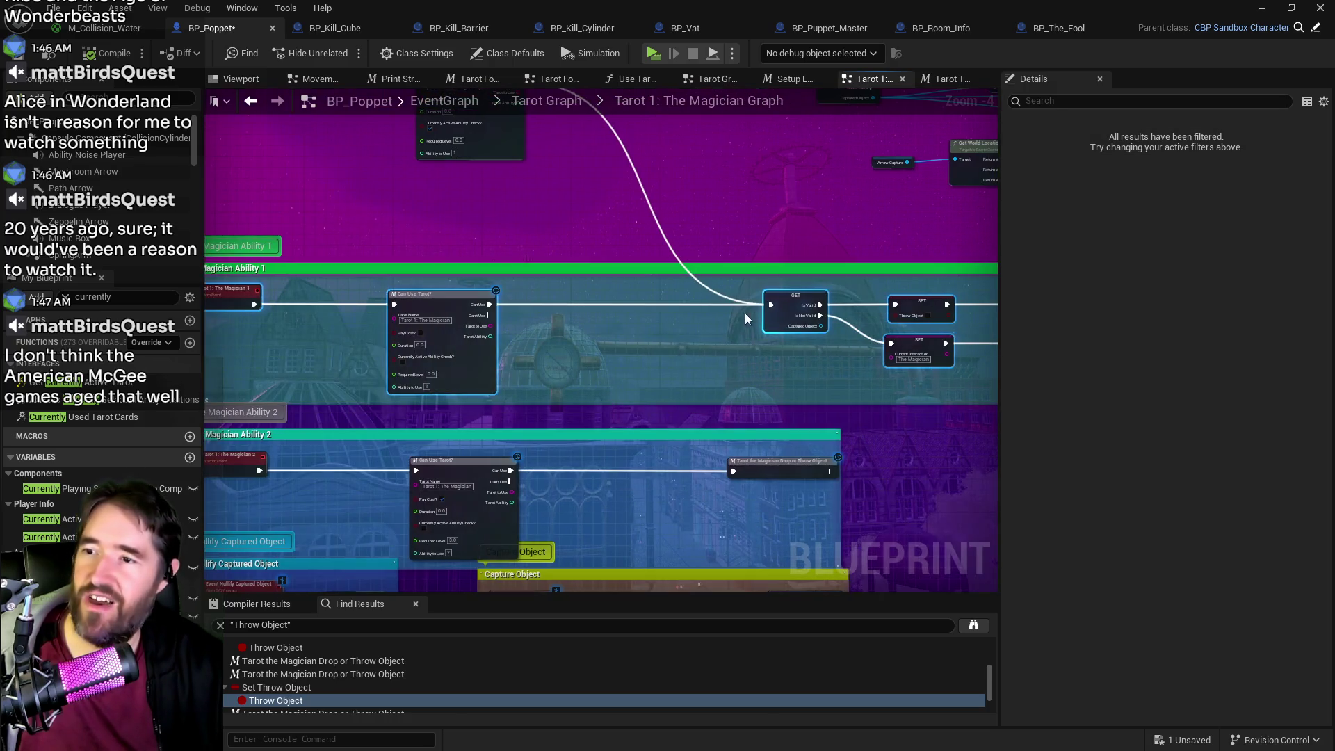
left_click(748, 271)
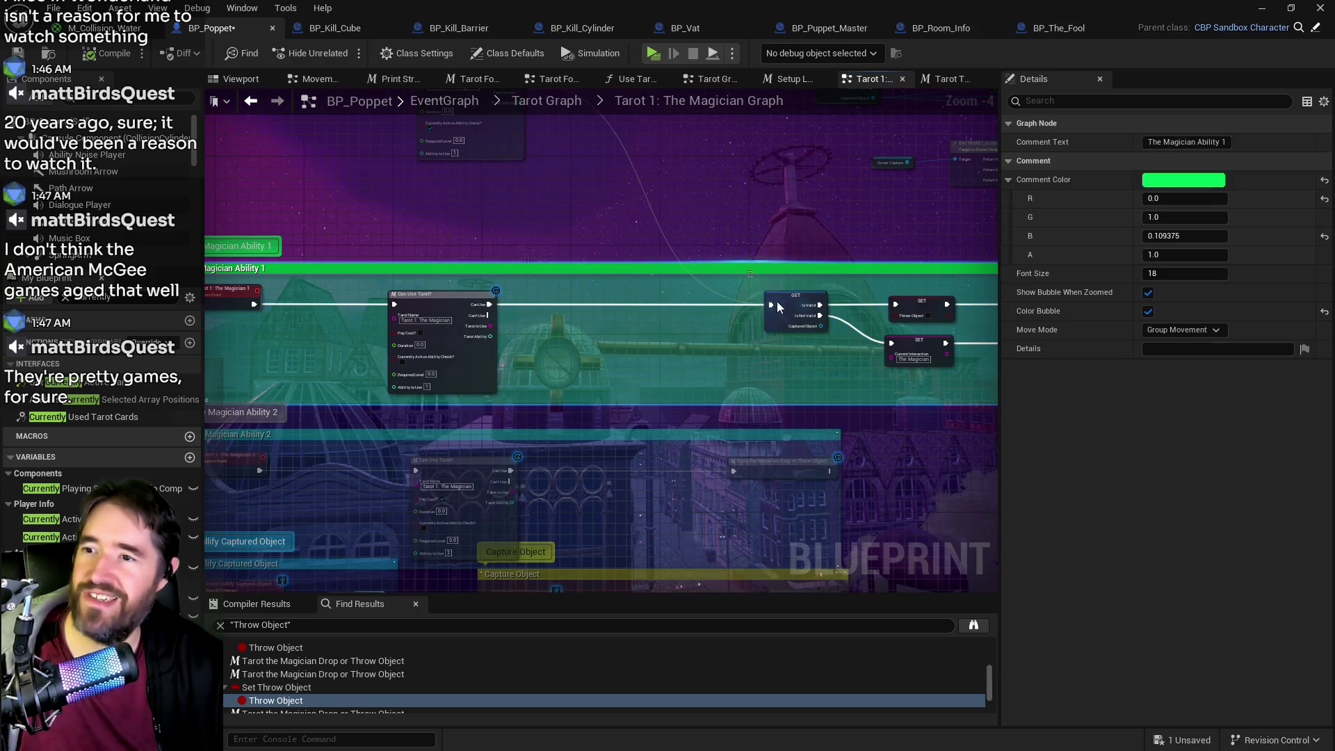
left_click(121, 53)
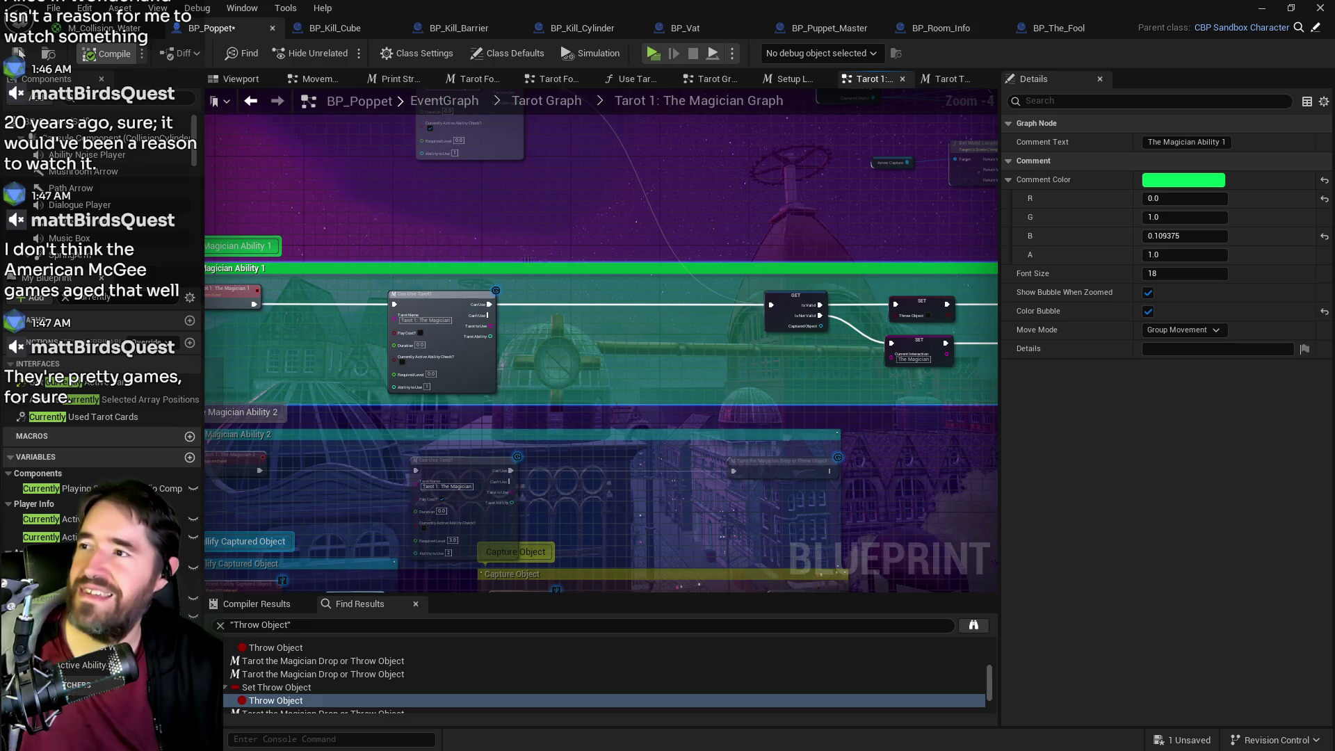
left_click(19, 53)
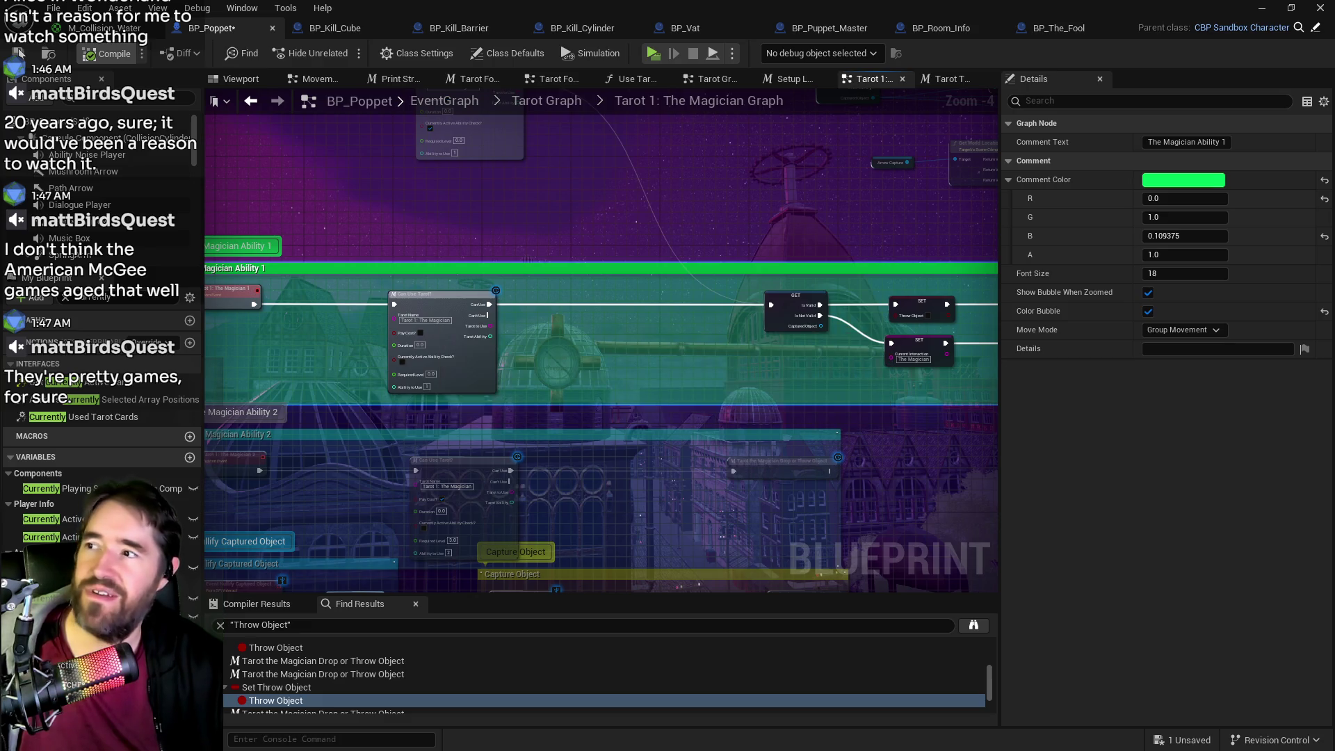
left_click(38, 537)
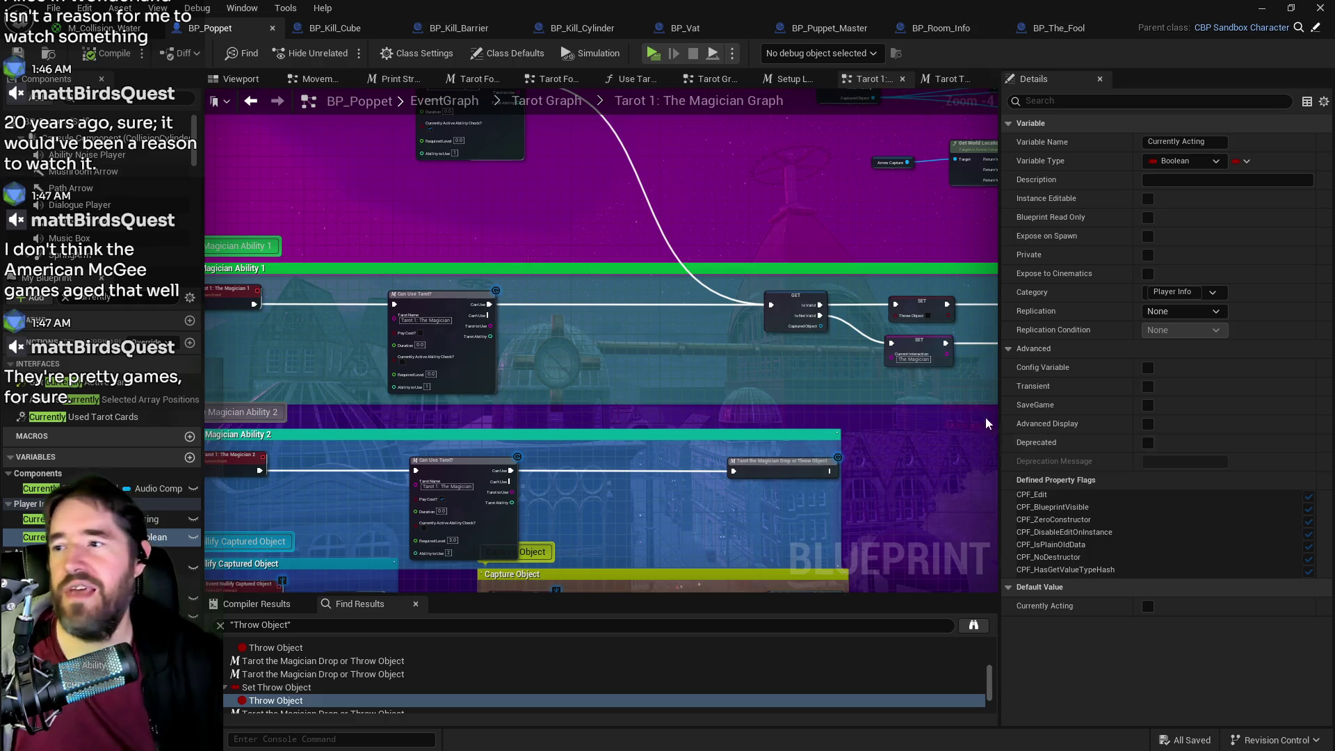
scroll(970, 412, "down", 2)
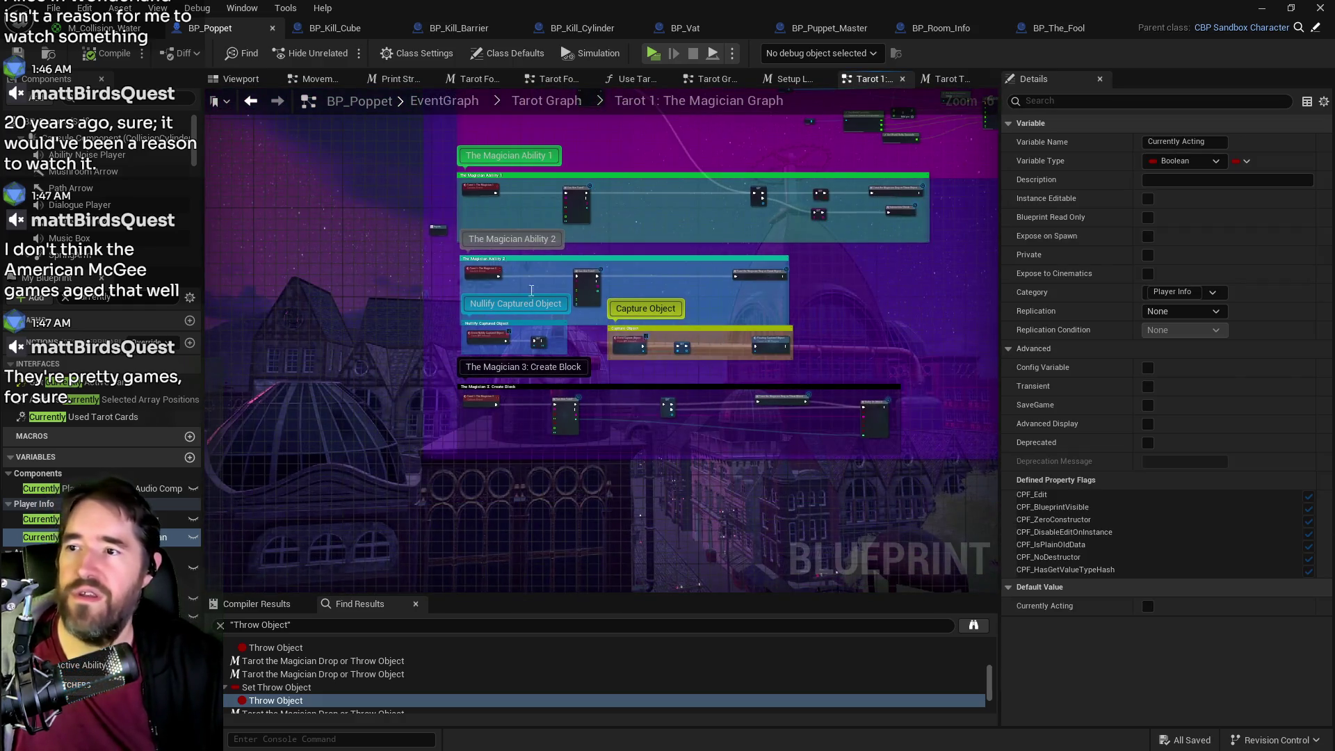
- Marquee-select the Ability 2, Nullify, Capture and Create Block groups and drag them down about 148 px
mouse_move(445, 263)
left_mouse_down()
mouse_move(749, 365)
mouse_move(890, 435)
mouse_move(874, 524)
left_mouse_up()
mouse_move(917, 273)
left_mouse_down()
mouse_move(674, 193)
mouse_move(482, 188)
mouse_move(482, 217)
left_mouse_up()
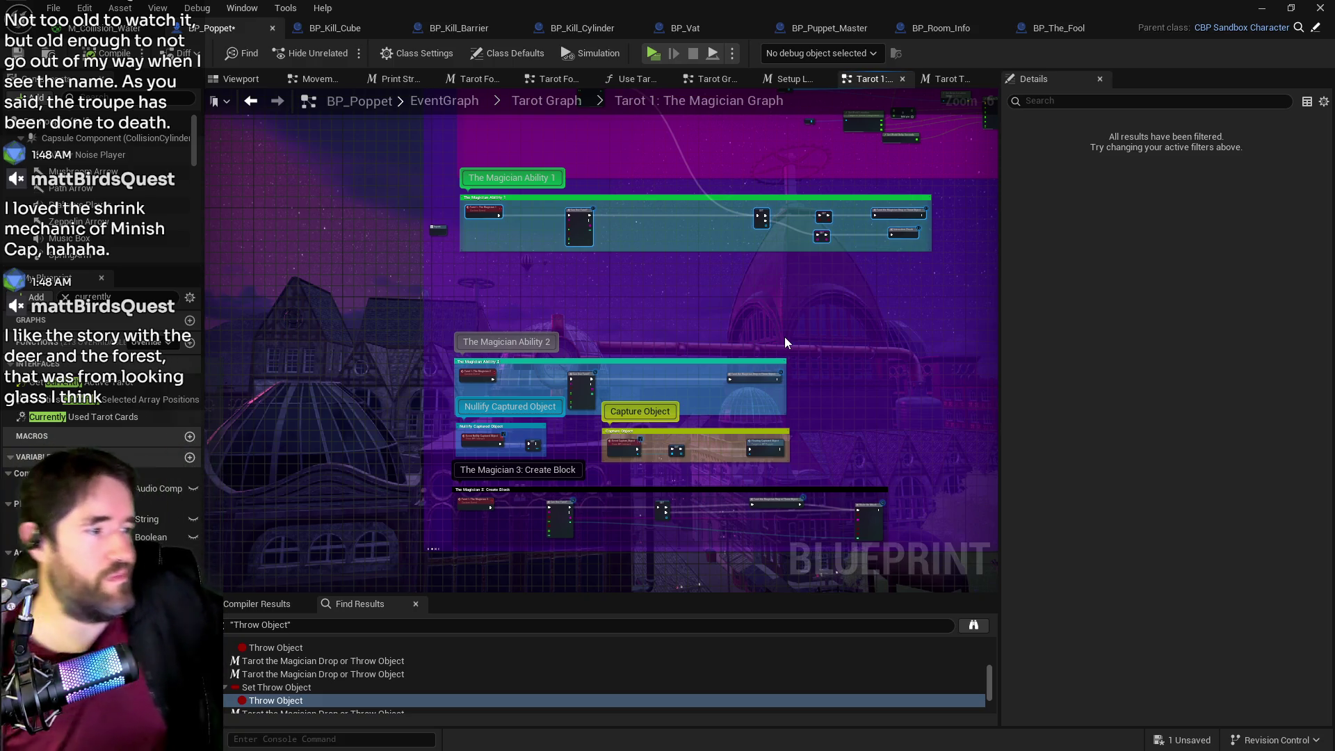
- Pan to the Floating Captured Object nodes and nudge VInterp To slightly right
left_click_drag(807, 327, 624, 407)
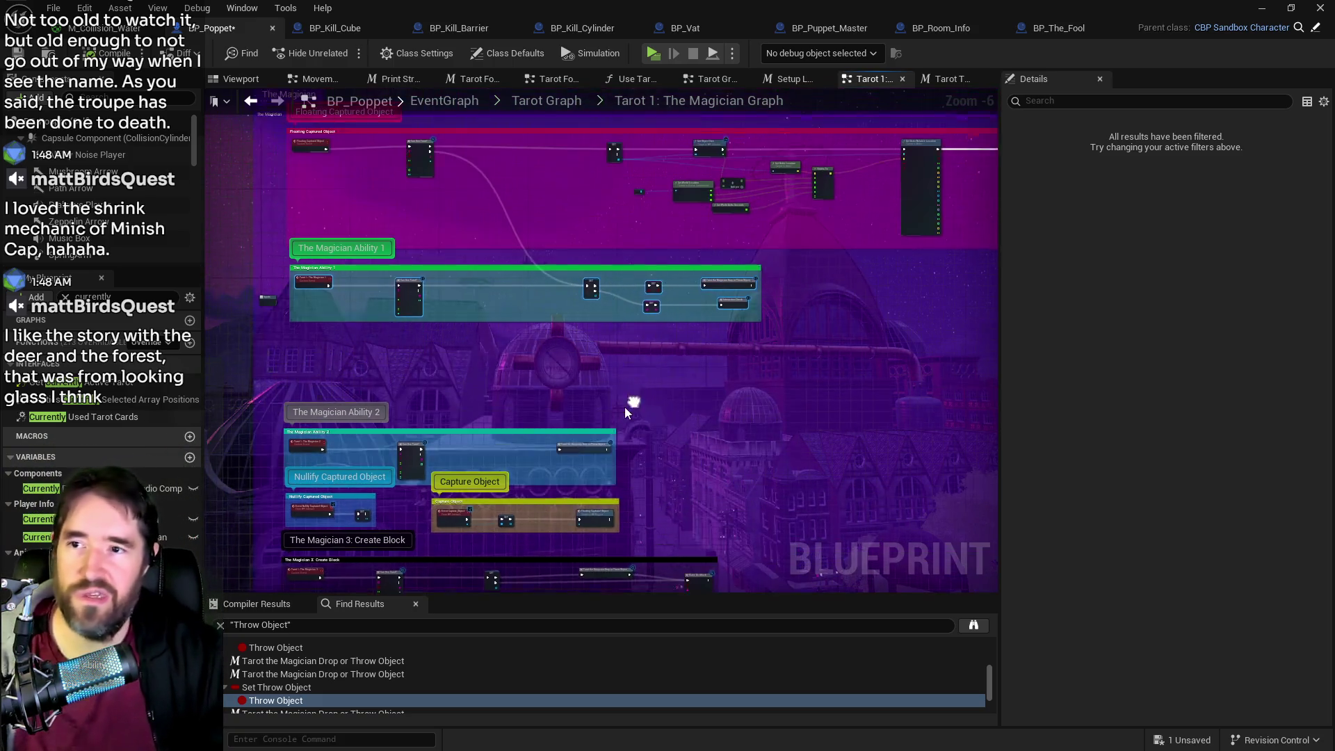
left_click_drag(555, 288, 554, 349)
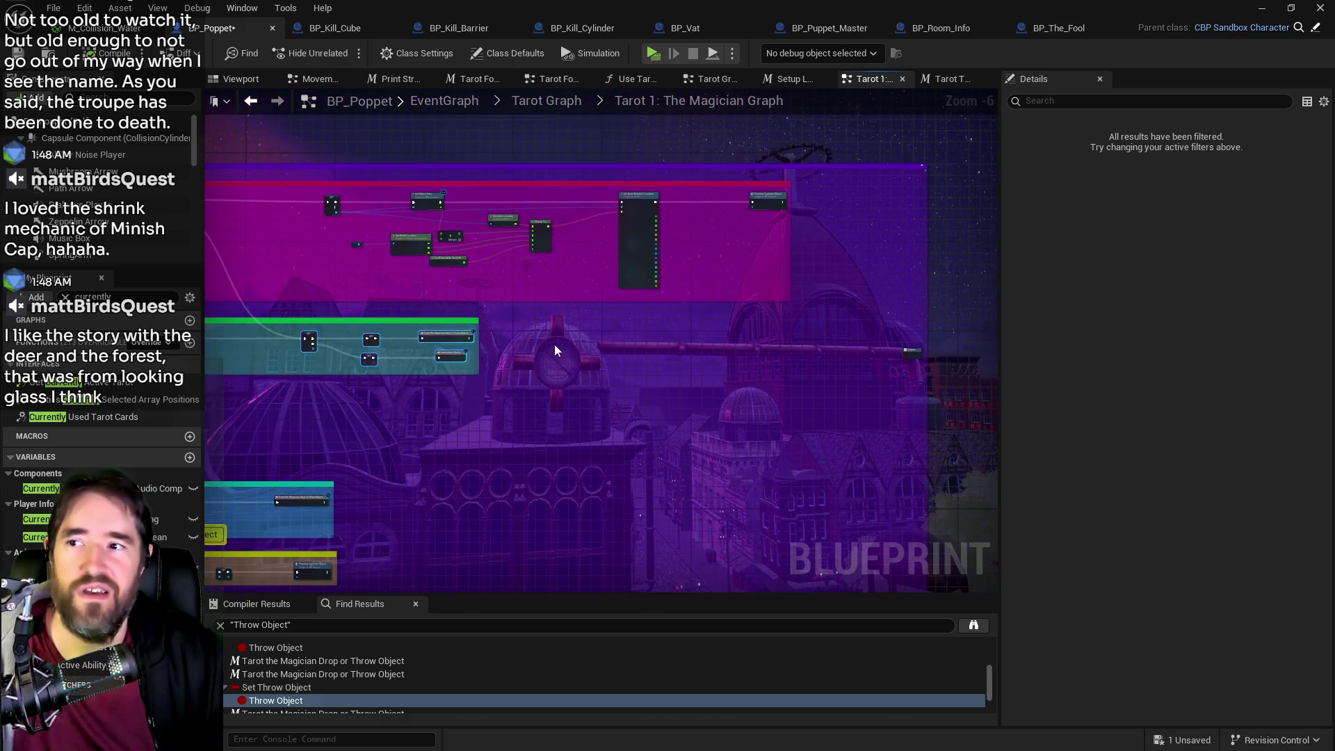
scroll(724, 236, "up", 2)
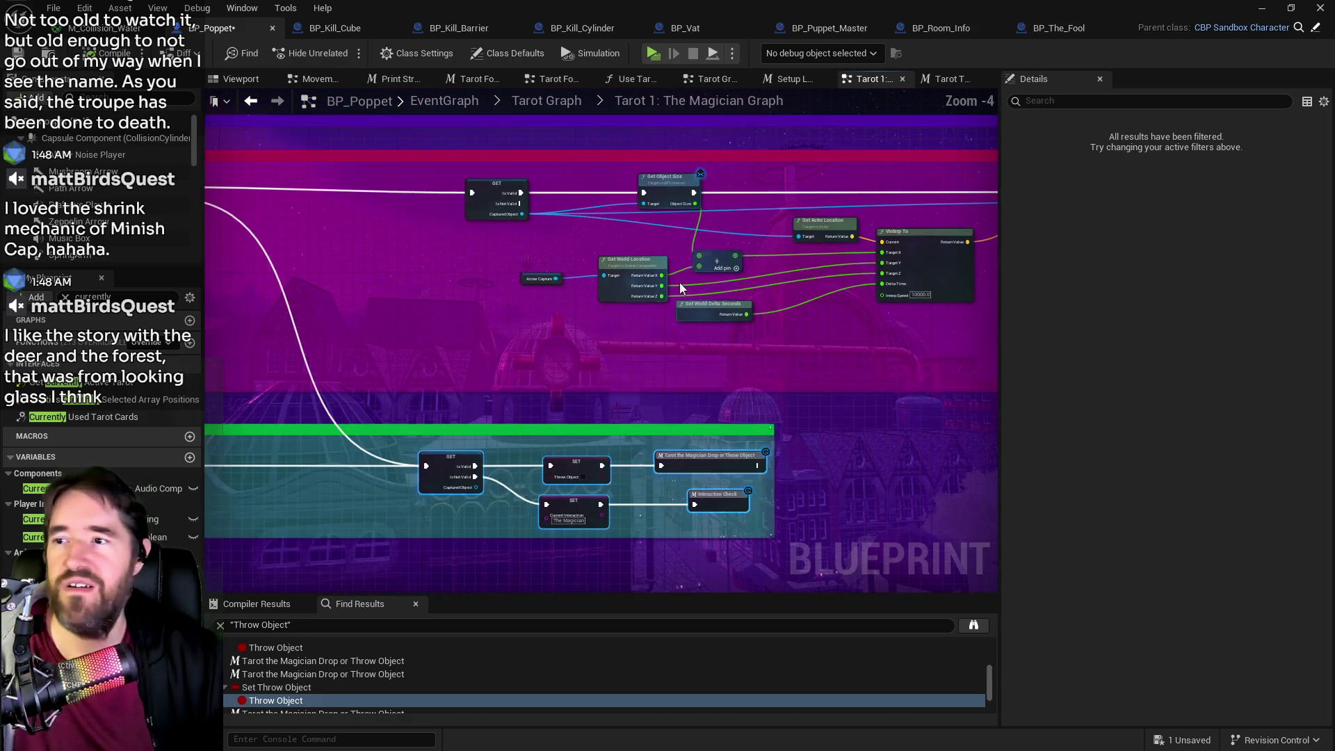
left_click_drag(595, 252, 421, 240)
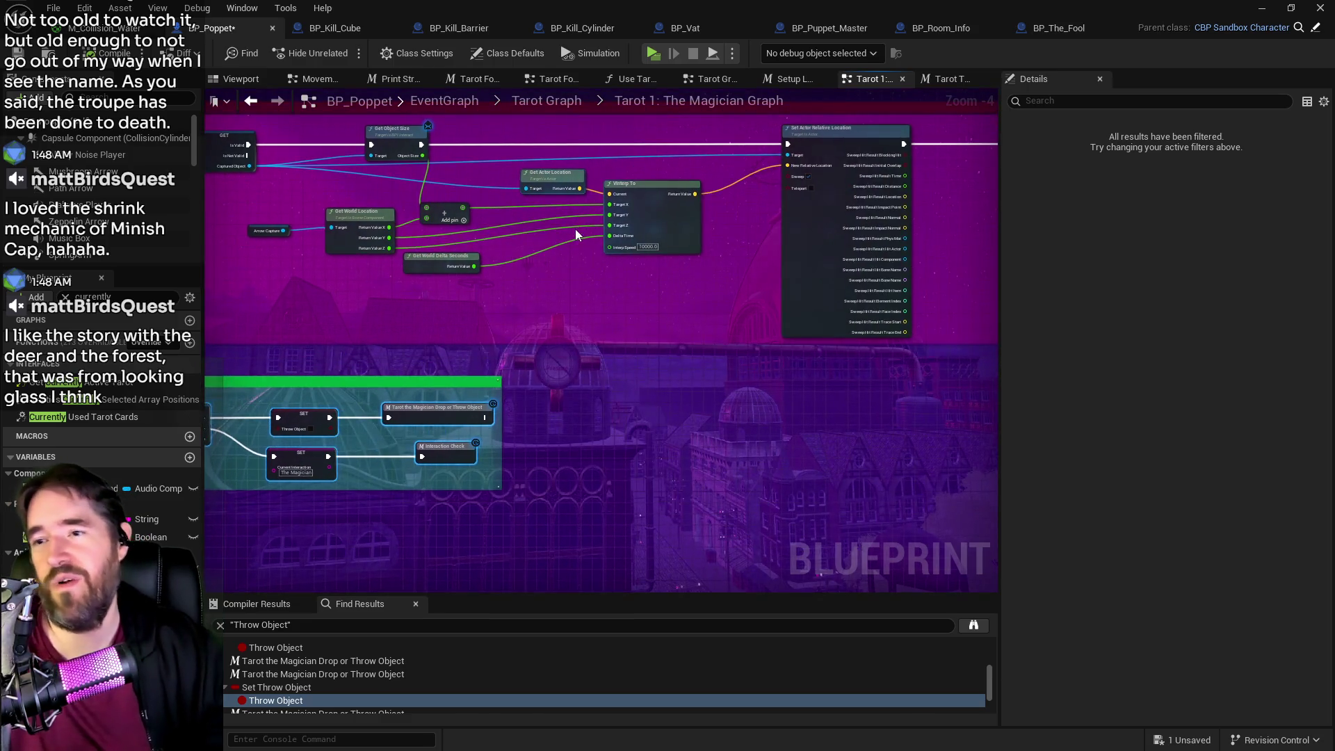
left_click(659, 184)
left_click_drag(659, 182, 666, 180)
- Shift Get World Delta Seconds, Arrow Capture and Get World Location right, then launch the standalone preview
left_click_drag(420, 257, 505, 263)
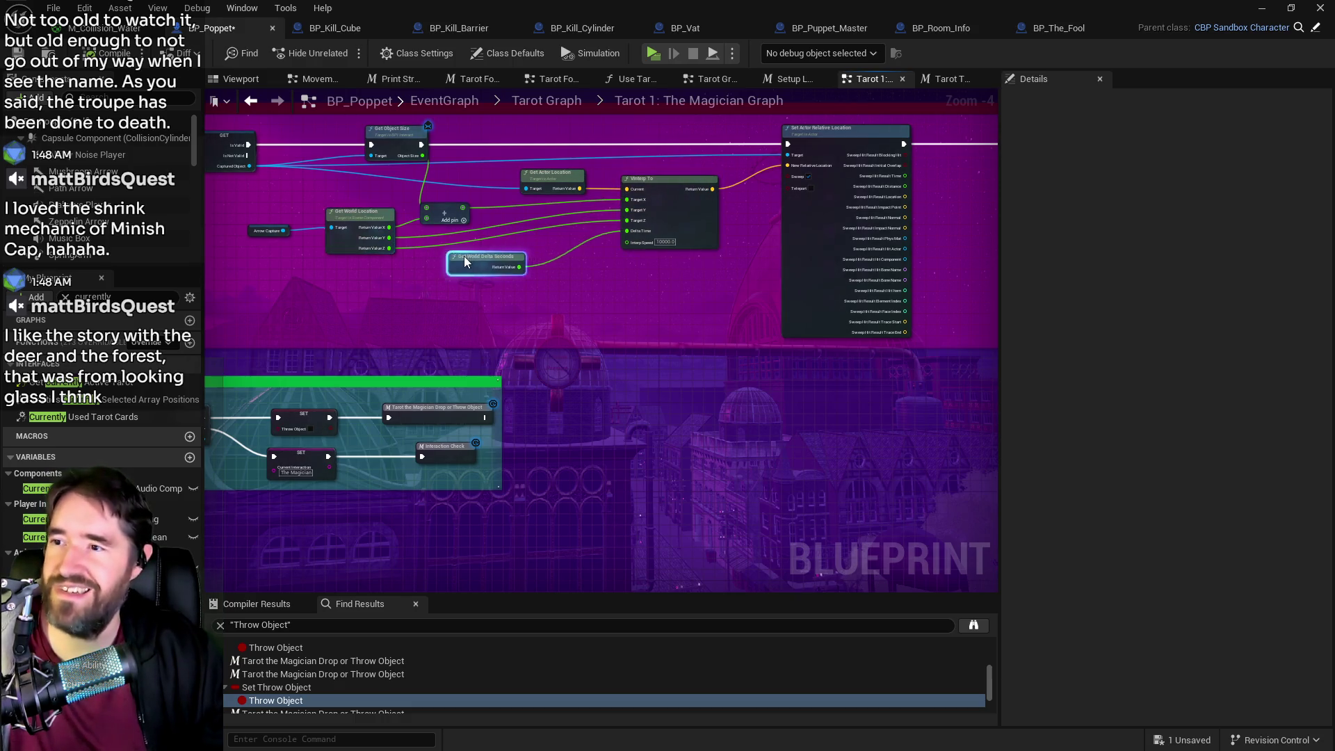
mouse_move(234, 202)
left_mouse_down()
mouse_move(459, 240)
mouse_move(453, 210)
mouse_move(473, 206)
left_mouse_up()
key("alt+p")
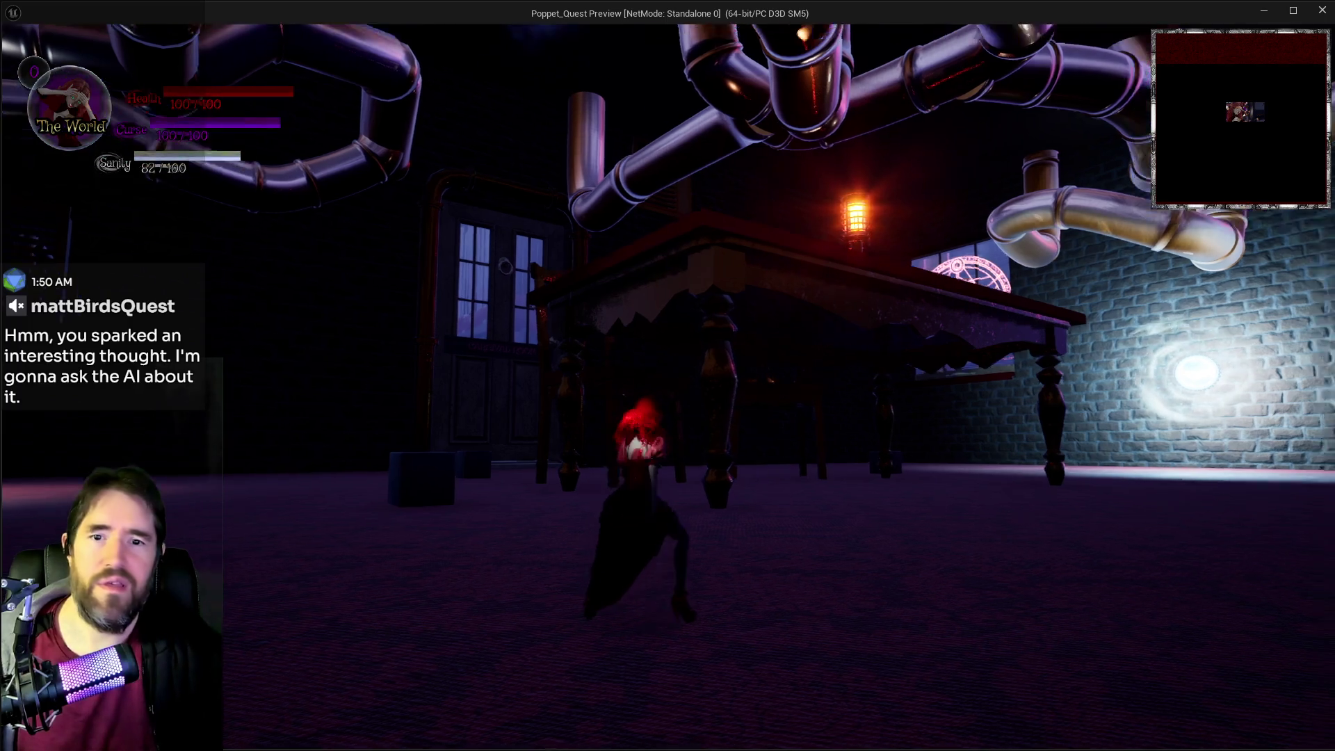
- Run the character through the room to the table and cast Create Block to spawn a cube
key("w")
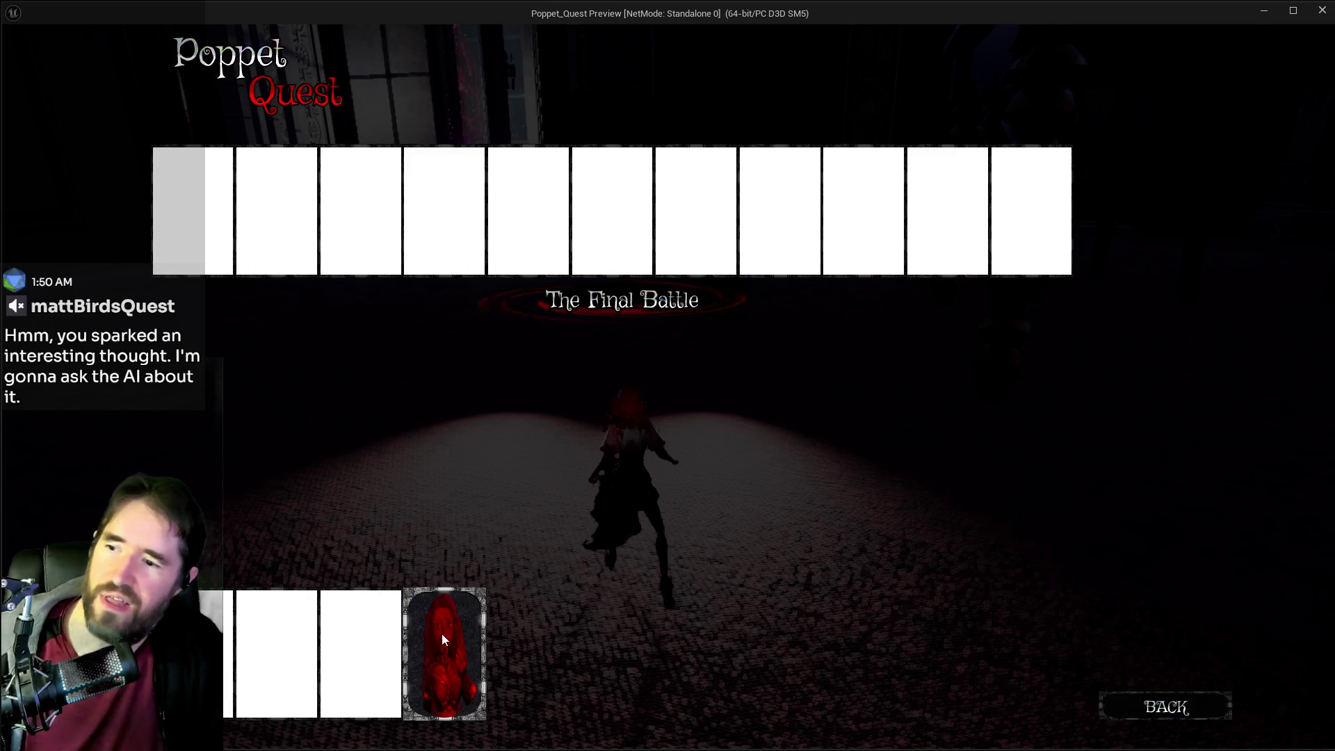
key("w")
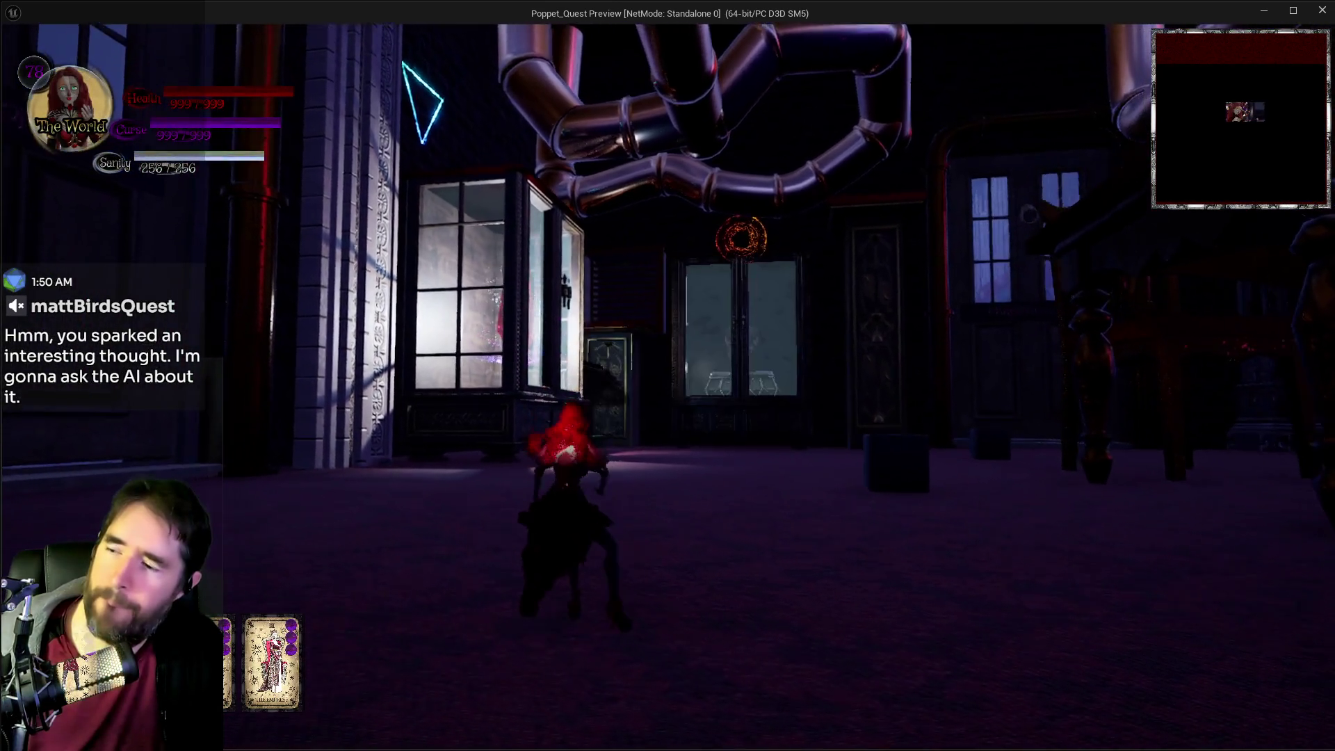
key("w")
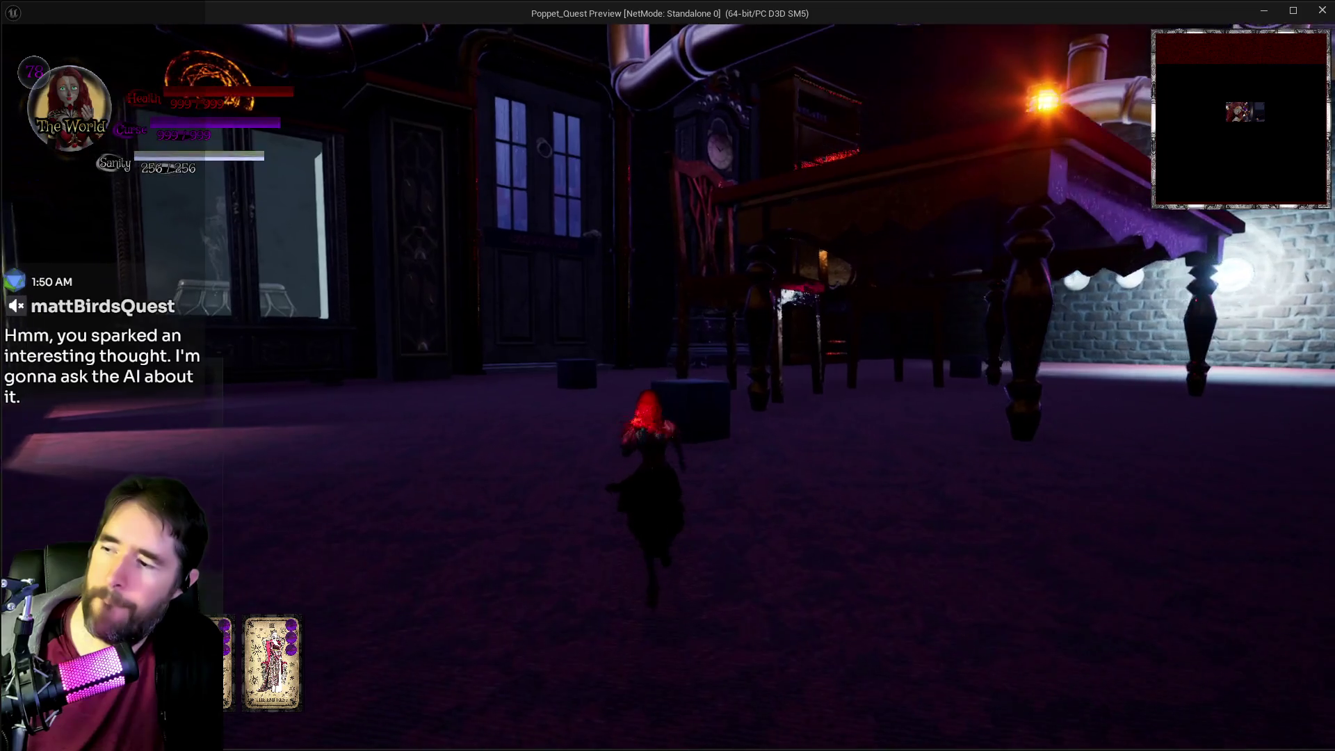
key("w")
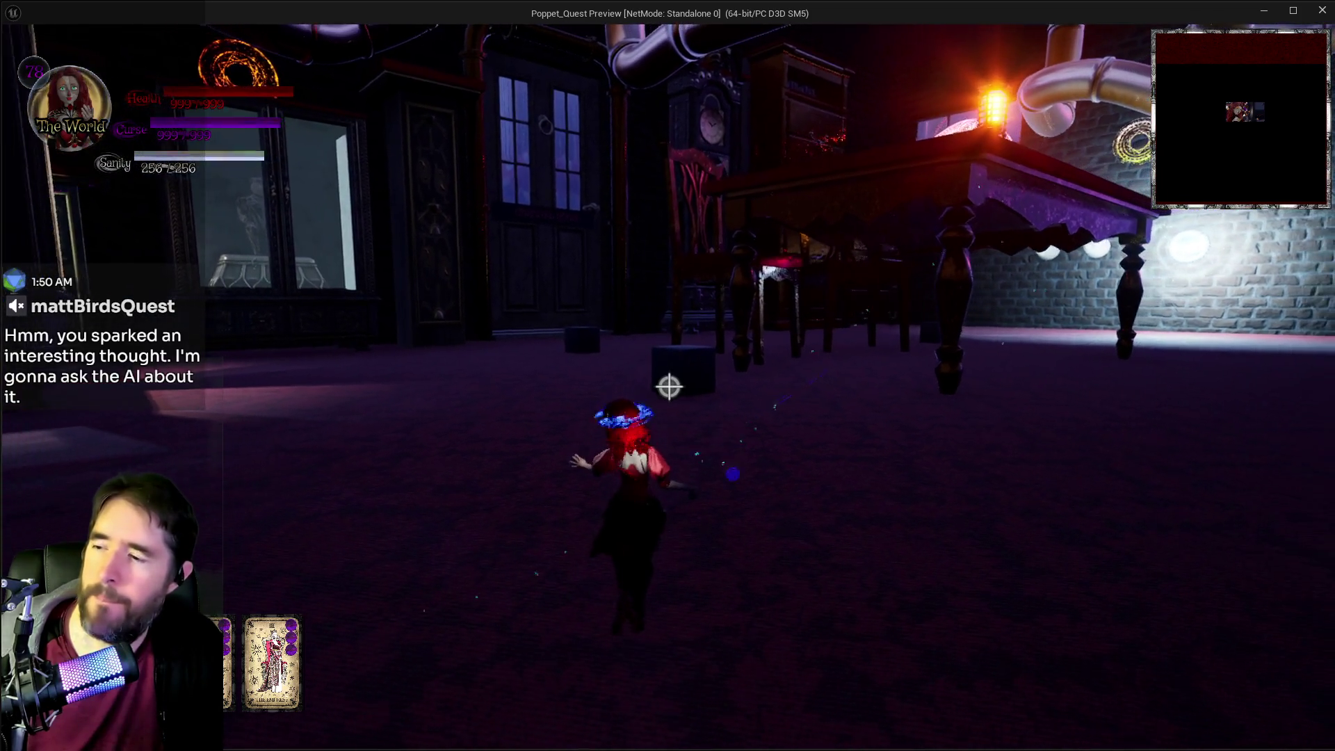
left_click(669, 386)
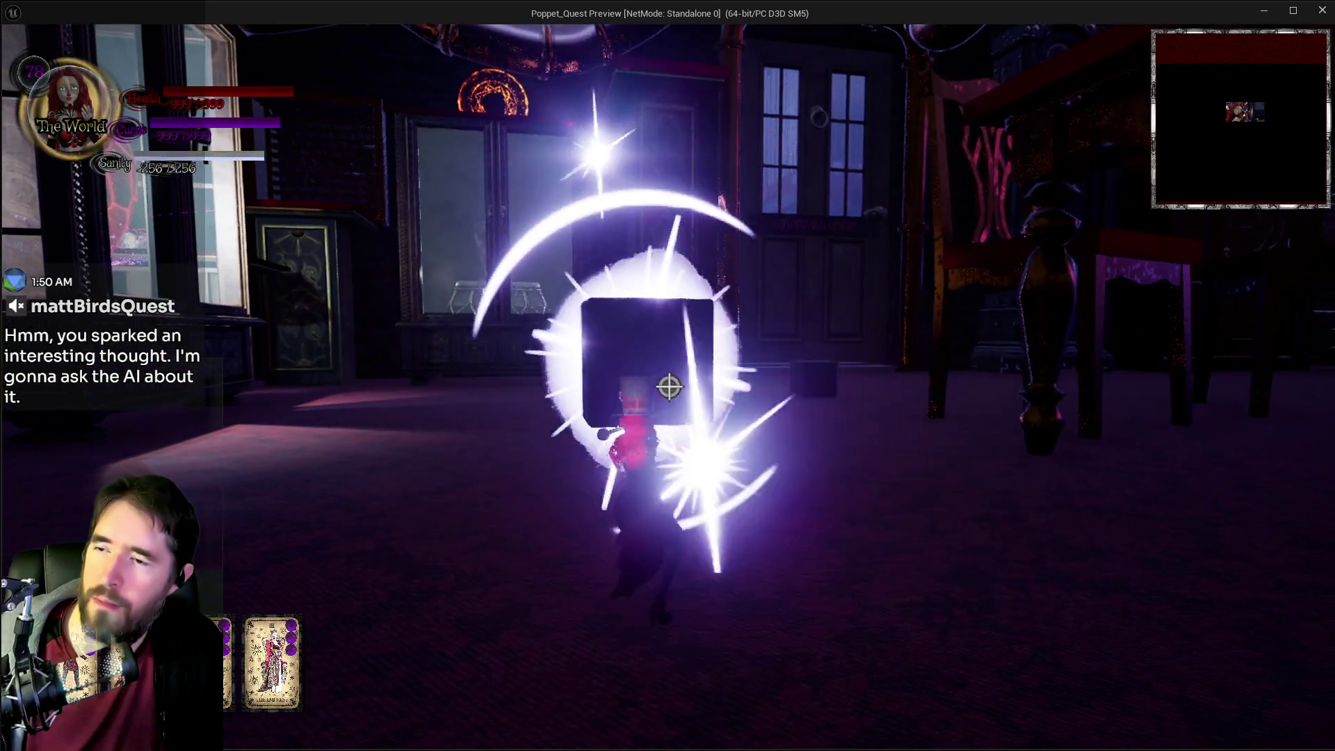
left_click(669, 387)
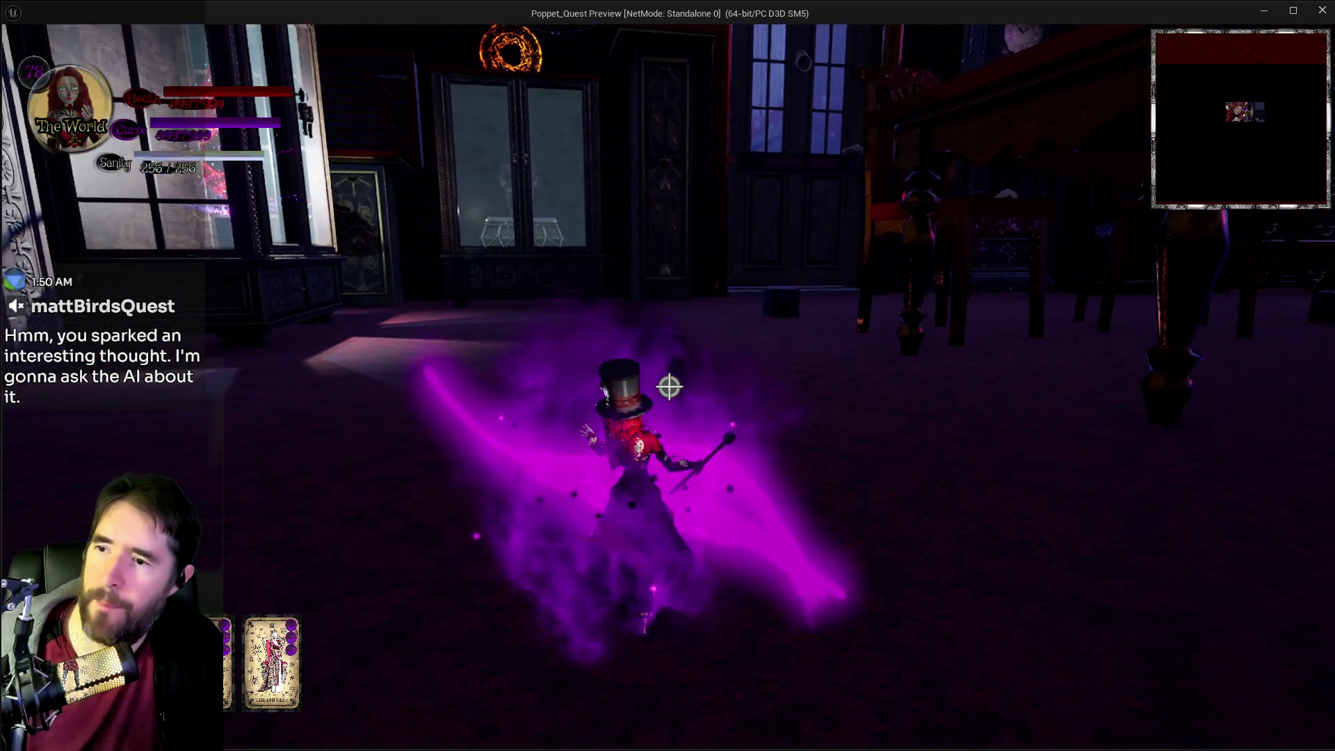
- Walk toward the back doors, lifting the dark cube and recasting the ability, then stop the preview
key("w")
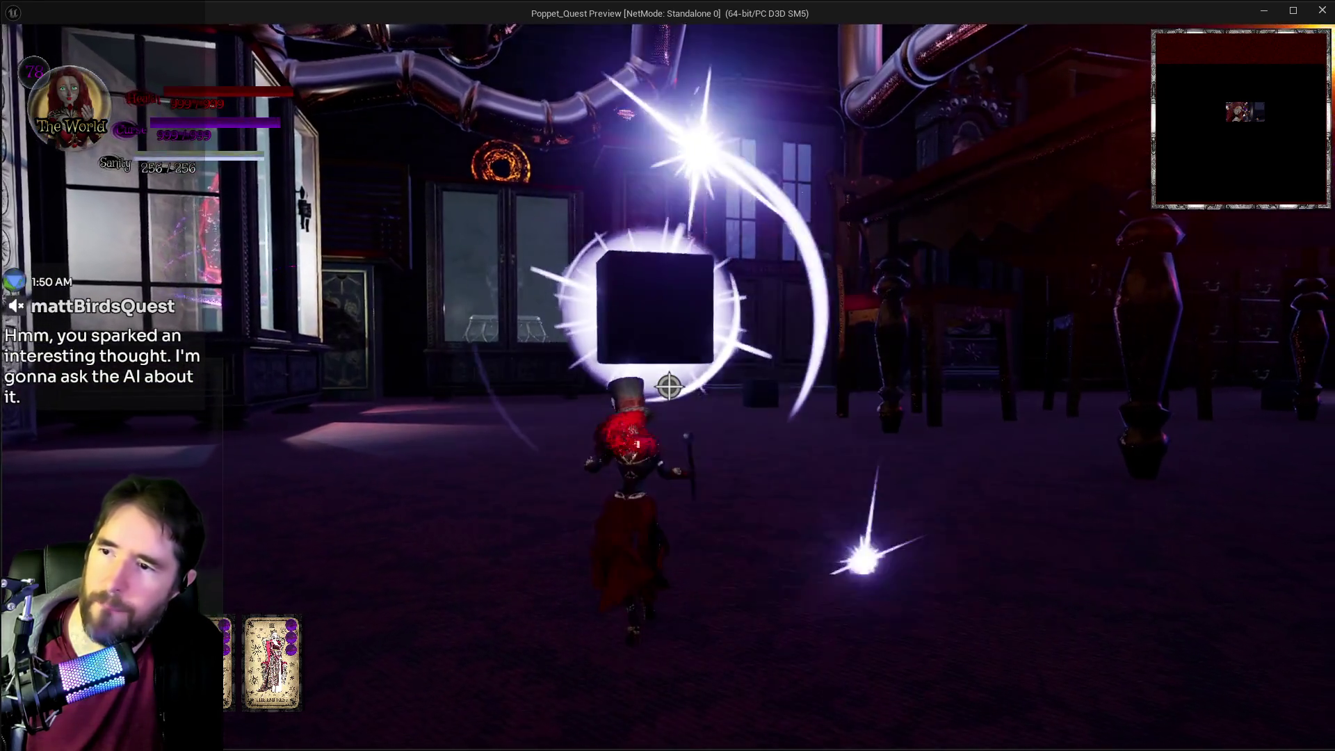
key("w")
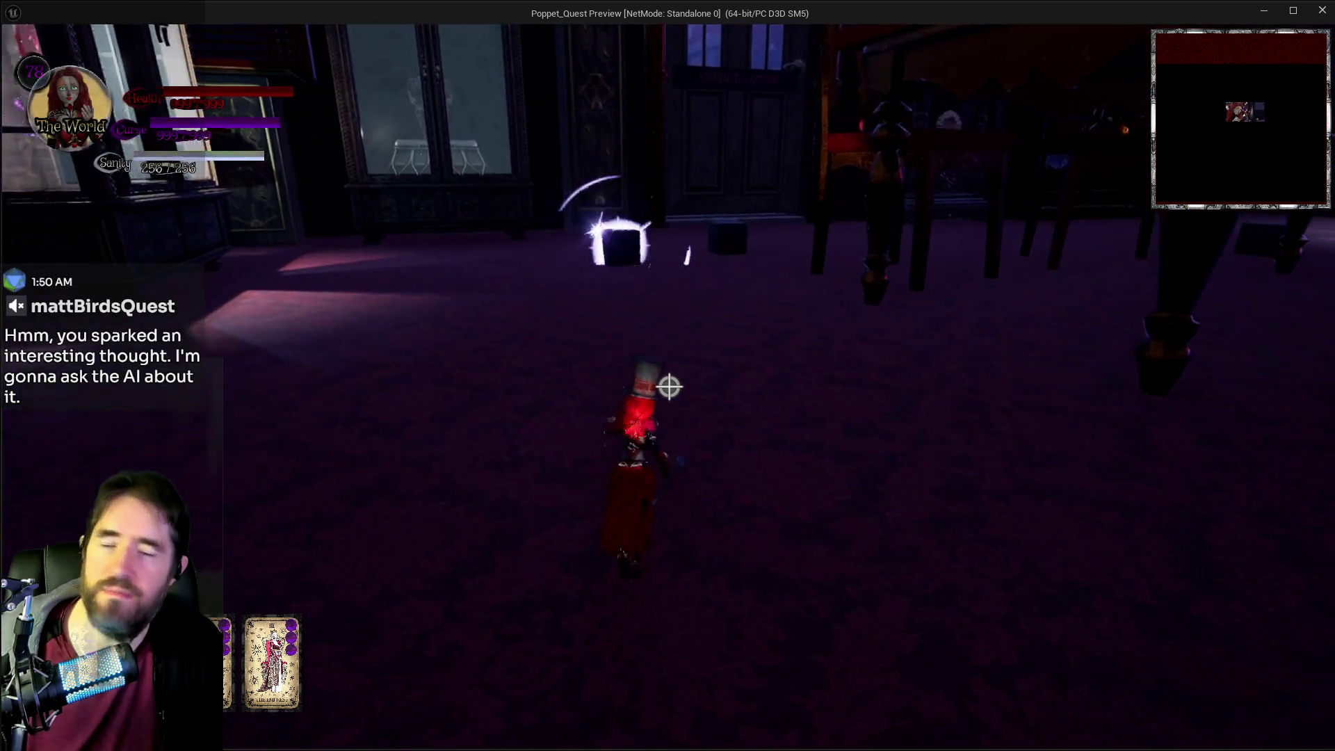
left_click(669, 387)
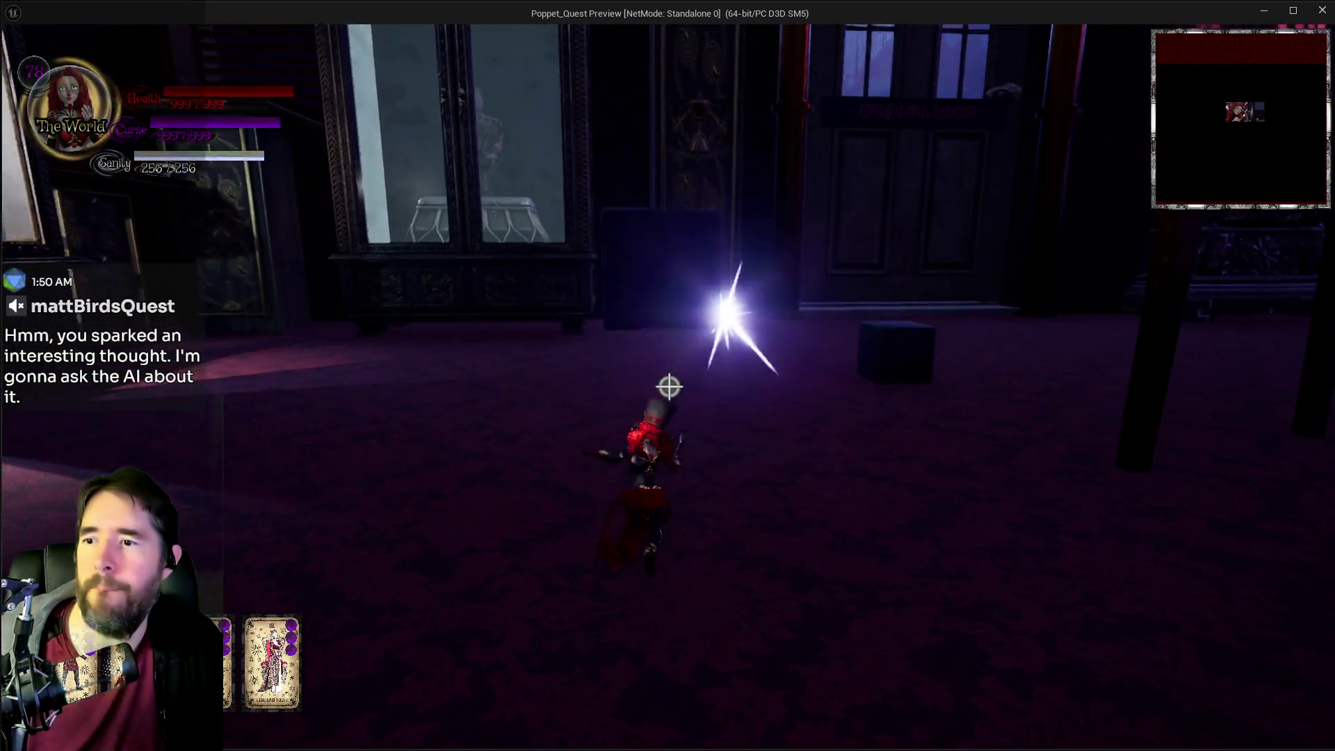
key("w")
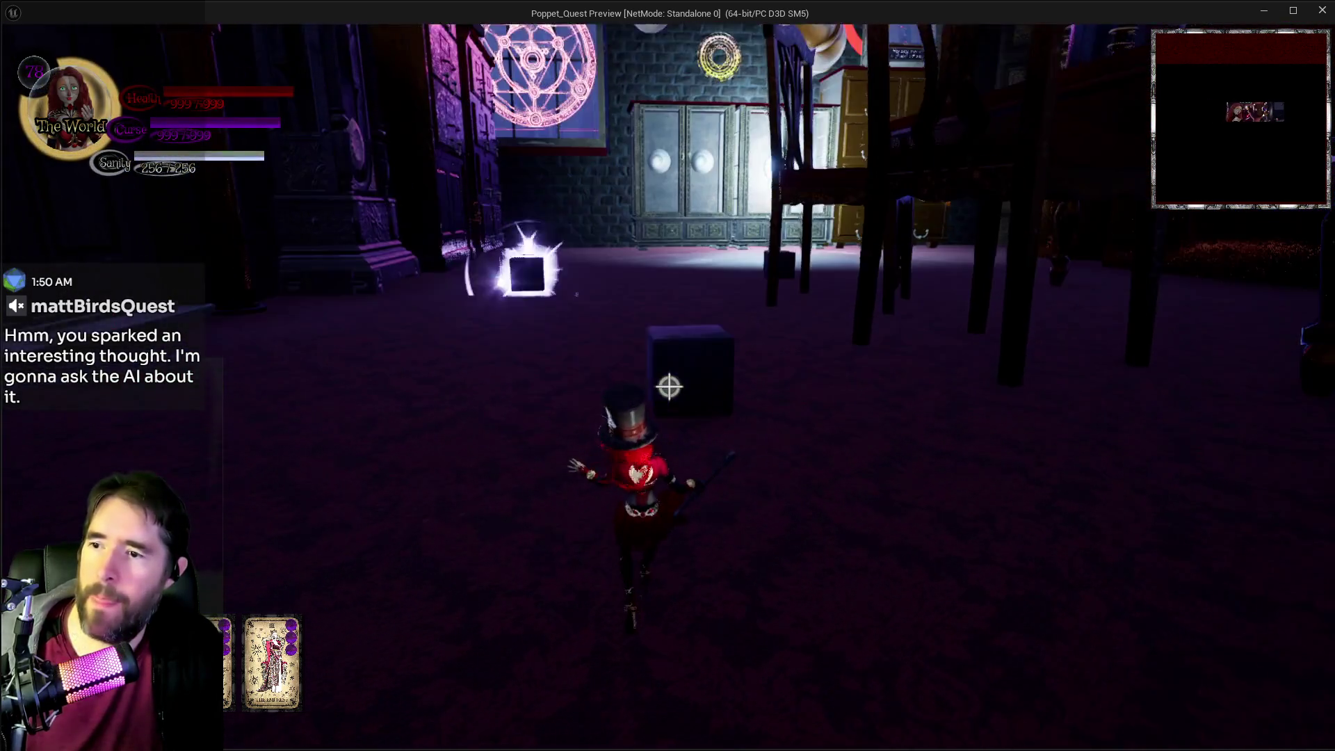
left_click(669, 387)
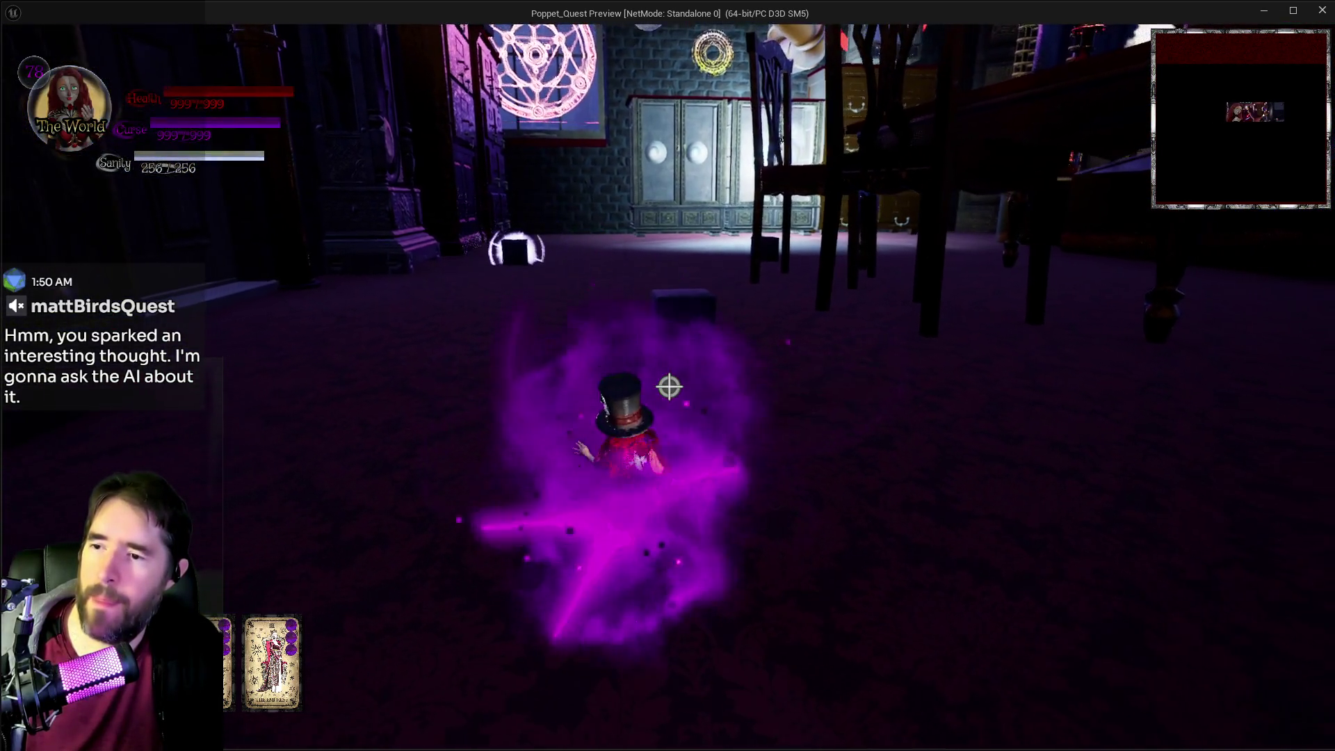
key("w")
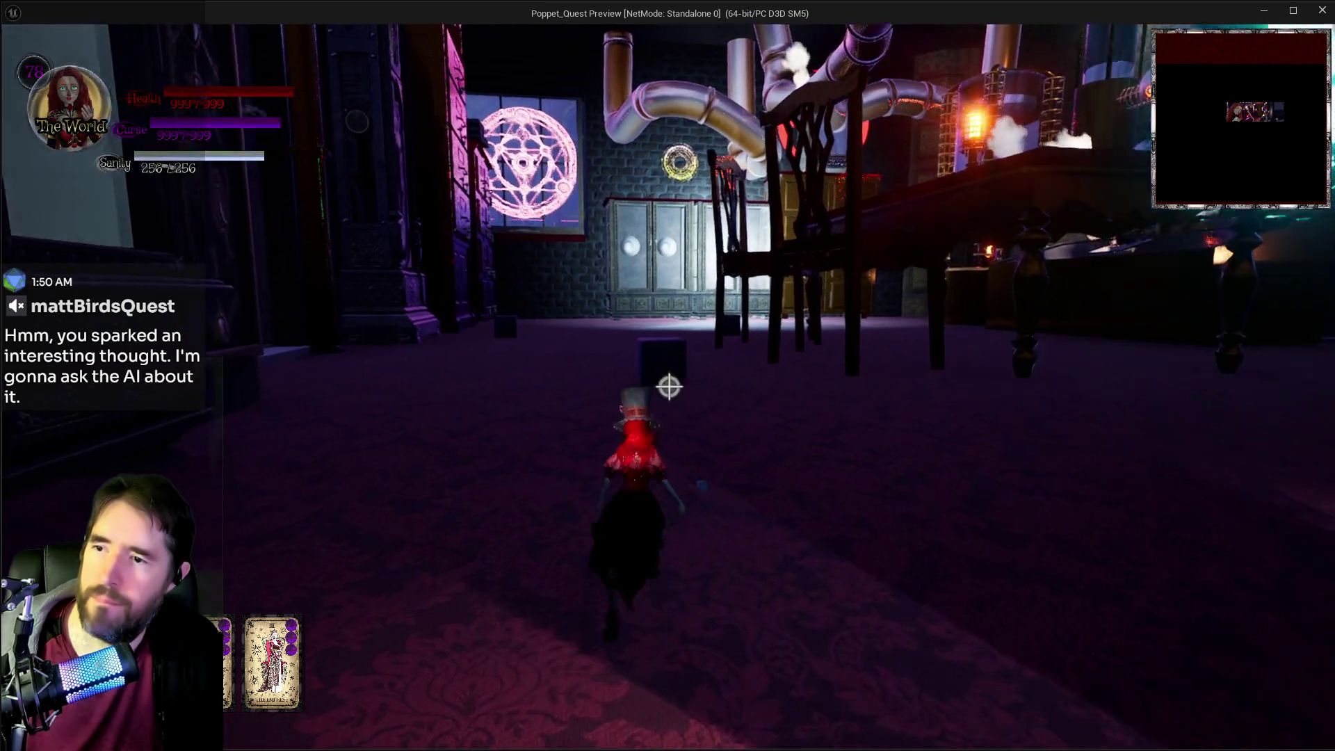
left_click(669, 387)
key("w")
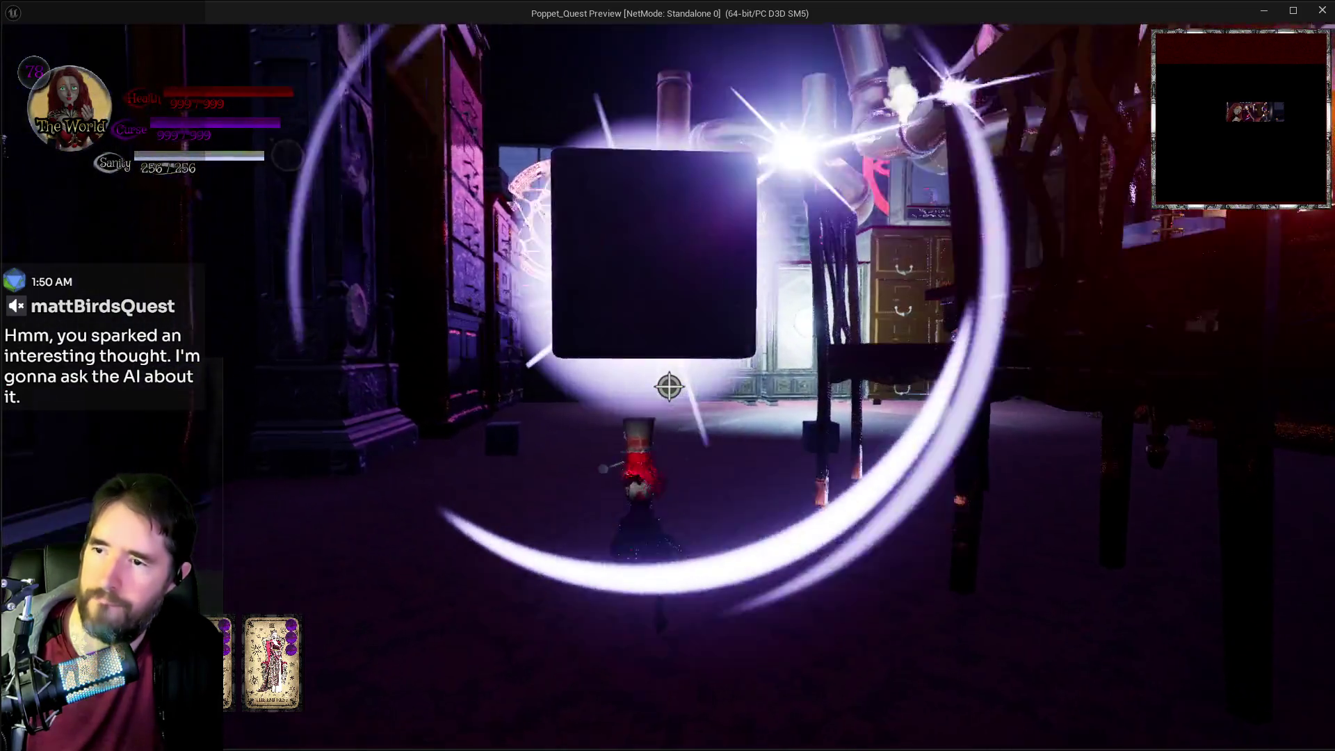
key("w")
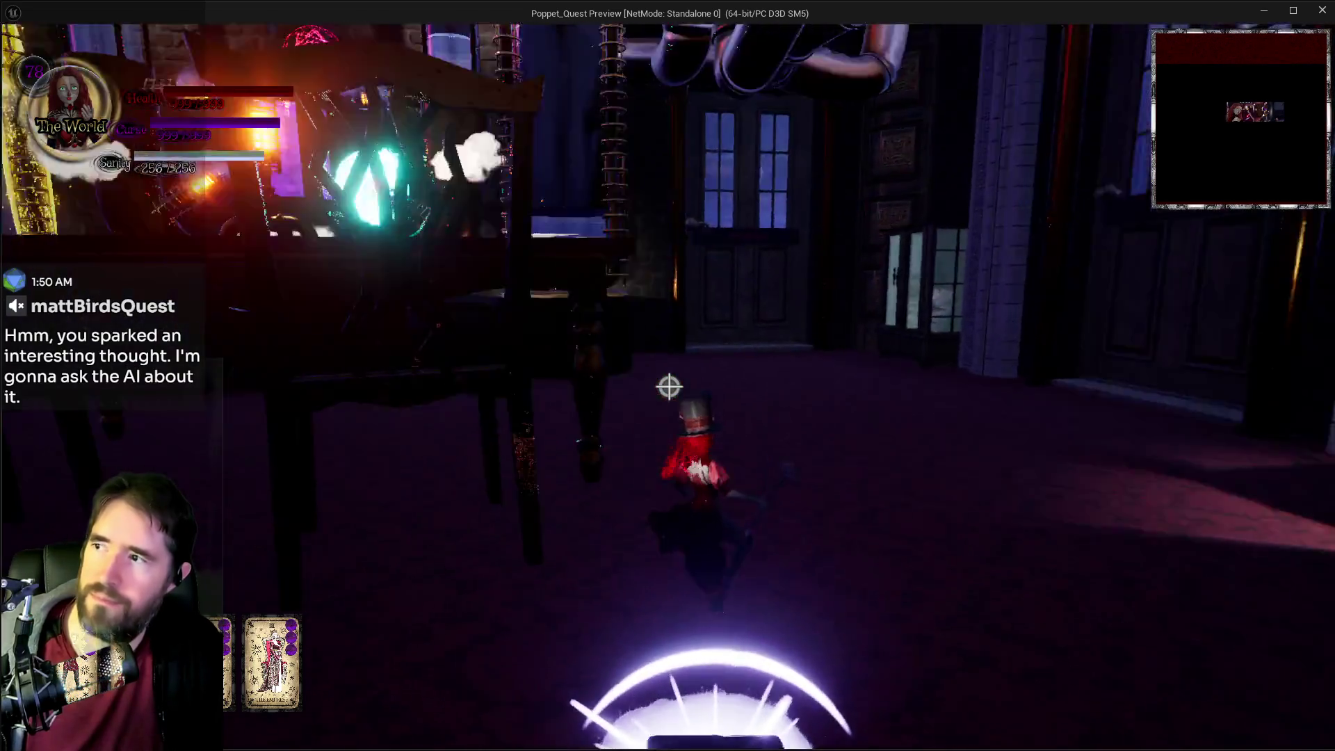
key("Escape")
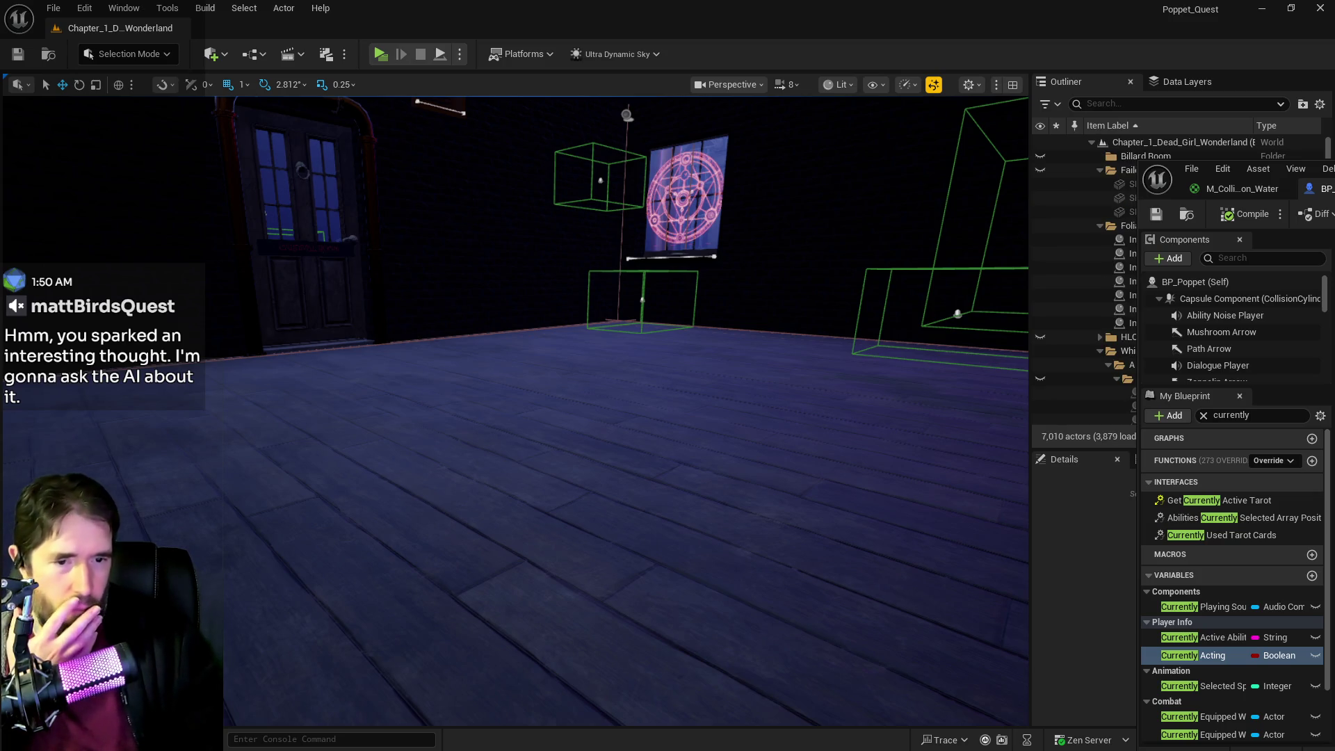
- Replace the dash before 'Tarot 1: The Magician' with a '*-' marker in the tarot abilities doc
key("alt+Tab")
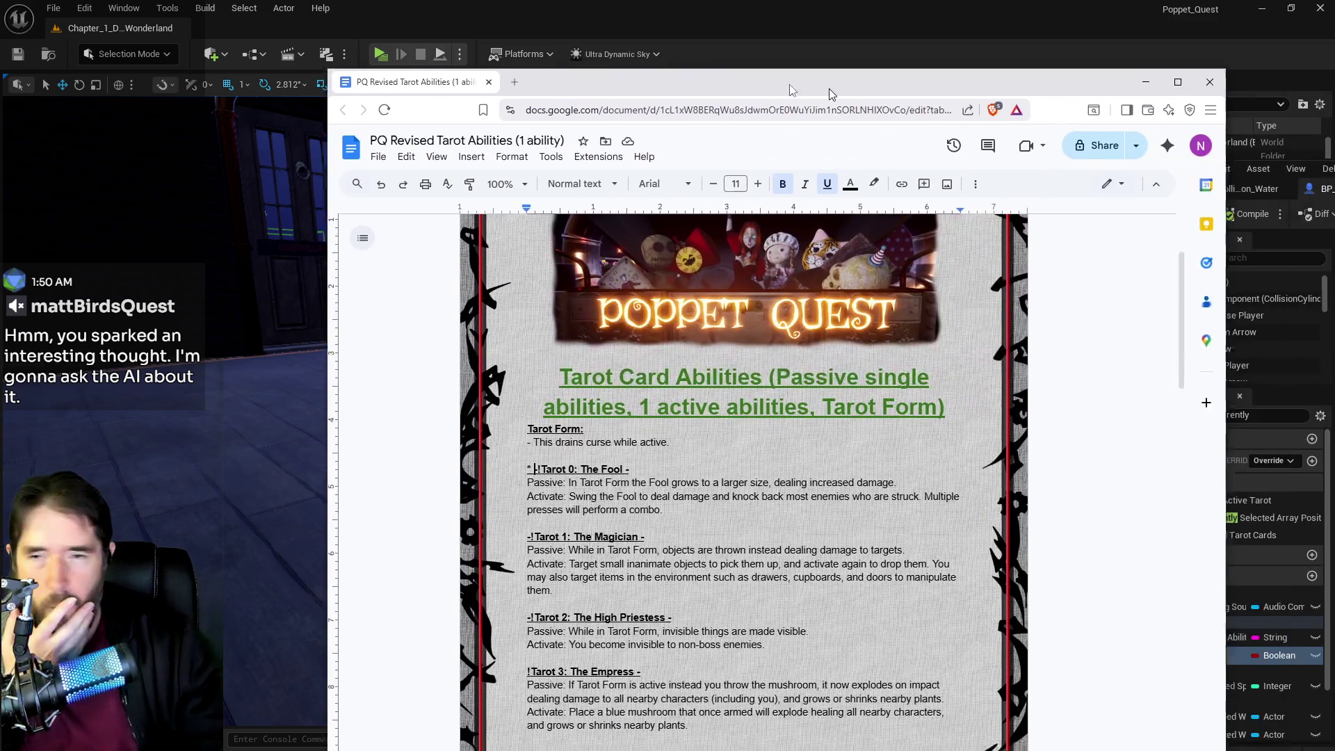
left_click(450, 533)
key("BackSpace")
type("*")
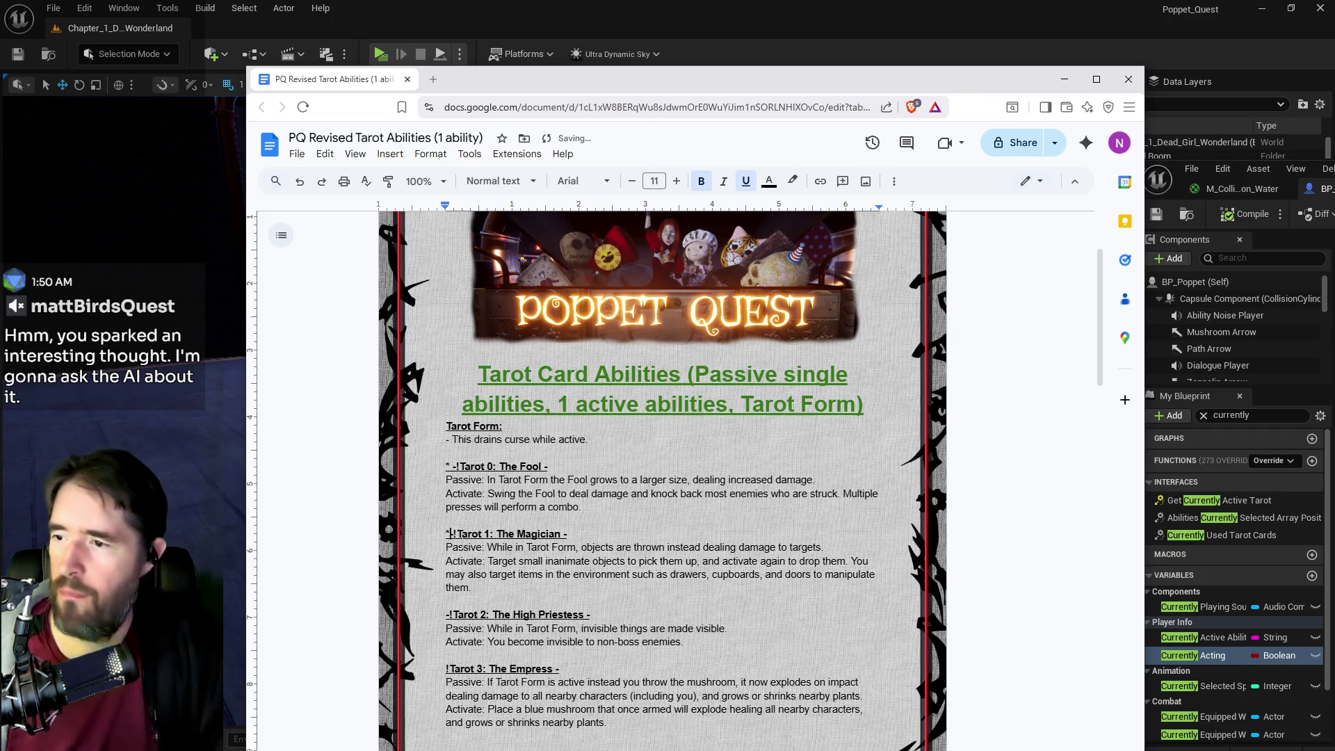
scroll(488, 657, "down", 3)
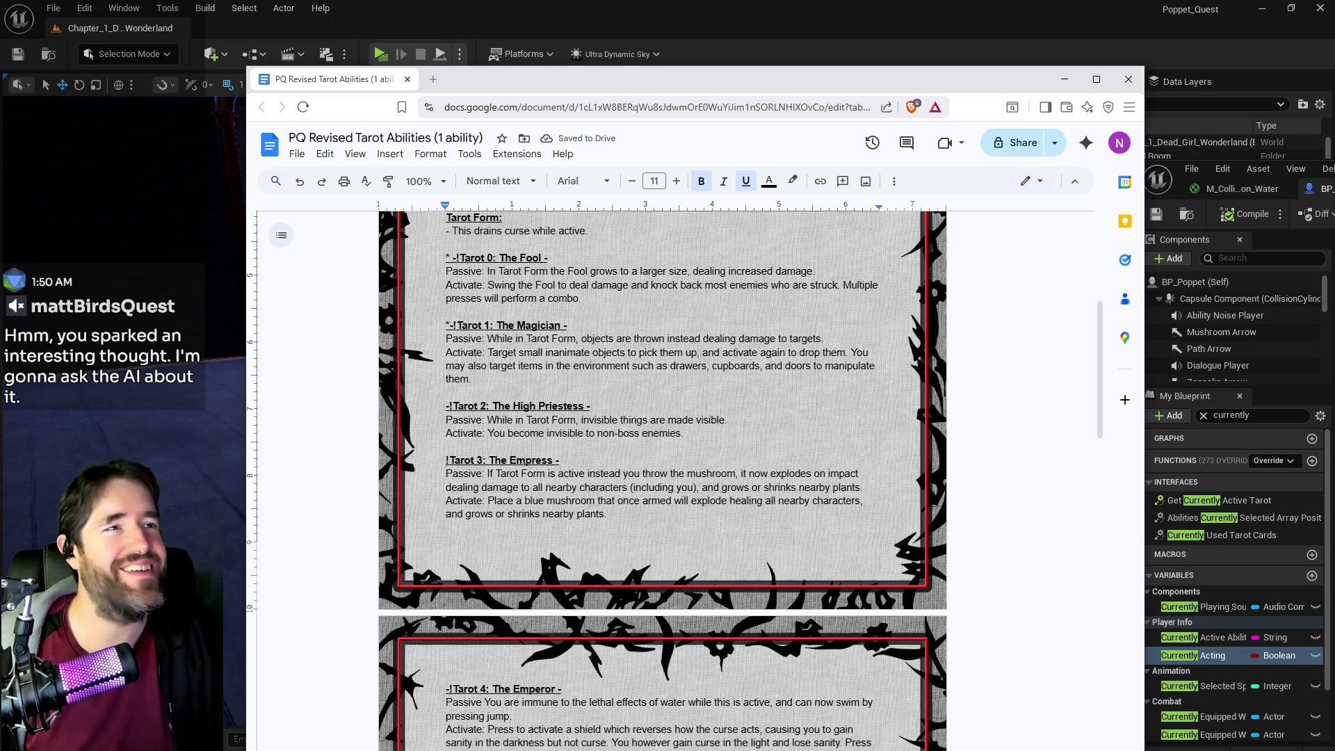
type("-")
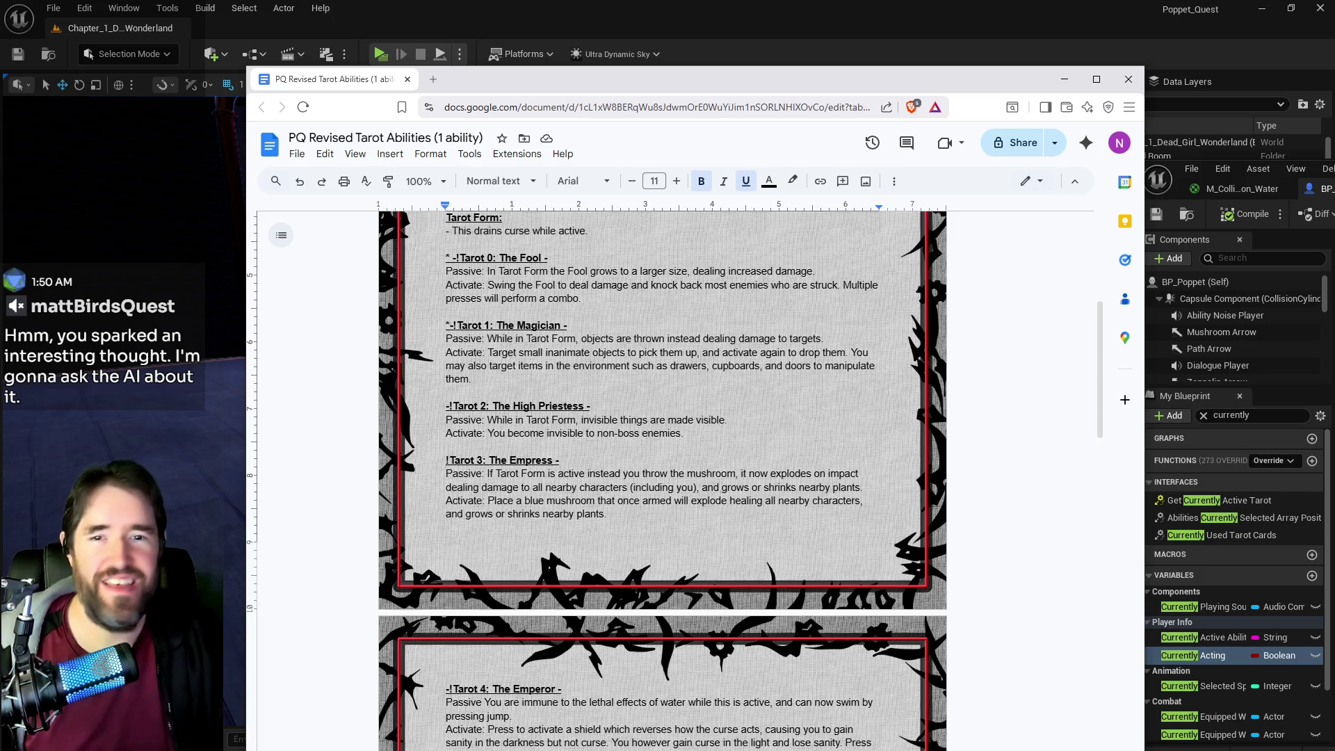
key("alt+Tab")
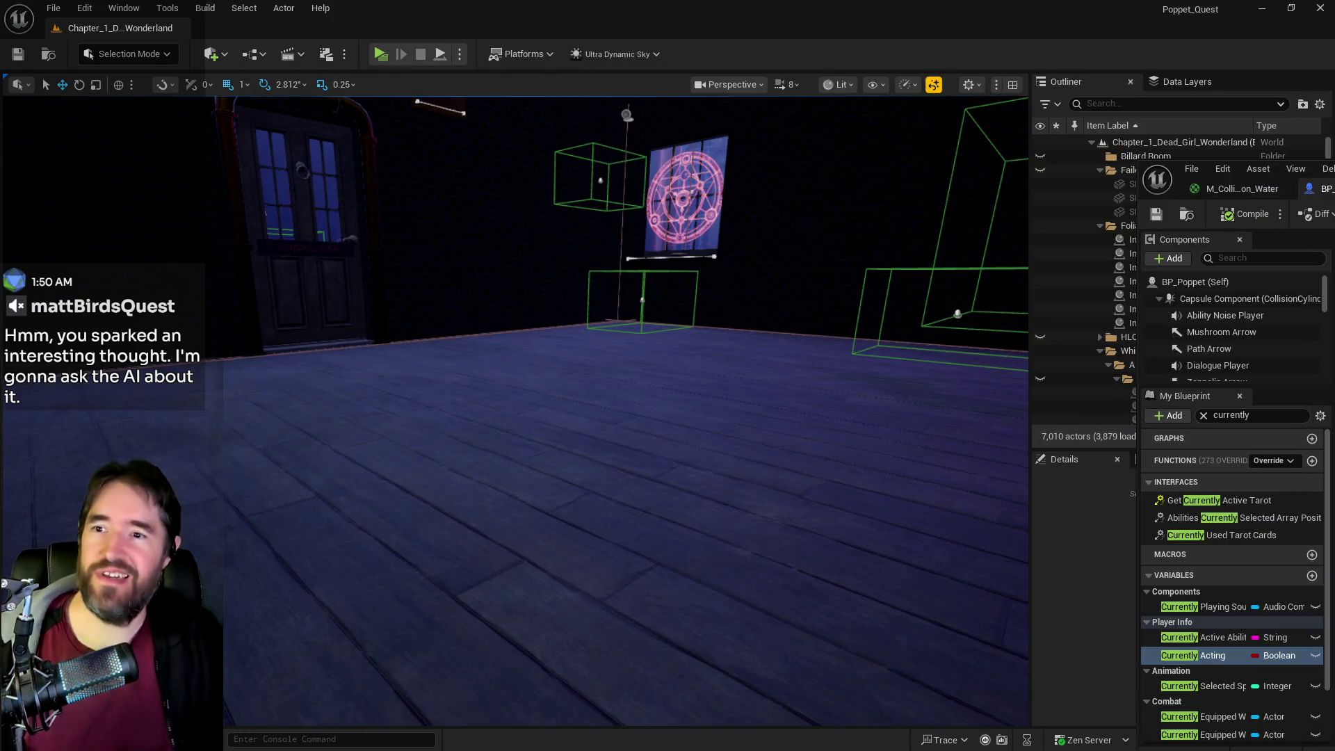
- Pull the level camera back, jump to the billiard room view, and bring BP_Poppet's Magician graph forward
mouse_move(608, 607)
left_mouse_down()
mouse_move(598, 625)
mouse_move(654, 647)
left_mouse_up()
scroll(515, 411, "down", 10)
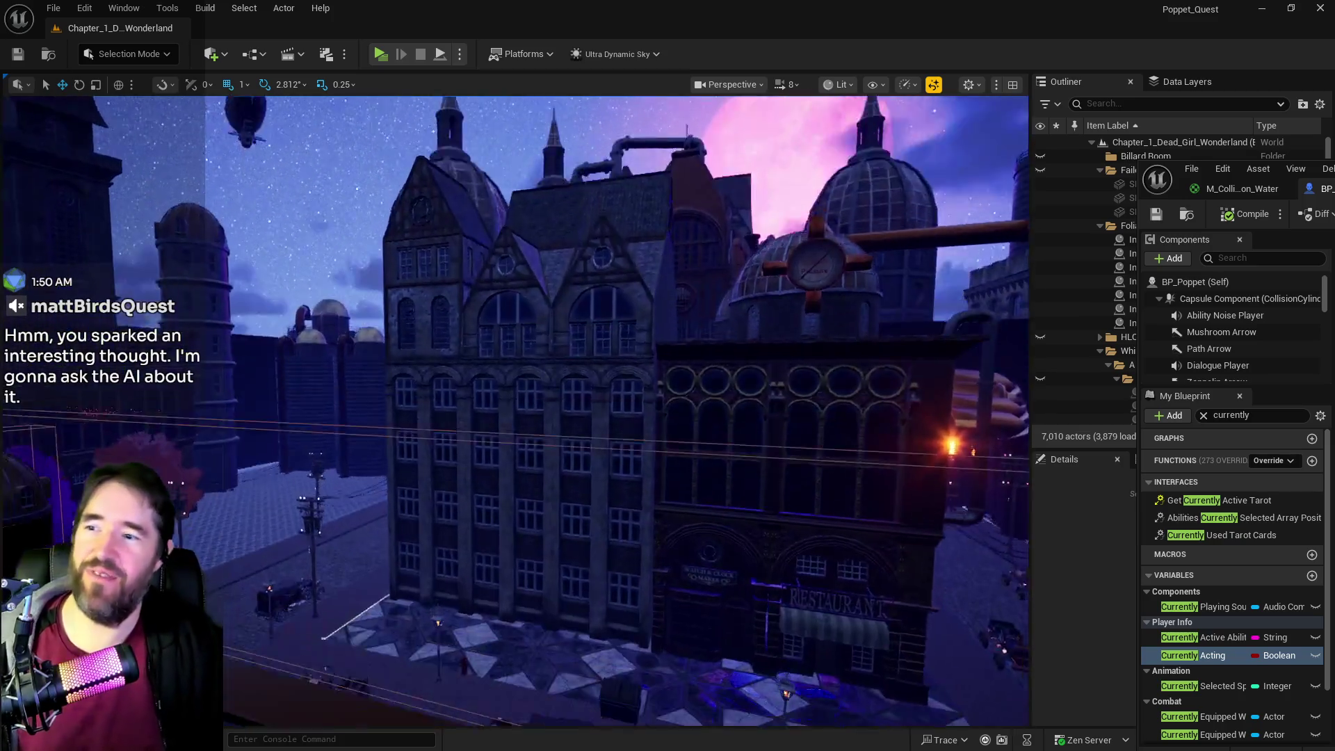
scroll(633, 555, "down", 5)
scroll(616, 527, "down", 5)
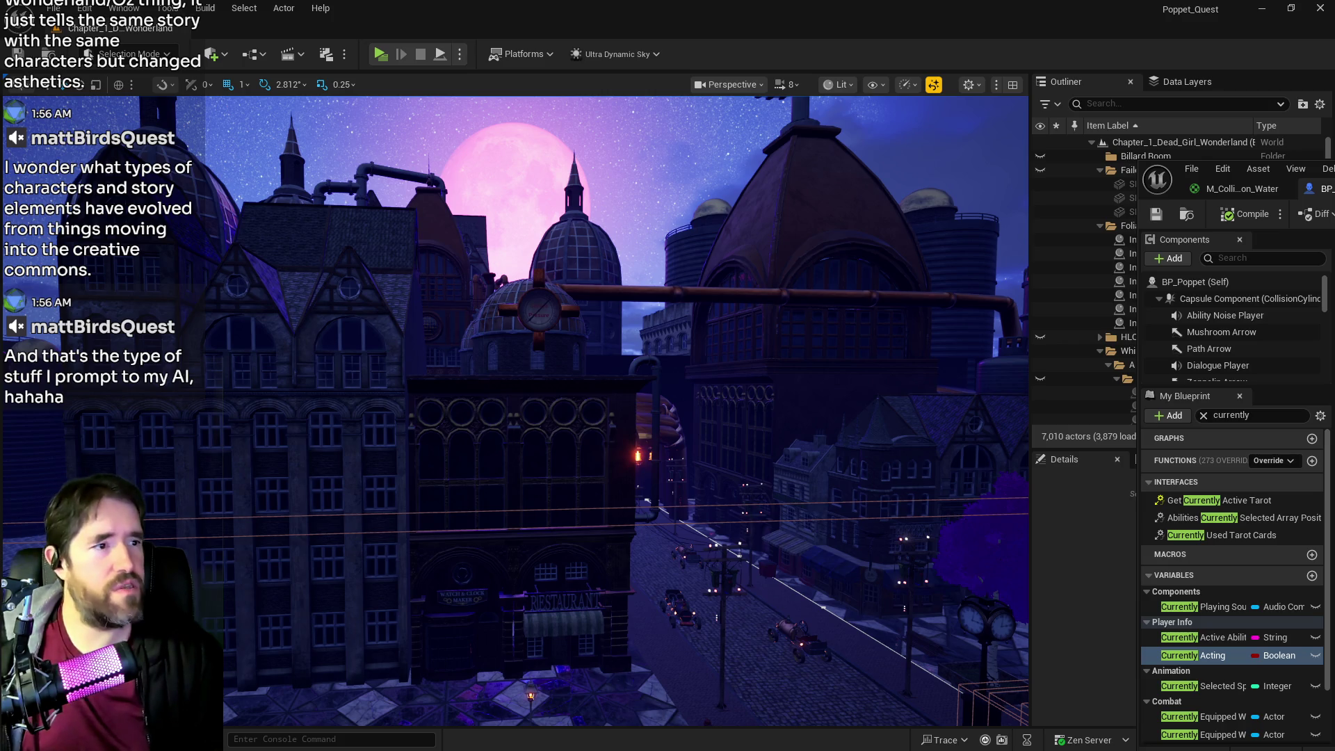
key("1")
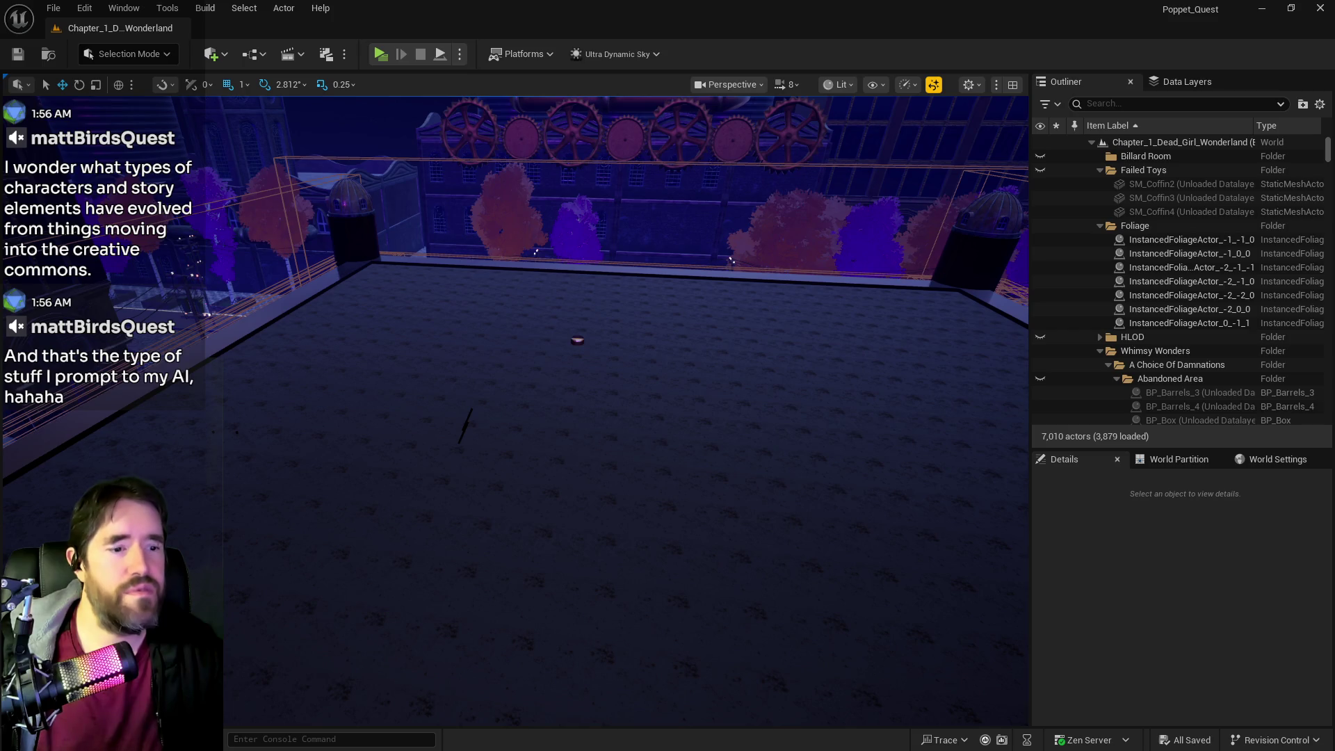
key("alt+Tab")
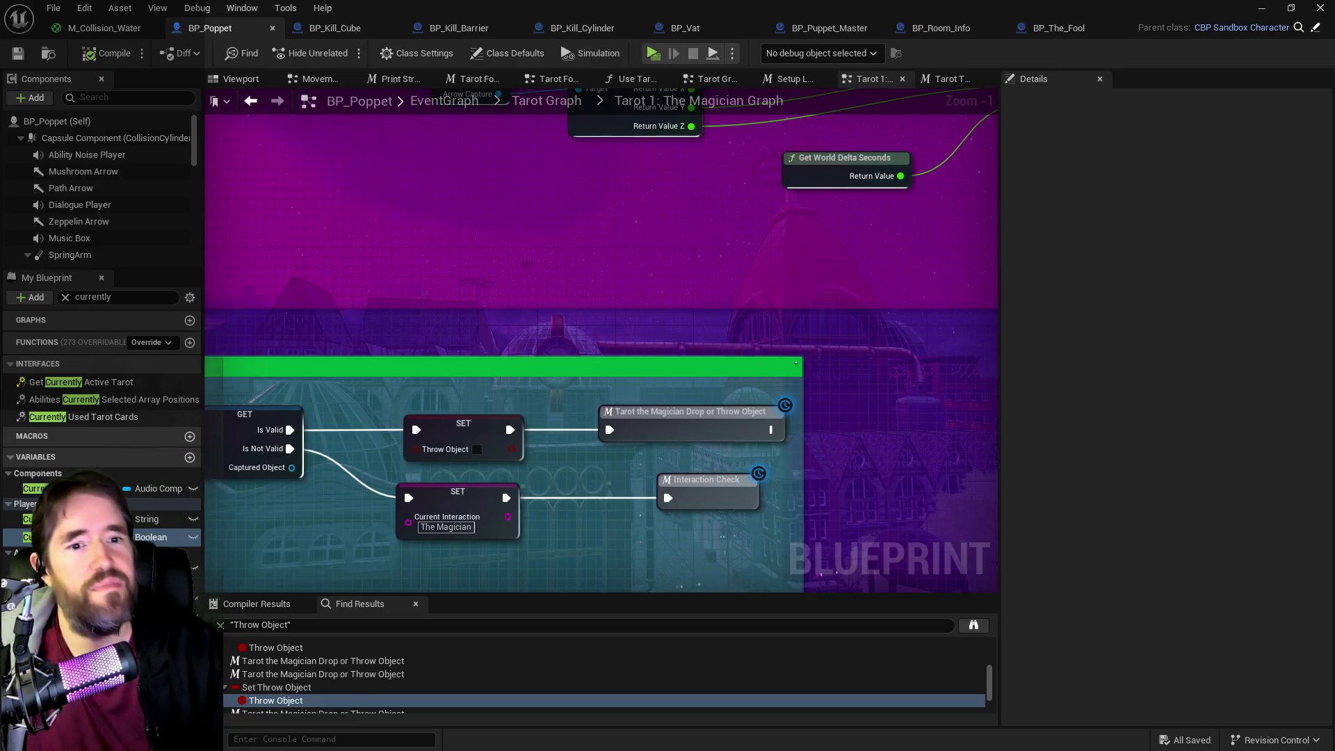
- Go up to the Tarot Graph and open the Tarot 2: The High Priestess collapsed graph
left_click_drag(727, 473, 855, 281)
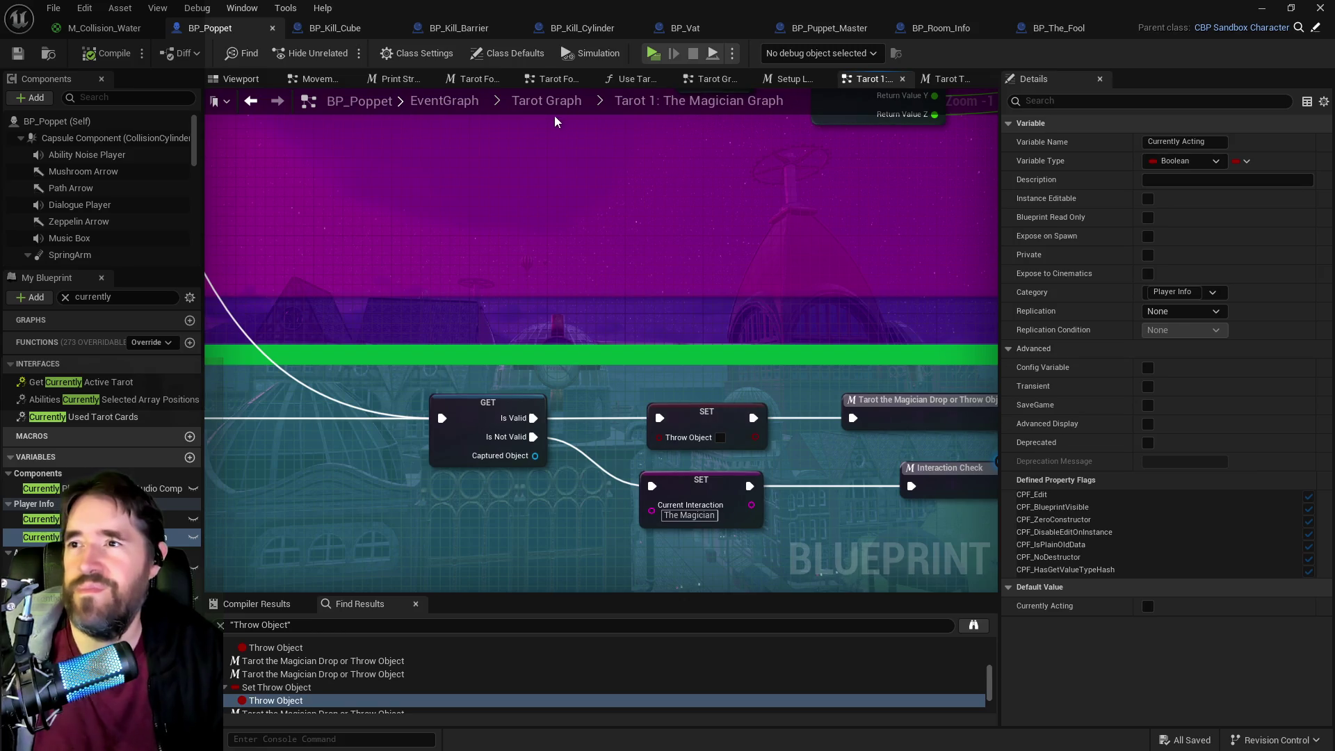
left_click(547, 100)
scroll(661, 333, "up", 3)
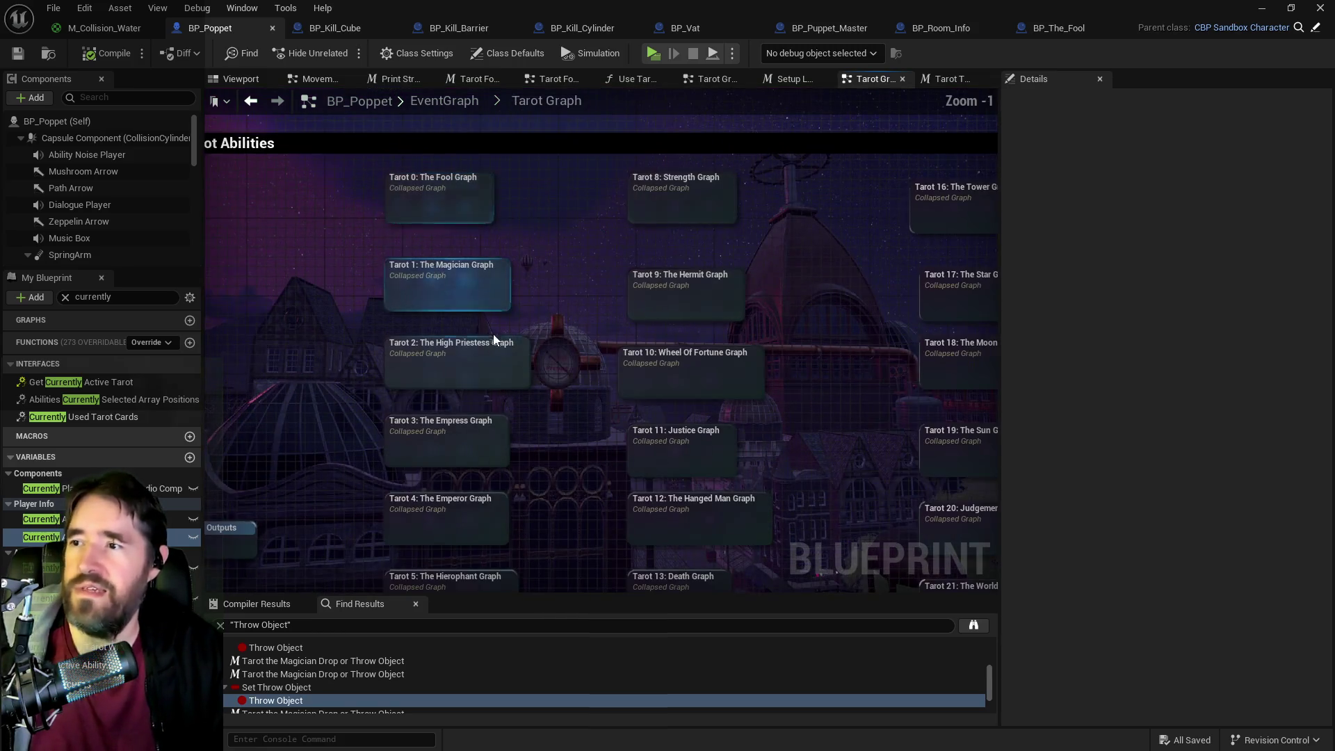
left_click(483, 307)
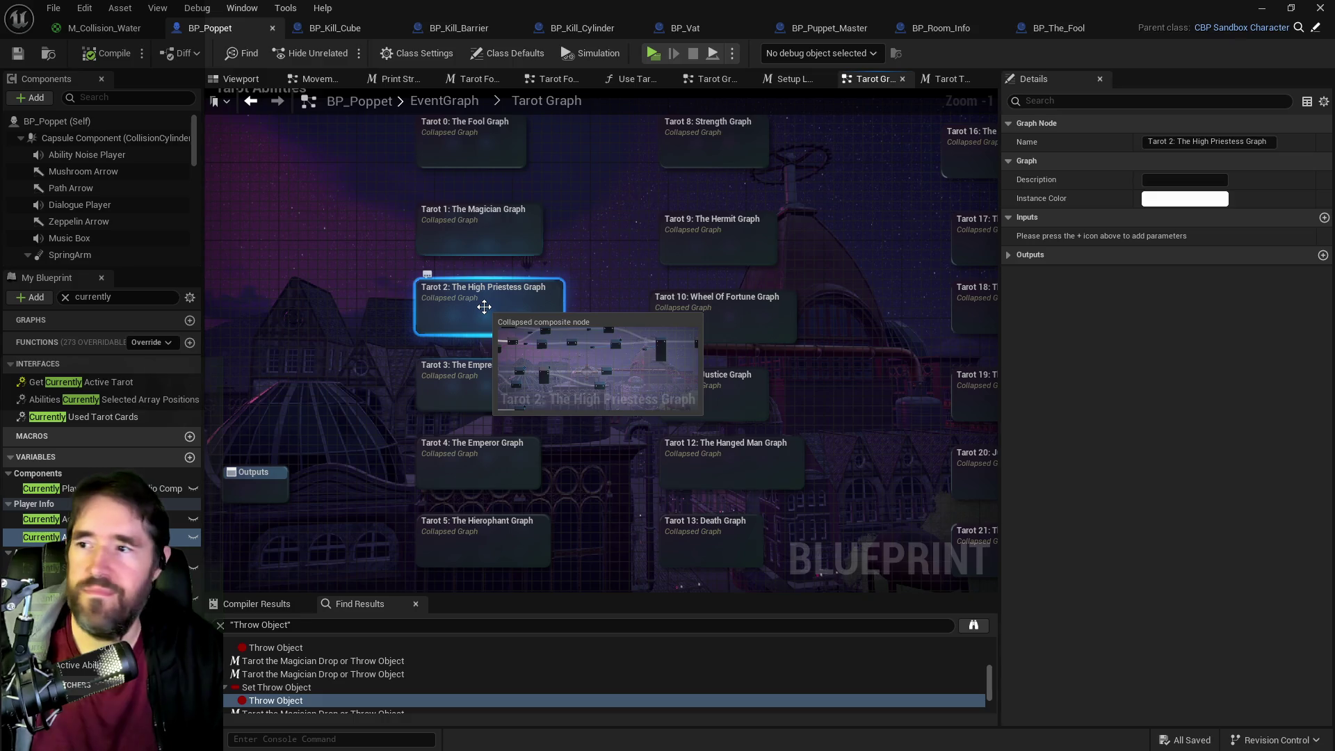
double_click(486, 310)
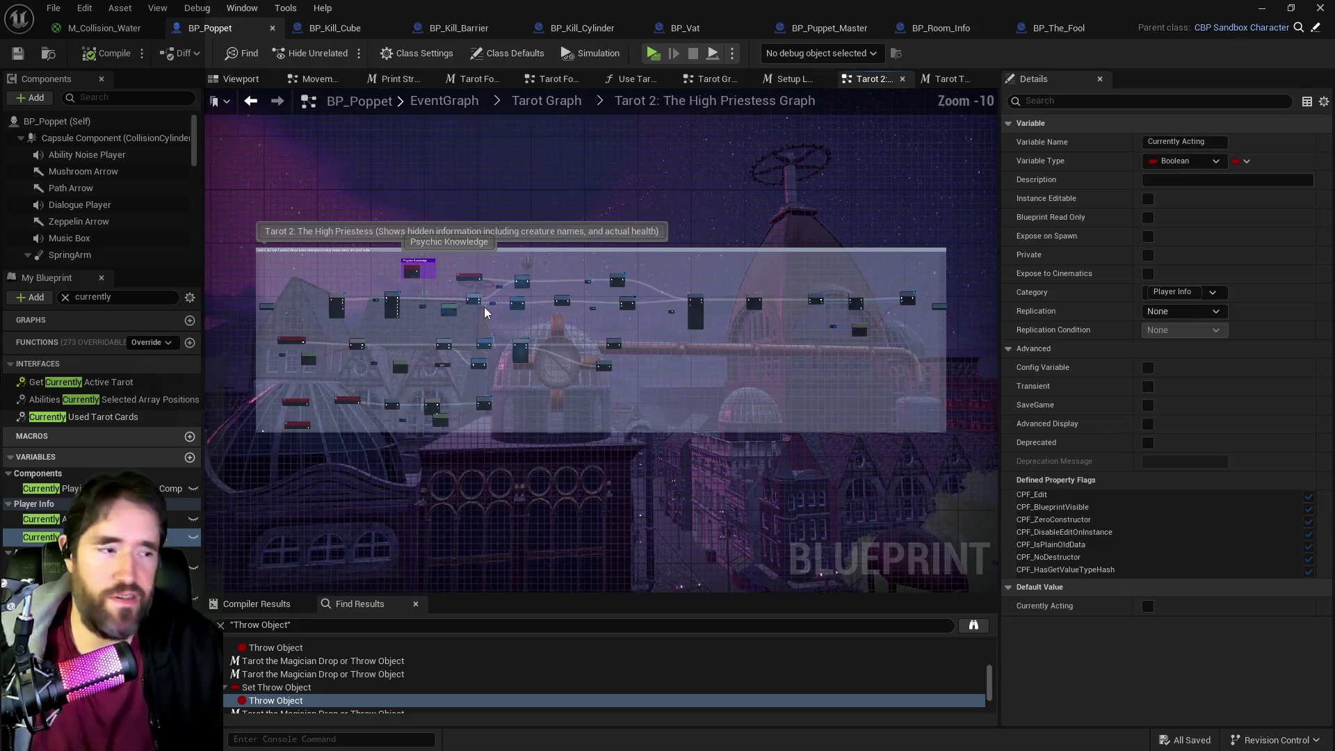
- Pan across the graph to view Can Use Tarot, Play Montage, Delay, and the High Priestess Active and End nodes
scroll(632, 368, "up", 4)
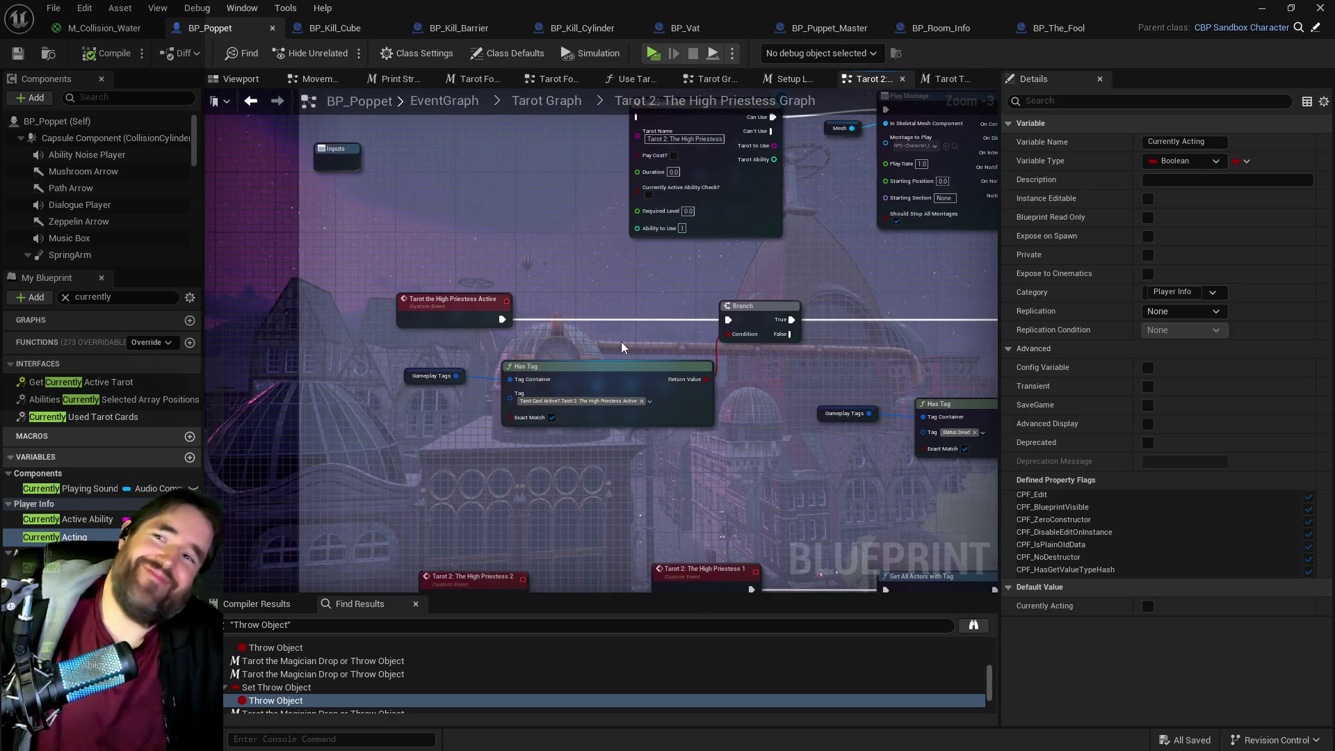
mouse_move(633, 349)
left_mouse_down()
mouse_move(588, 324)
mouse_move(599, 471)
left_mouse_up()
scroll(599, 471, "down", 2)
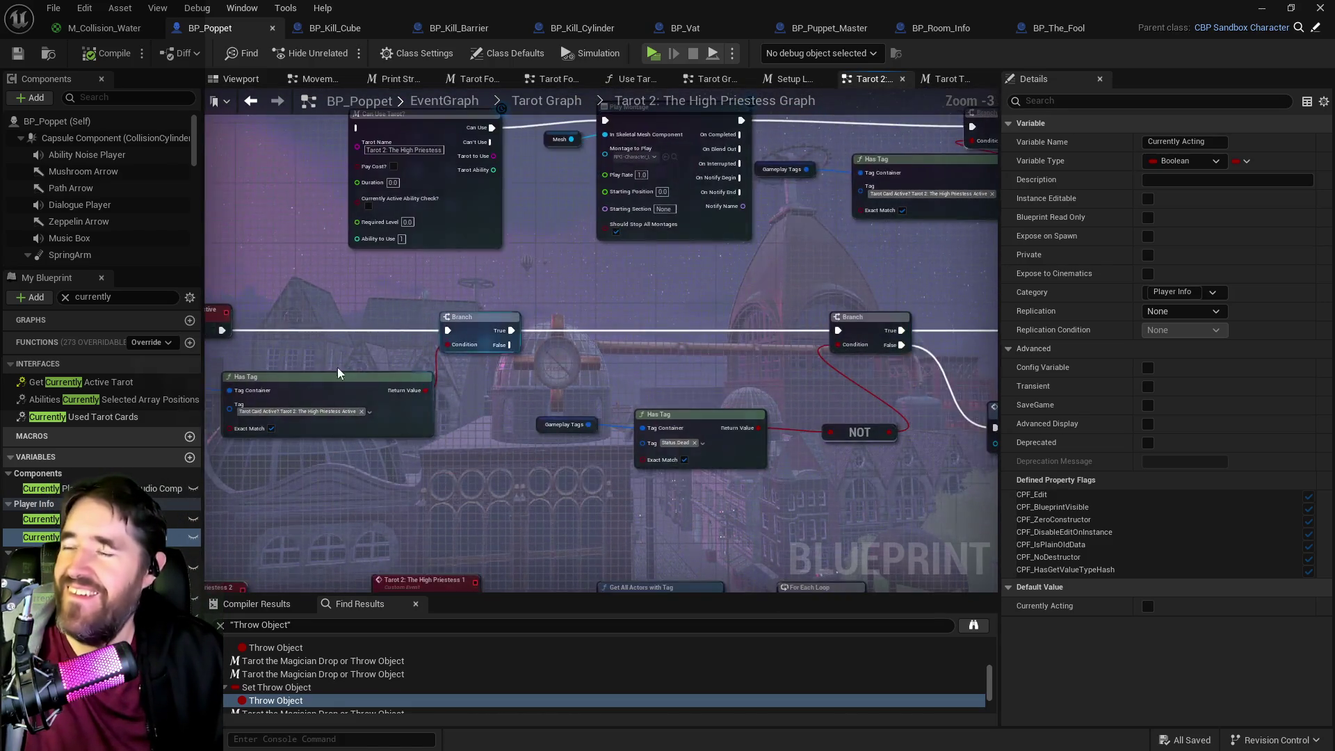
scroll(544, 353, "up", 2)
mouse_move(549, 353)
left_mouse_down()
mouse_move(588, 359)
mouse_move(606, 411)
mouse_move(305, 411)
mouse_move(311, 401)
left_mouse_up()
mouse_move(669, 233)
left_mouse_down()
mouse_move(779, 357)
mouse_move(838, 357)
left_mouse_up()
scroll(736, 376, "down", 2)
- Survey the High Priestess graph, selecting the Tarot 2 event, Get All Actors and For Each Loop chain
scroll(633, 412, "up", 3)
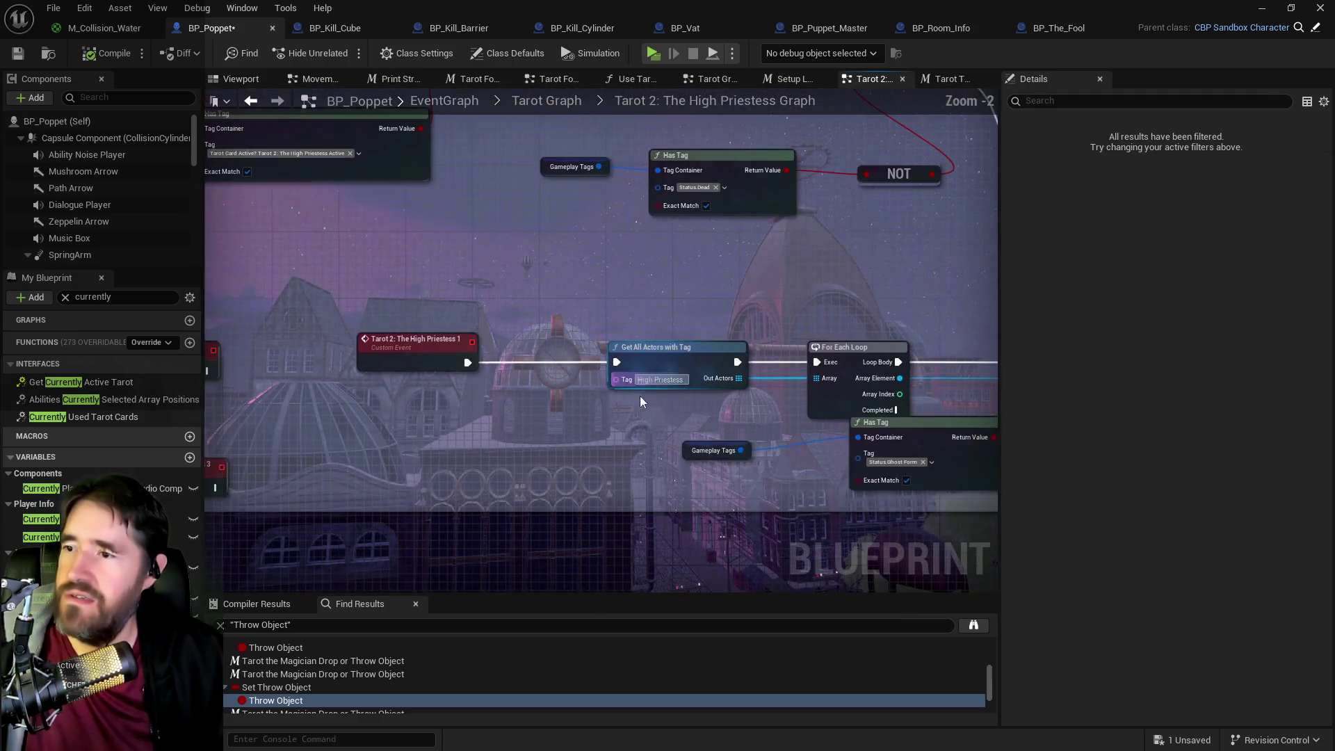
left_click_drag(632, 412, 456, 369)
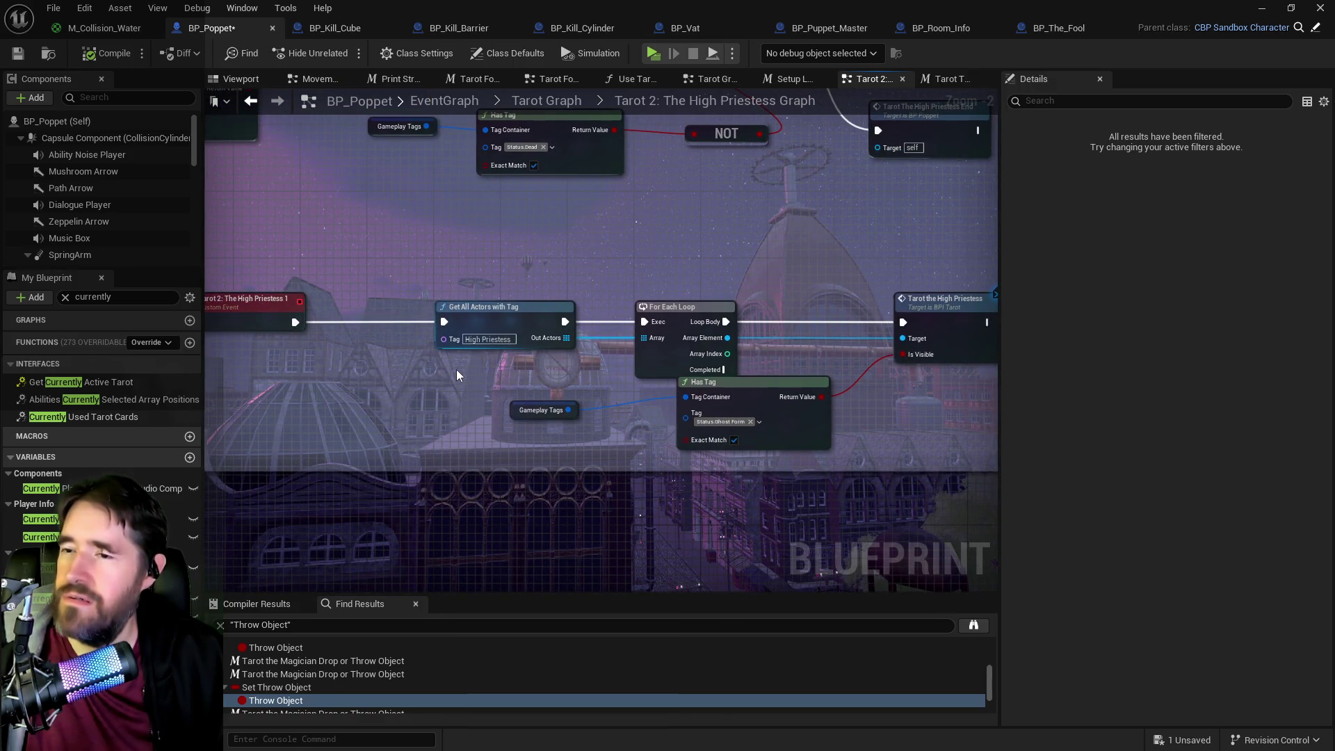
scroll(457, 365, "down", 1)
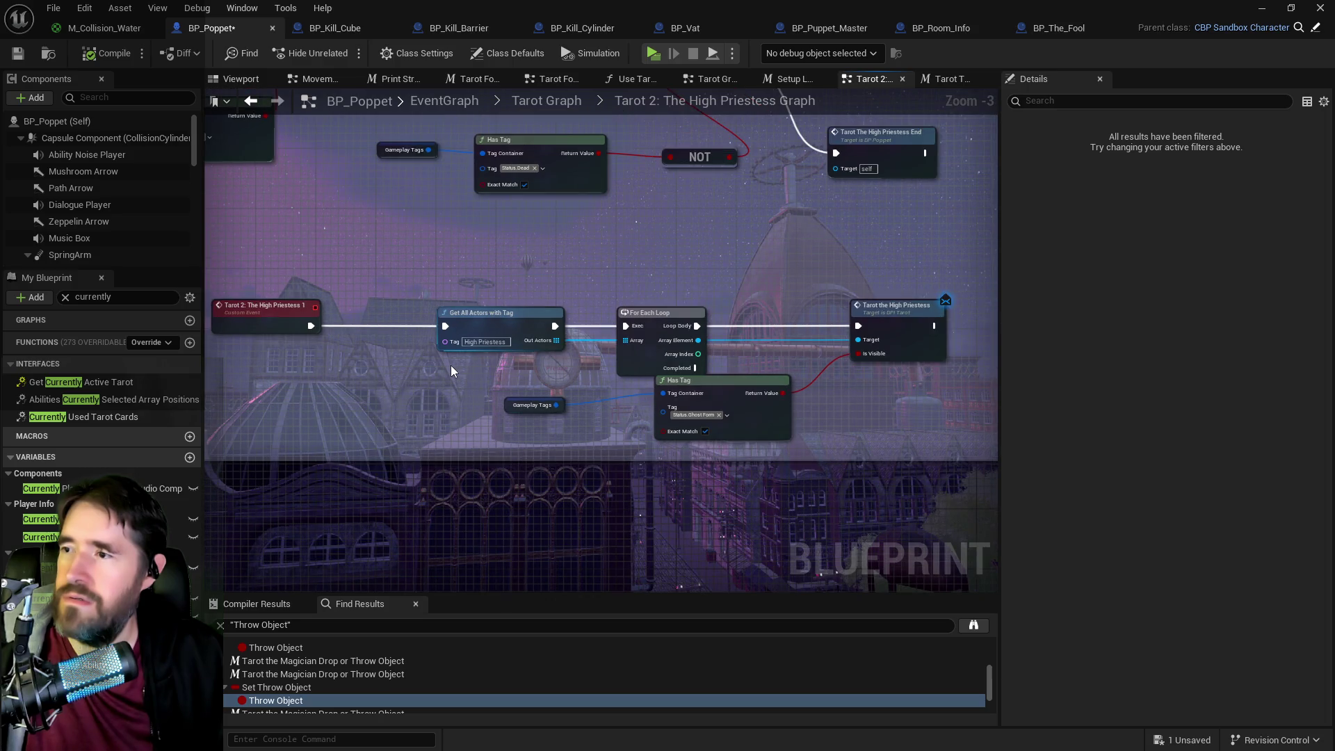
mouse_move(434, 366)
left_mouse_down()
mouse_move(544, 351)
mouse_move(510, 367)
left_mouse_up()
mouse_move(311, 286)
left_mouse_down()
mouse_move(529, 352)
mouse_move(699, 369)
left_mouse_up()
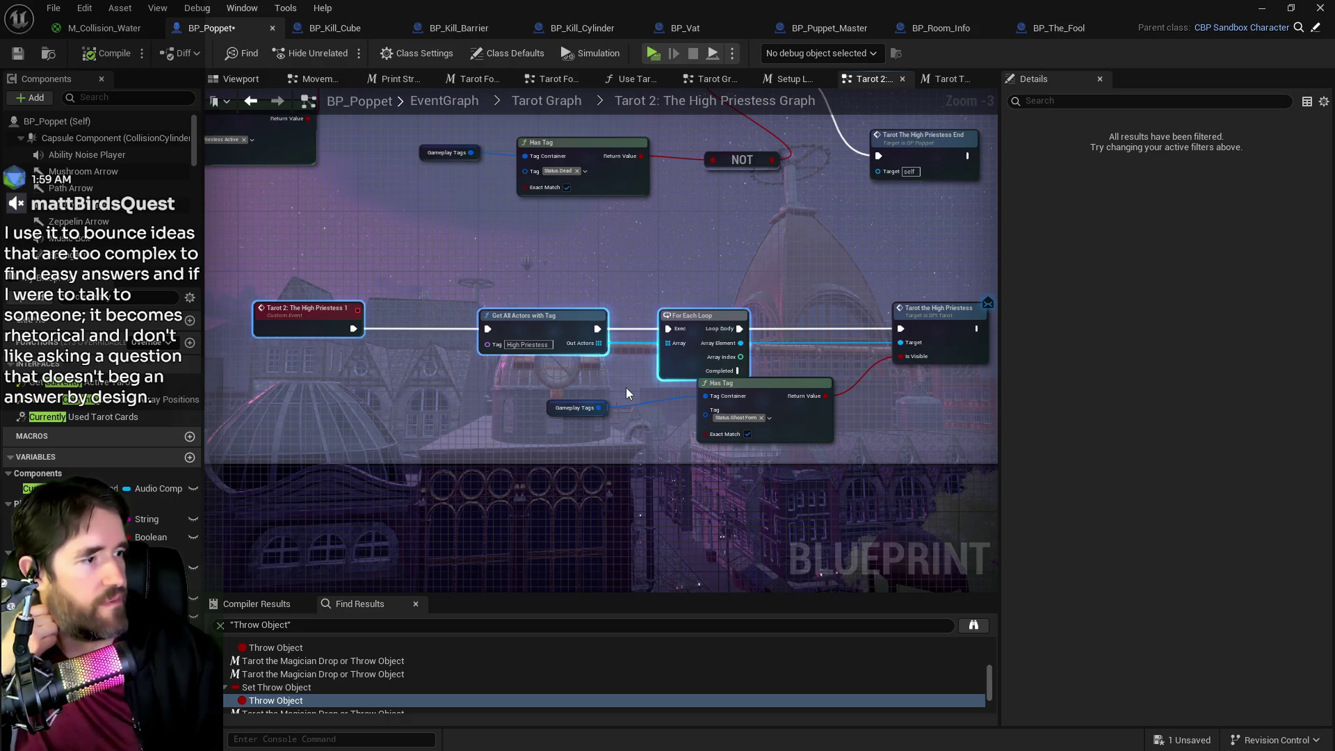
left_click_drag(626, 387, 718, 337)
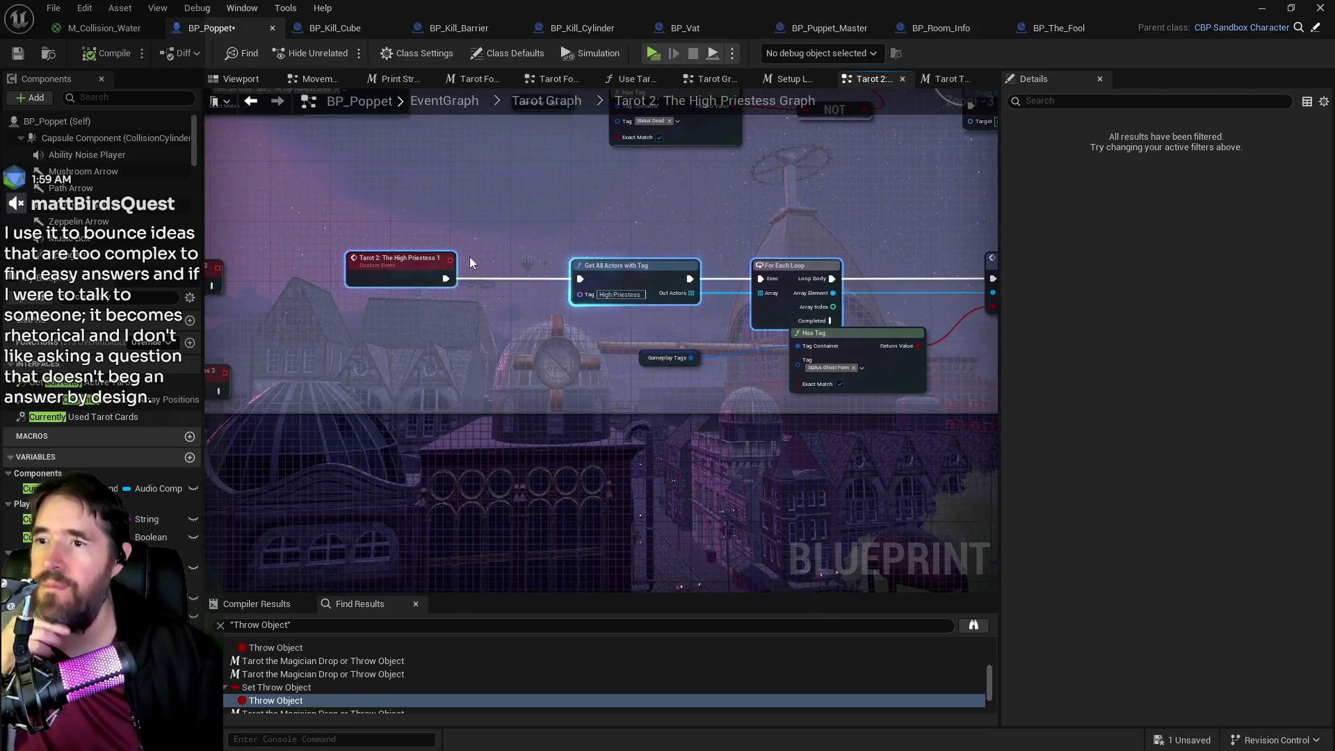
mouse_move(391, 245)
left_mouse_down()
mouse_move(246, 256)
mouse_move(382, 238)
left_mouse_up()
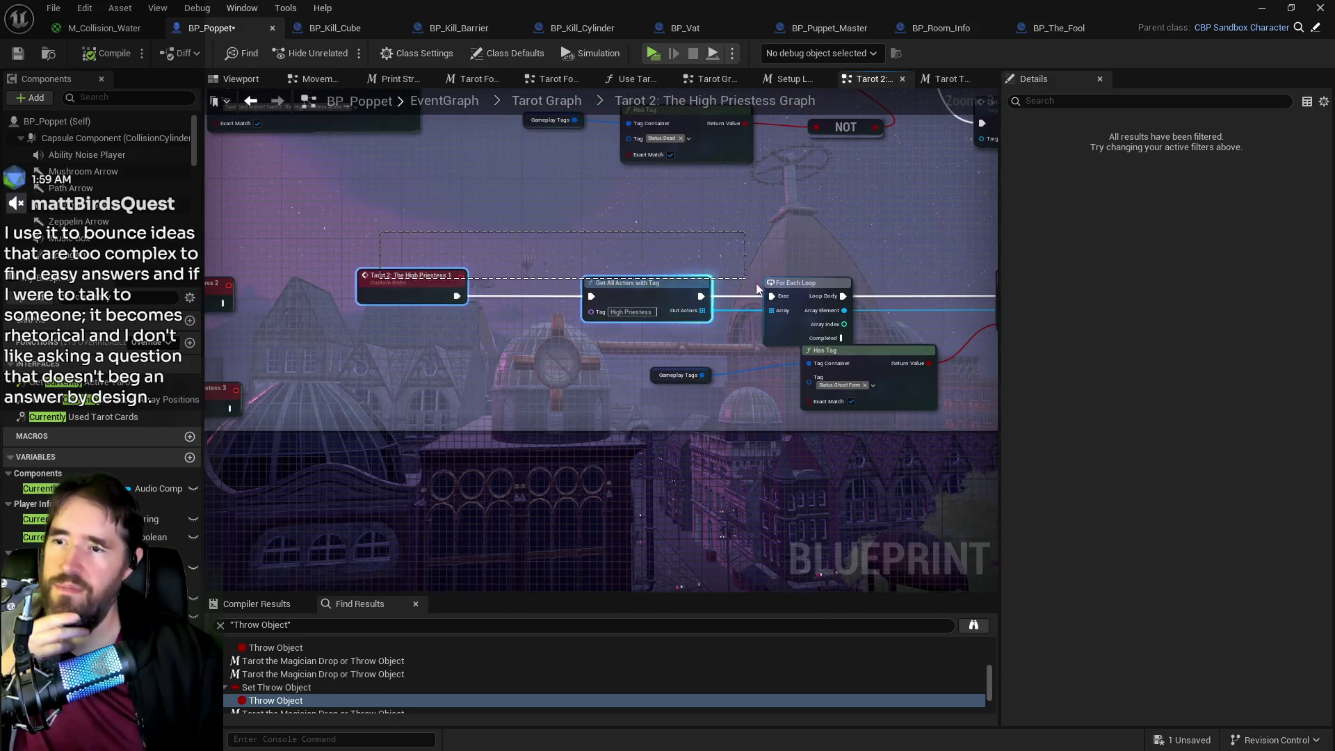
left_click_drag(798, 283, 668, 284)
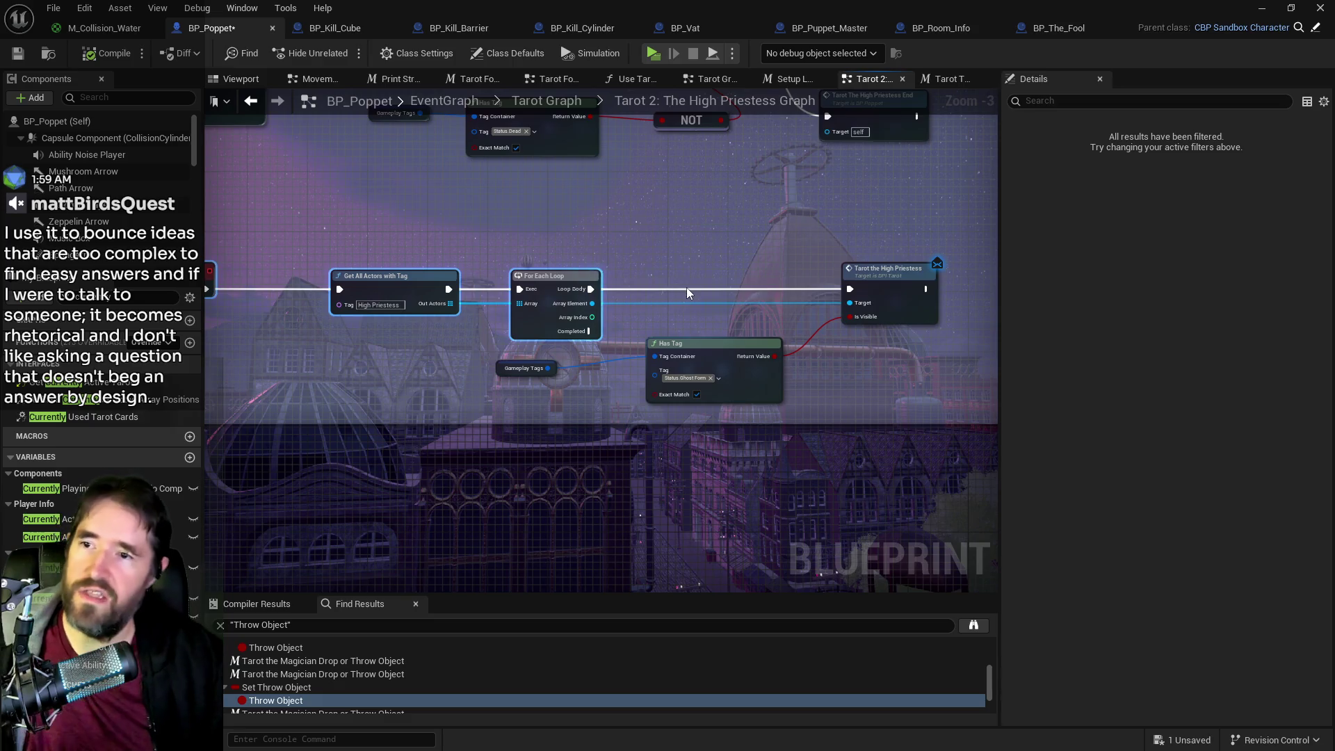
left_click_drag(529, 299, 834, 306)
scroll(835, 306, "down", 2)
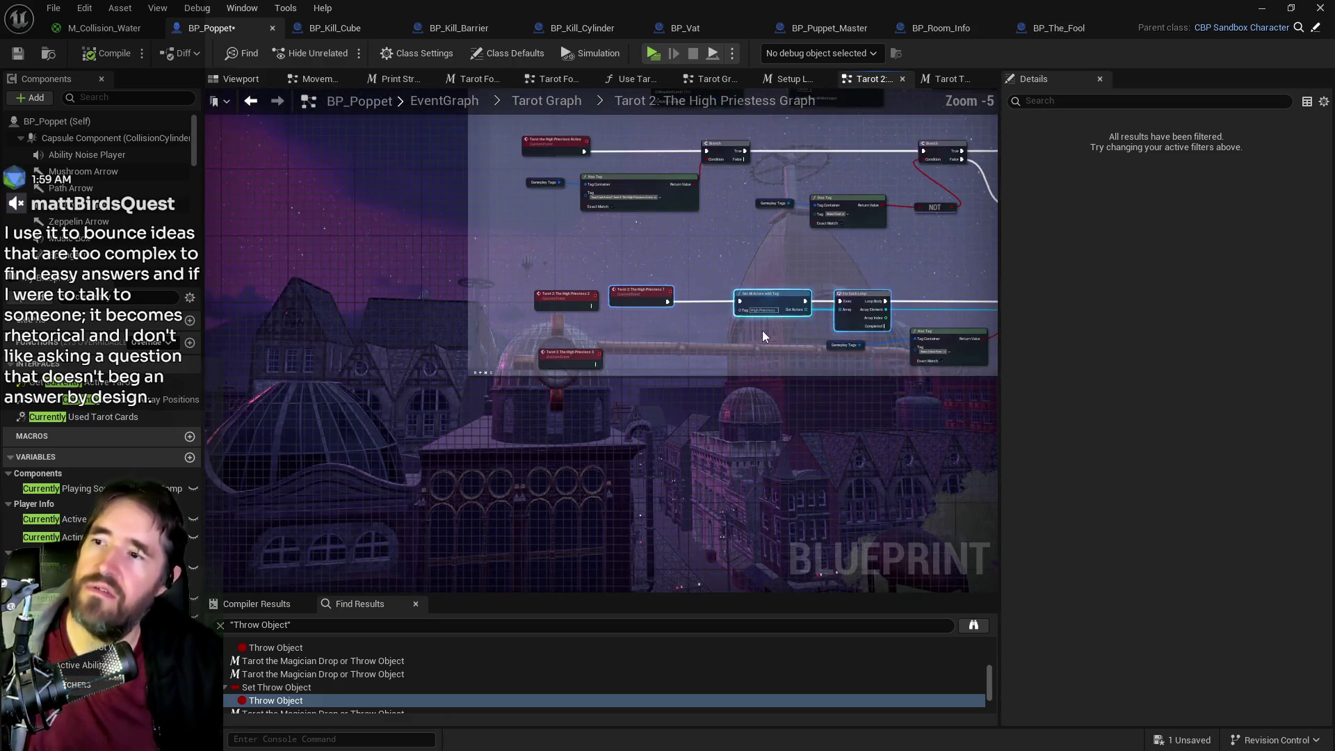
mouse_move(857, 180)
left_mouse_down()
mouse_move(771, 247)
mouse_move(516, 262)
mouse_move(545, 292)
mouse_move(343, 306)
left_mouse_up()
scroll(545, 292, "up", 1)
- Reposition the High Priestess End node beside the Delay and Can Use Tarot? nodes
mouse_move(319, 192)
left_mouse_down()
mouse_move(389, 250)
mouse_move(747, 262)
mouse_move(770, 277)
left_mouse_up()
left_click_drag(528, 238, 657, 189)
left_click_drag(403, 256, 386, 274)
mouse_move(379, 174)
left_mouse_down()
mouse_move(529, 229)
mouse_move(640, 242)
left_mouse_up()
scroll(425, 215, "down", 2)
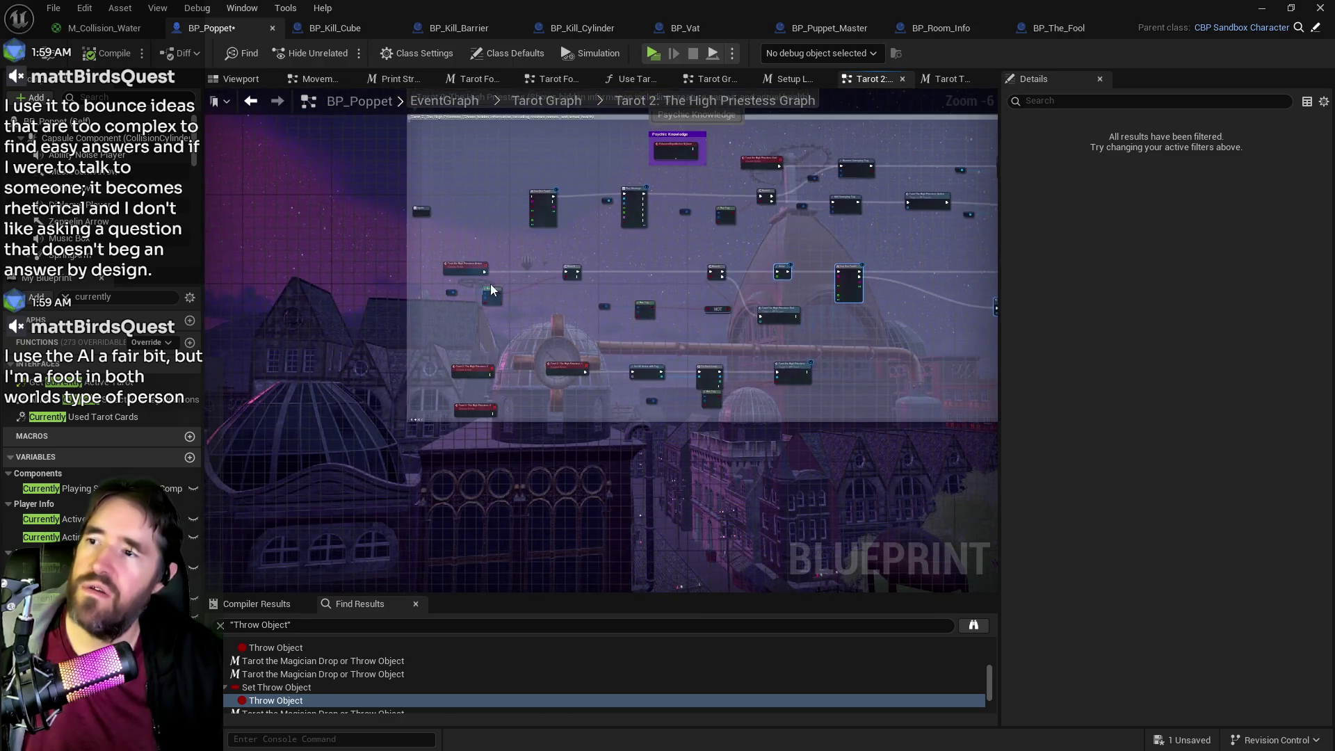
scroll(644, 291, "up", 3)
scroll(624, 314, "down", 2)
scroll(624, 314, "up", 1)
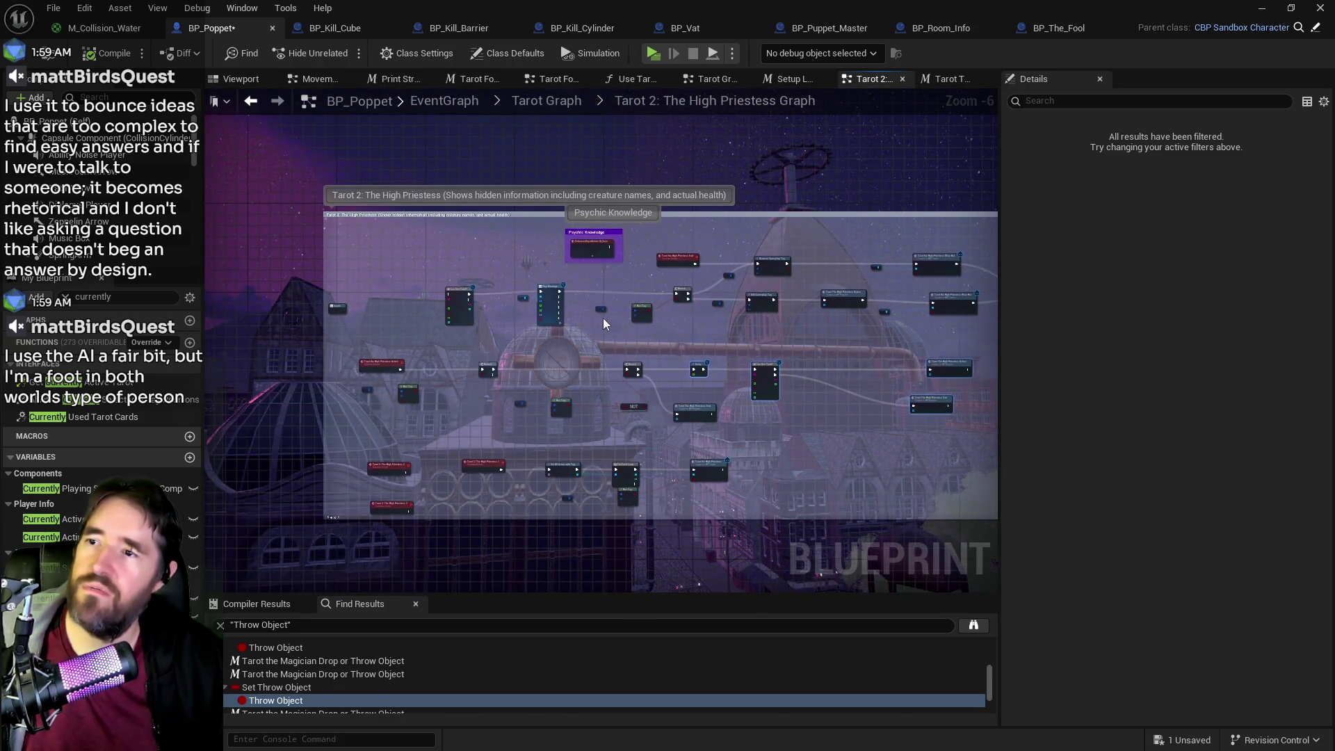
scroll(594, 266, "up", 1)
- Shift the Active event left and move the High Priestess 2 and 3 events below the chain
left_click_drag(623, 266, 516, 158)
scroll(630, 262, "down", 1)
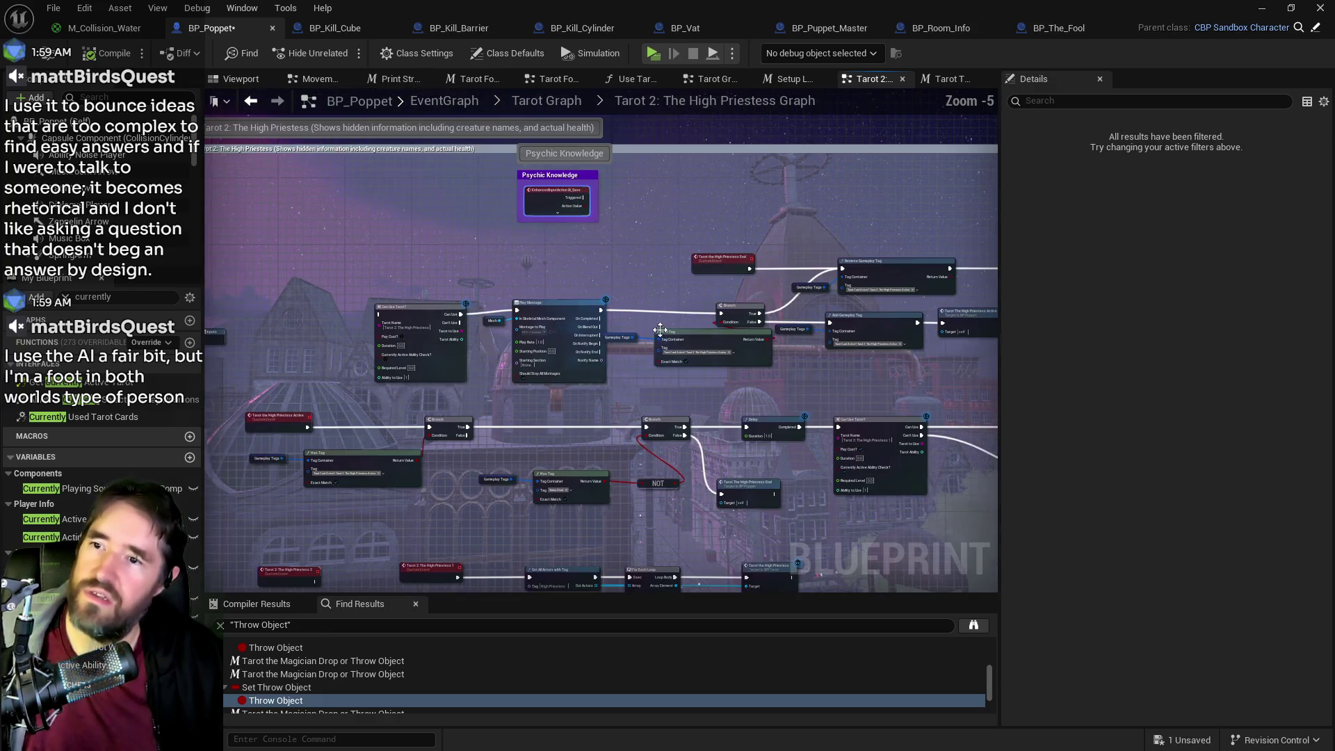
left_click_drag(441, 249, 420, 251)
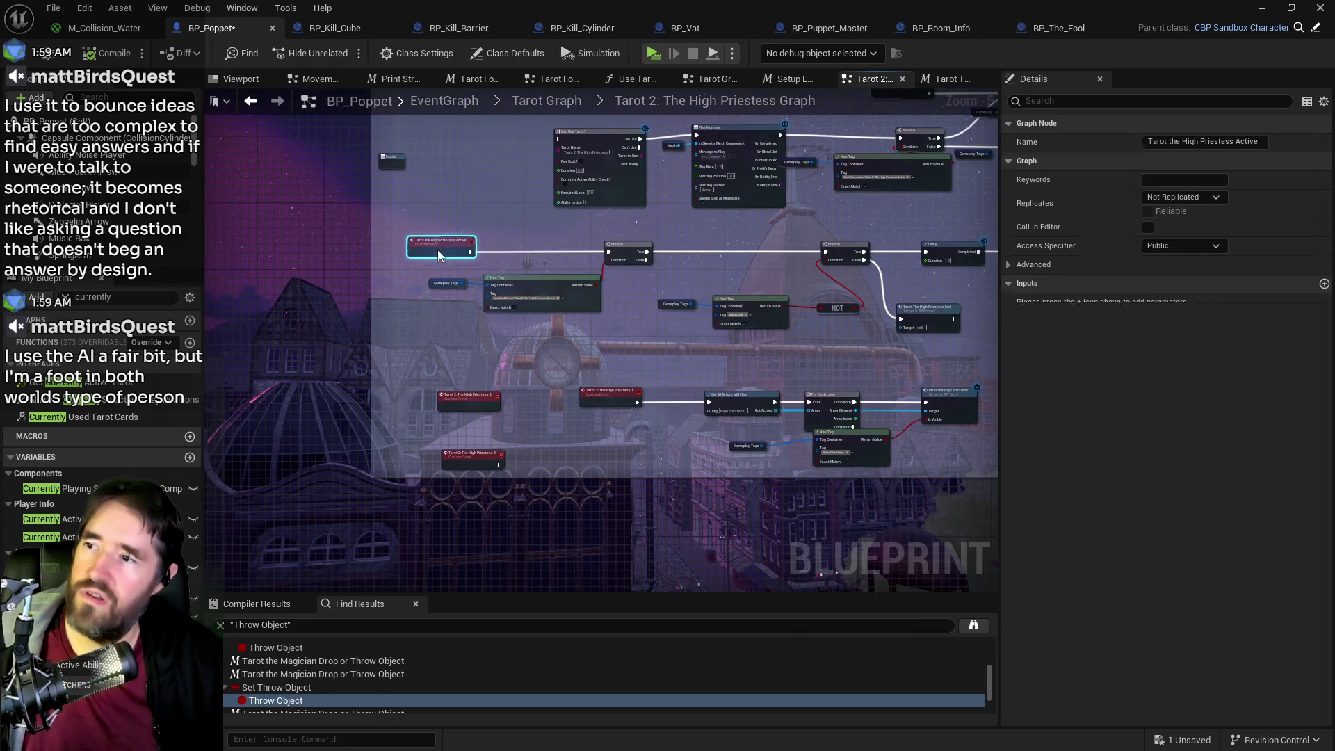
mouse_move(526, 281)
left_mouse_down()
mouse_move(569, 286)
mouse_move(510, 290)
left_mouse_up()
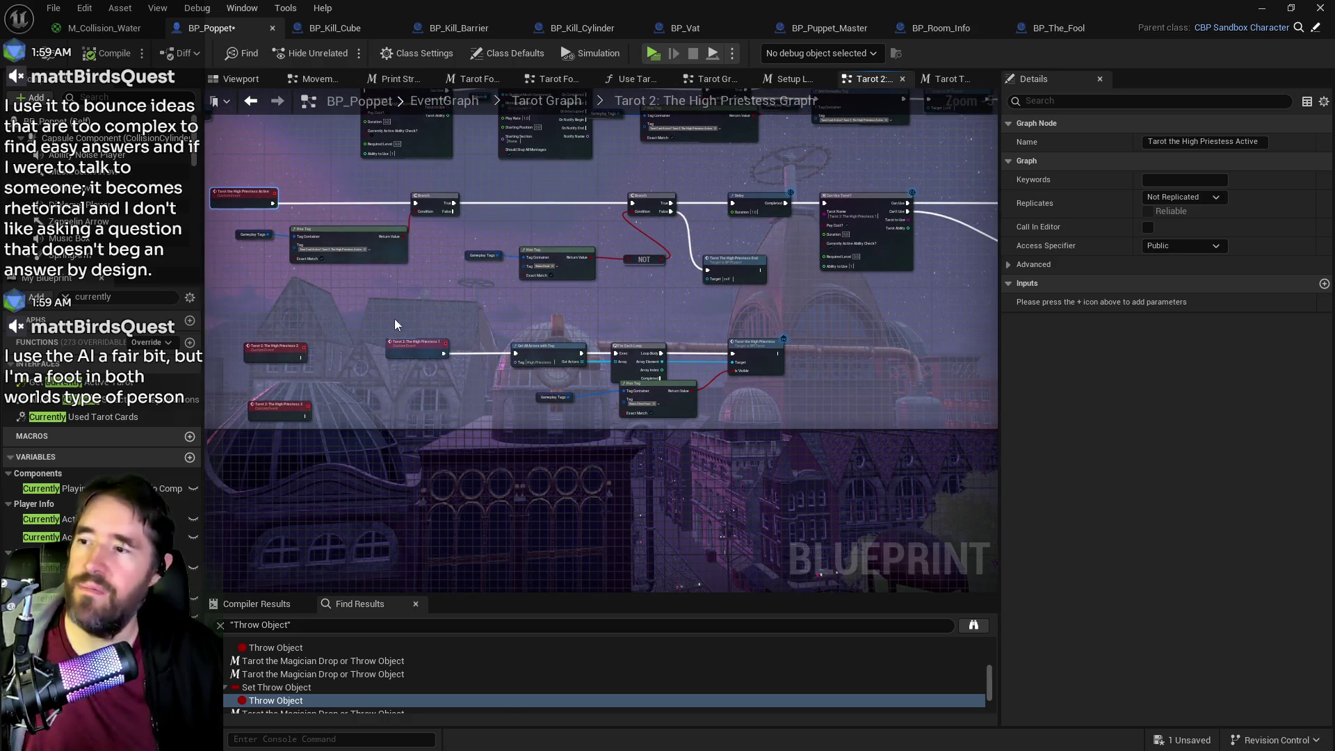
mouse_move(265, 319)
left_mouse_down()
mouse_move(300, 417)
mouse_move(287, 428)
mouse_move(302, 493)
left_mouse_up()
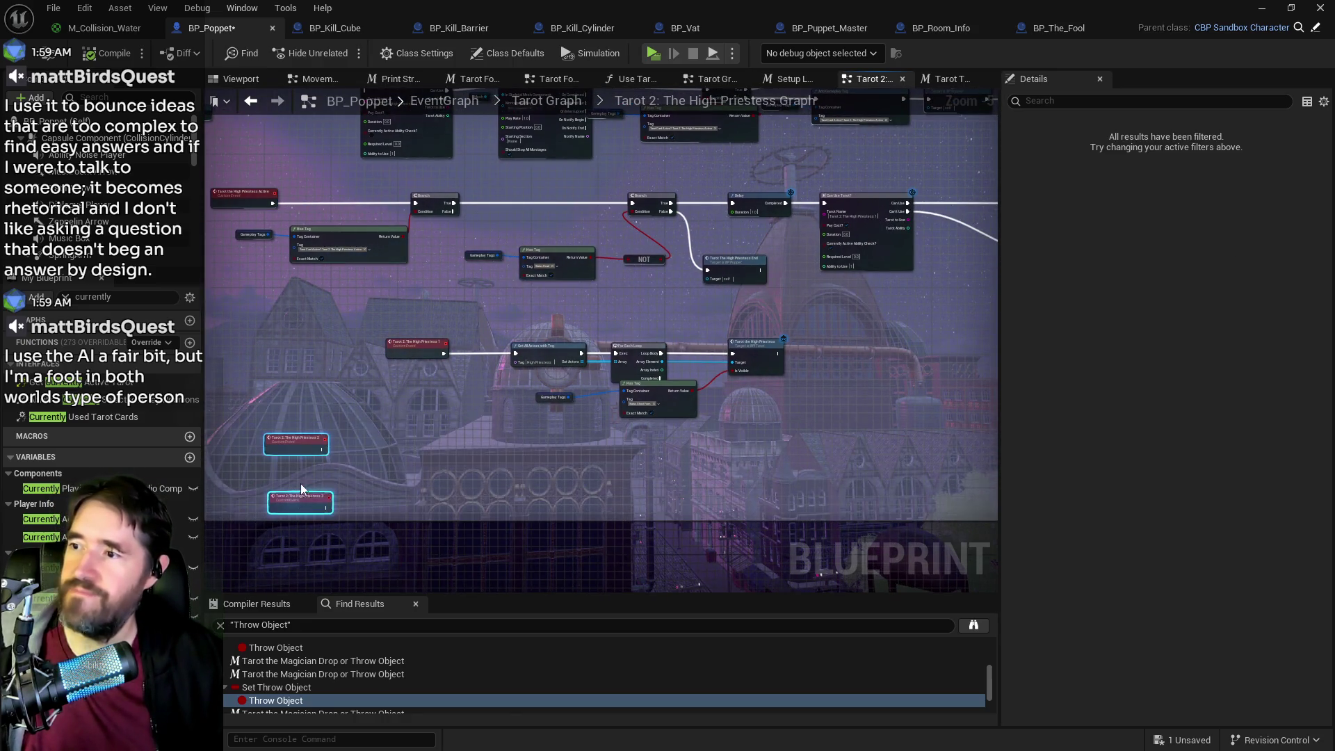
left_click(441, 402)
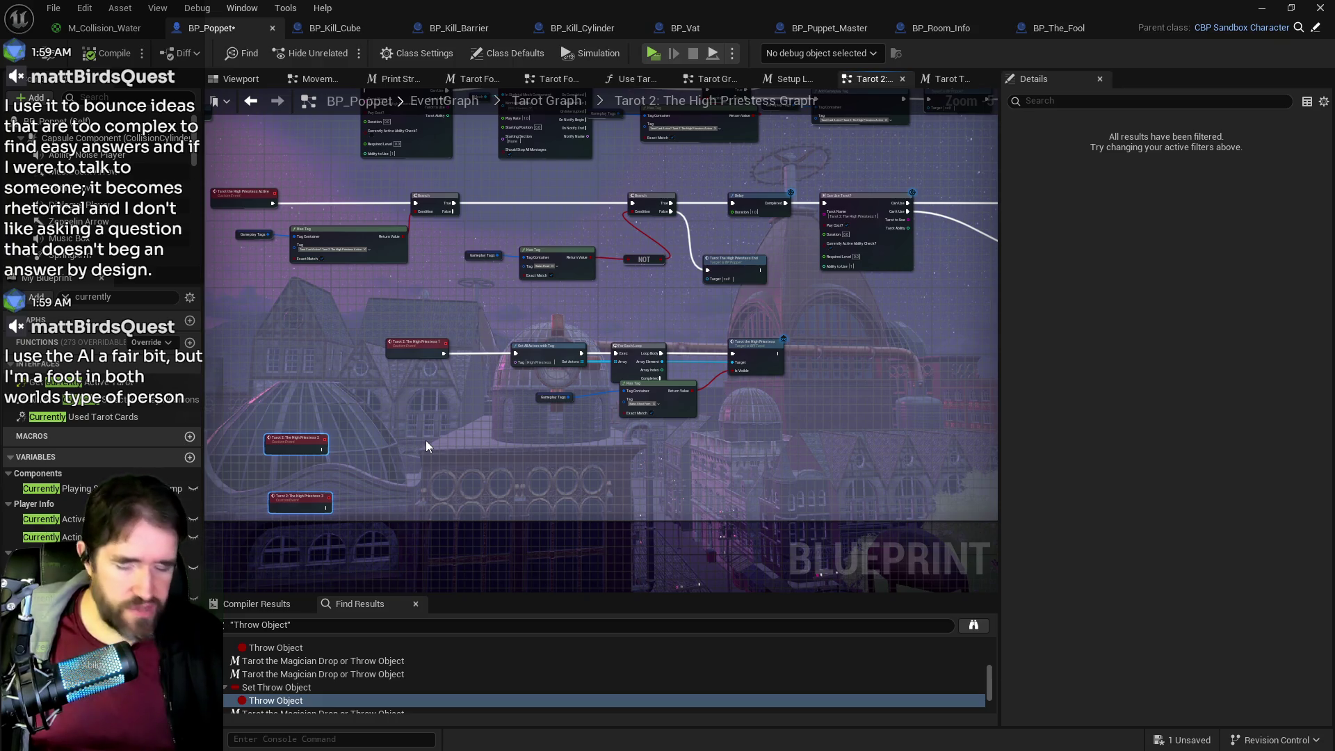
scroll(528, 315, "up", 1)
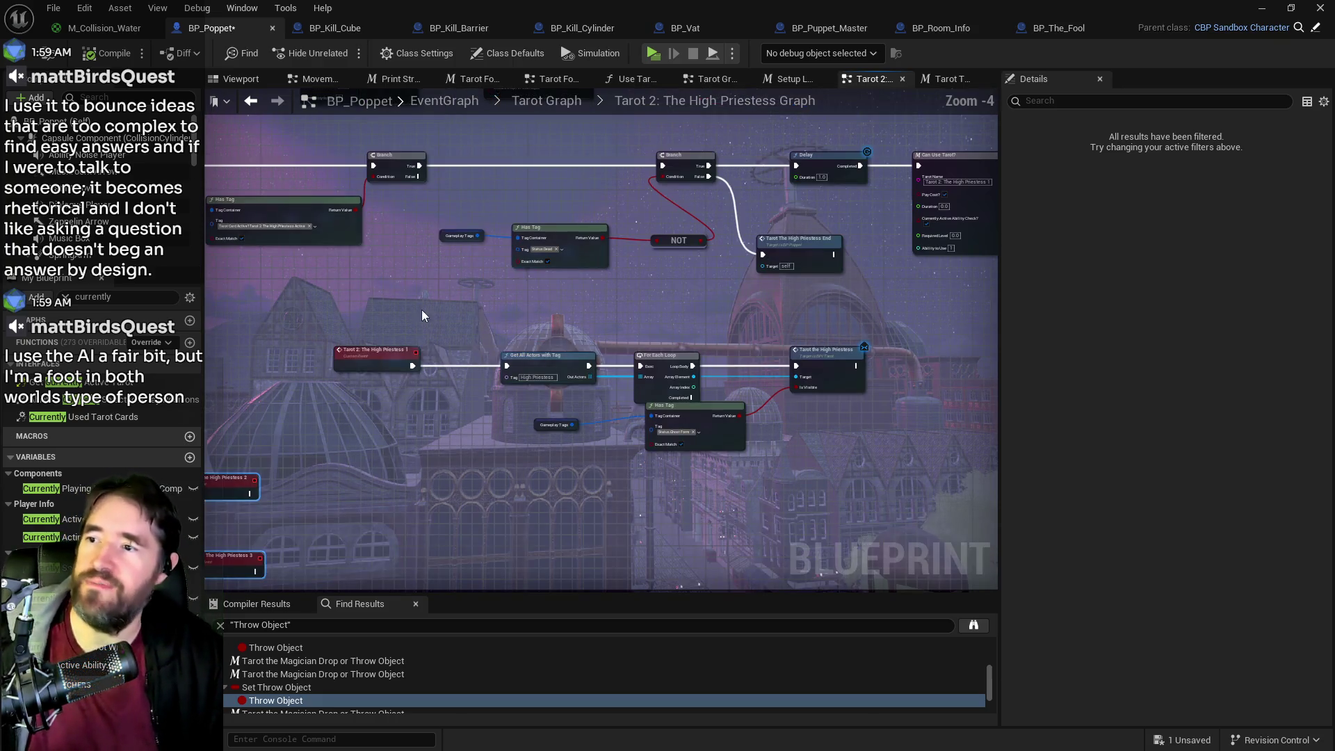
- Move the Tarot 2 event, Get All Actors and For Each Loop chain about 175 px left
left_click_drag(589, 377, 664, 400)
left_click_drag(327, 341, 659, 362)
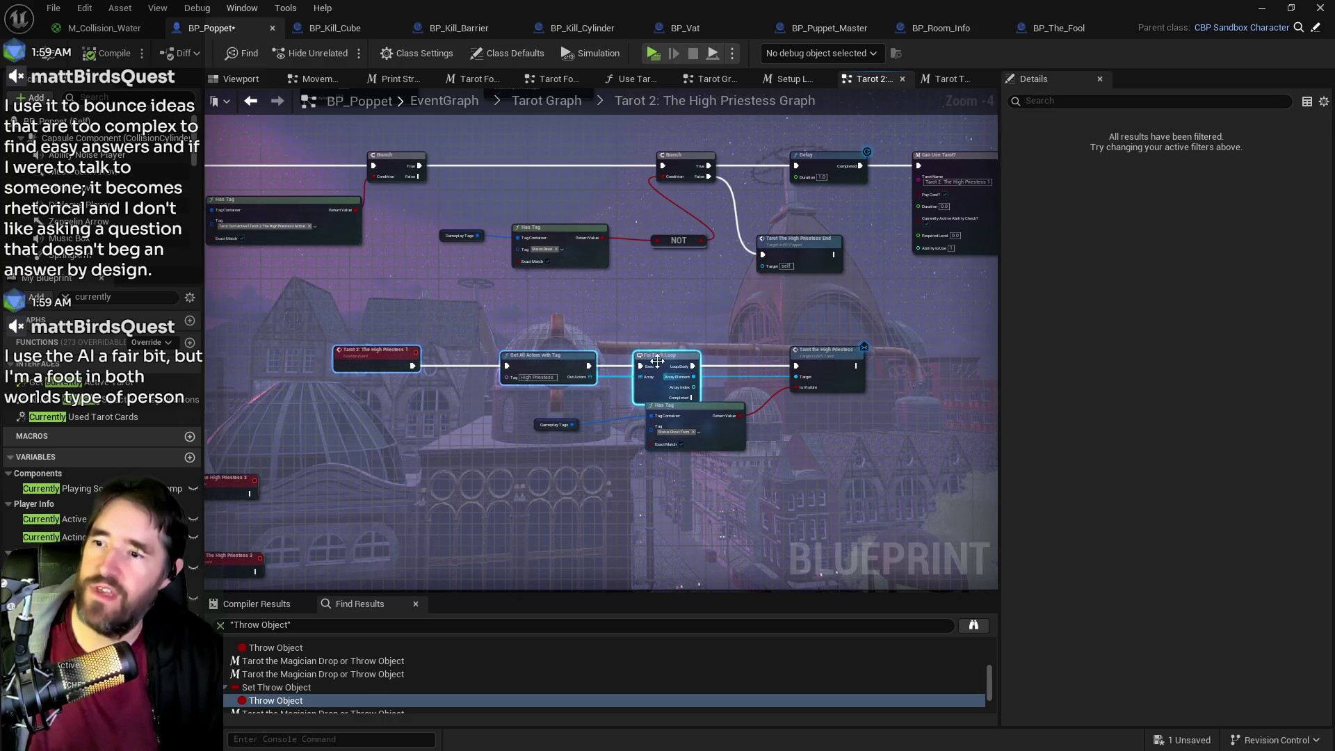
mouse_move(328, 301)
left_mouse_down()
mouse_move(575, 366)
mouse_move(660, 373)
left_mouse_up()
mouse_move(660, 368)
left_mouse_down()
mouse_move(538, 369)
mouse_move(545, 344)
mouse_move(386, 318)
left_mouse_up()
mouse_move(663, 321)
left_mouse_down()
mouse_move(652, 347)
mouse_move(802, 321)
left_mouse_up()
scroll(656, 321, "down", 2)
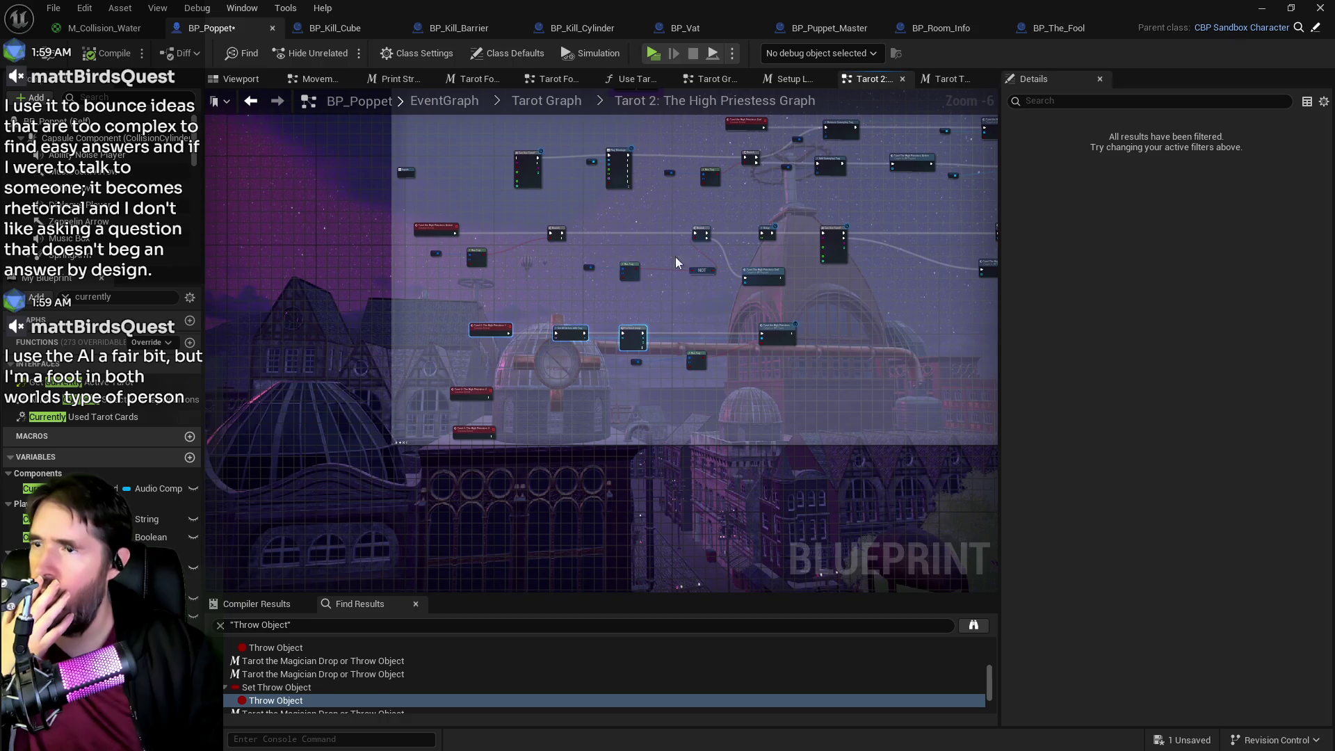
scroll(532, 216, "up", 2)
mouse_move(634, 382)
left_mouse_down()
mouse_move(629, 493)
mouse_move(583, 484)
left_mouse_up()
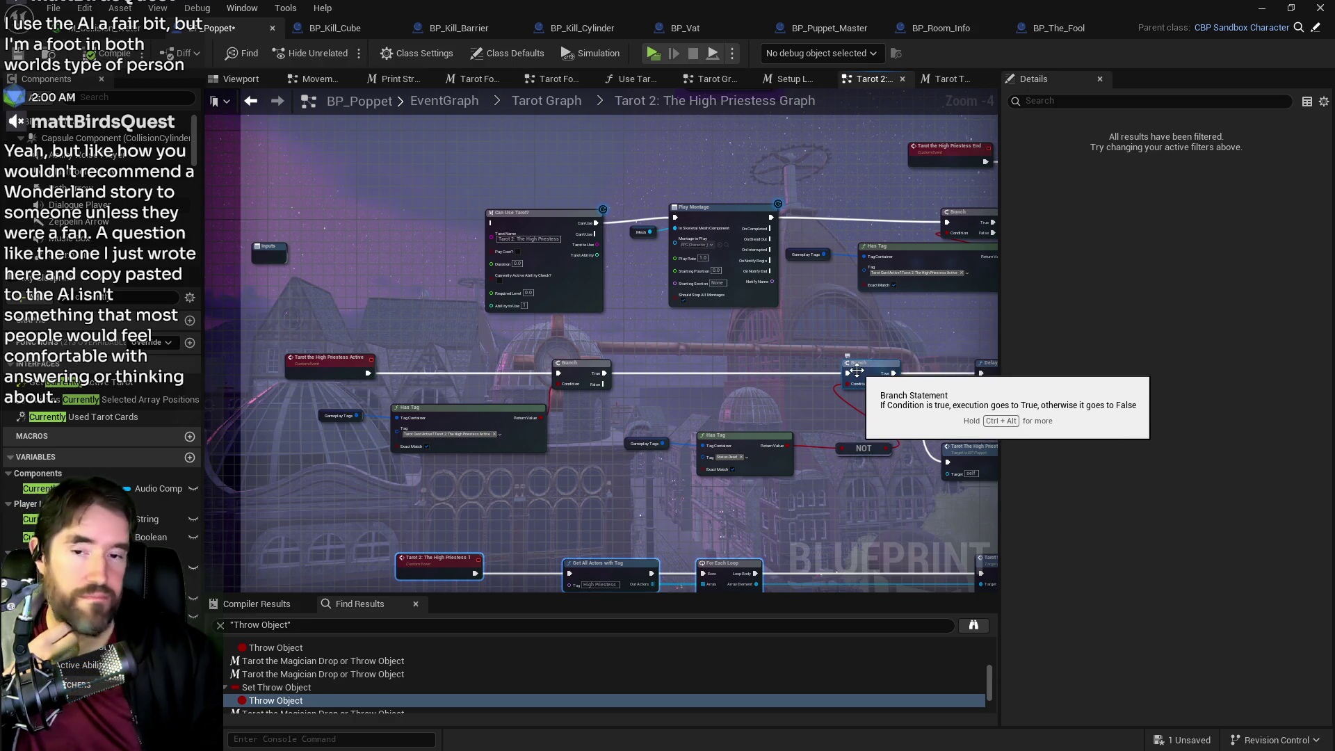
mouse_move(782, 387)
left_mouse_down()
mouse_move(658, 344)
mouse_move(578, 426)
left_mouse_up()
scroll(661, 356, "down", 1)
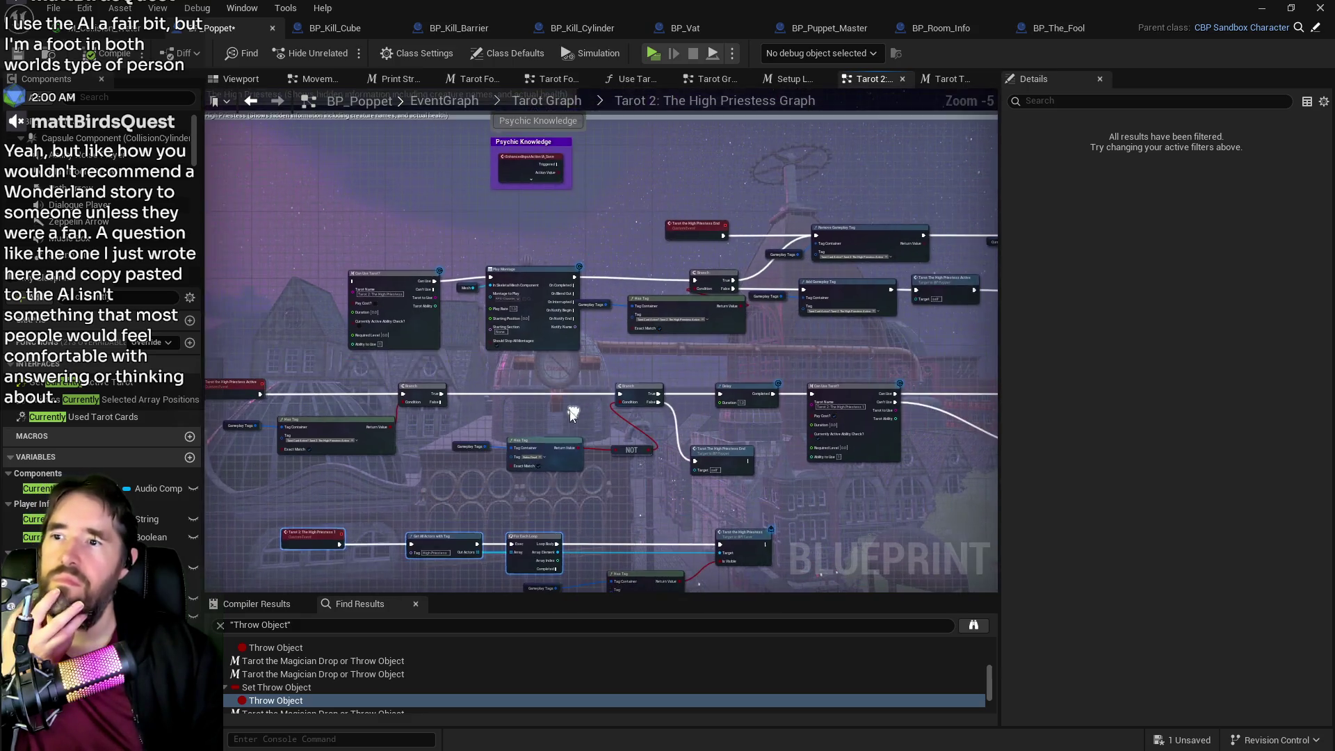
- Raise the top row plus Has Tag and Gameplay Tags nodes, and lower the High Priestess nodes within the comment
mouse_move(342, 218)
left_mouse_down()
mouse_move(956, 286)
mouse_move(815, 336)
mouse_move(969, 324)
mouse_move(849, 315)
mouse_move(961, 337)
left_mouse_up()
left_click_drag(897, 278, 913, 256)
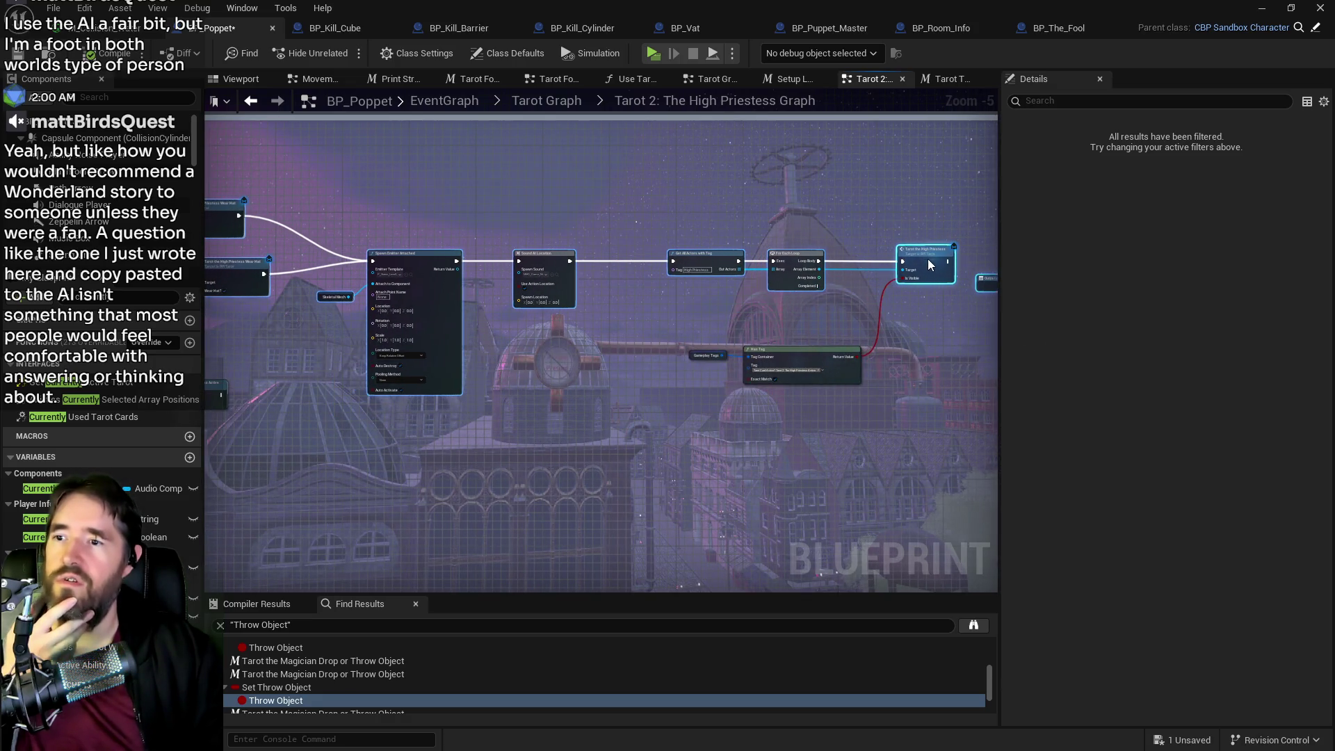
mouse_move(694, 340)
left_mouse_down()
mouse_move(799, 342)
mouse_move(763, 327)
mouse_move(781, 320)
mouse_move(529, 319)
mouse_move(743, 228)
left_mouse_up()
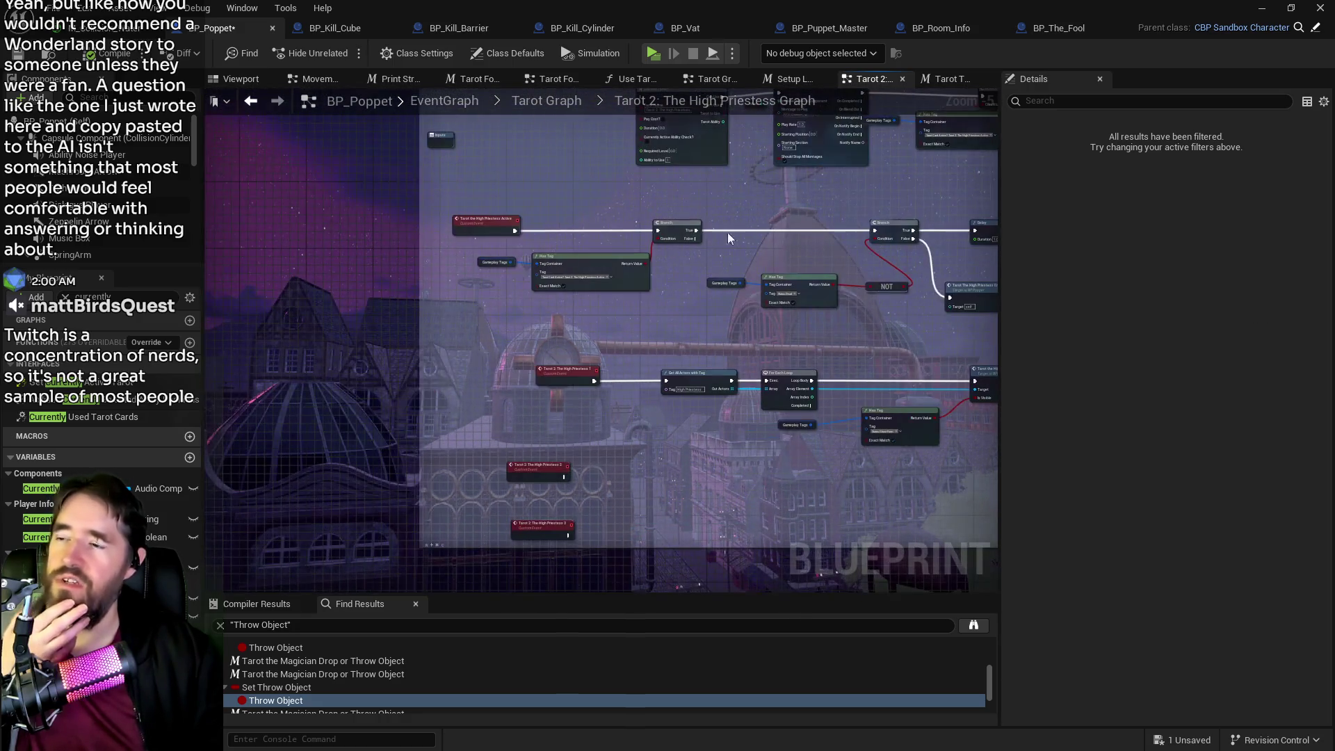
mouse_move(475, 384)
left_mouse_down()
mouse_move(448, 286)
mouse_move(679, 344)
mouse_move(942, 449)
left_mouse_up()
left_click_drag(937, 302, 936, 335)
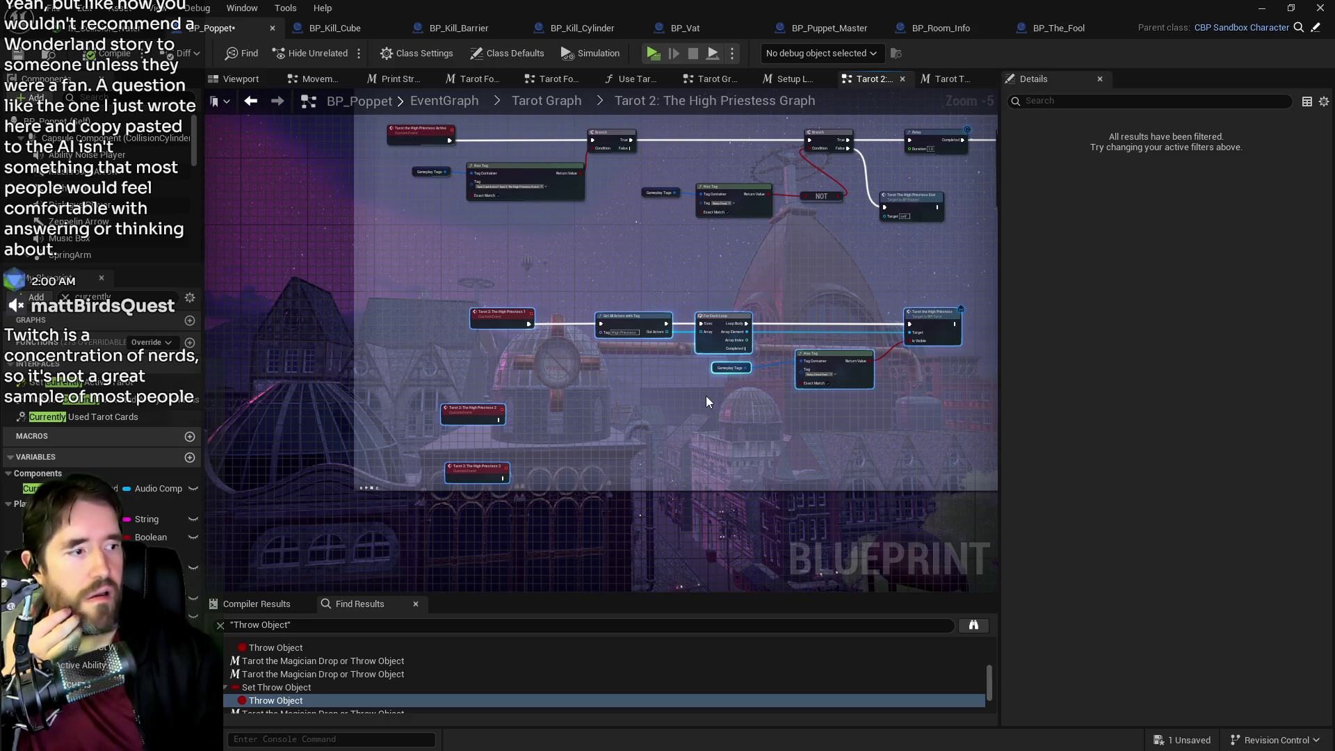
left_click(428, 386)
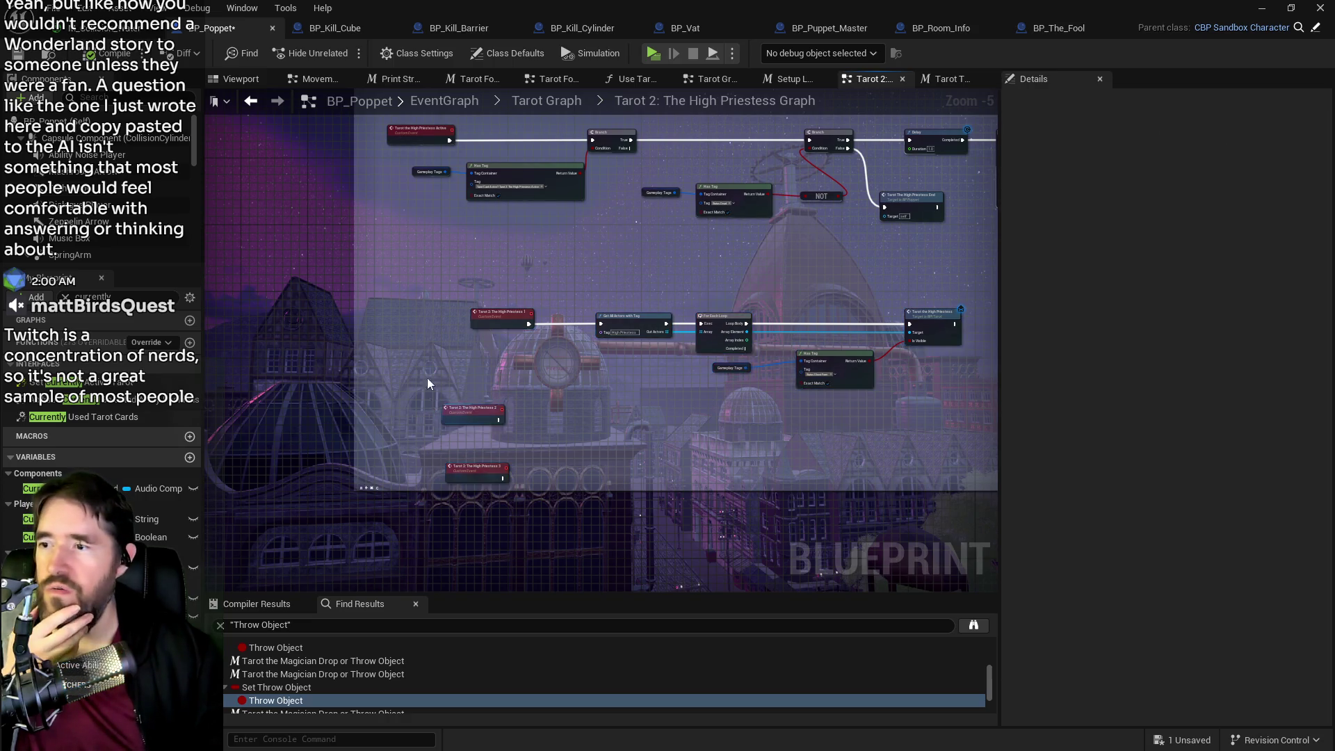
left_click_drag(427, 387, 439, 312)
scroll(439, 312, "up", 1)
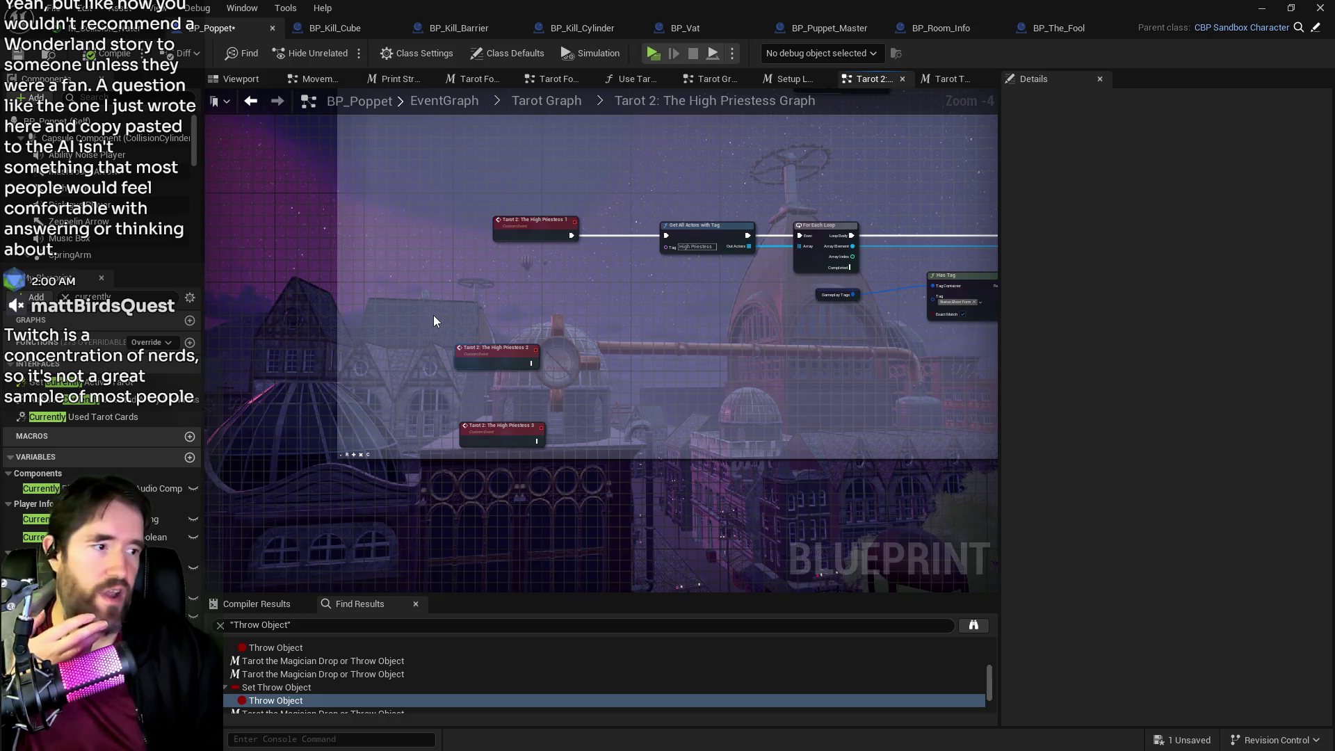
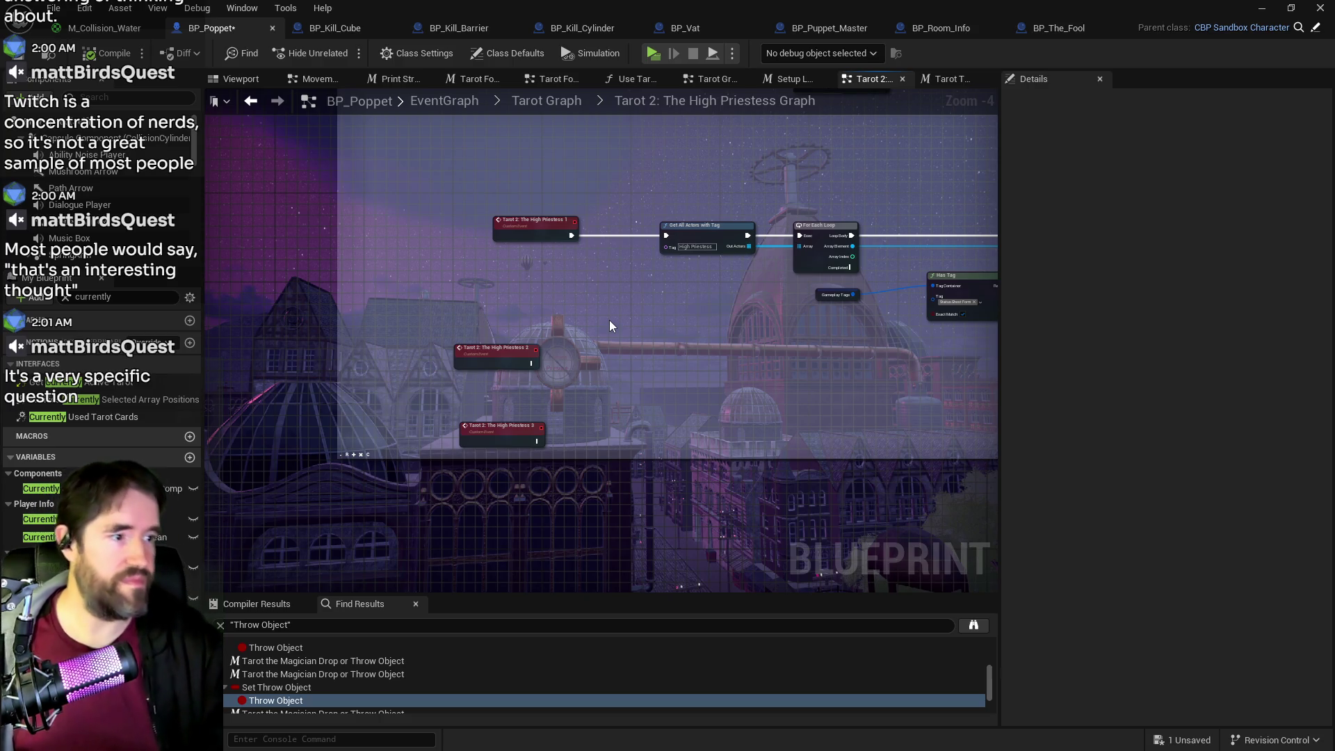
- Pan through the High Priestess graph, nudge the Has Tag node, and select the event nodes
scroll(525, 384, "down", 1)
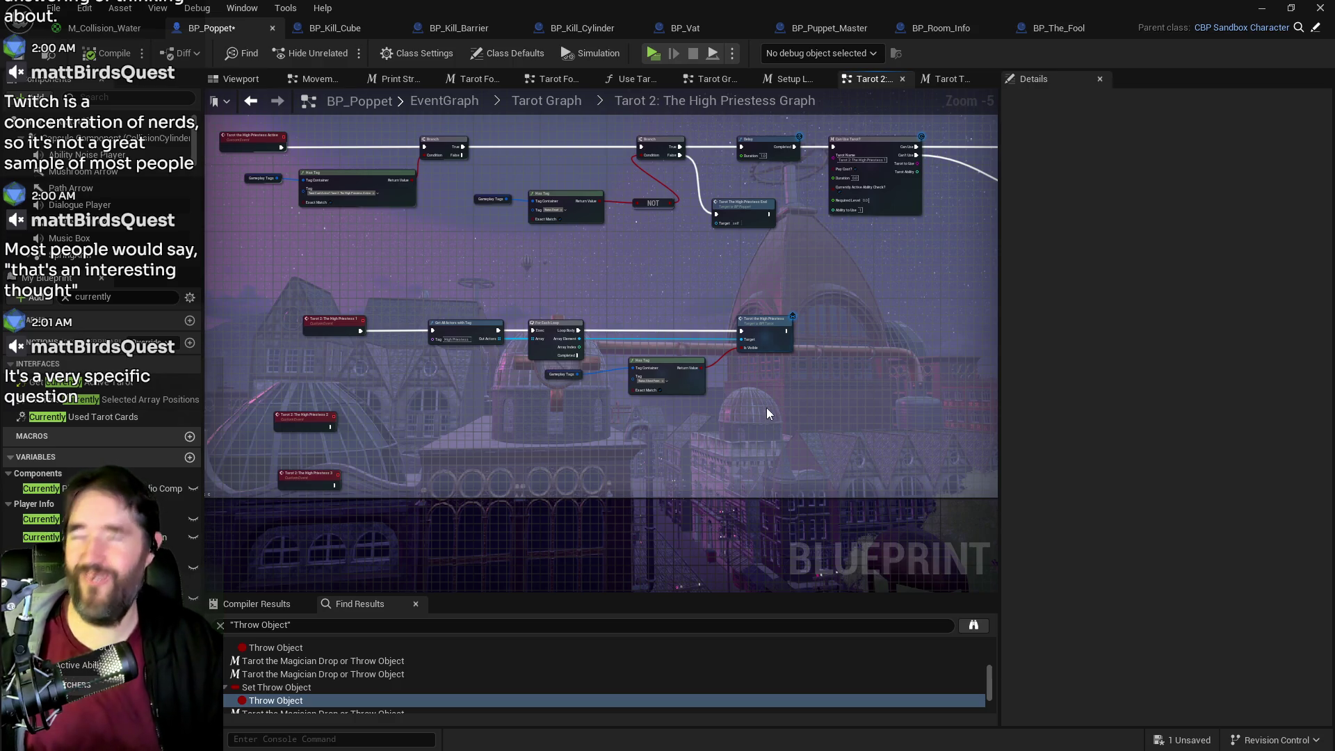
scroll(767, 407, "up", 1)
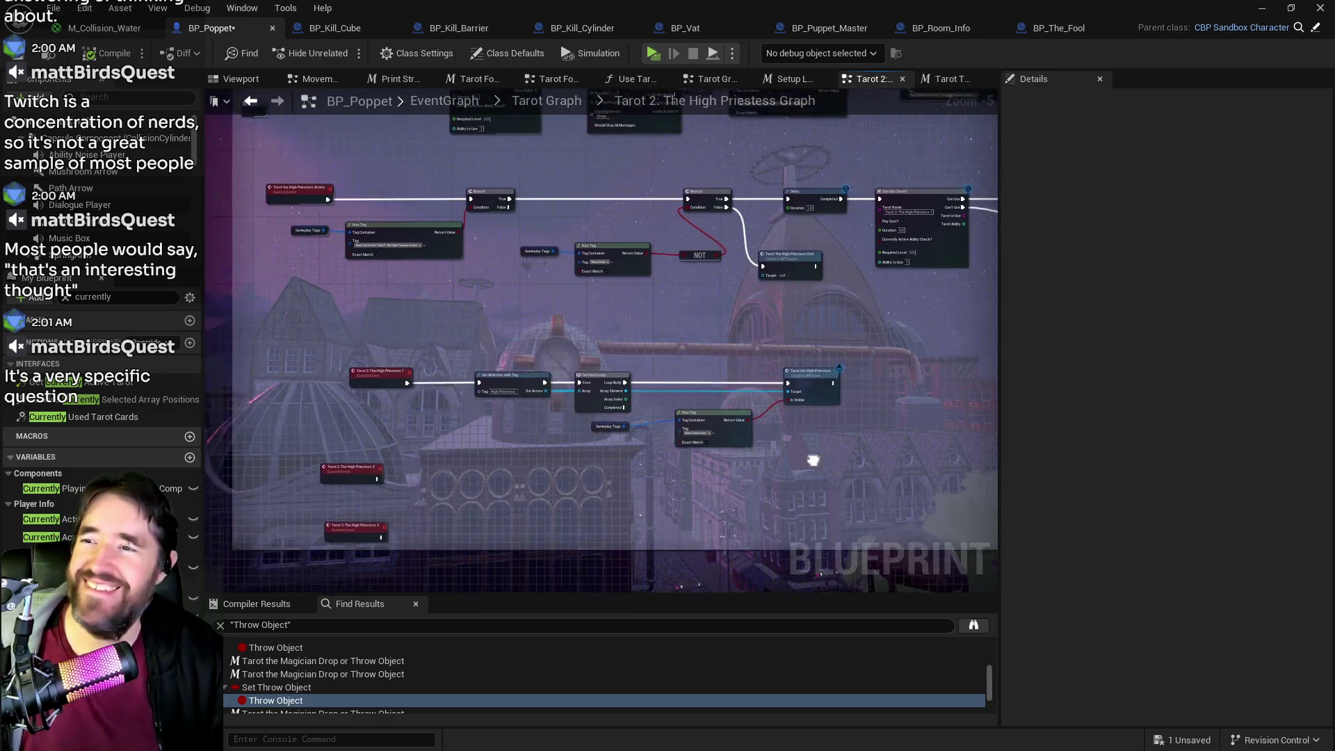
mouse_move(603, 346)
left_mouse_down()
mouse_move(763, 382)
mouse_move(690, 373)
left_mouse_up()
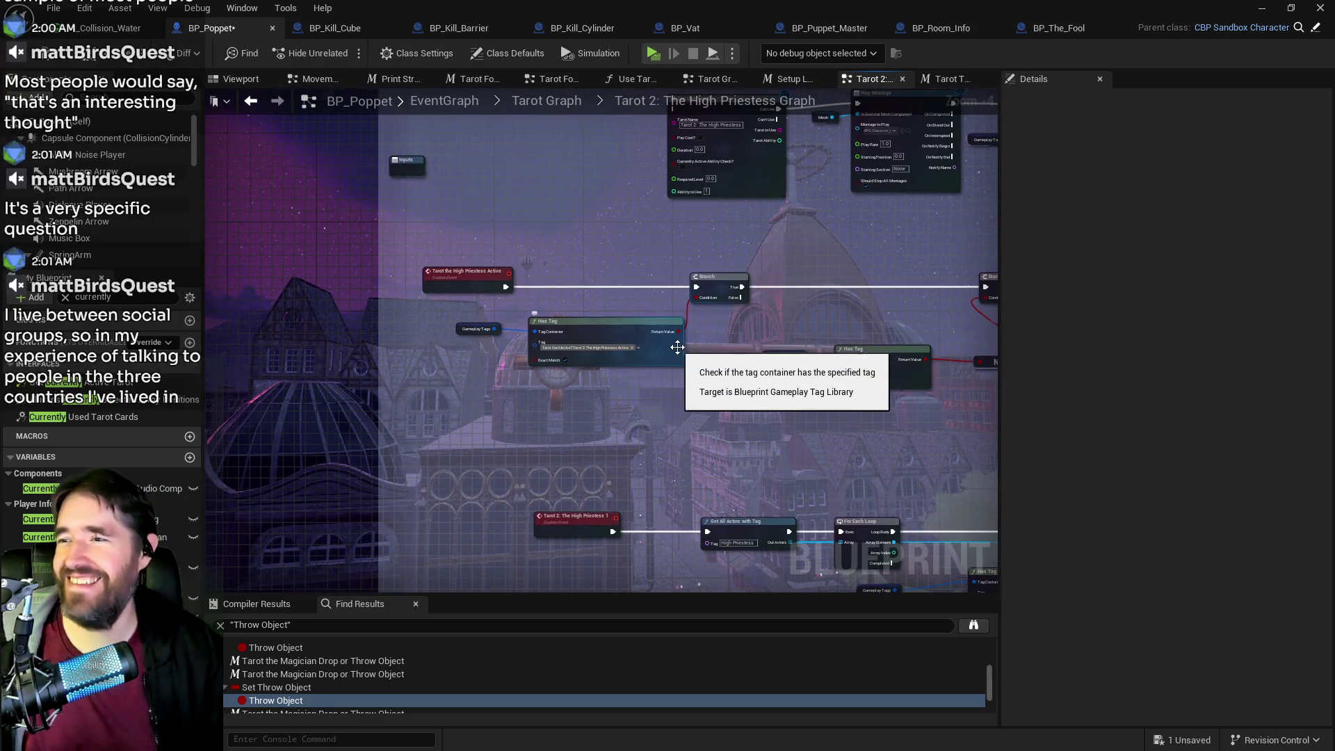
scroll(725, 404, "up", 1)
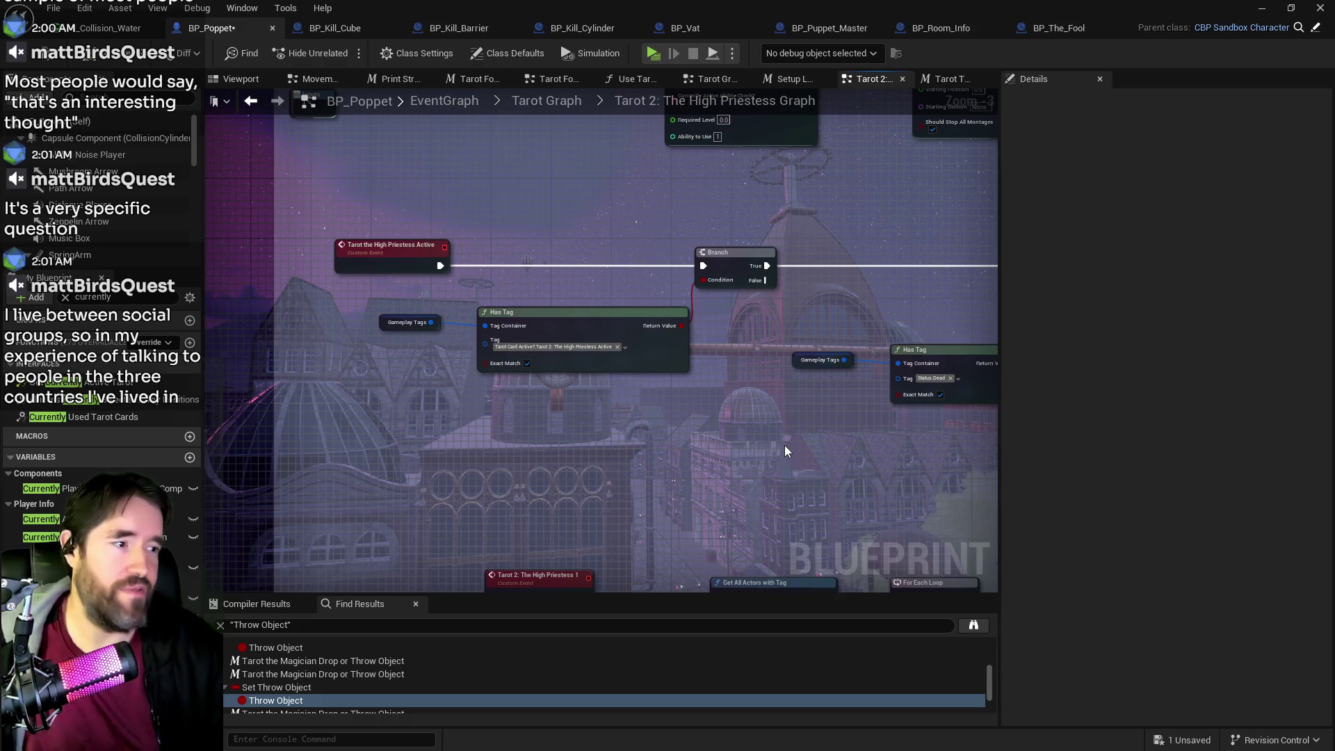
left_click_drag(800, 468, 557, 427)
mouse_move(653, 426)
left_mouse_down()
mouse_move(470, 435)
mouse_move(715, 468)
mouse_move(826, 427)
left_mouse_up()
left_click(609, 360)
mouse_move(754, 366)
left_mouse_down()
mouse_move(720, 365)
mouse_move(747, 366)
left_mouse_up()
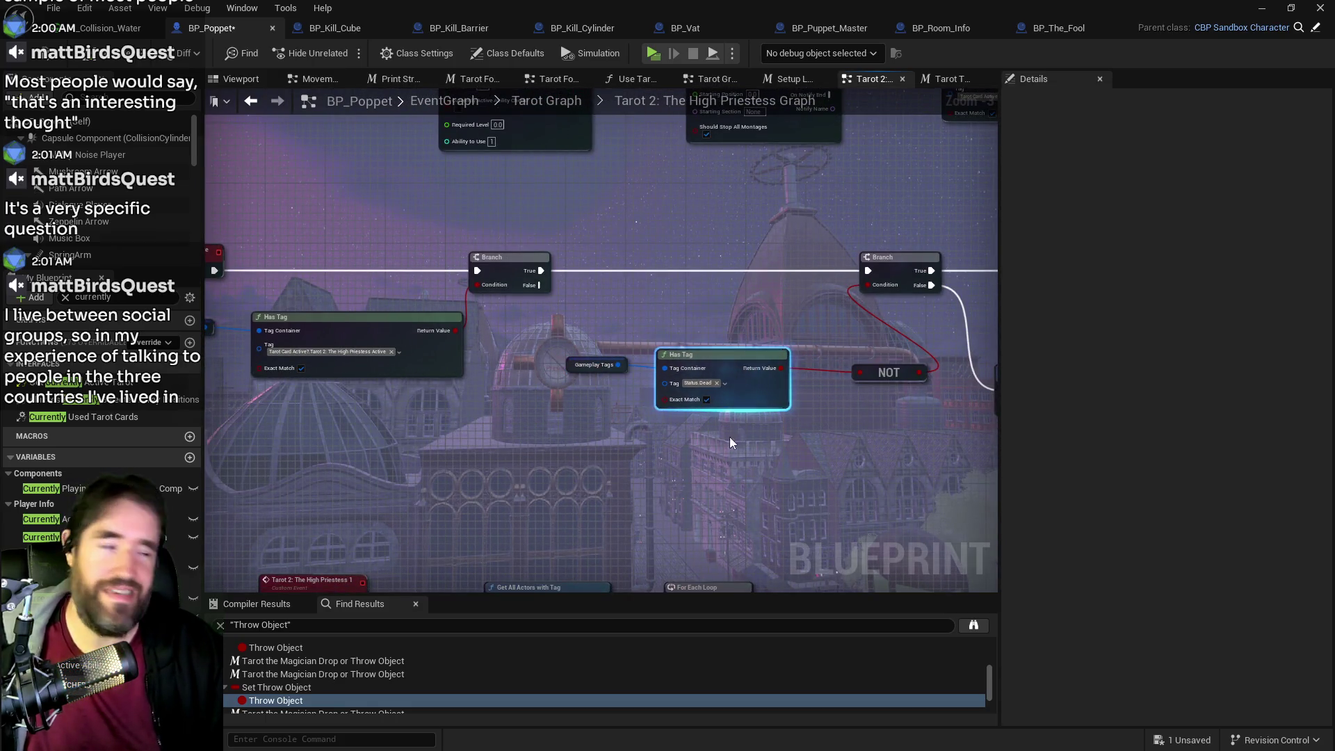
left_click_drag(669, 449, 744, 349)
left_click_drag(465, 336, 278, 174)
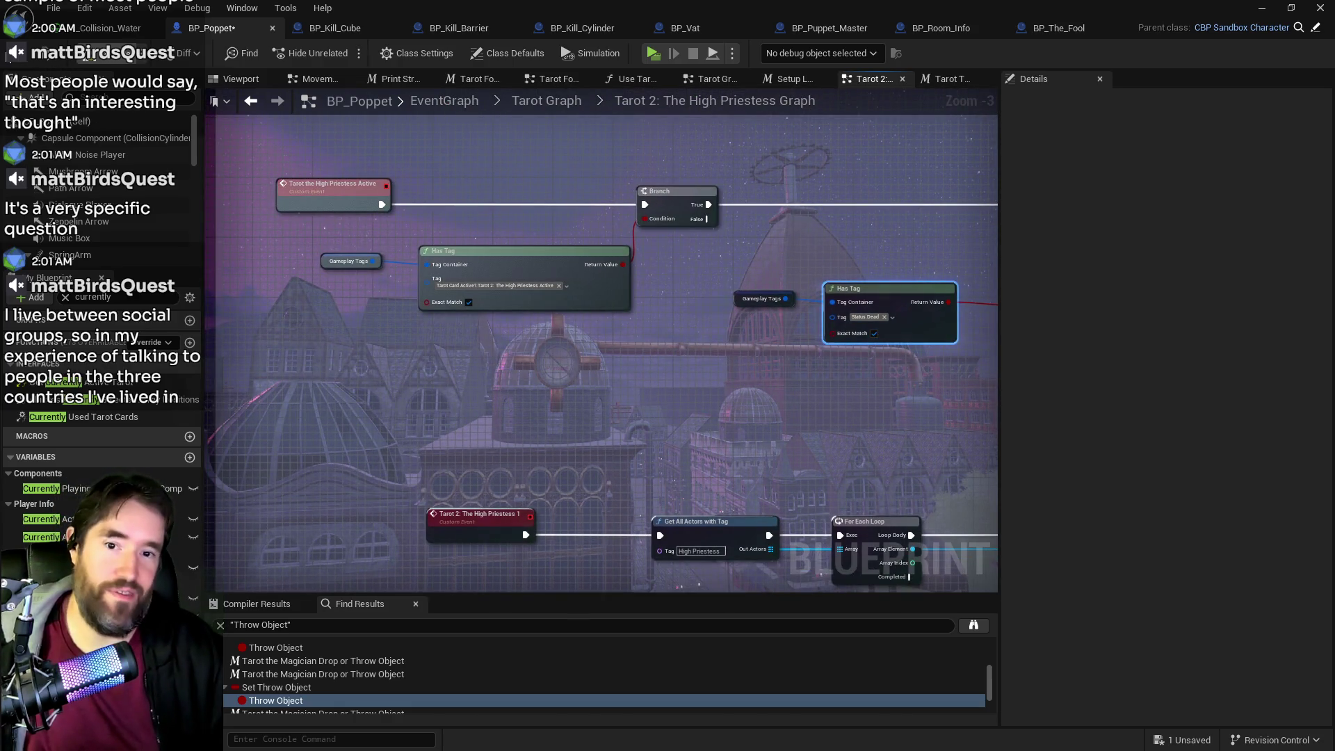
- Compile BP_Poppet and save it with Ctrl+S
key("F7")
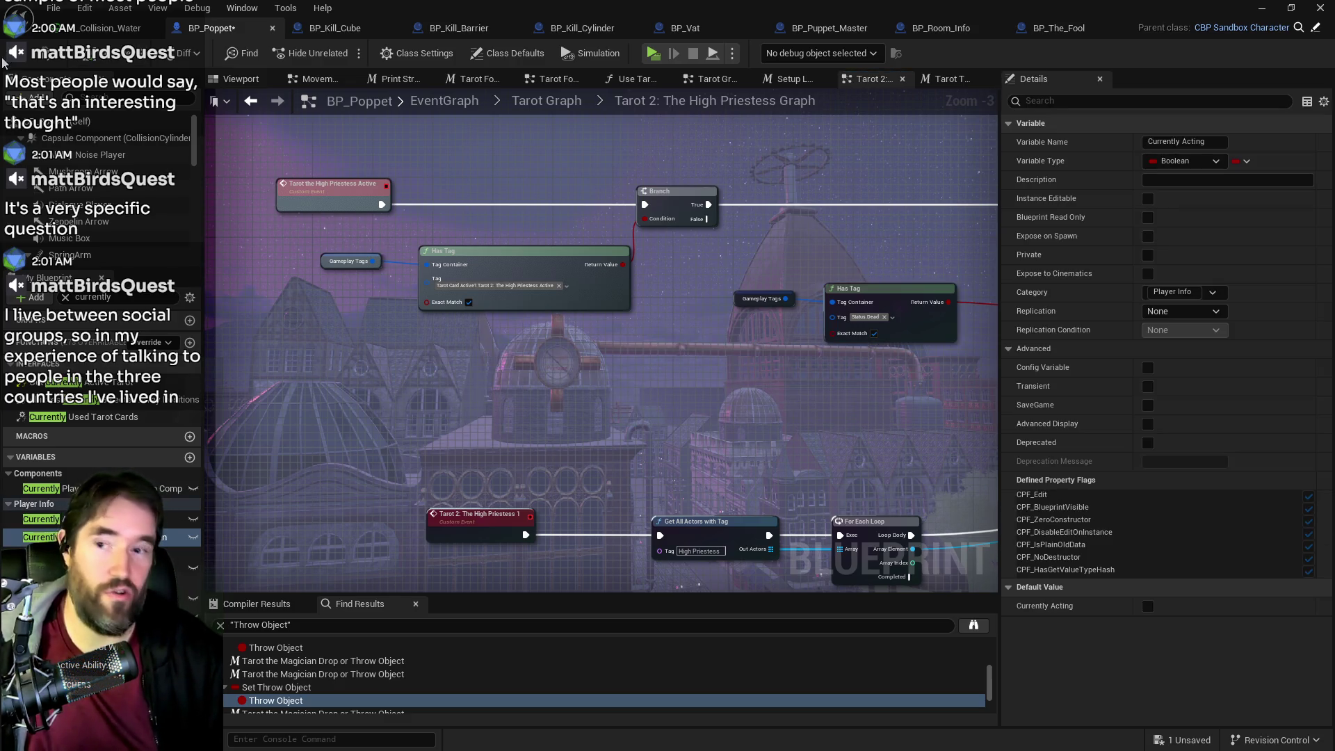
key("ctrl+s")
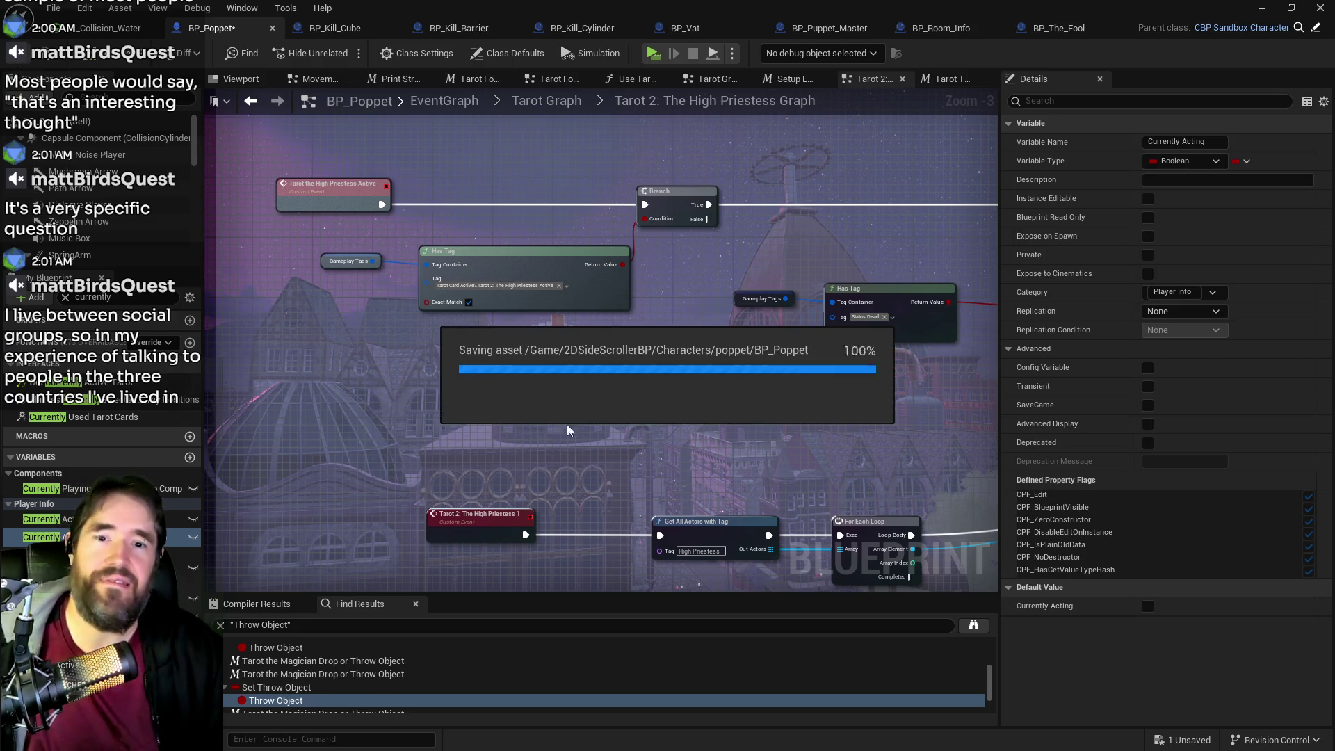
scroll(550, 428, "down", 1)
scroll(567, 451, "down", 2)
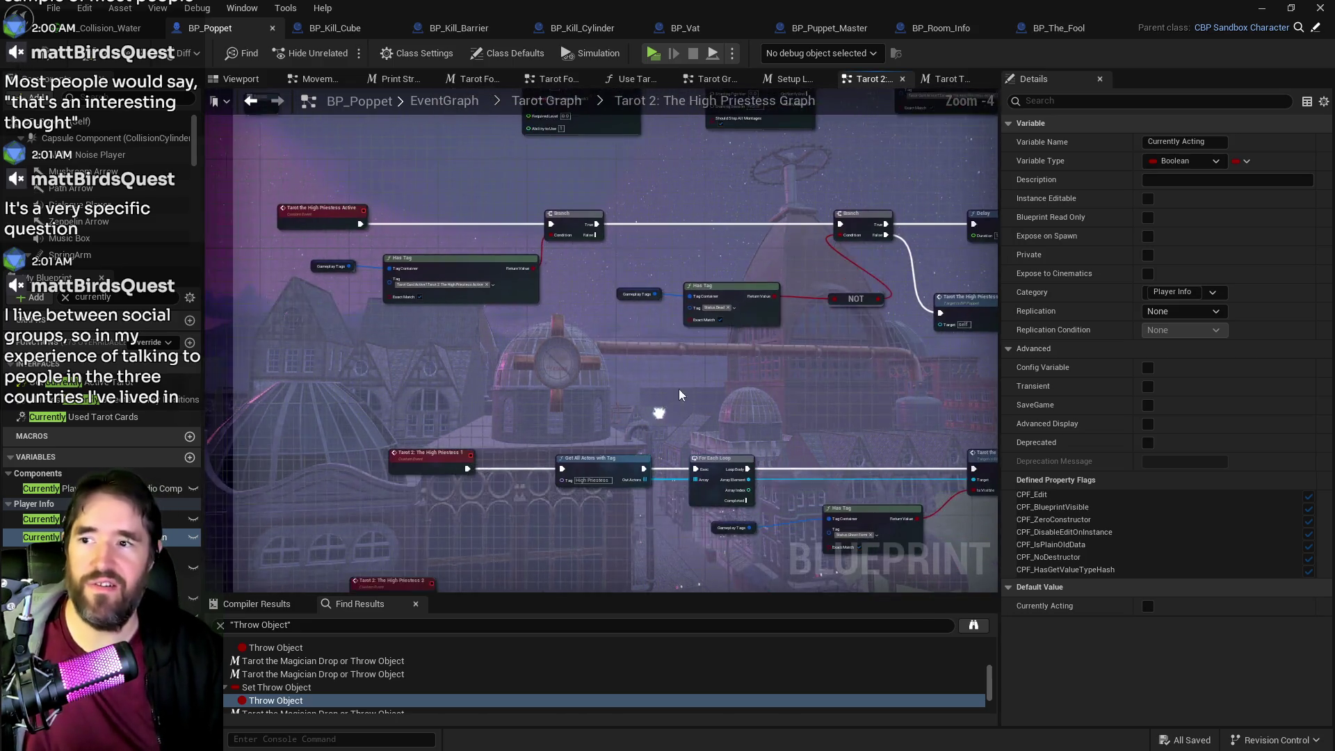
- Shift a row of mid-graph nodes slightly left, then open the Magician Drop Or Throw Object graph
mouse_move(417, 268)
left_mouse_down()
mouse_move(880, 351)
mouse_move(843, 317)
left_mouse_up()
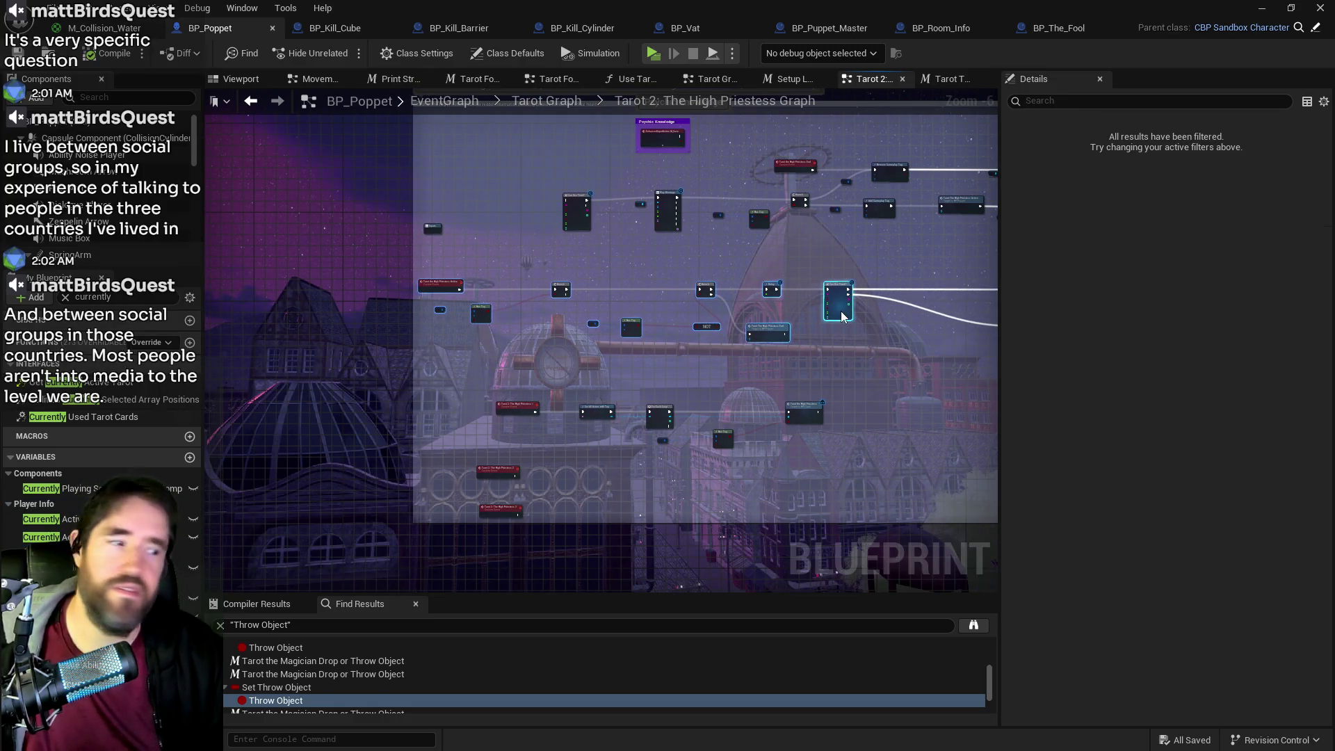
left_click(880, 370)
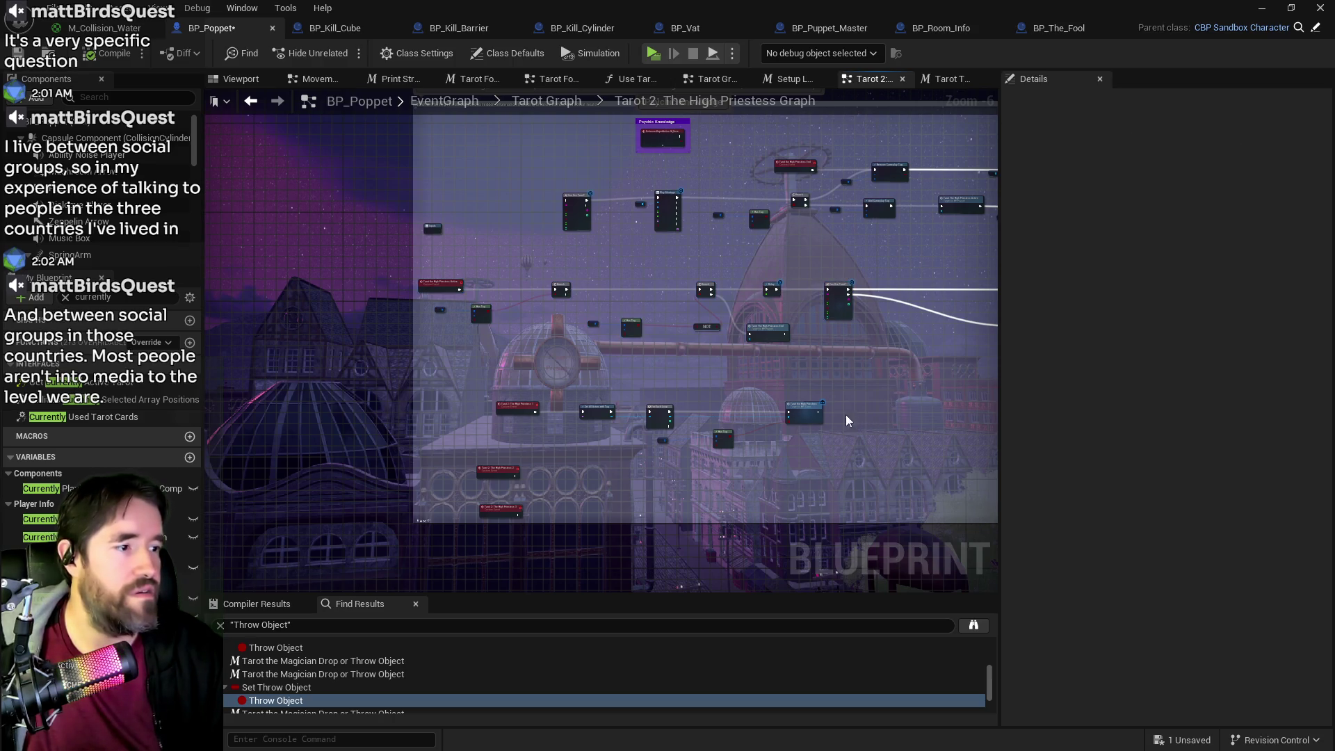
left_click_drag(575, 395, 270, 386)
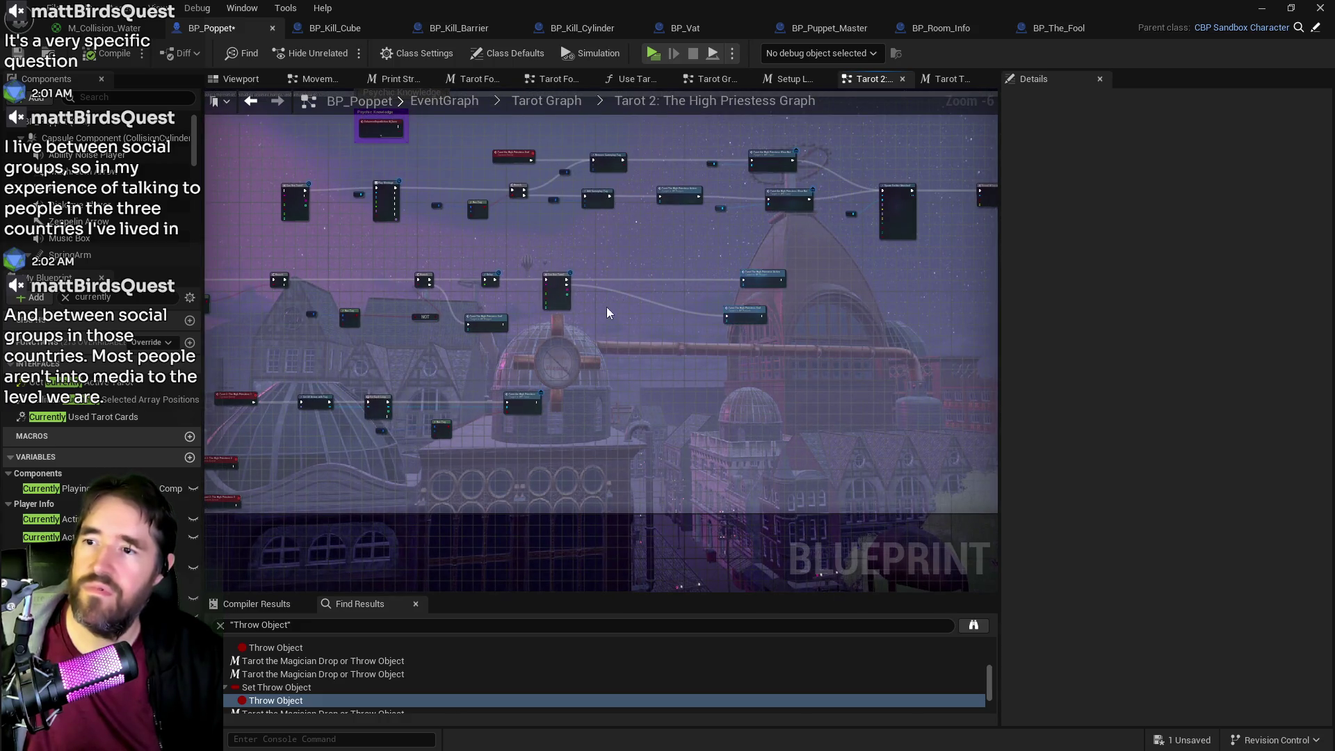
scroll(610, 310, "up", 2)
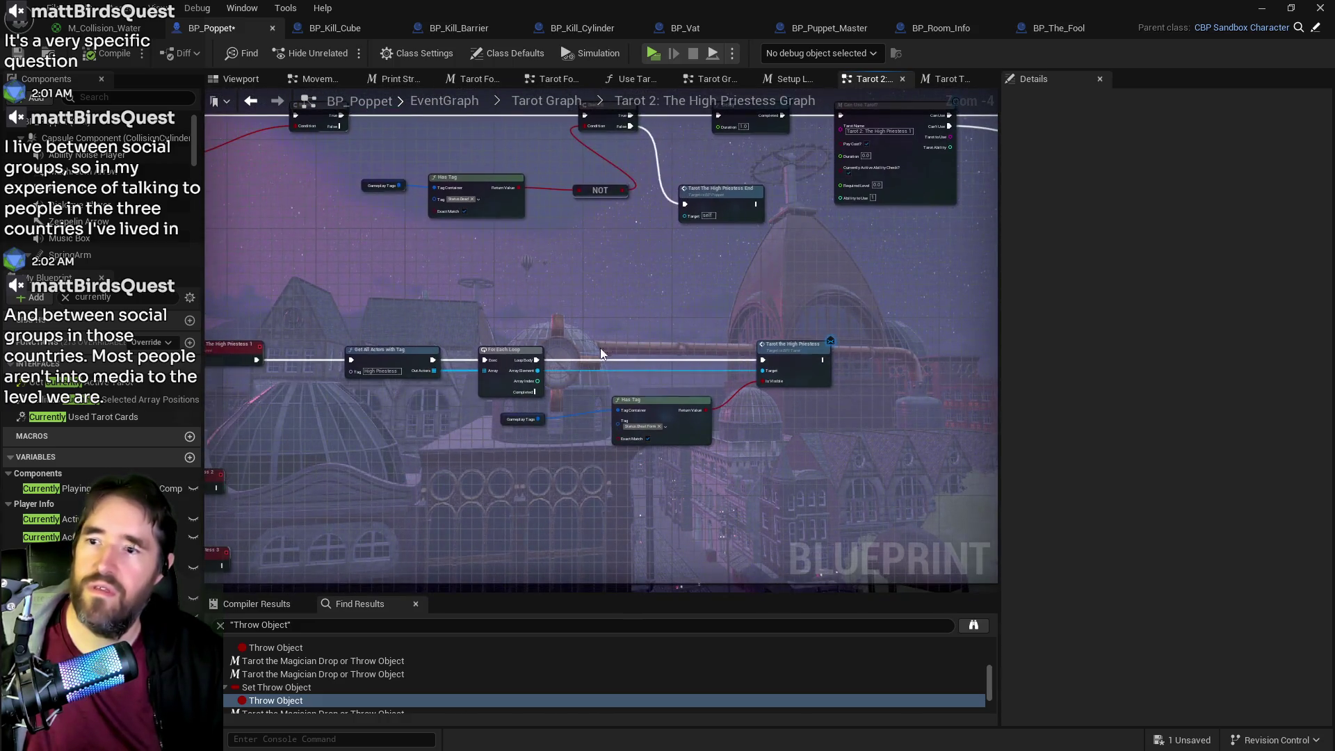
left_click_drag(603, 343, 774, 275)
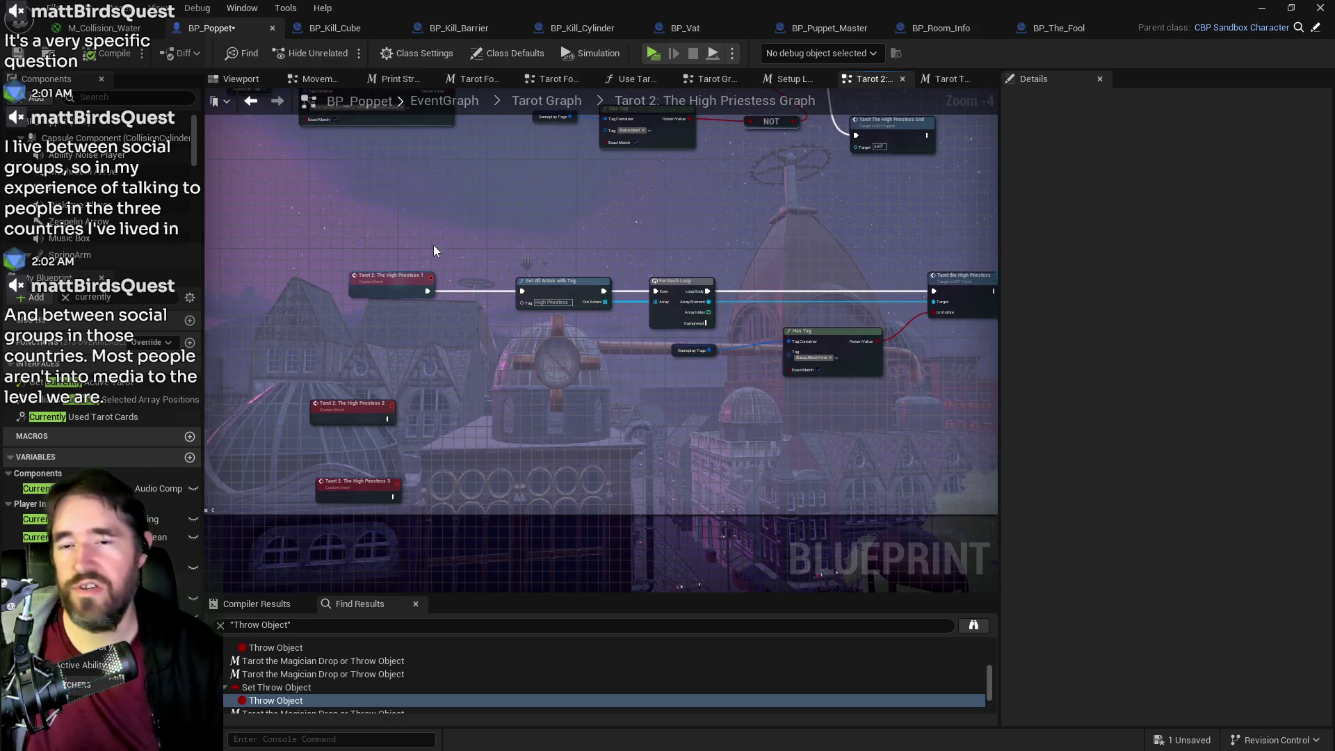
left_click_drag(371, 253, 708, 365)
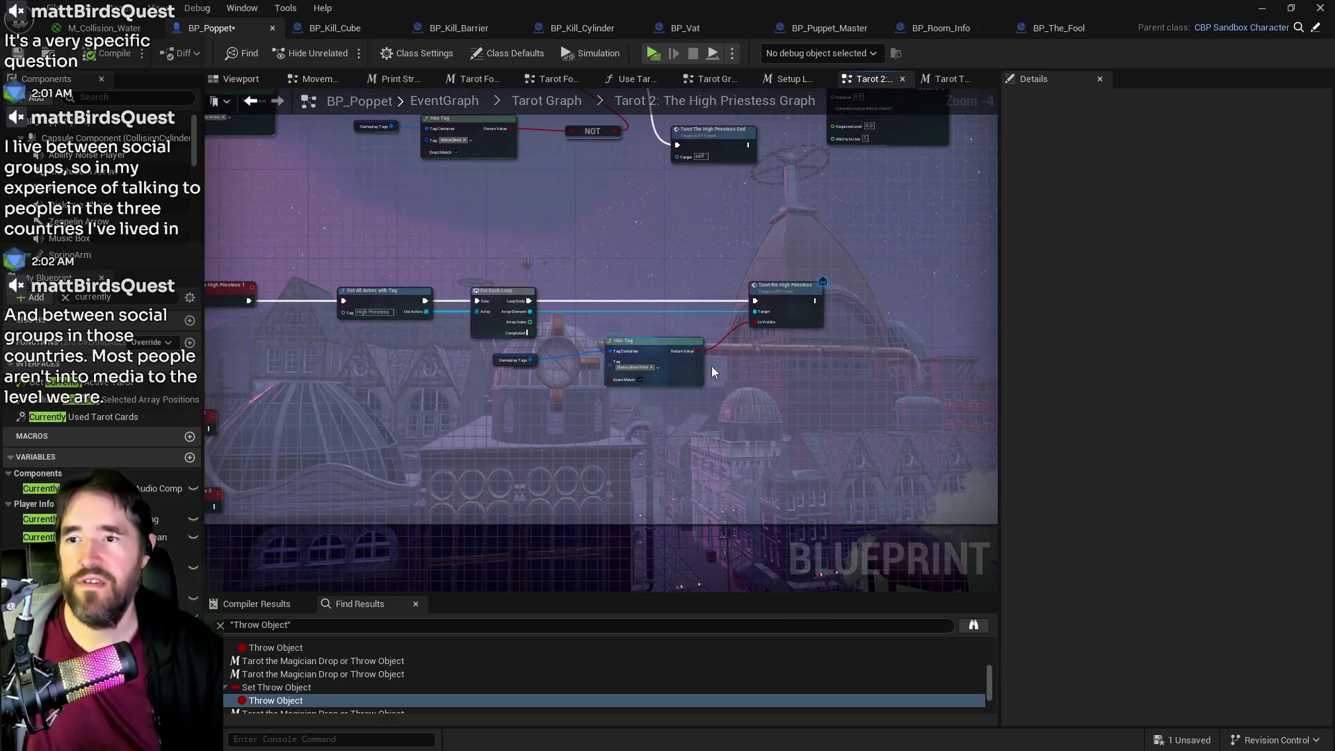
mouse_move(802, 477)
left_mouse_down()
mouse_move(756, 455)
mouse_move(813, 494)
left_mouse_up()
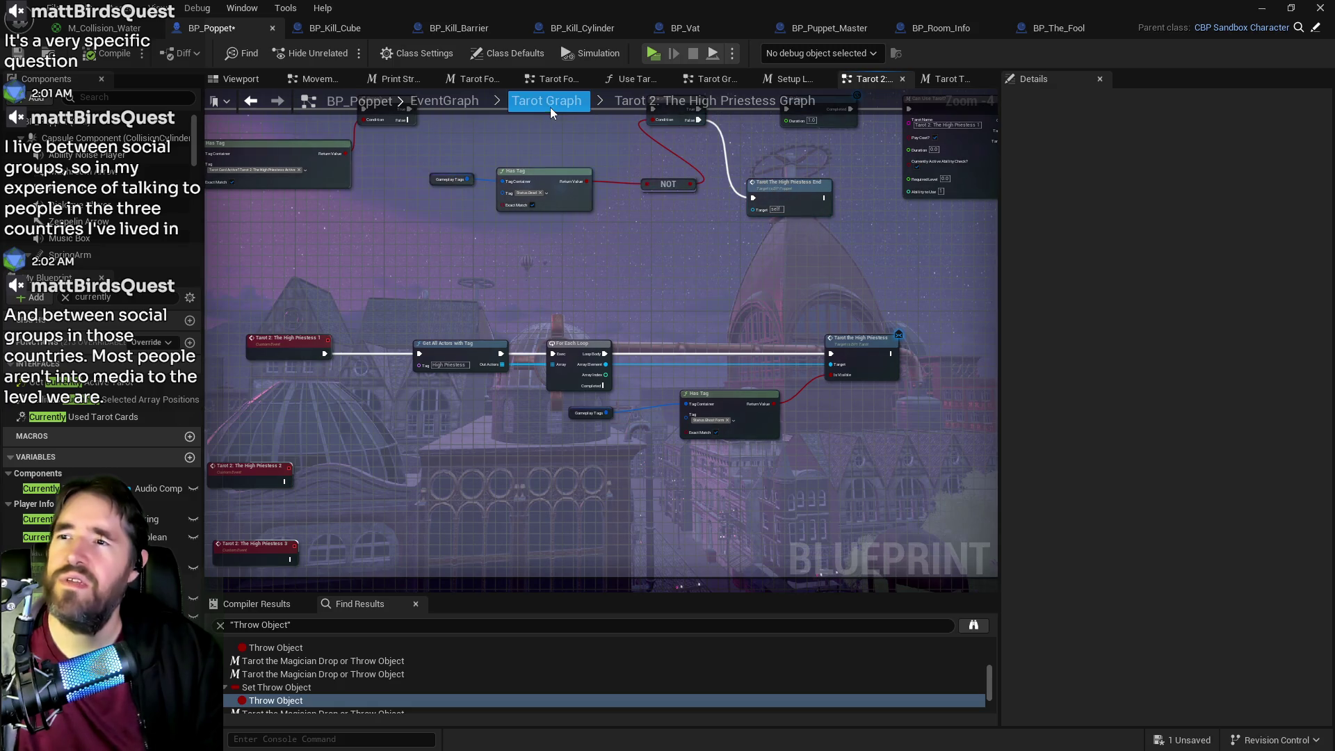
left_click_drag(662, 323, 829, 299)
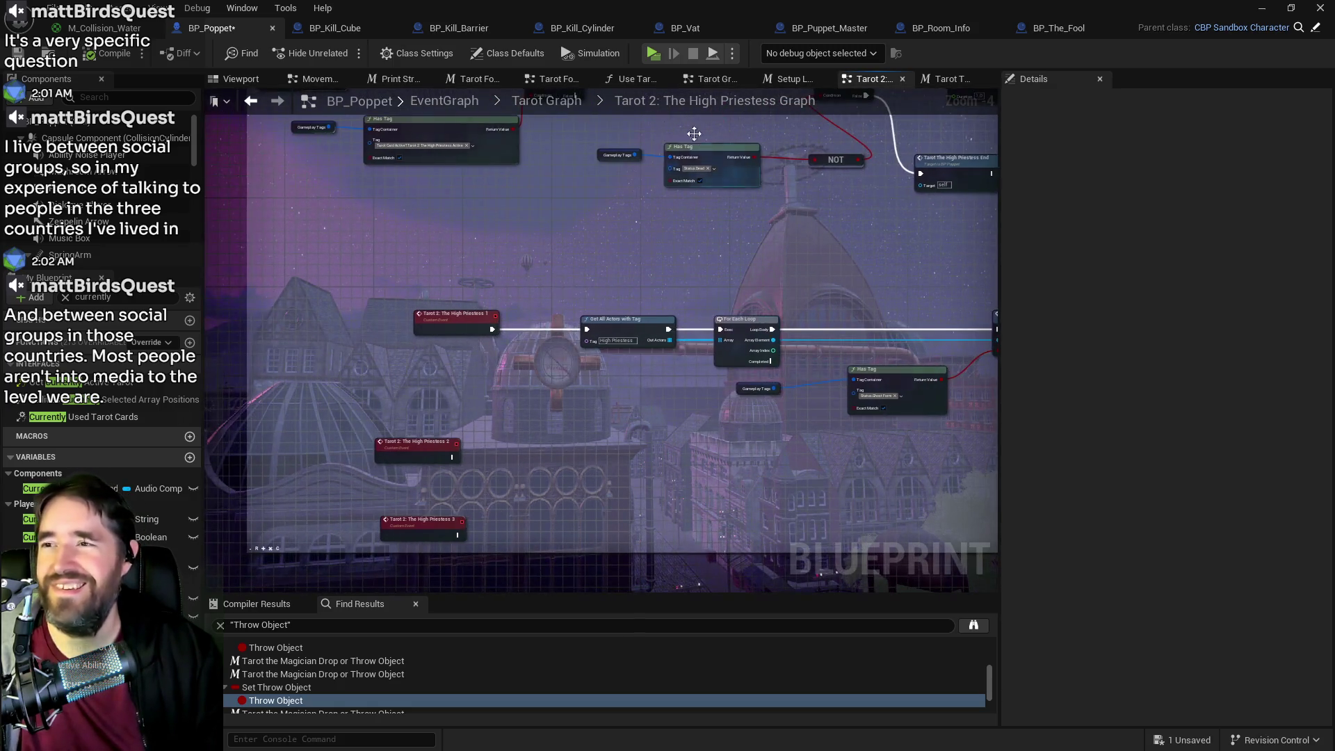
left_click(940, 79)
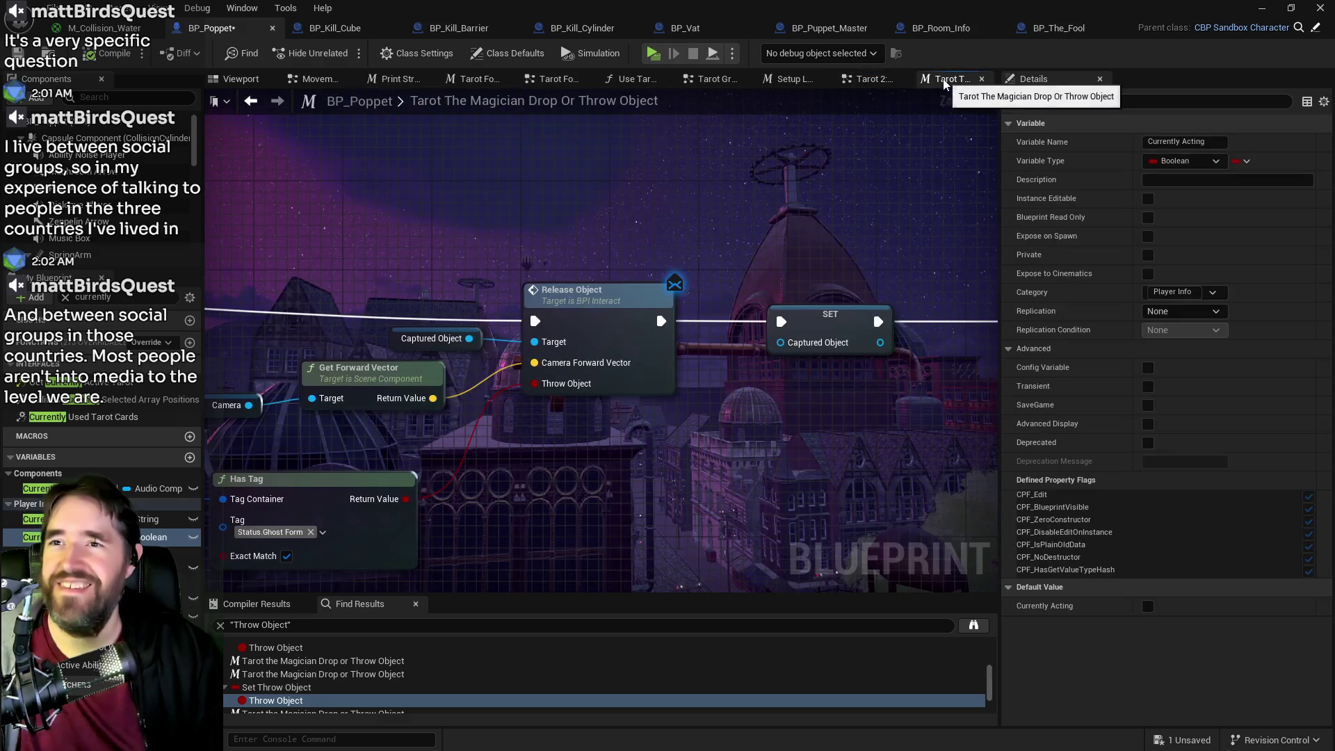
- Navigate back out through the Tarot Graph to the EventGraph
key("alt+Left")
key("alt+Left")
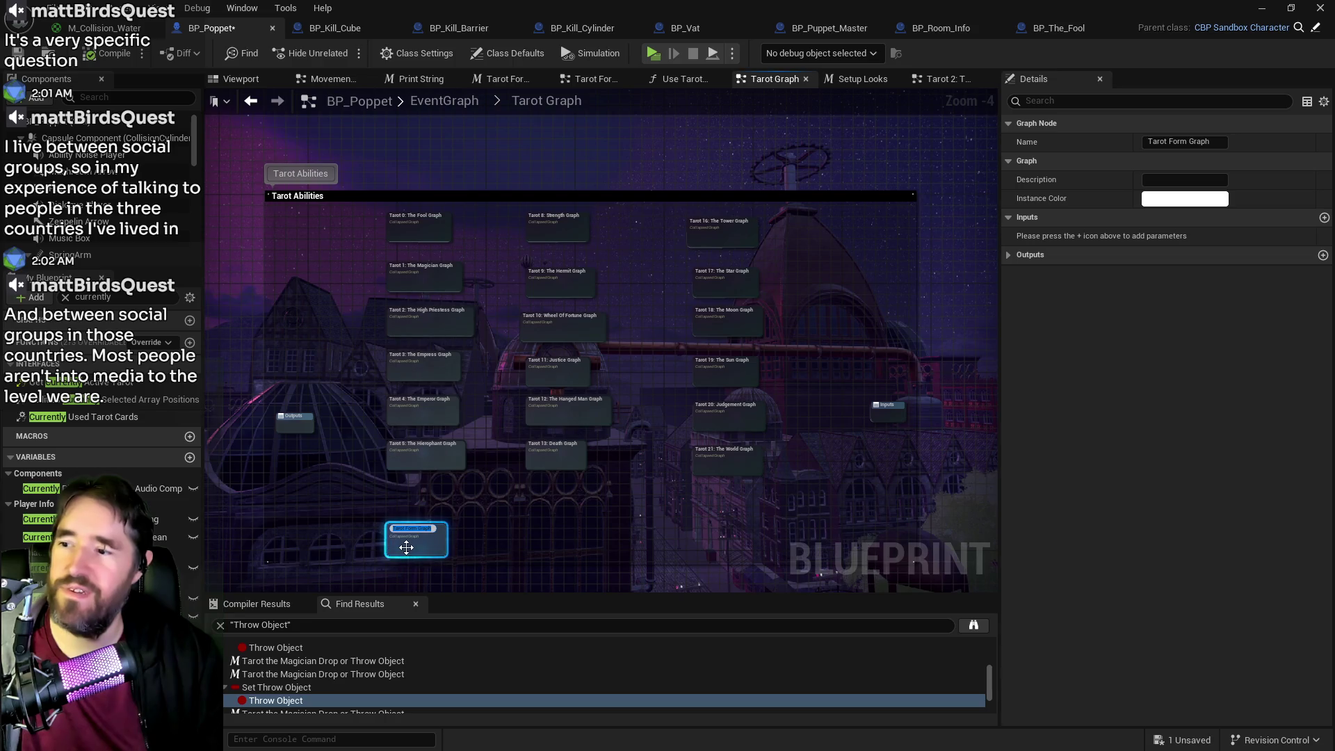
key("alt+Left")
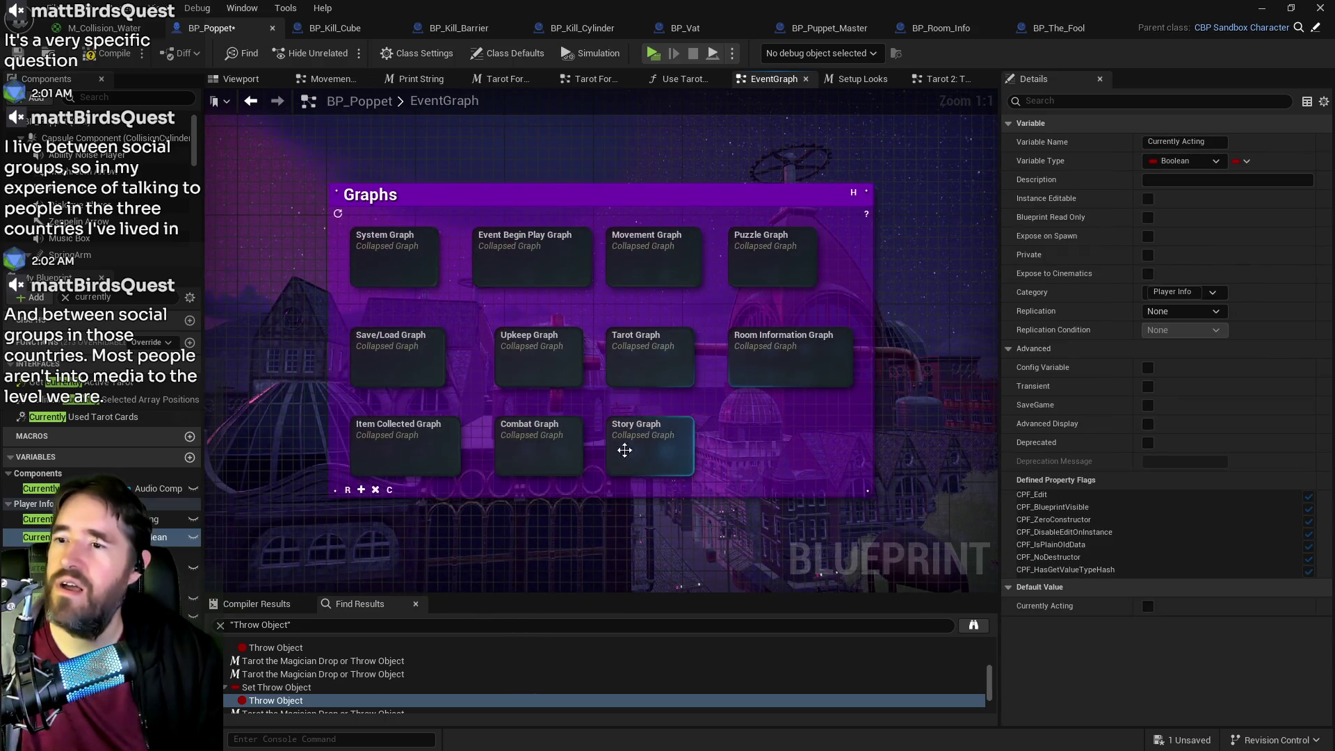
scroll(487, 542, "down", 2)
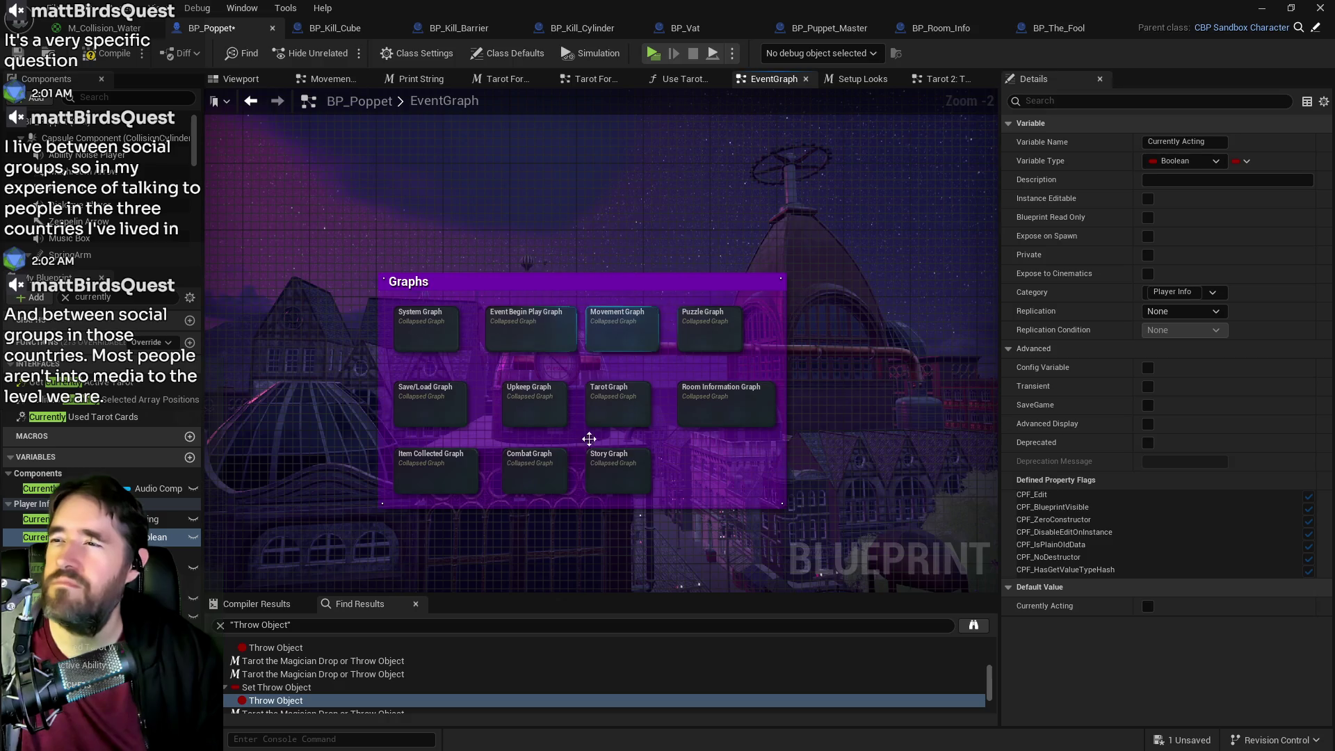
scroll(611, 445, "up", 2)
- Inspect the Tarot Form Graph nested in the Tarot Graph, then go back to the High Priestess graph
double_click(609, 375)
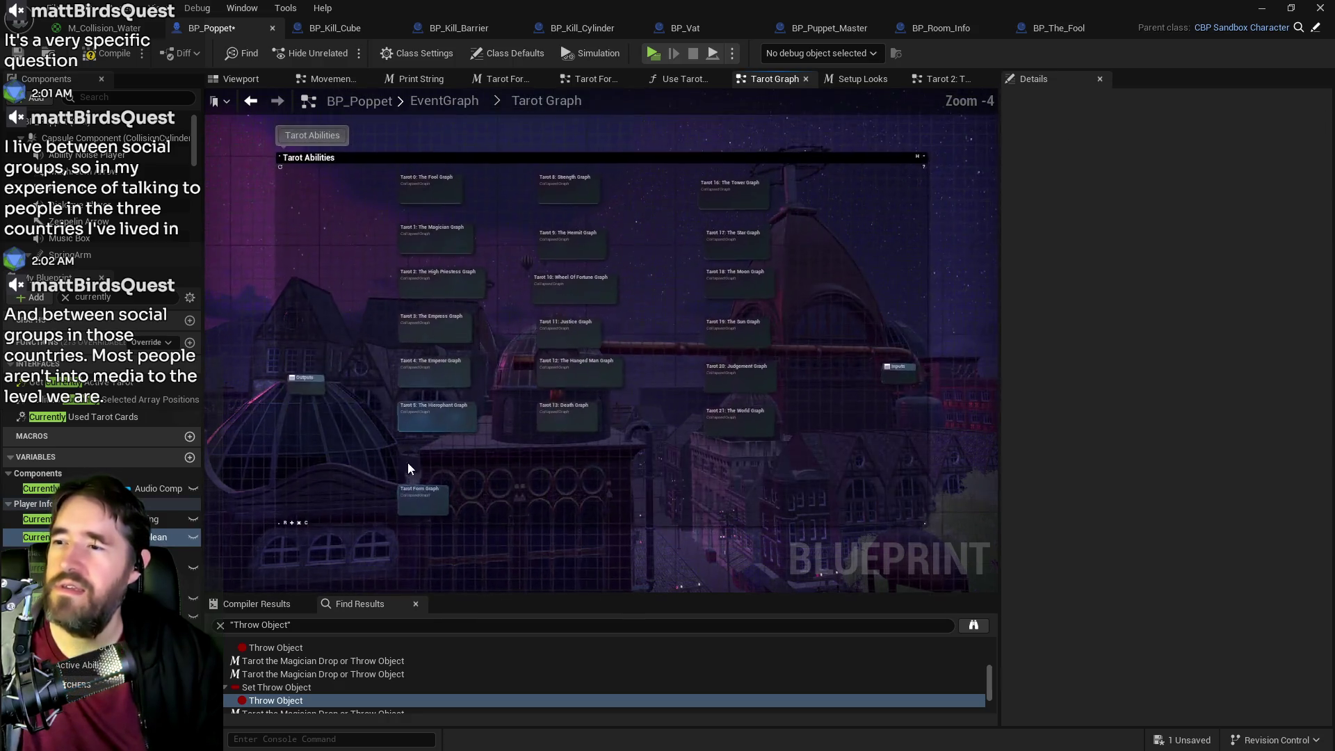
scroll(407, 455, "up", 2)
double_click(431, 505)
scroll(523, 324, "up", 3)
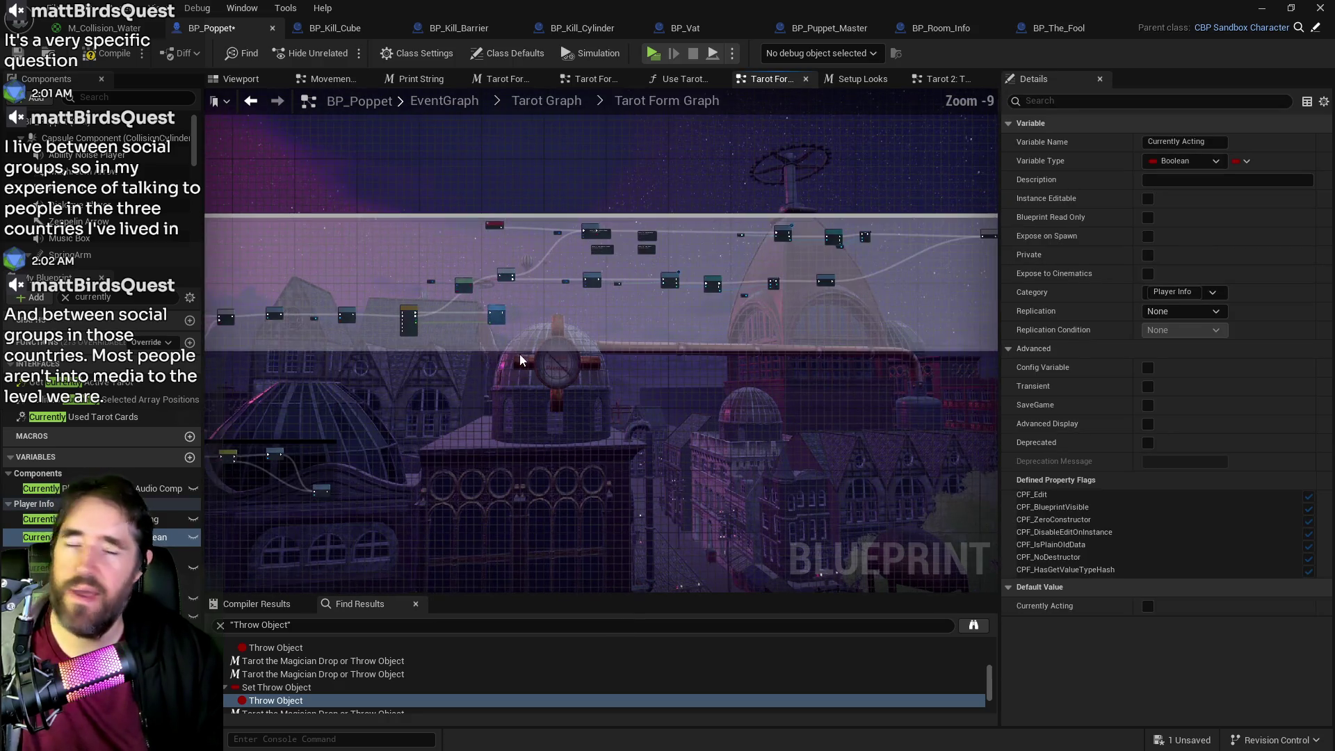
left_click_drag(675, 328, 555, 401)
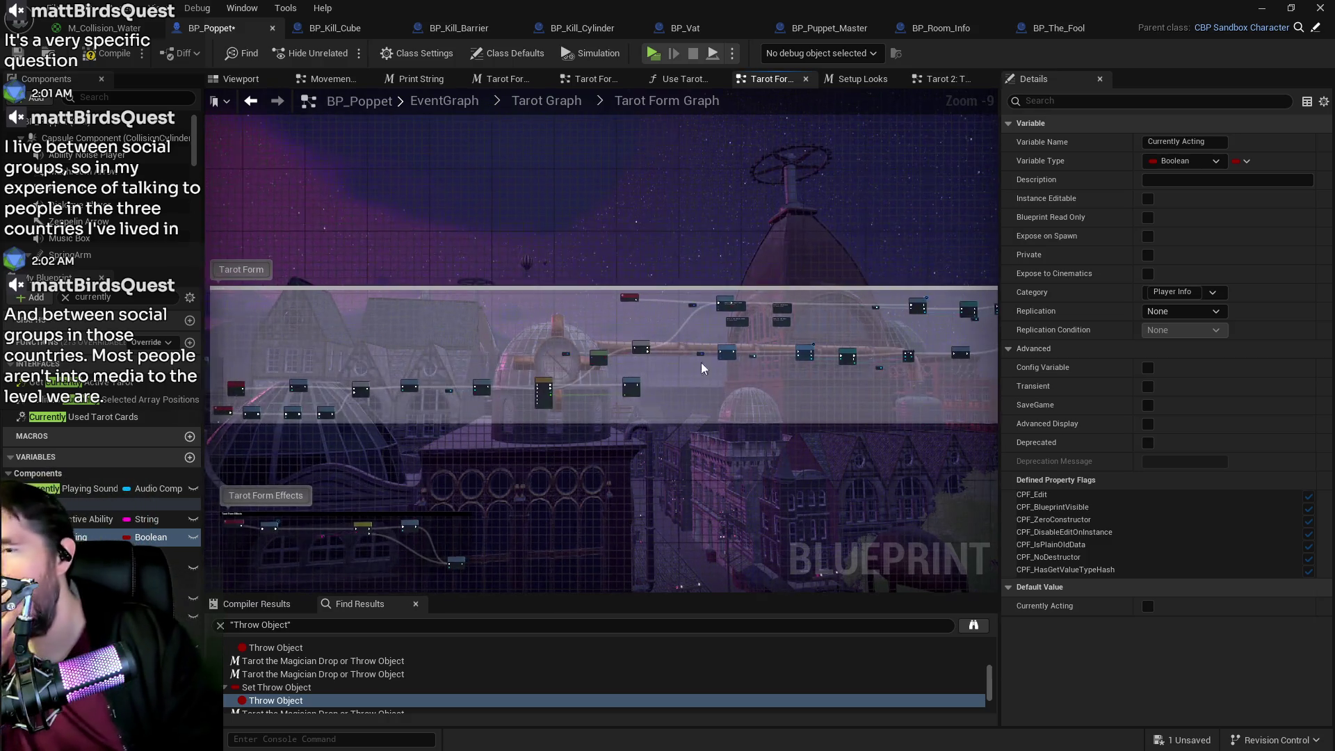
scroll(722, 382, "up", 4)
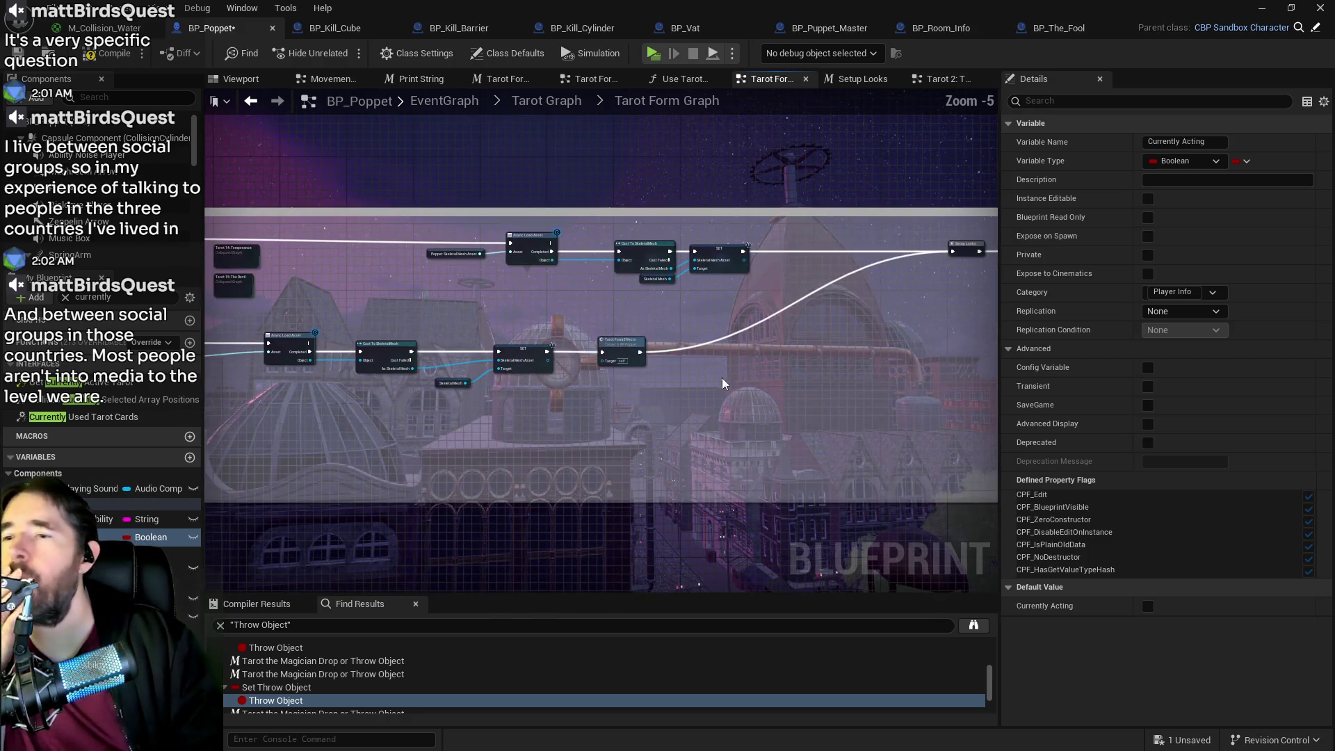
scroll(661, 399, "up", 2)
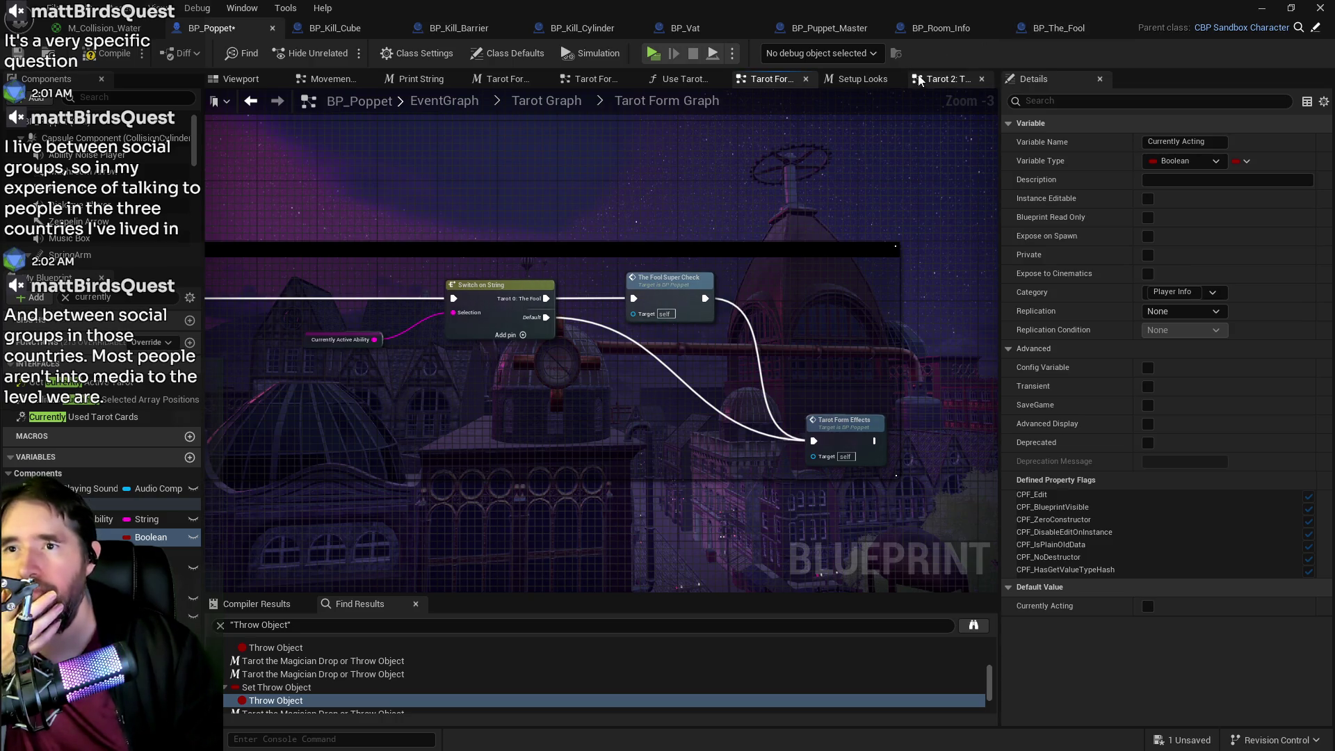
left_click(946, 79)
key("Home")
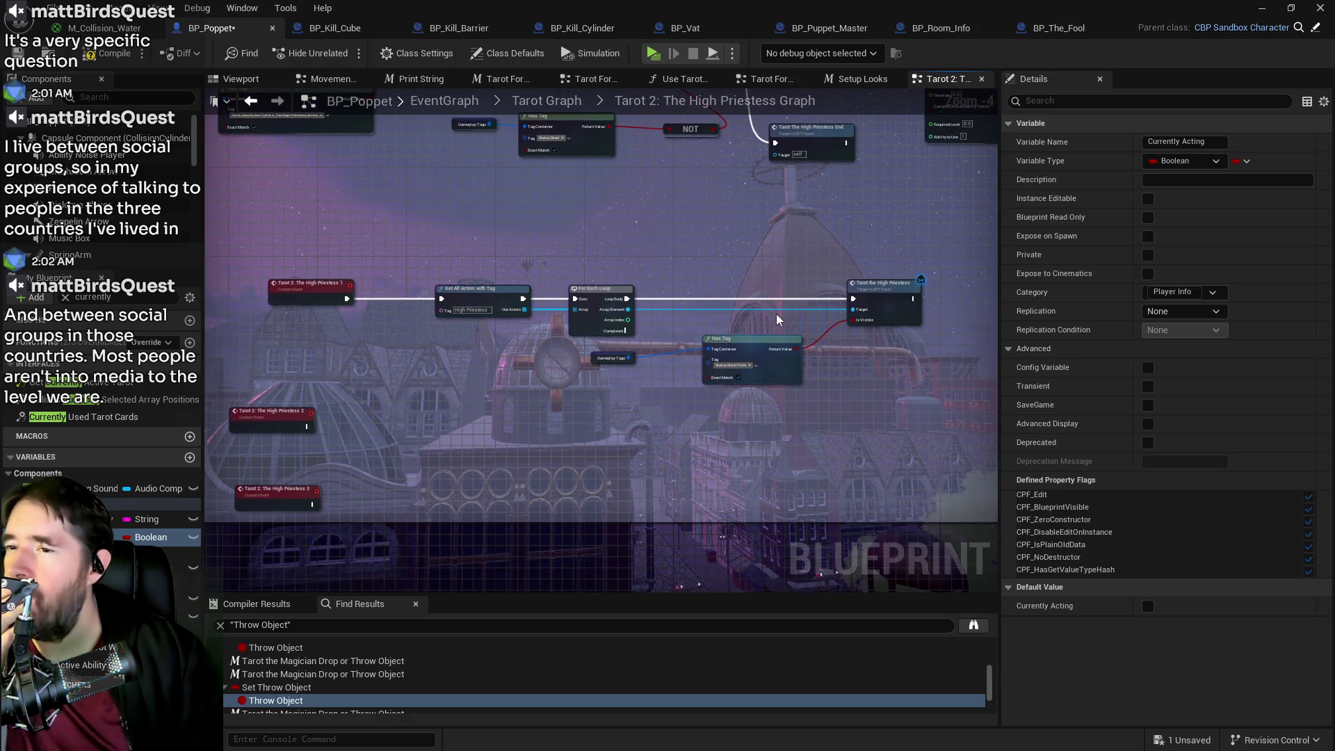
- Locate and select the existing Delay node beside the Branch
scroll(797, 314, "up", 1)
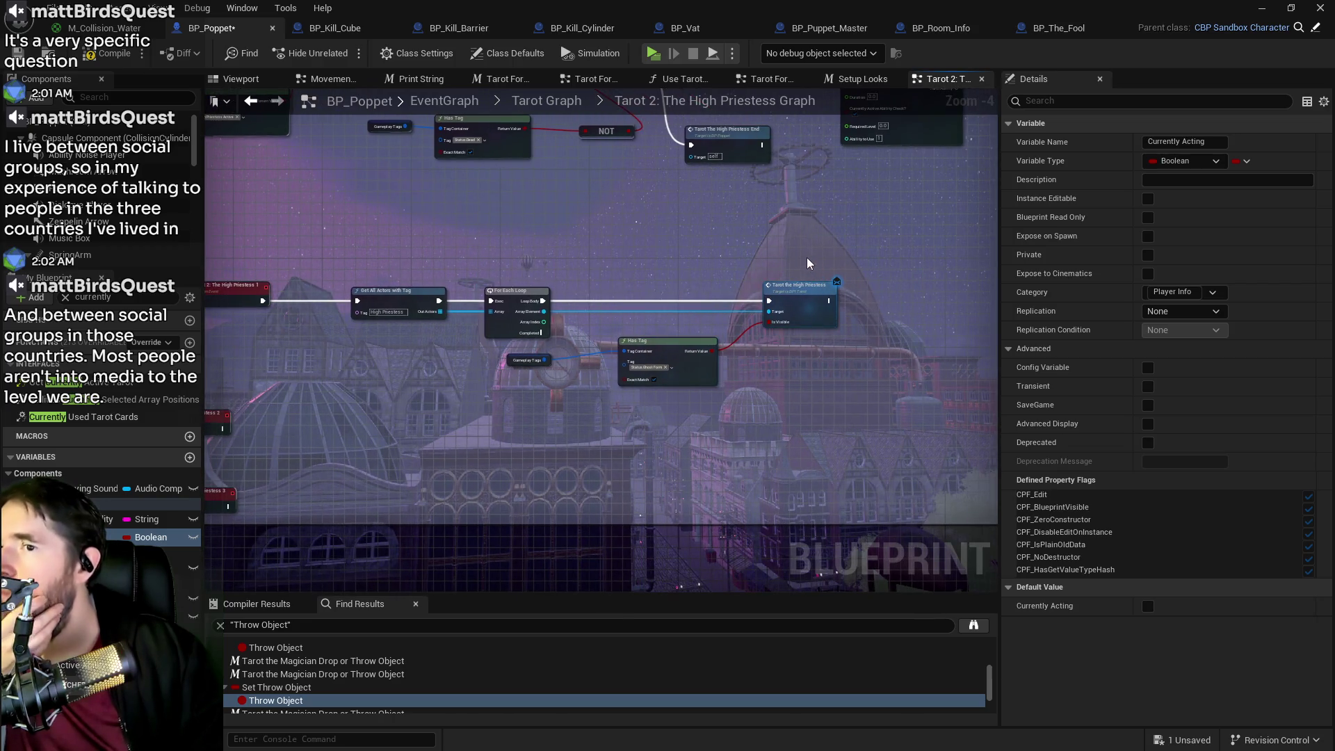
left_click_drag(904, 292, 877, 368)
scroll(854, 350, "down", 1)
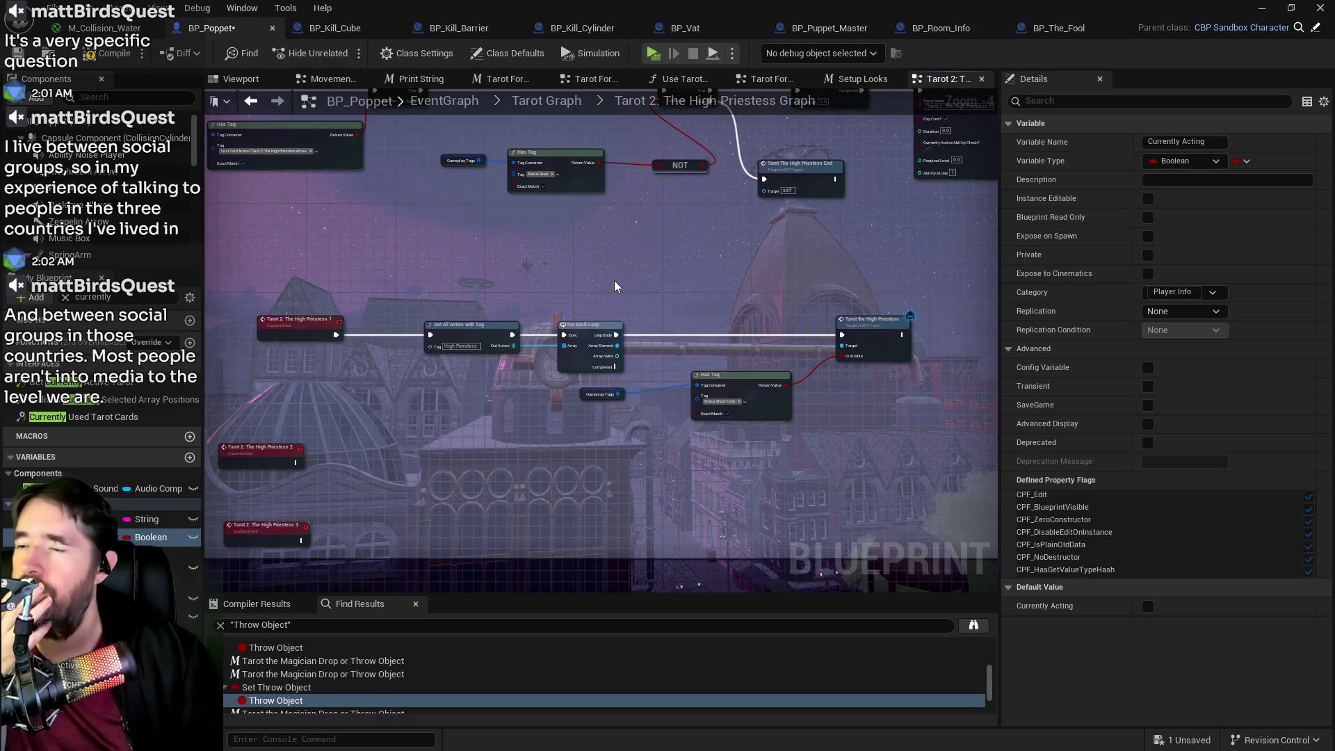
left_click_drag(602, 286, 411, 443)
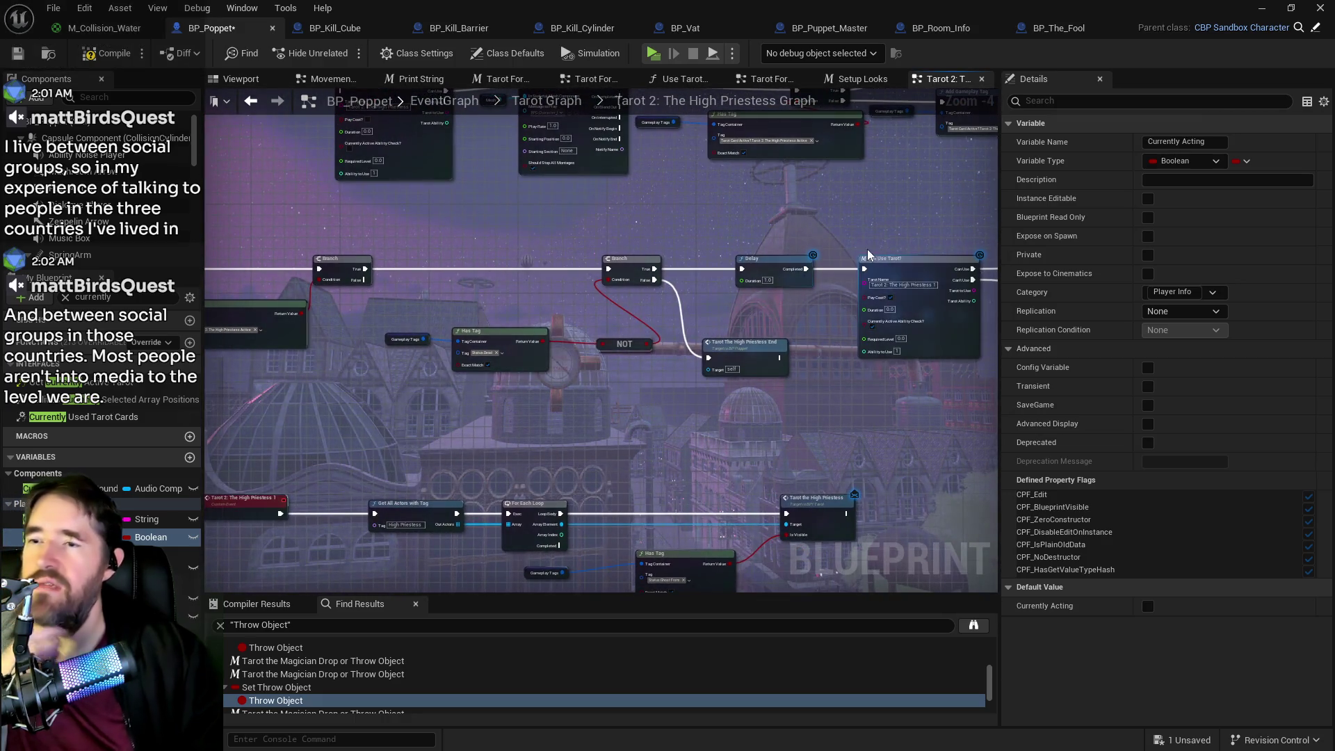
left_click(768, 273)
- Paste the Delay after the Tarot 2: The High Priestess 1 event, wire it, then compile and save
left_click_drag(748, 376, 970, 271)
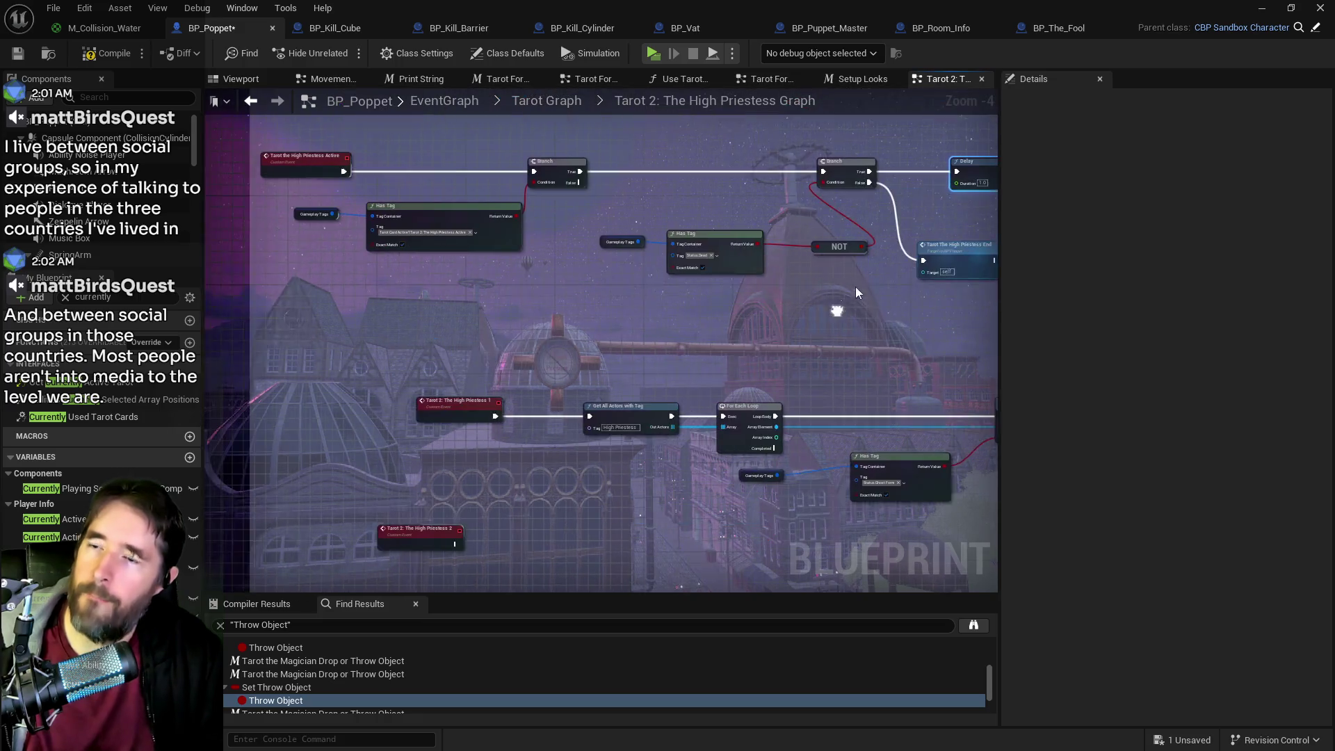
key("ctrl+v")
left_click(395, 415)
left_click_drag(394, 416, 382, 410)
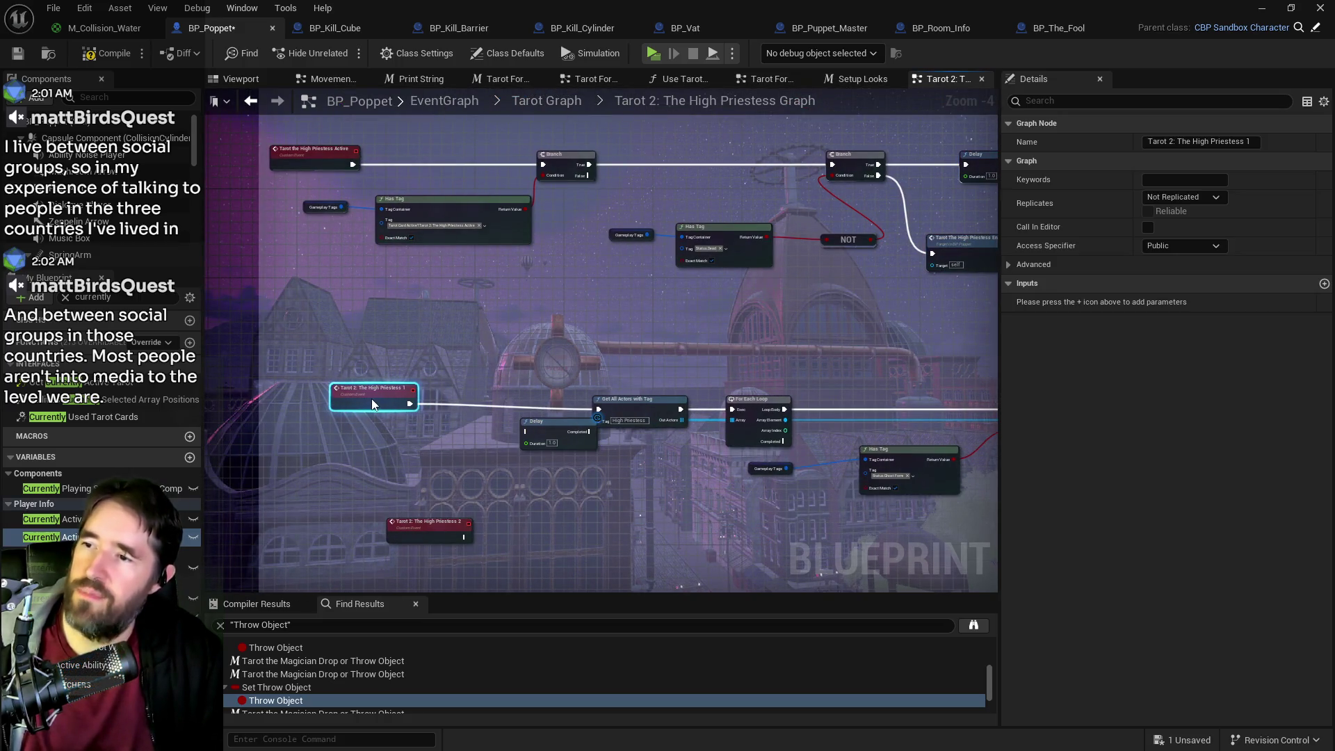
mouse_move(558, 424)
left_mouse_down()
mouse_move(497, 401)
mouse_move(463, 416)
mouse_move(600, 410)
left_mouse_up()
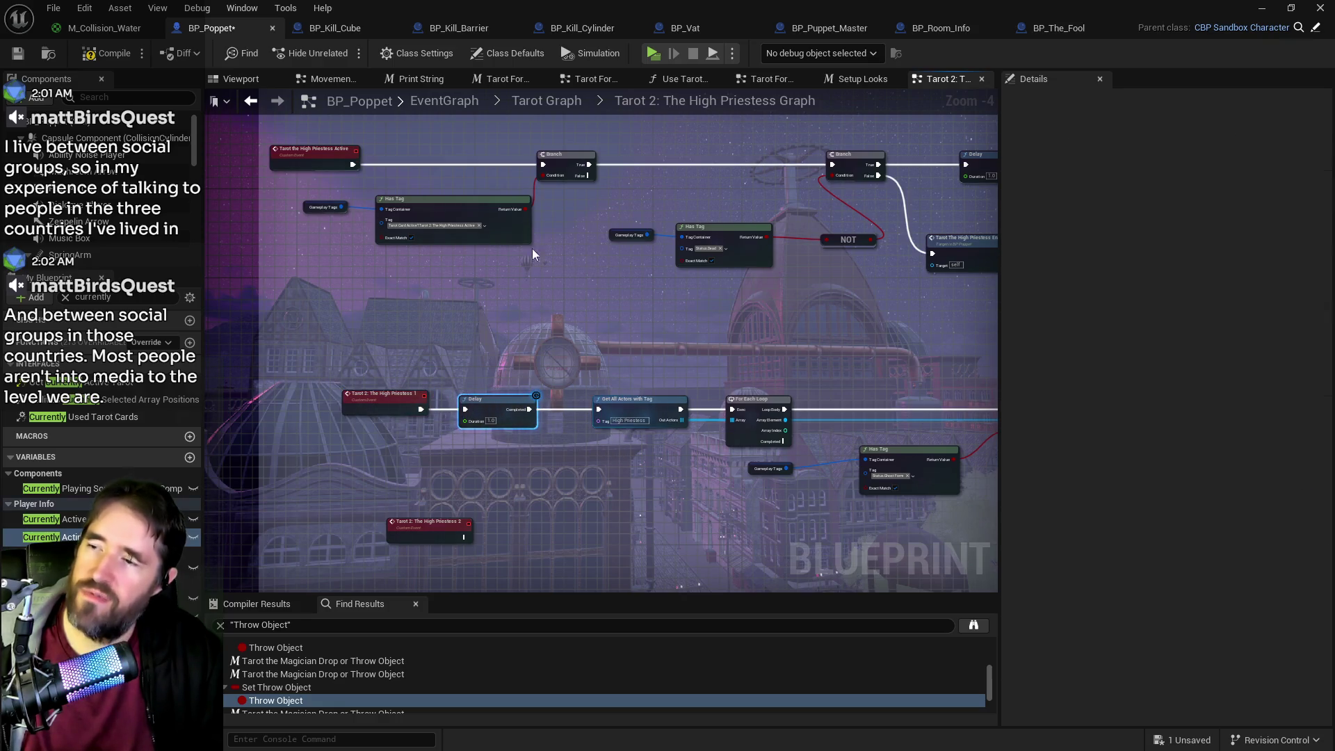
left_click(8, 56)
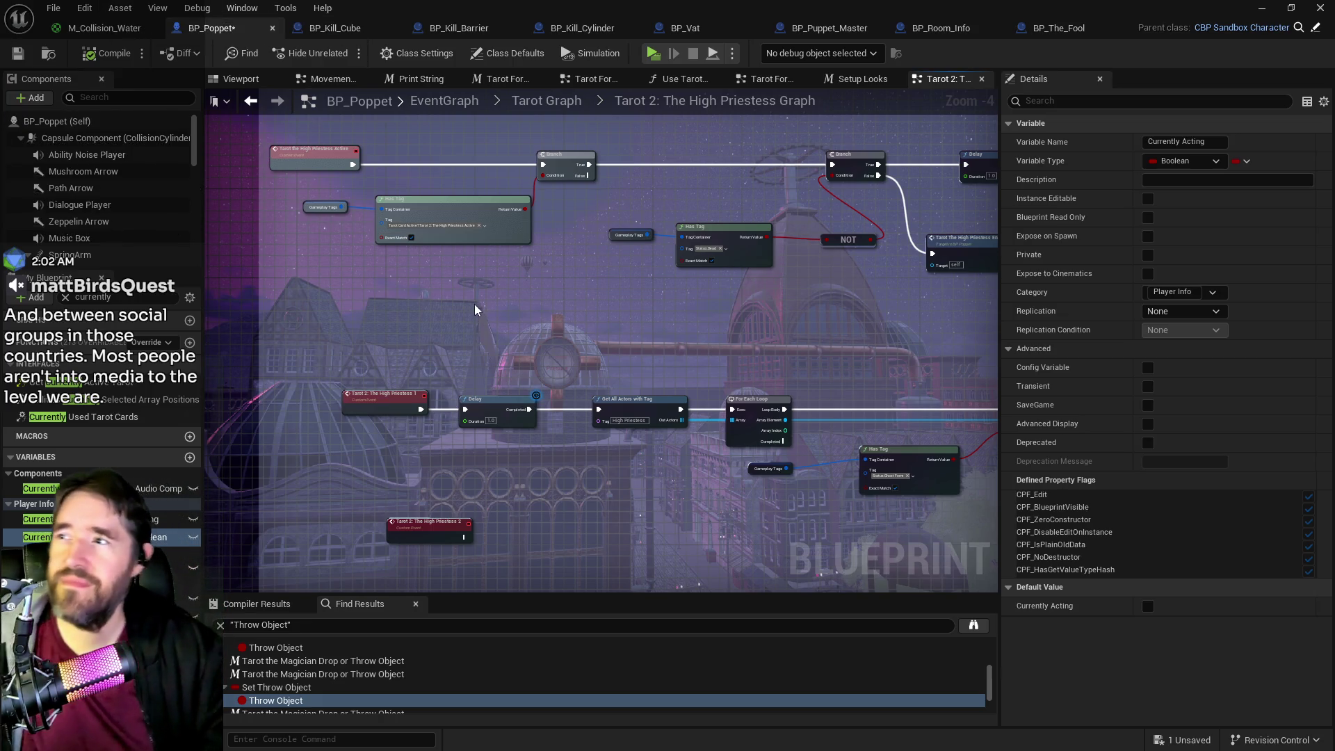
left_click(11, 56)
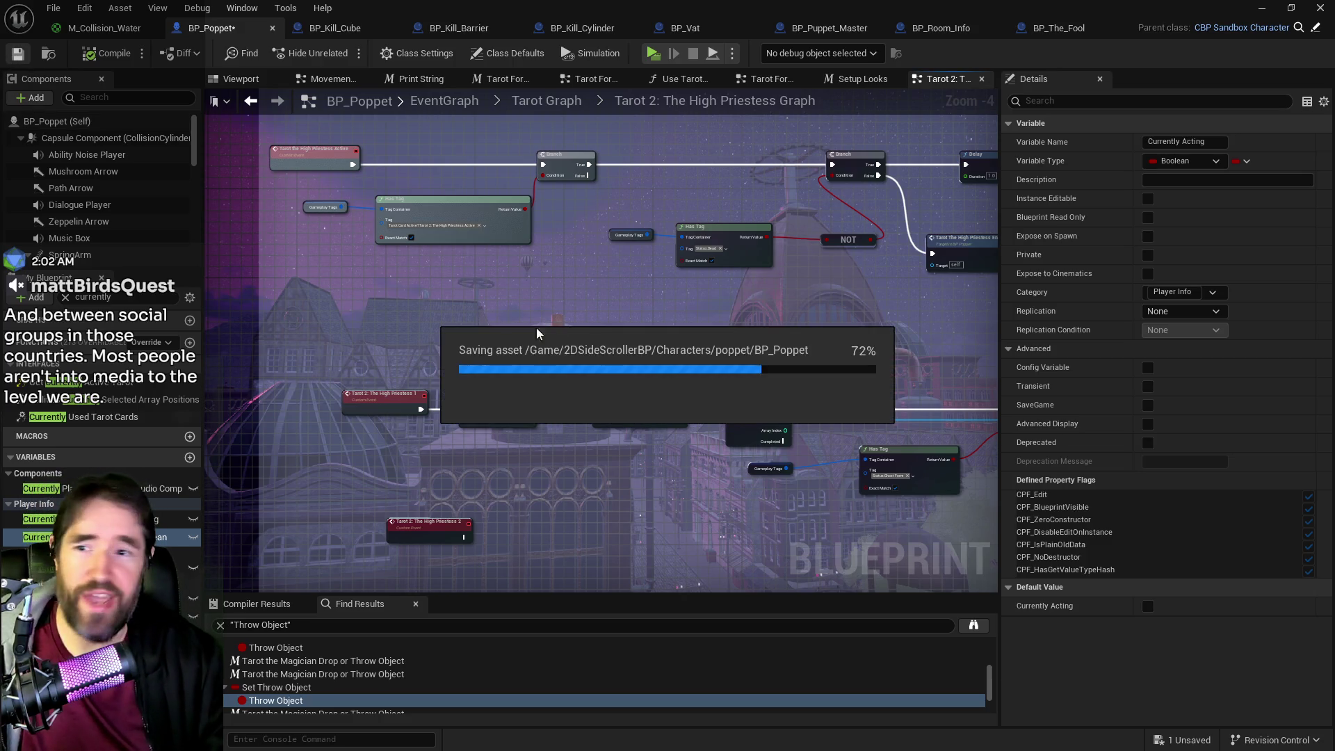
- Set the new Delay's duration to 0.2 seconds and compile
mouse_move(688, 358)
left_mouse_down()
mouse_move(522, 301)
mouse_move(639, 298)
left_mouse_up()
scroll(648, 288, "up", 3)
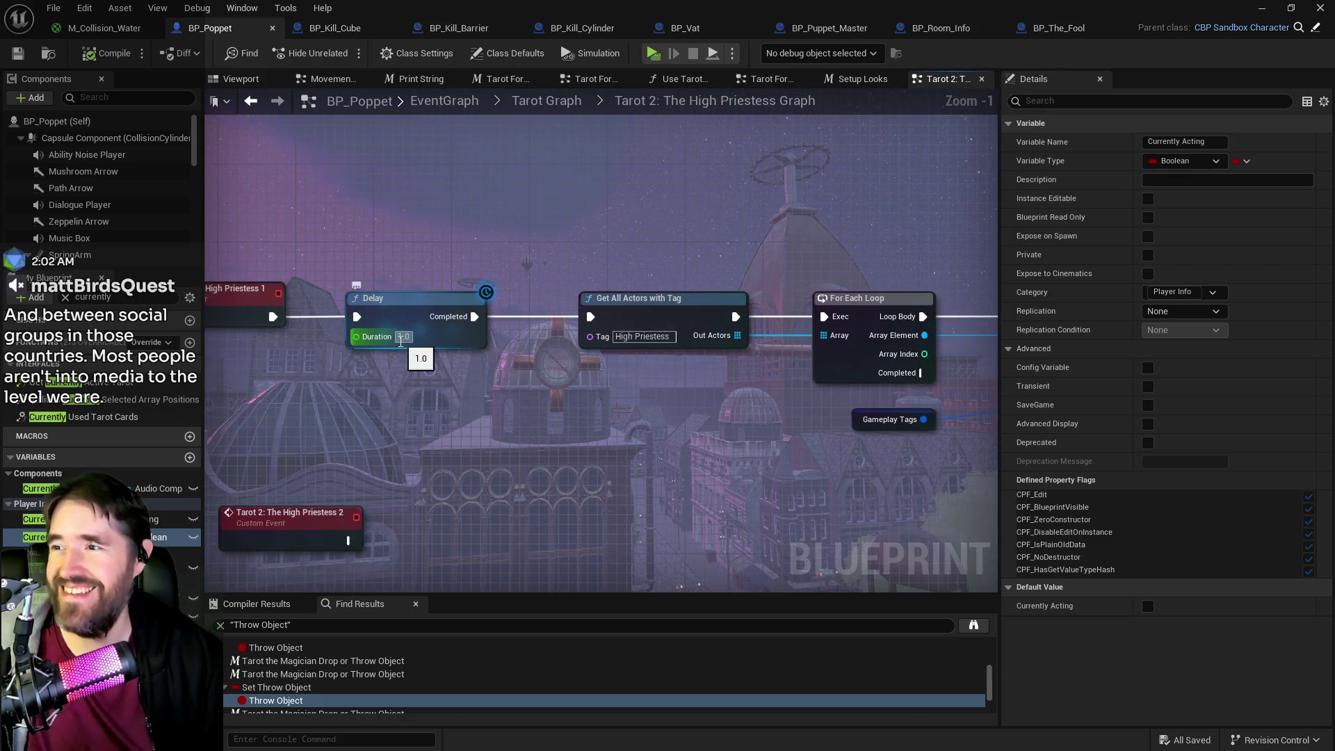
left_click(402, 338)
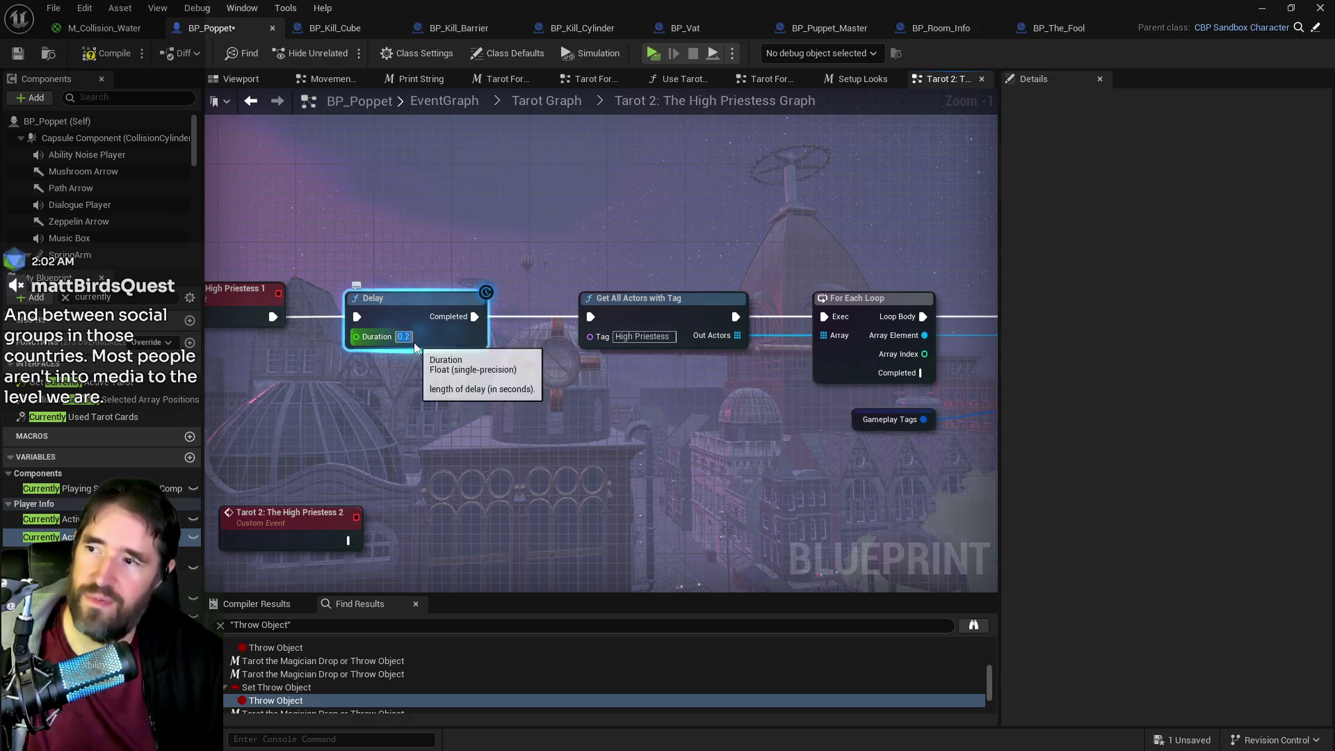
type("0.2")
key("Return")
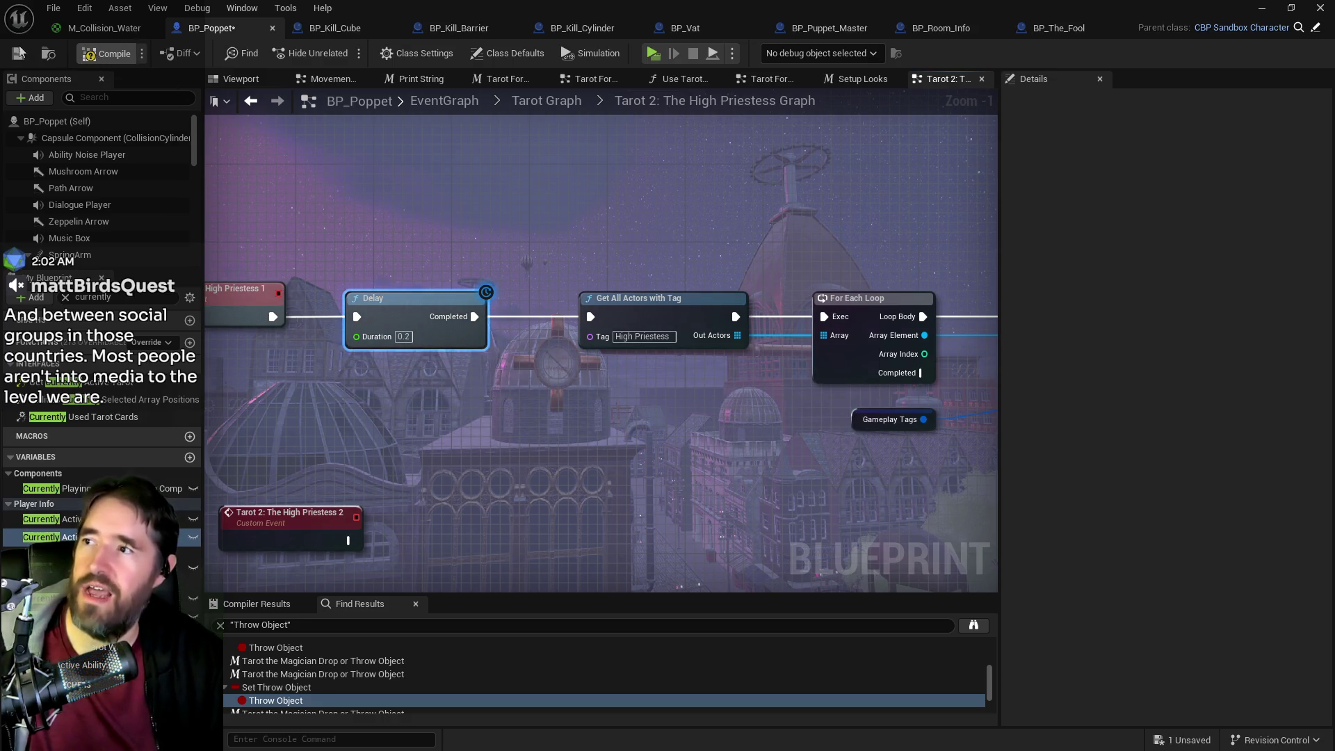
left_click(26, 54)
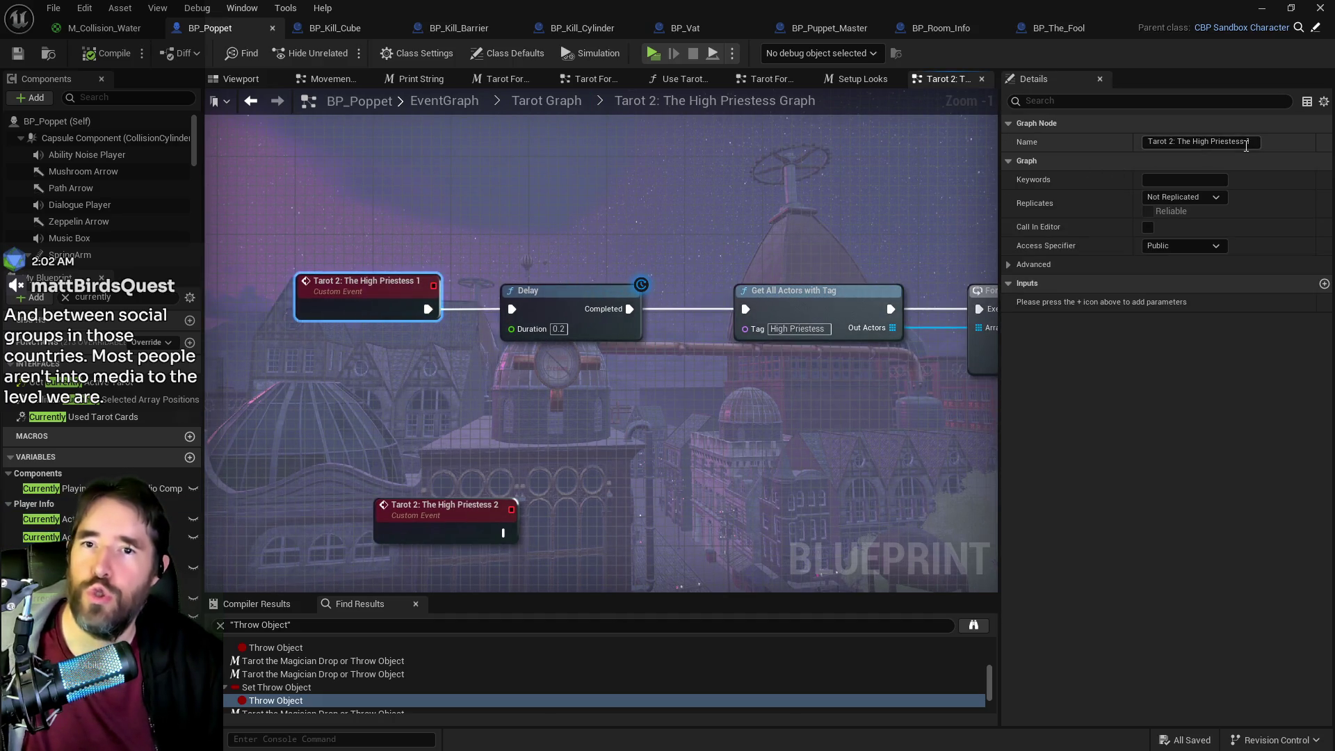
- Rename the Tarot Form Switch on String case from The Fool to 'Tarot 2: The High Priestess'
left_click(514, 125)
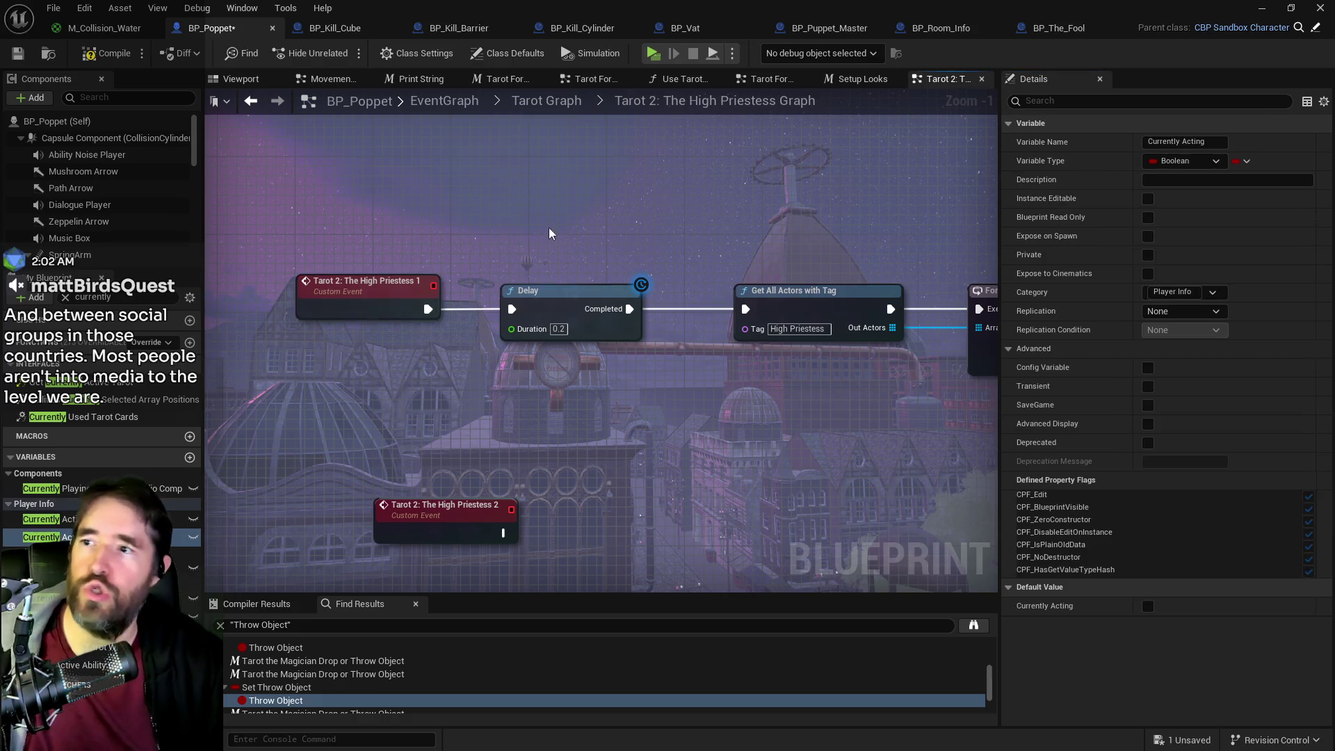
left_click(771, 82)
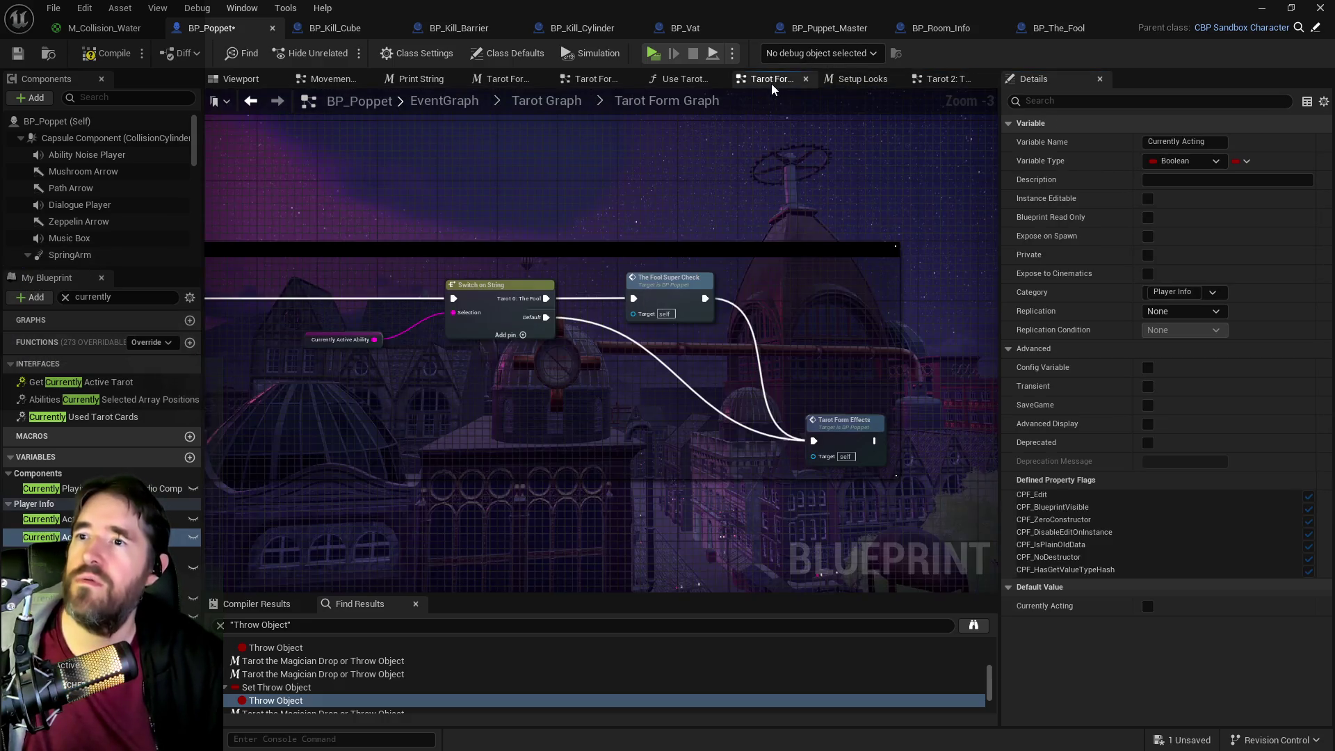
left_click(603, 261)
left_click(1174, 164)
type("Tarot 2: The High Priestess")
key("Return")
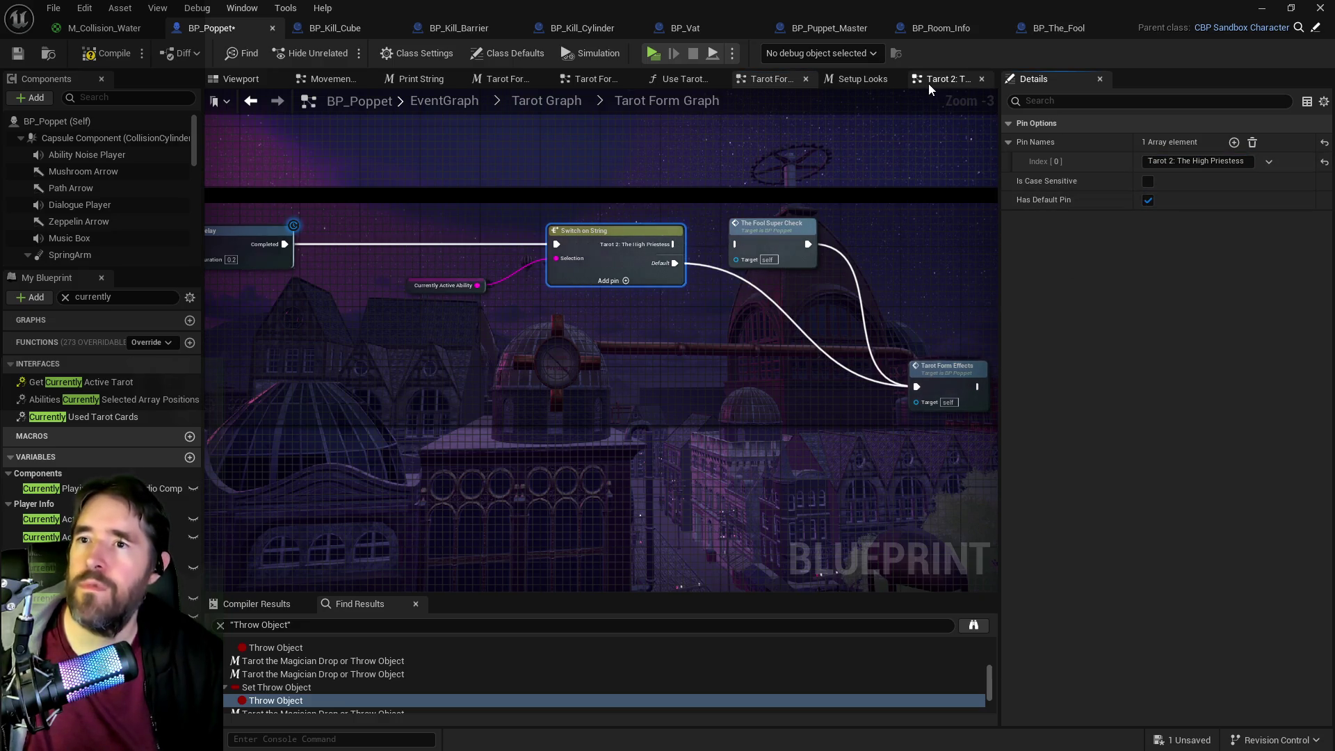
left_click(928, 84)
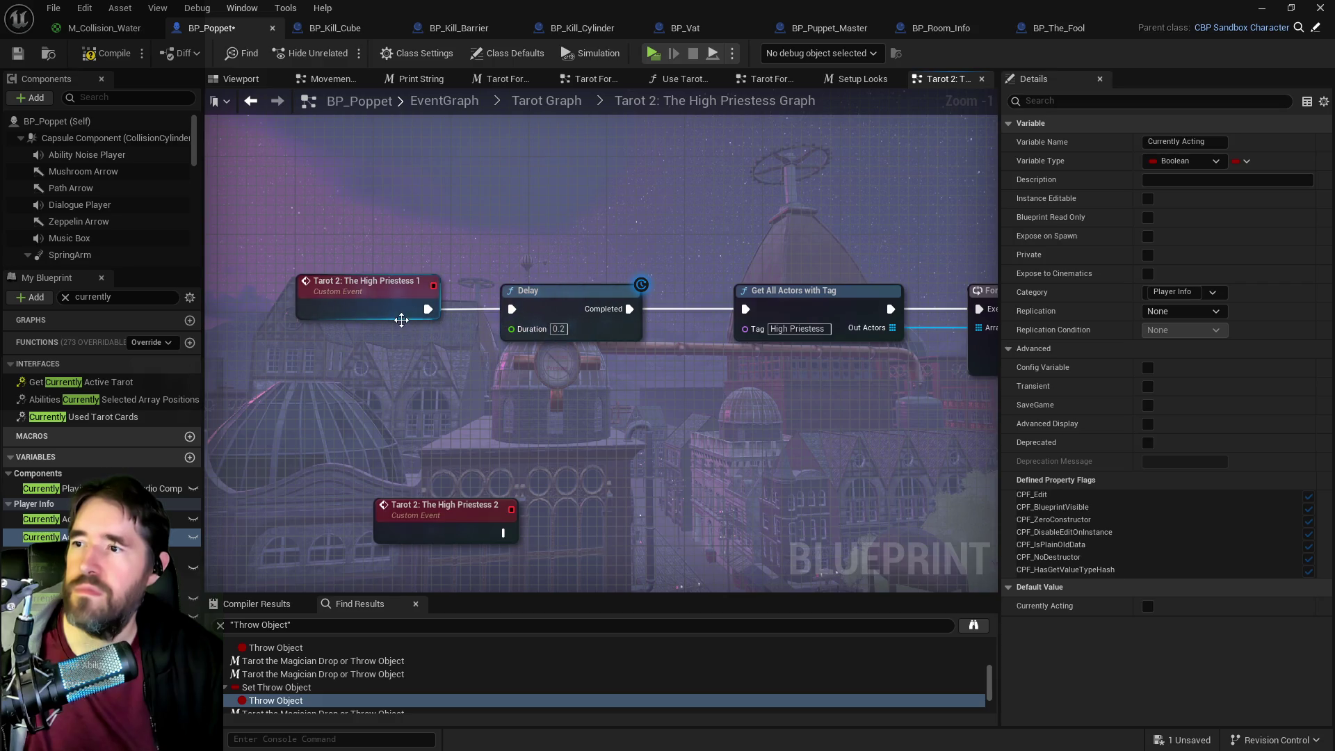
scroll(397, 336, "down", 3)
scroll(394, 334, "up", 3)
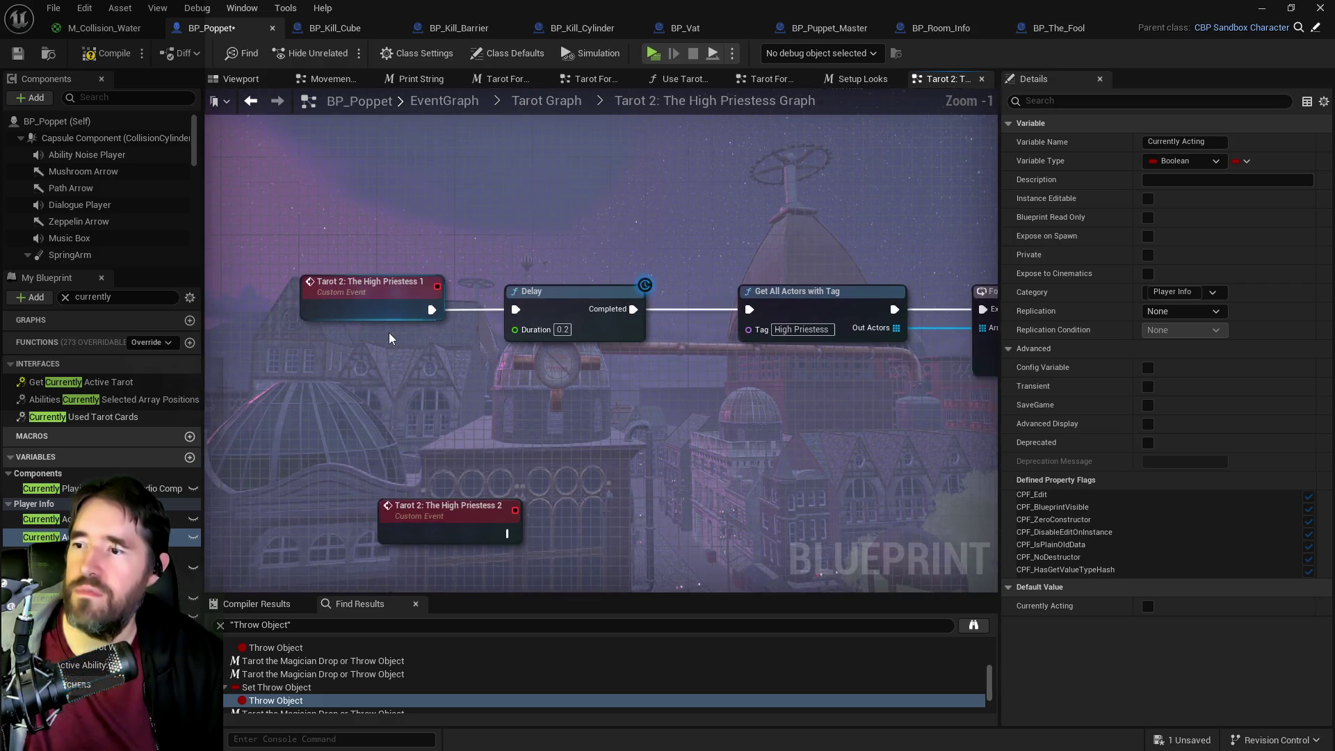
- Place the Tarot the High Priestess Active event before the Delay, moving the Priestess 1 event out
scroll(390, 338, "down", 3)
scroll(450, 467, "up", 2)
mouse_move(376, 114)
left_mouse_down()
mouse_move(446, 254)
mouse_move(480, 367)
mouse_move(505, 367)
mouse_move(505, 250)
left_mouse_up()
mouse_move(426, 288)
left_mouse_down()
mouse_move(384, 485)
mouse_move(403, 230)
mouse_move(679, 404)
mouse_move(673, 414)
mouse_move(683, 400)
left_mouse_up()
left_click_drag(557, 381, 381, 164)
mouse_move(432, 225)
left_mouse_down()
mouse_move(429, 341)
mouse_move(523, 384)
mouse_move(560, 465)
mouse_move(590, 491)
left_mouse_up()
- Stack the High Priestess 1 event above High Priestess 2 and compile the blueprint
scroll(523, 384, "down", 3)
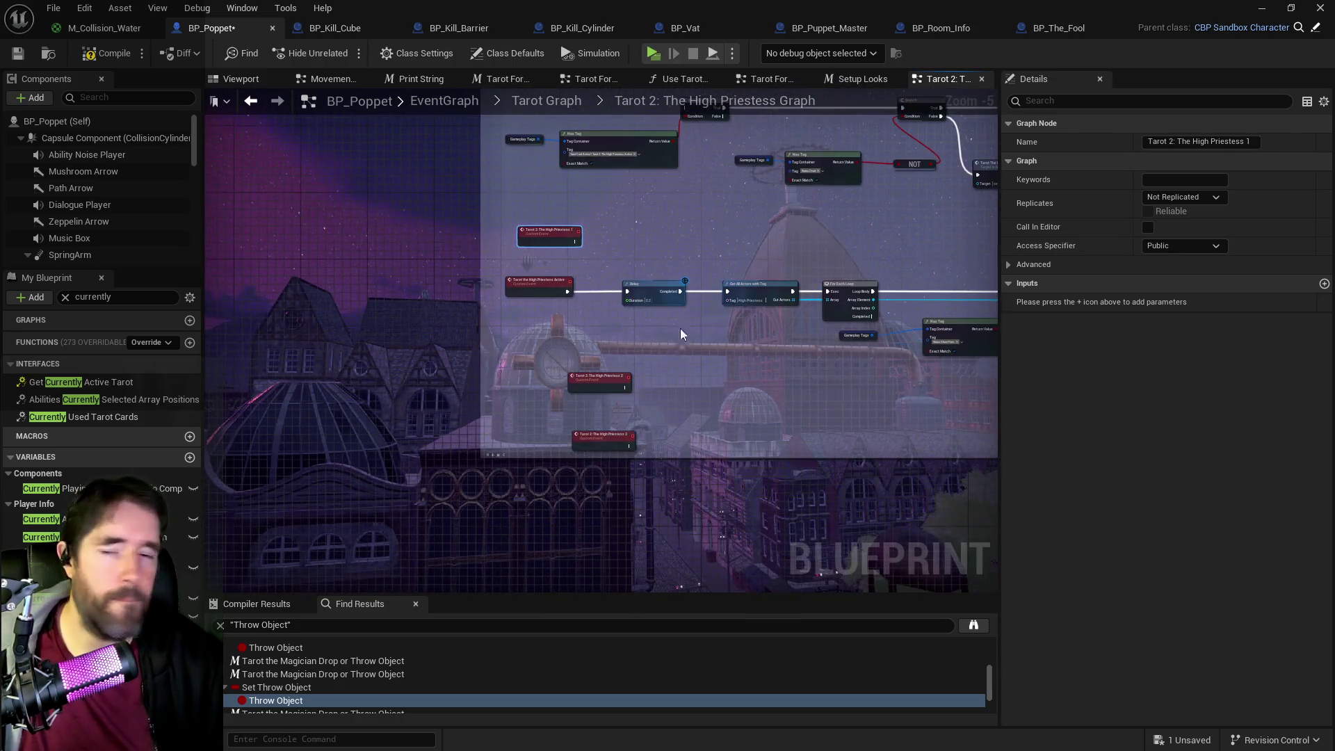
scroll(687, 320, "up", 2)
mouse_move(499, 324)
left_mouse_down()
mouse_move(573, 480)
mouse_move(486, 511)
mouse_move(469, 532)
left_mouse_up()
left_click_drag(464, 170, 456, 401)
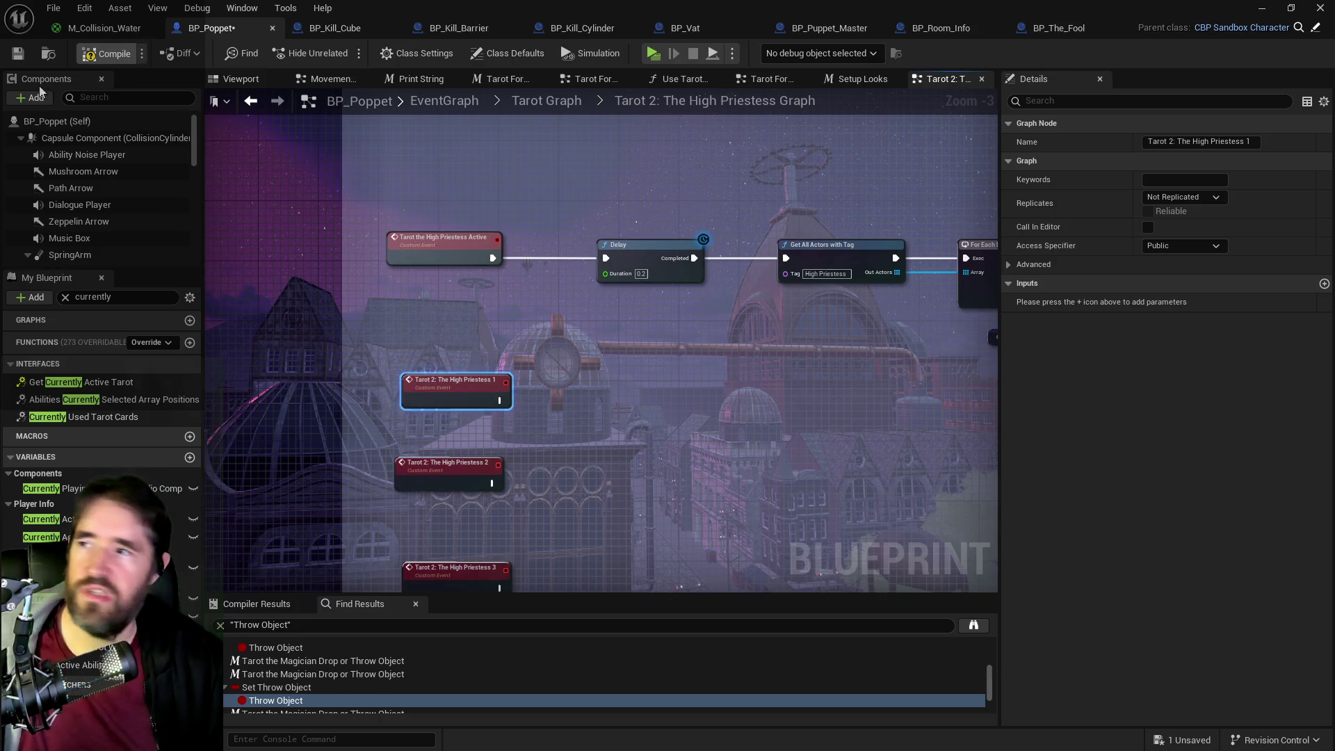
left_click(18, 55)
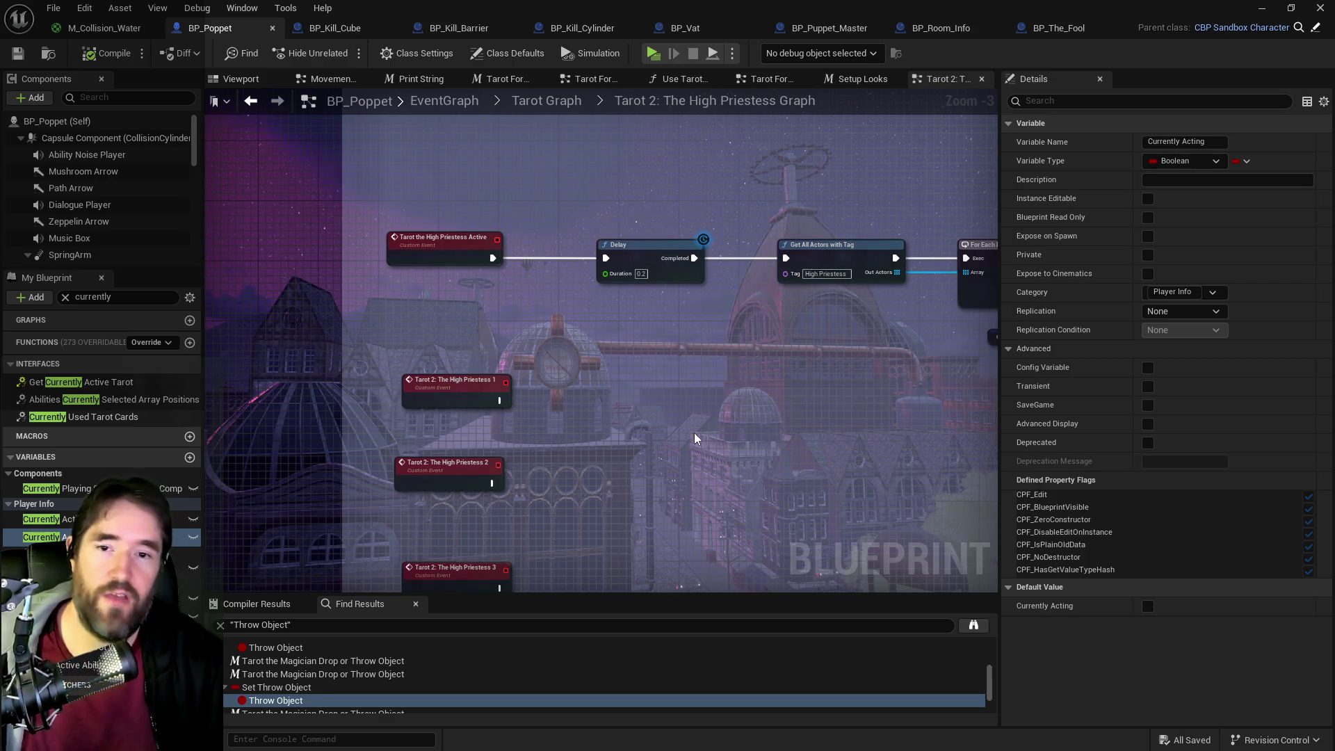
scroll(724, 382, "down", 2)
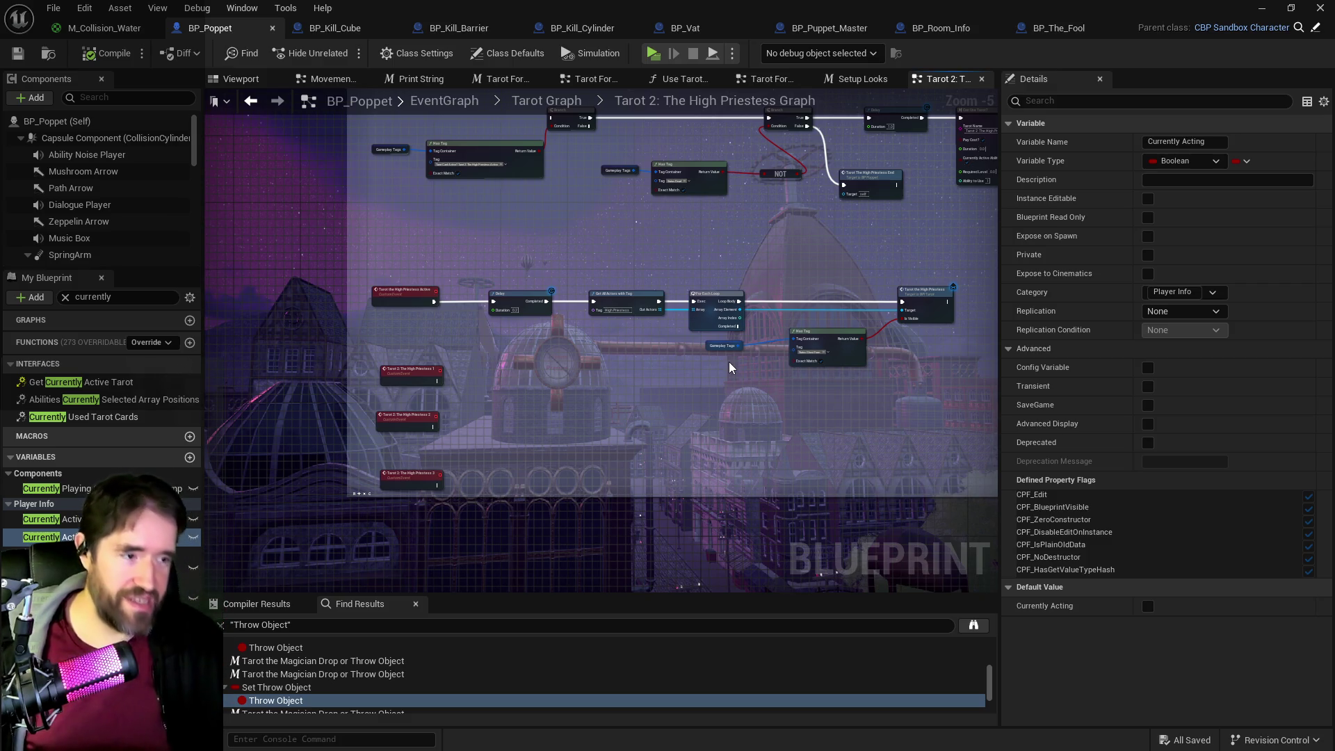
left_click_drag(650, 358, 544, 363)
scroll(615, 313, "up", 2)
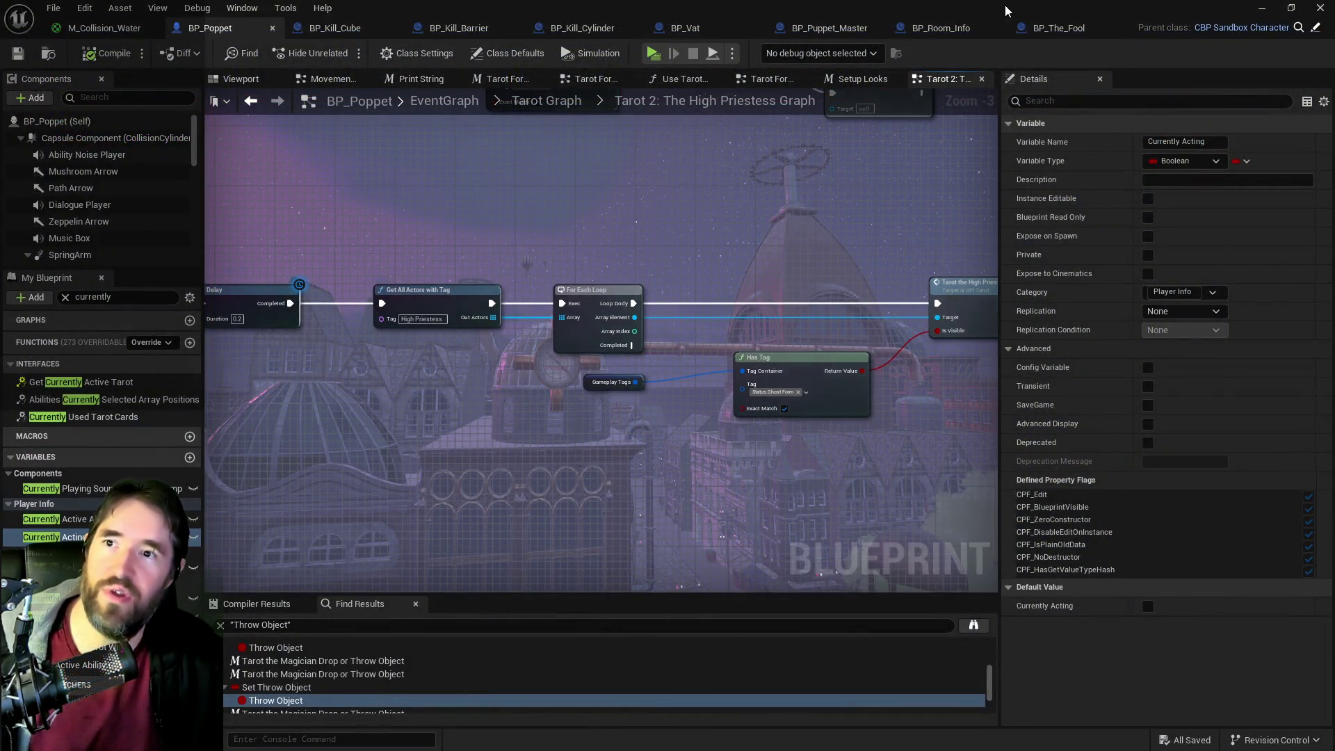
- Open the tarot card deck and trigger the purple burst ability near the glowing arbor
key("Up")
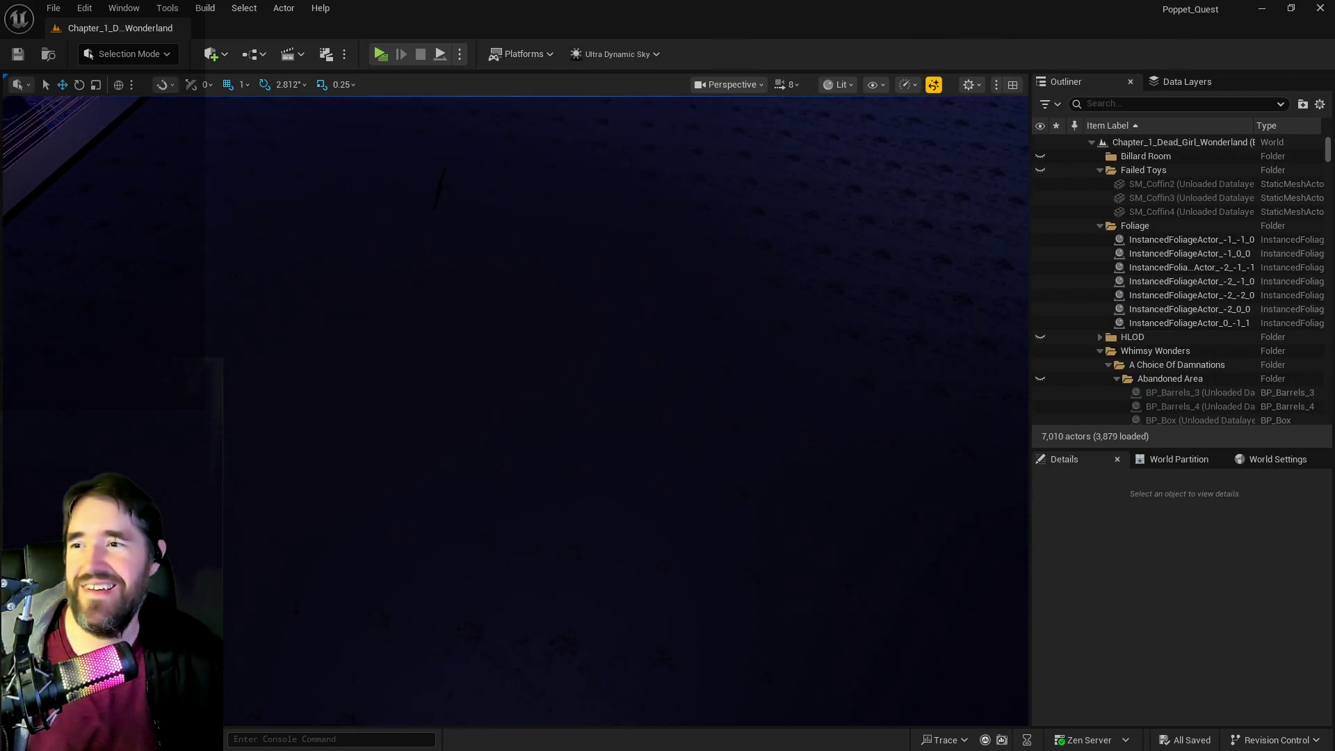
key("Down")
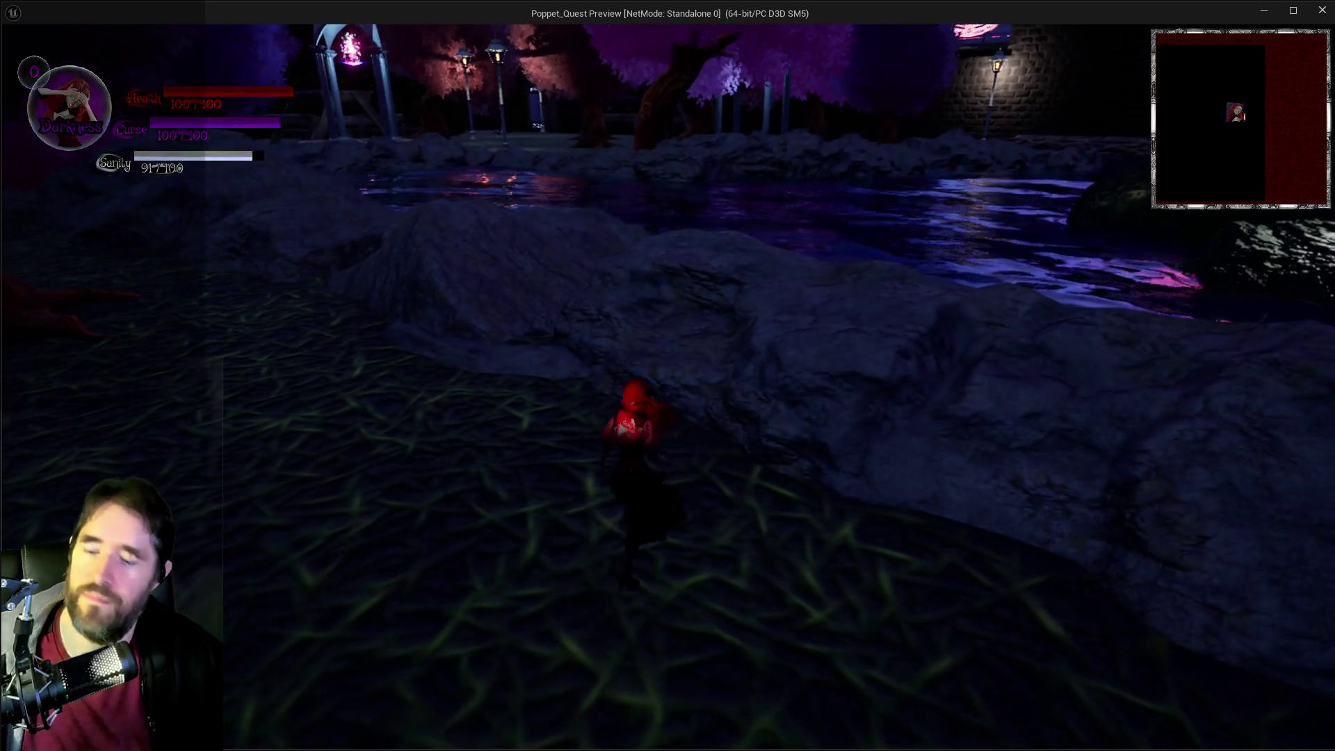
key("Tab")
key("Tab")
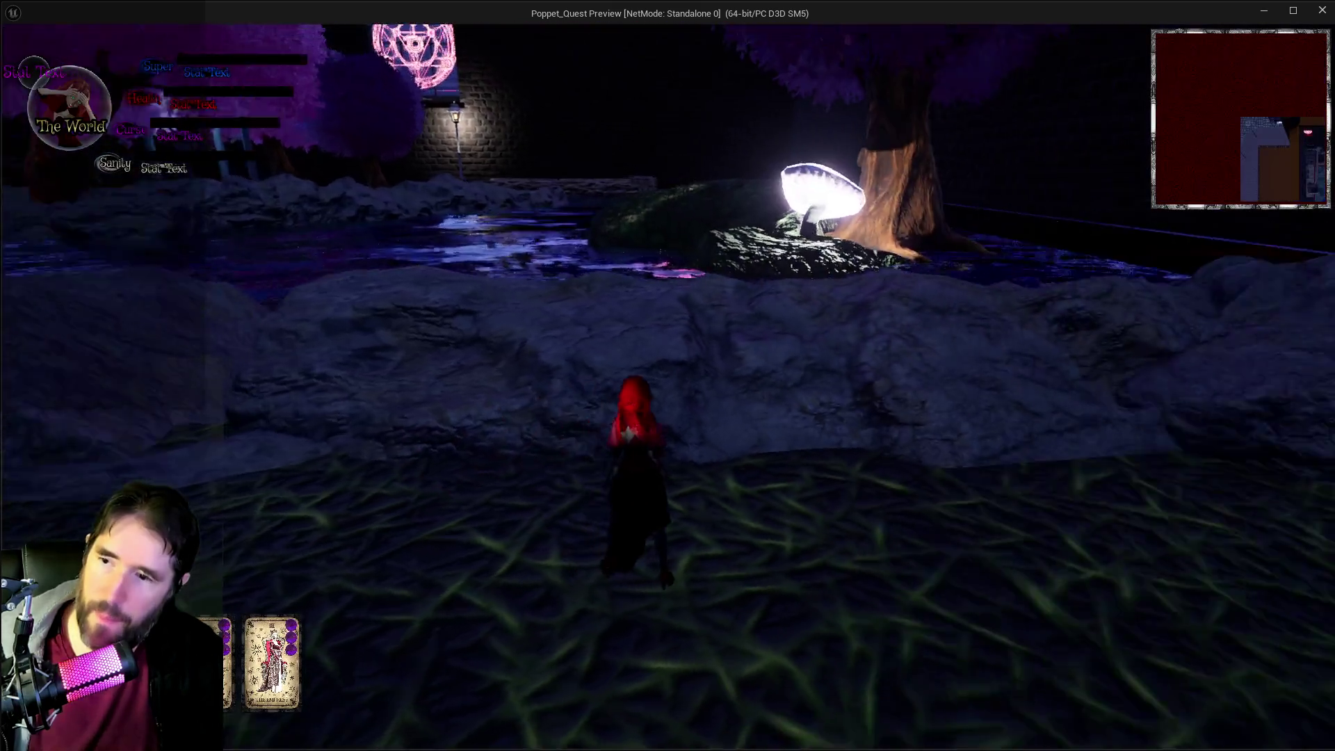
key("w")
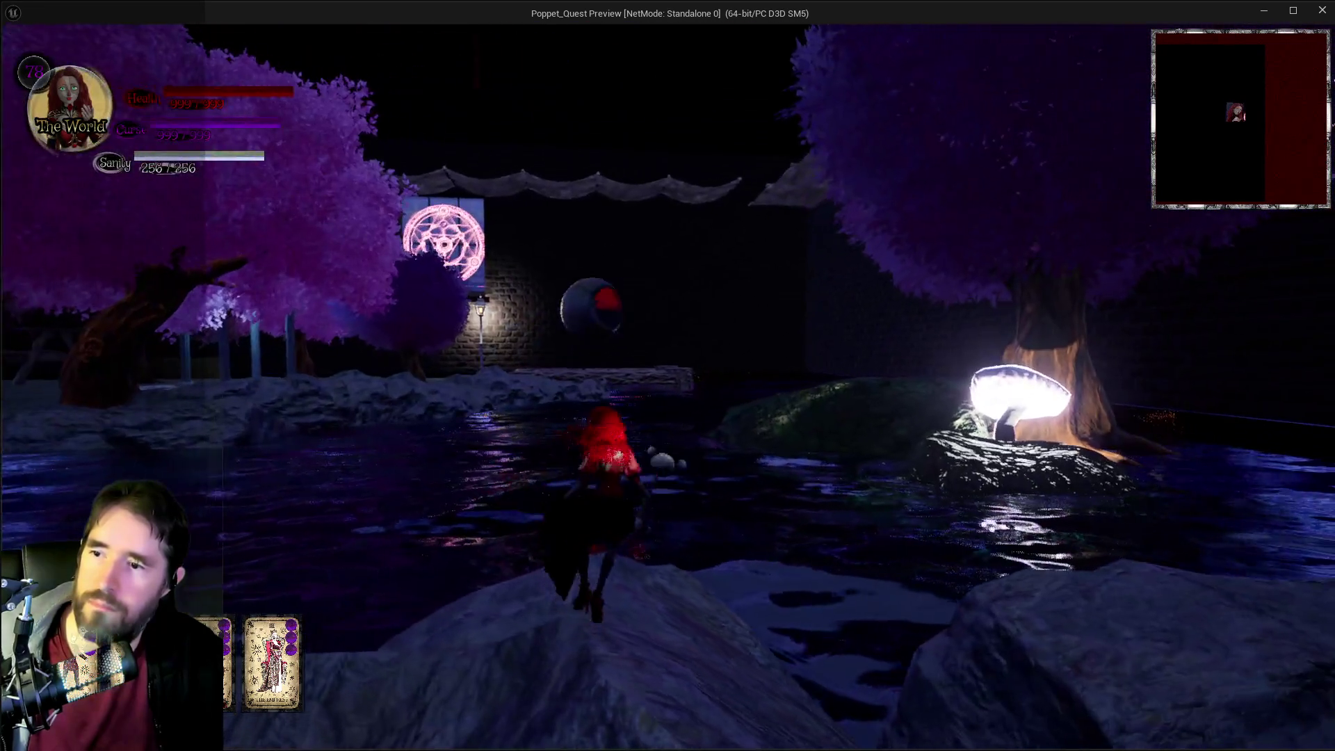
key("e")
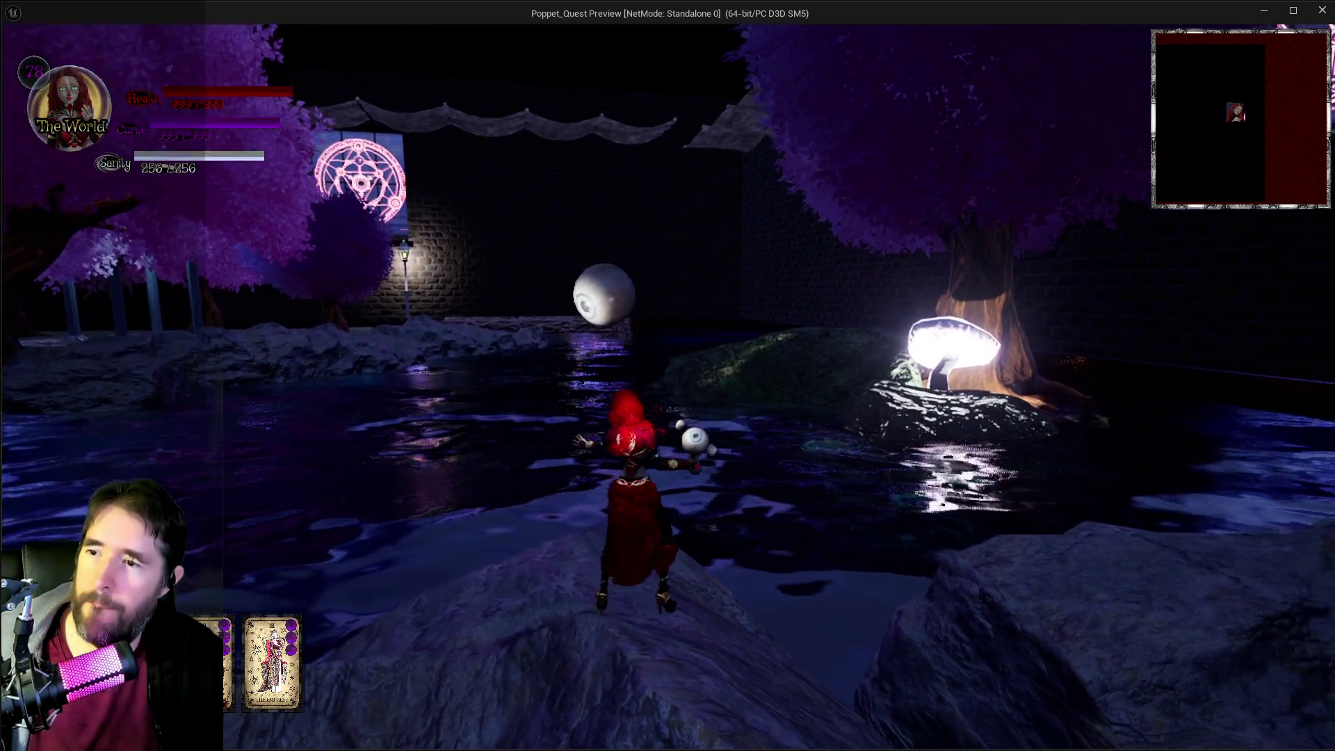
- Run and dash along the rocky path toward the gazebo, then close the preview
key("w")
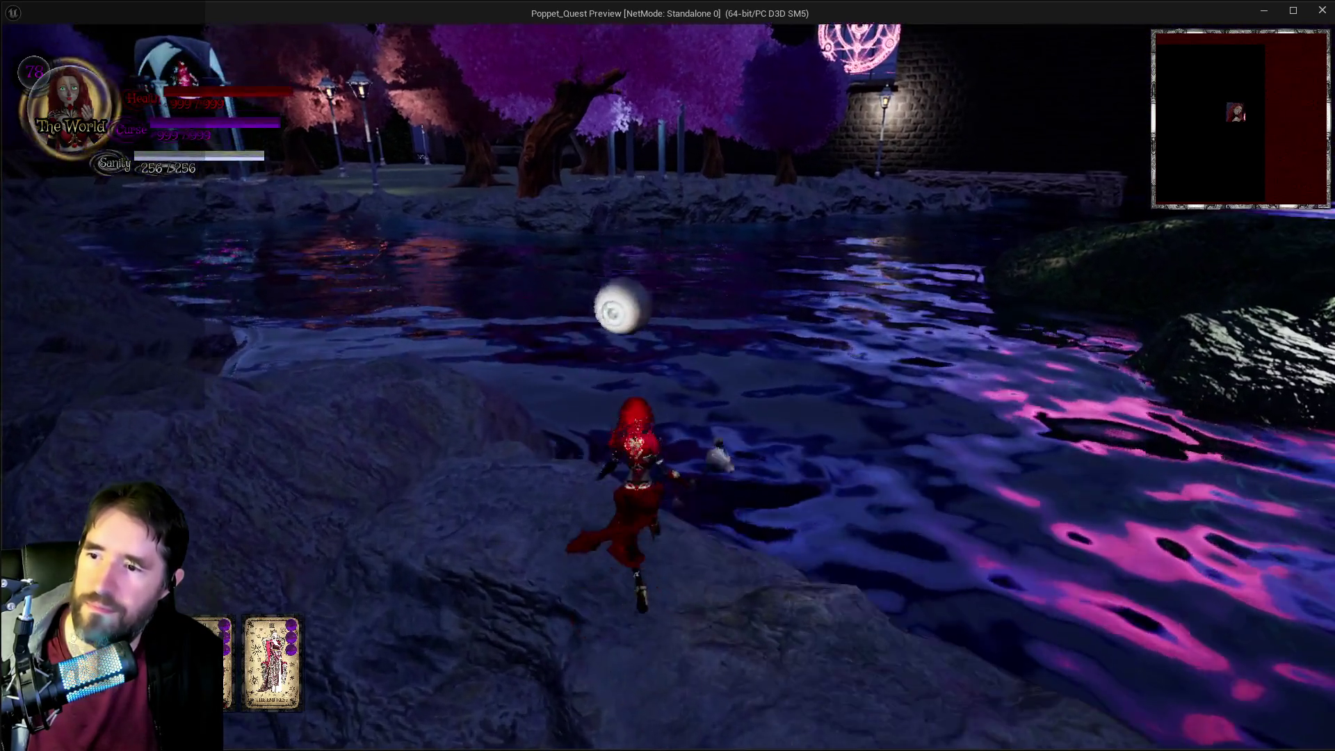
key("shift")
key("w")
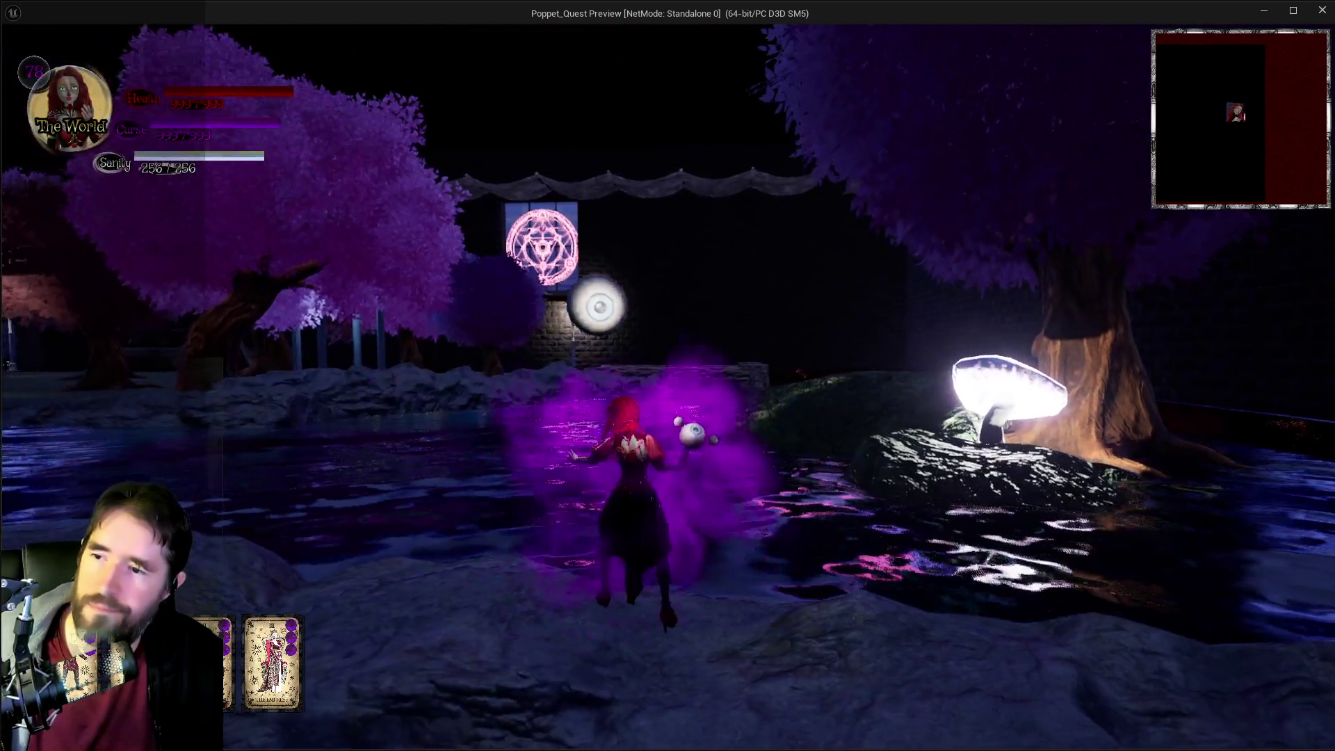
key("w")
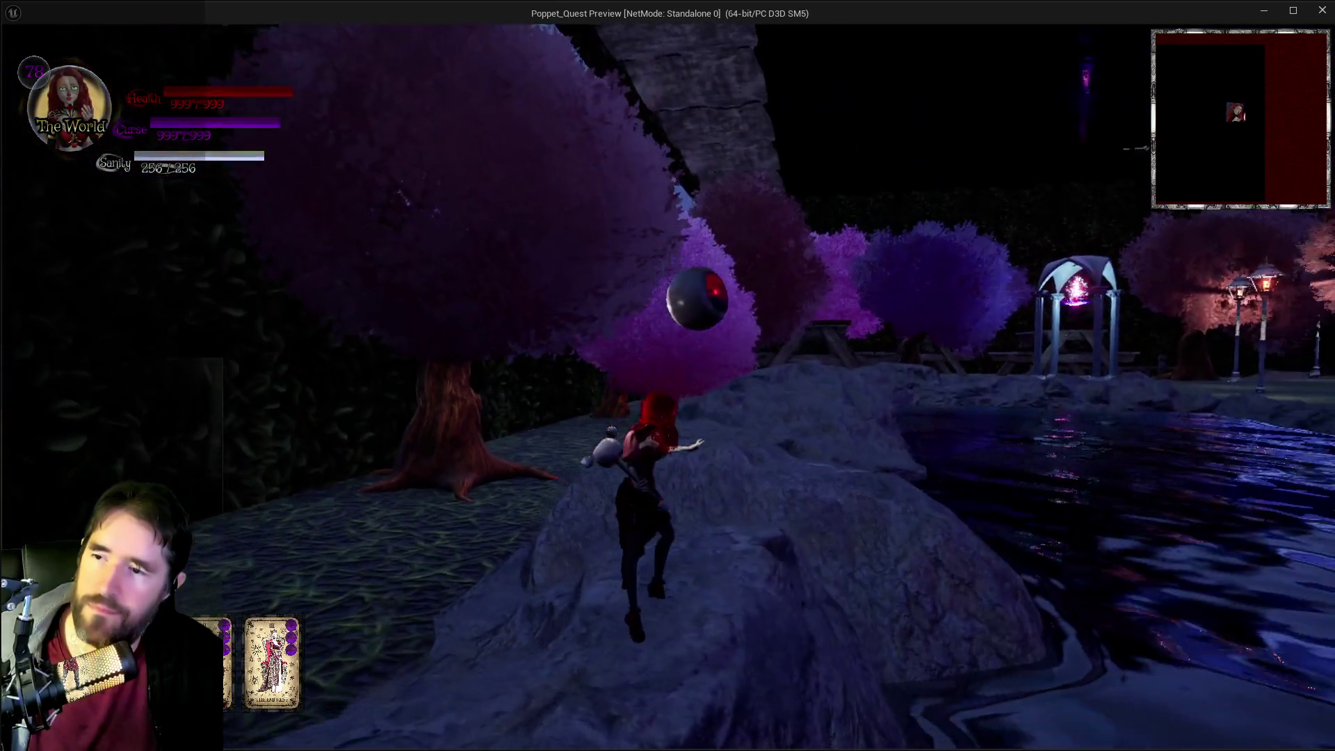
key("Escape")
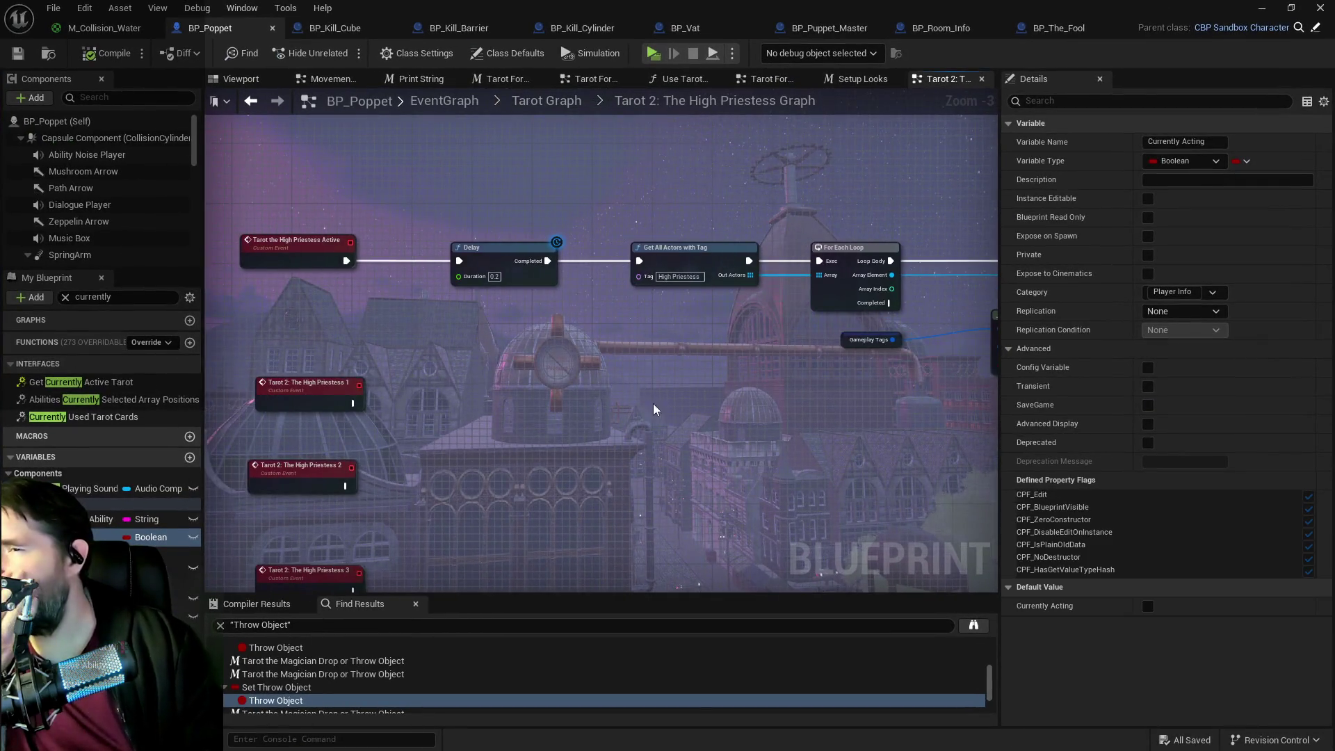
- Pan to the tag-check nodes, then switch to BP_Poppet's Tarot Form Graph
mouse_move(477, 406)
left_mouse_down()
mouse_move(394, 444)
mouse_move(816, 477)
left_mouse_up()
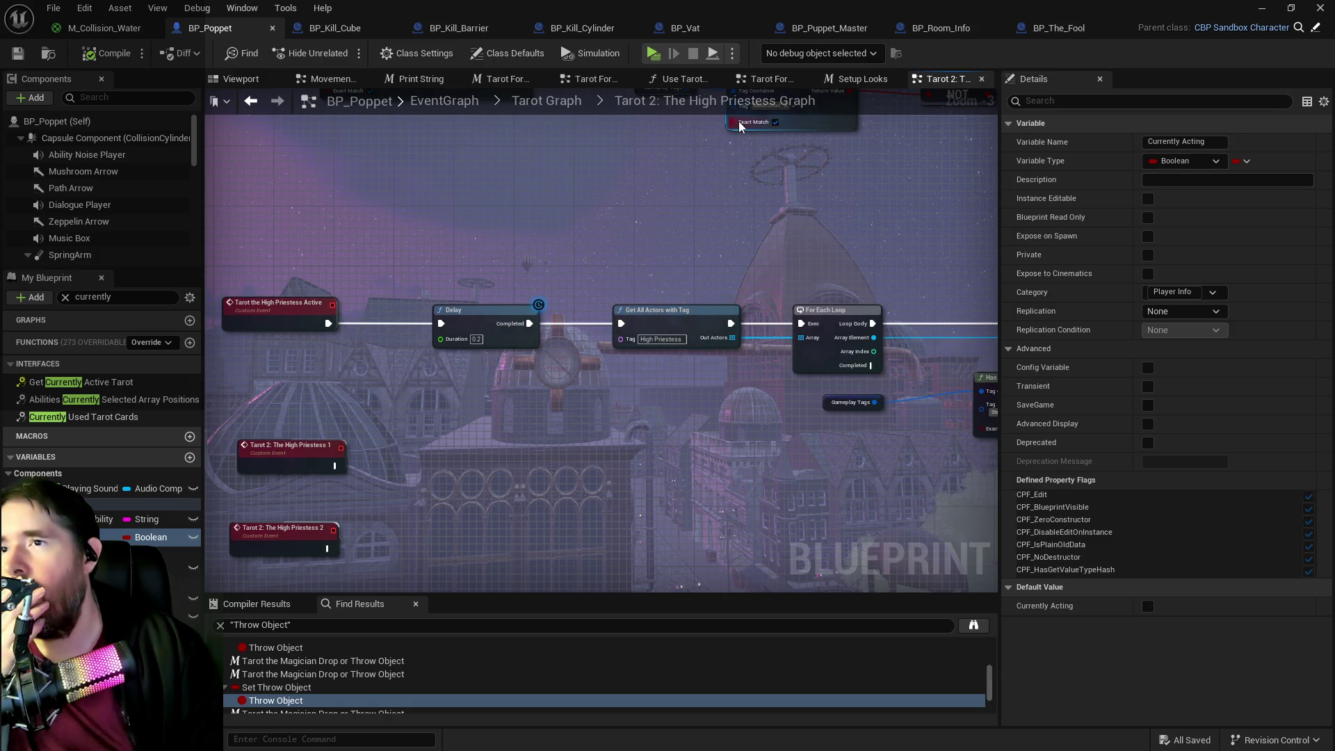
left_click(821, 102)
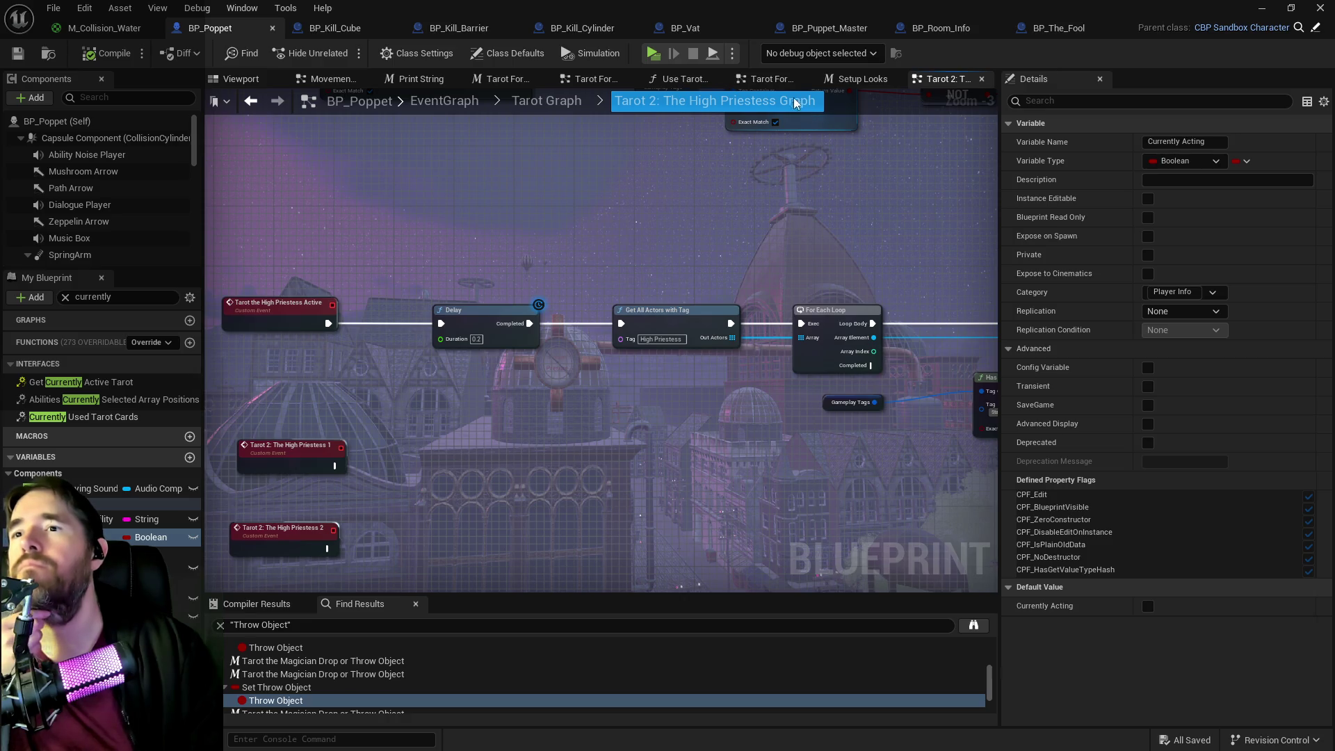
left_click(765, 79)
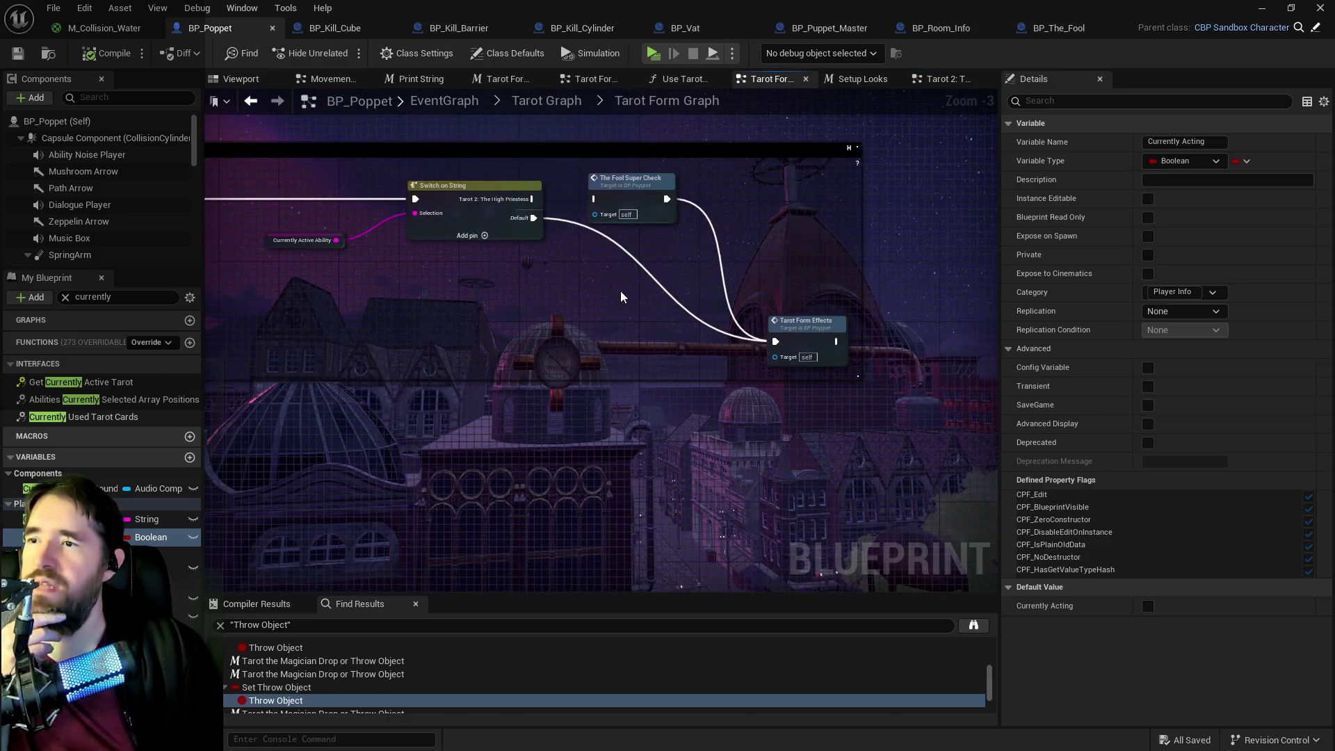
- Add a 'Tarot 0: The Fool' case to Switch on String, ordered before the High Priestess case
left_click(499, 230)
left_click_drag(499, 235, 575, 253)
left_click(1235, 143)
left_click(1174, 180)
type("Tarot")
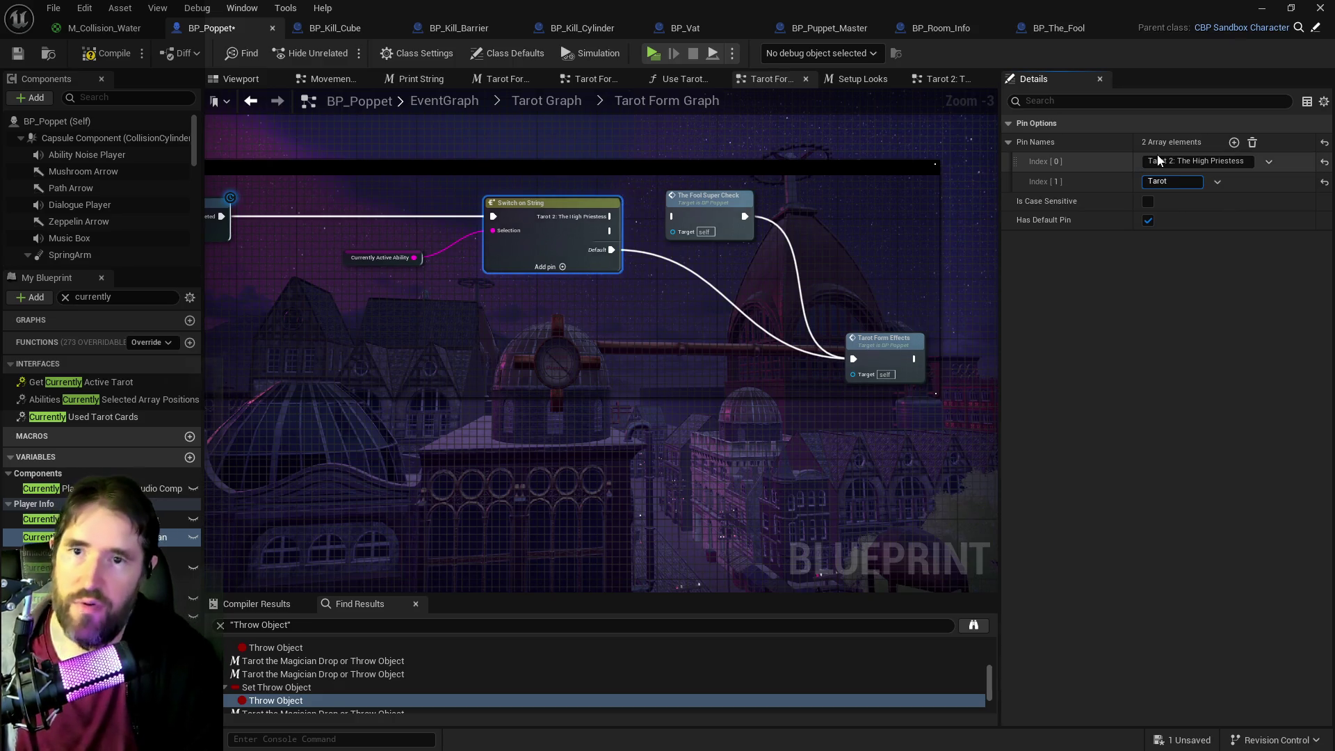
type(" 0: The Fool")
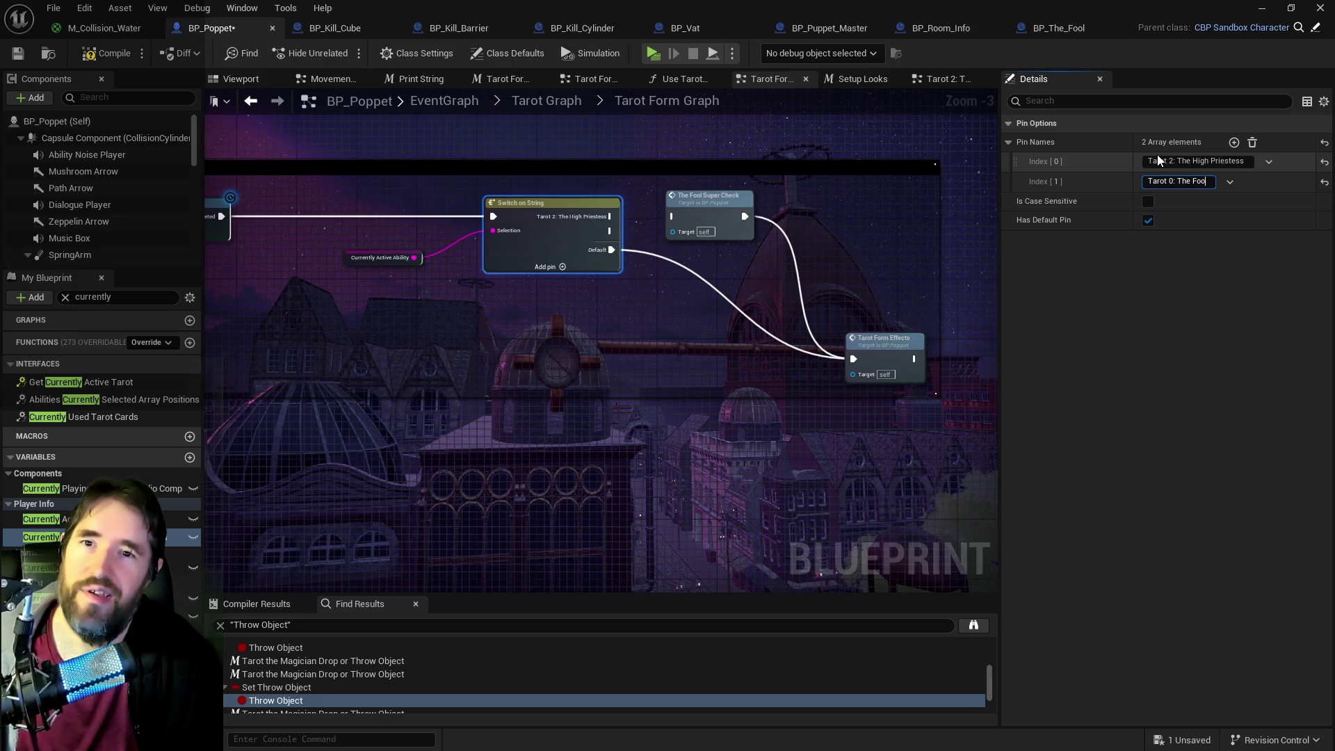
key("Return")
left_click_drag(1015, 164, 1019, 192)
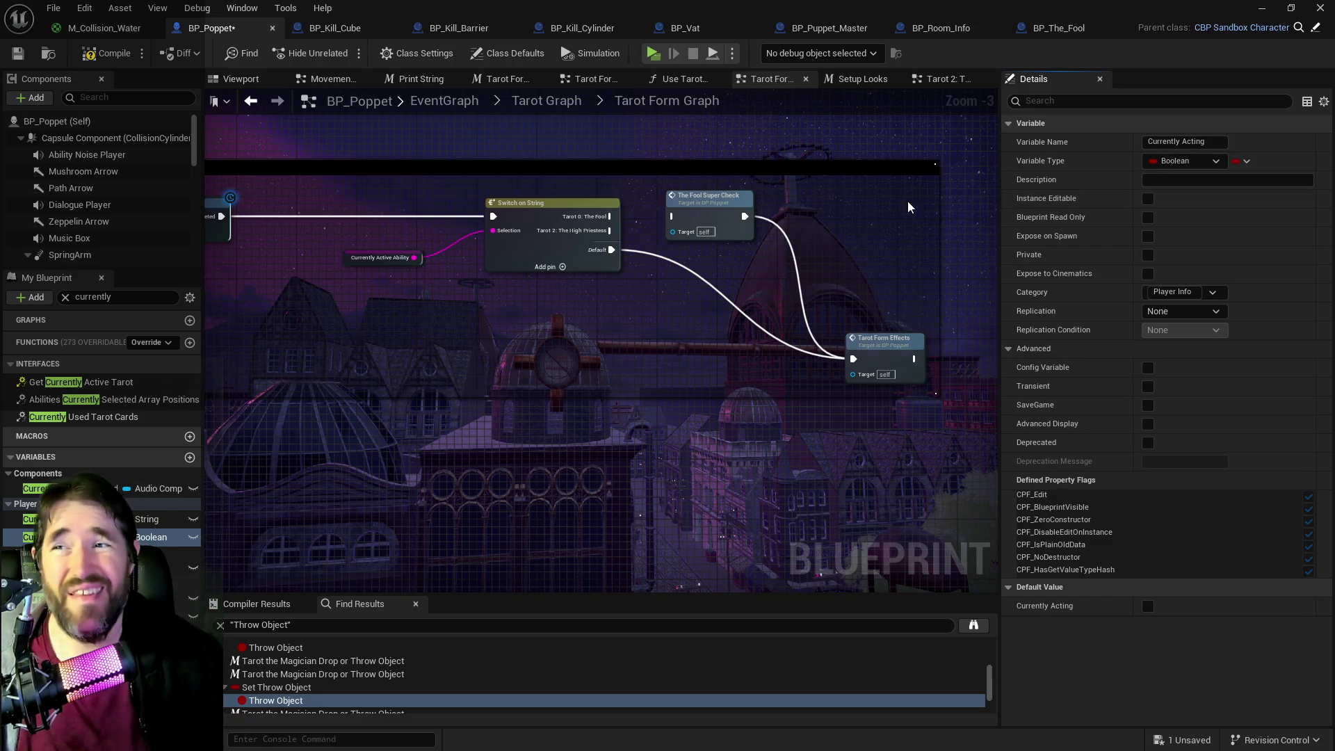
- Add a Tarot The High Priestess Active call on the High Priestess case, wired into Tarot Form Effects
mouse_move(610, 216)
left_mouse_down()
mouse_move(685, 216)
mouse_move(631, 249)
mouse_move(700, 271)
left_mouse_up()
type("the high pri")
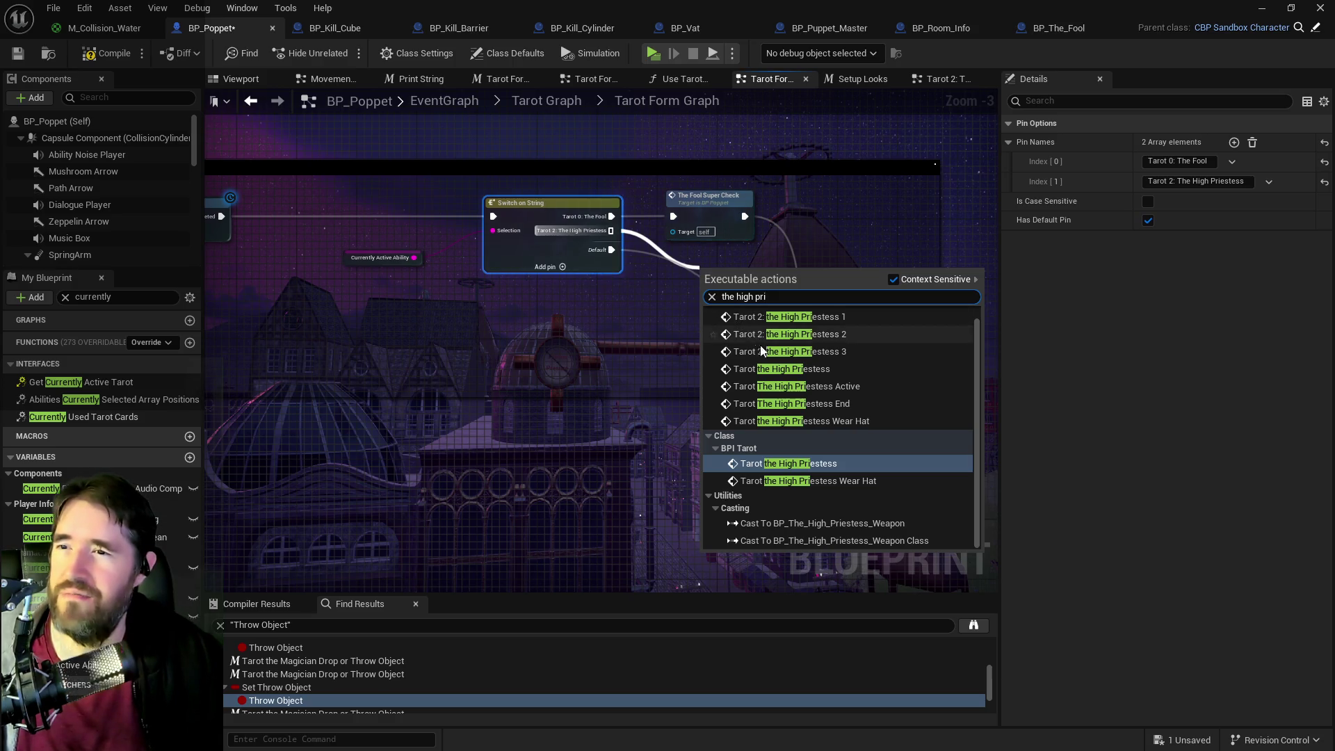
left_click(800, 386)
left_click_drag(727, 316, 698, 294)
mouse_move(771, 269)
left_mouse_down()
mouse_move(786, 309)
mouse_move(865, 365)
left_mouse_up()
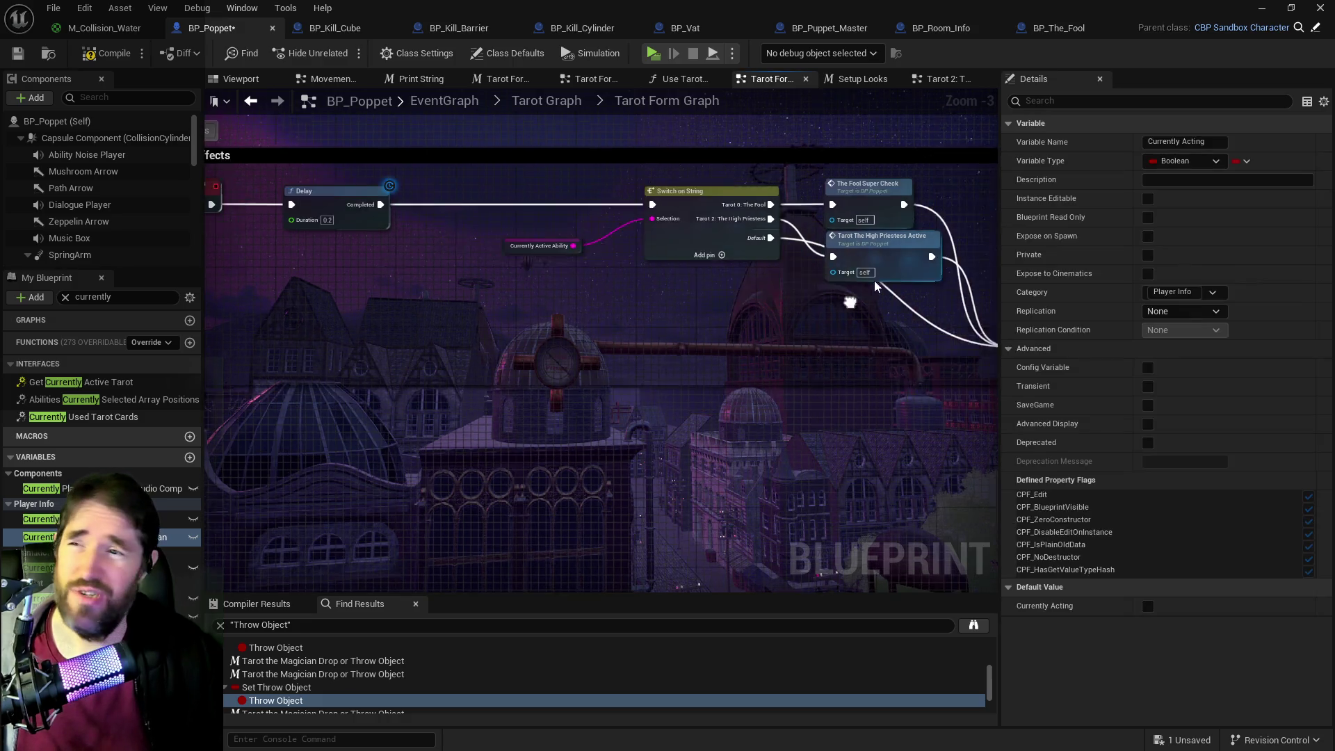
left_click(661, 194)
left_click_drag(661, 193, 649, 193)
left_click_drag(905, 208, 971, 209)
mouse_move(672, 179)
left_mouse_down()
mouse_move(761, 186)
mouse_move(726, 187)
left_mouse_up()
mouse_move(788, 258)
left_mouse_down()
mouse_move(805, 304)
mouse_move(1049, 345)
left_mouse_up()
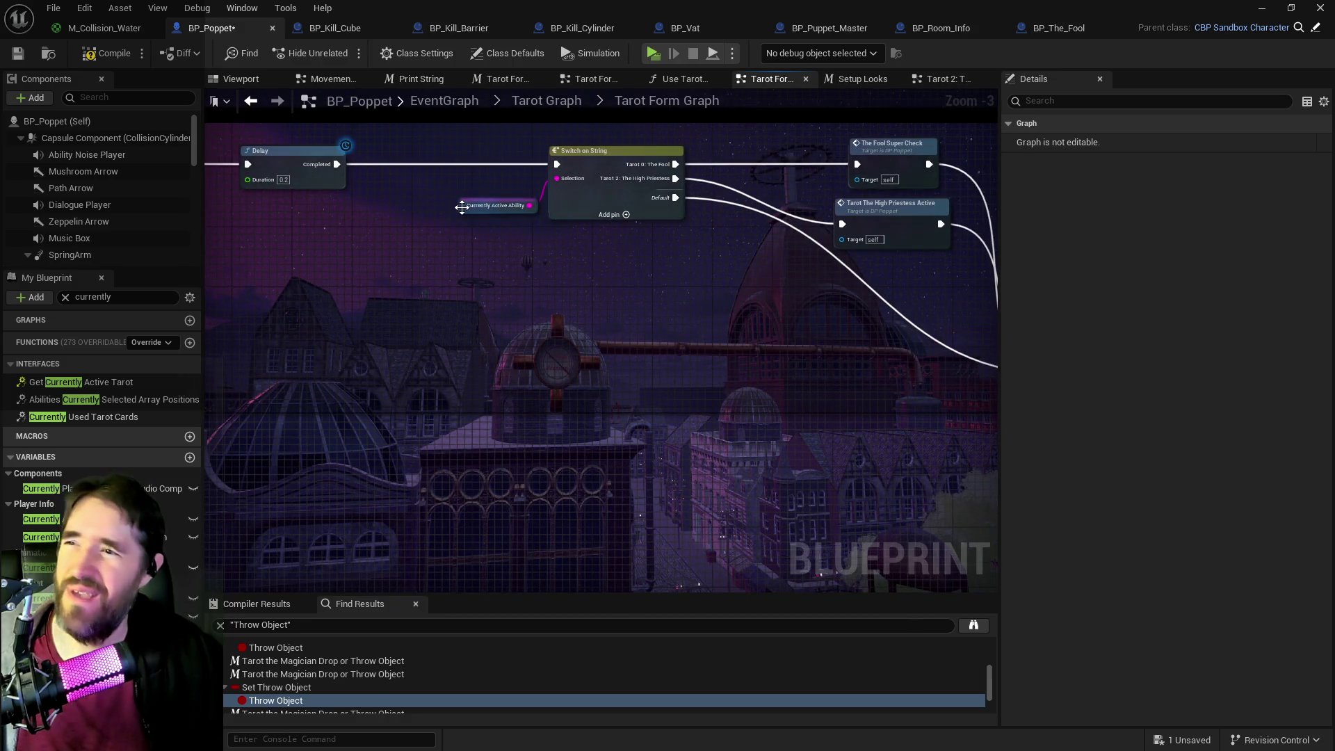
left_click(487, 190)
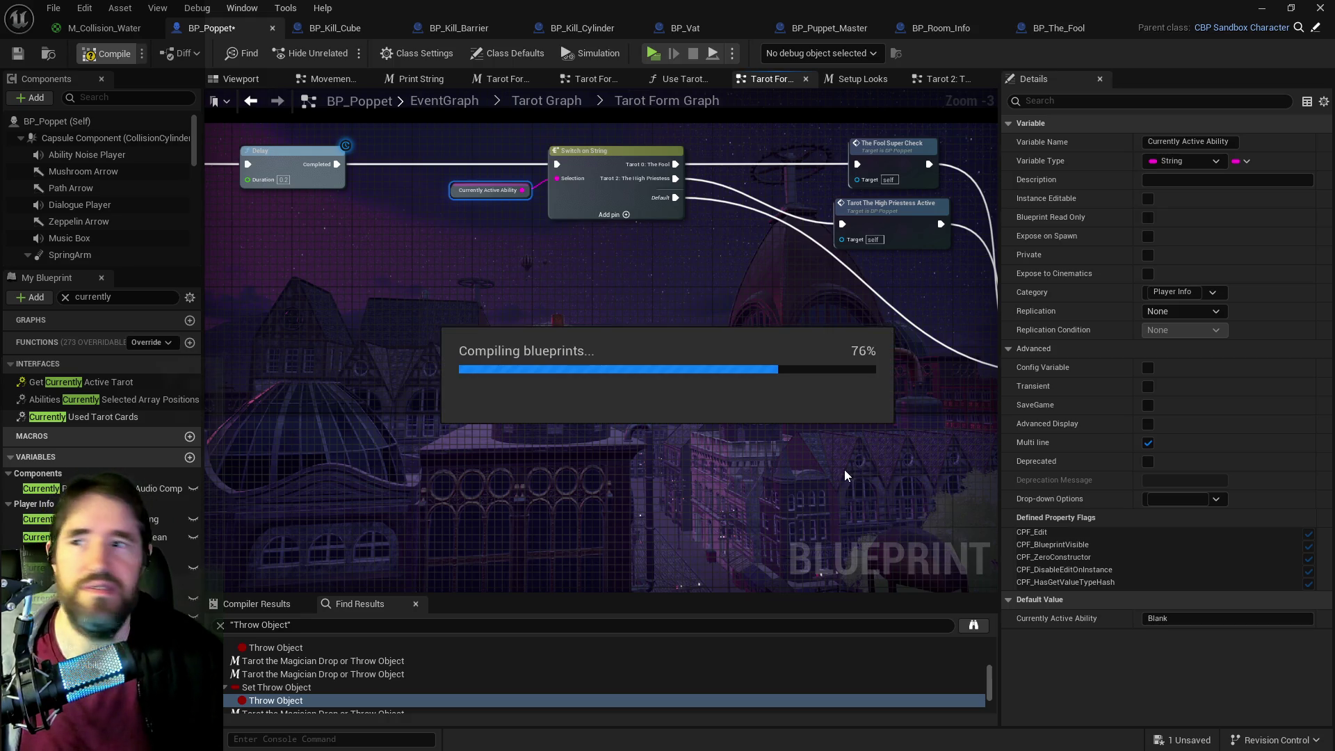
- Save BP_Poppet's updated switch wiring, review the graph, and launch a new standalone play-test
left_click(665, 330)
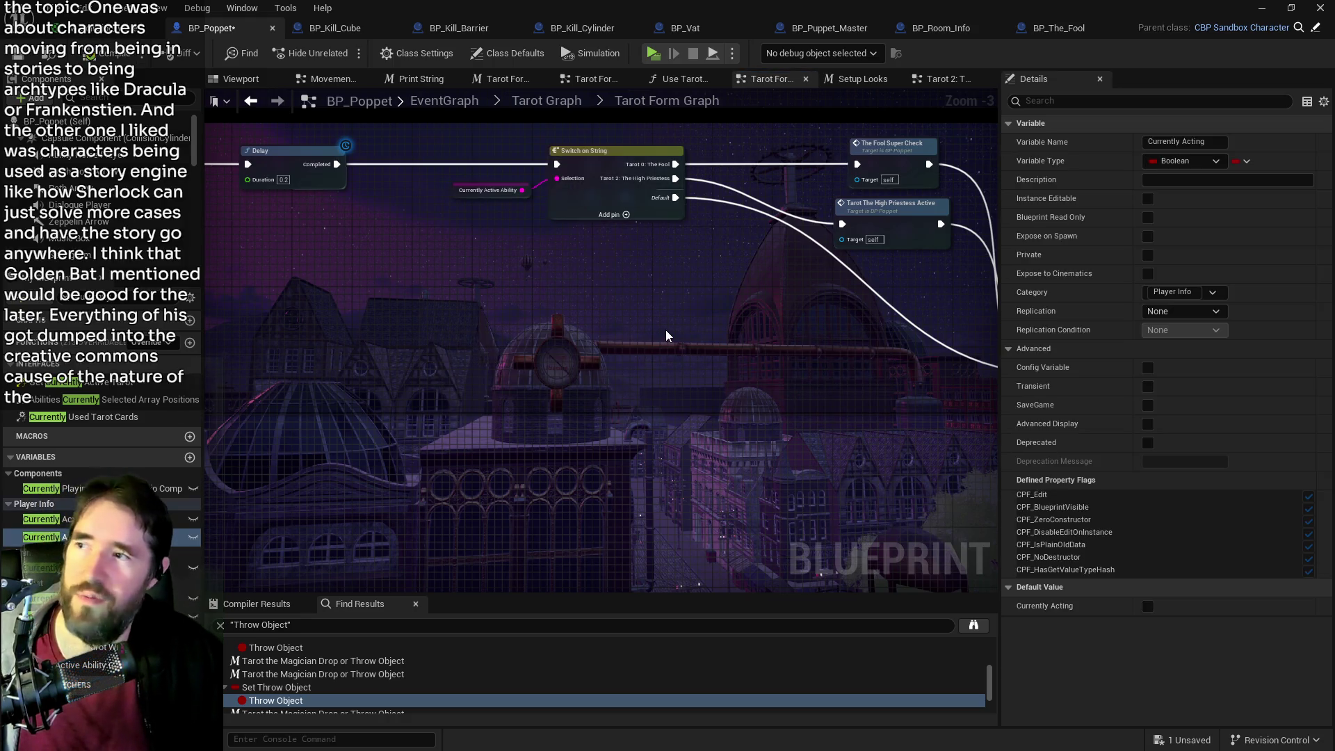
key("ctrl+s")
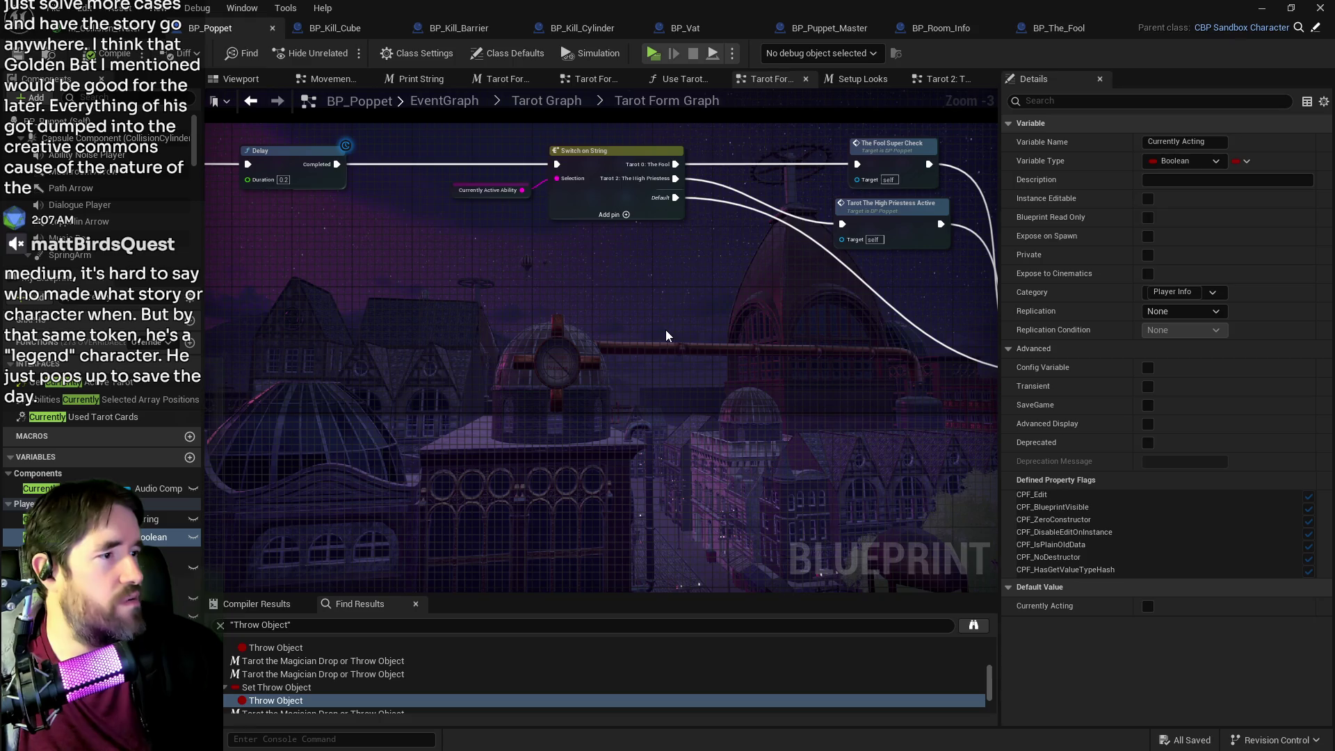
key("ctrl+a")
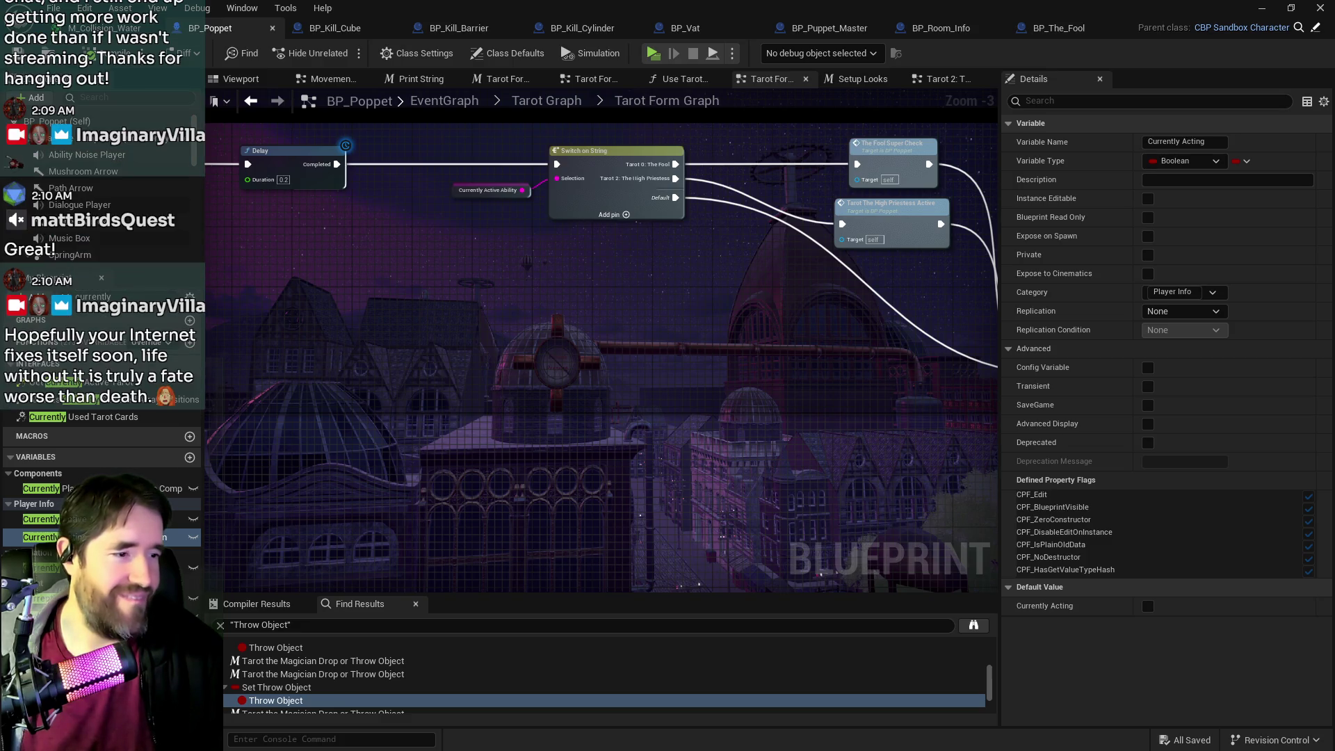
mouse_move(582, 449)
left_mouse_down()
mouse_move(487, 313)
mouse_move(356, 184)
left_mouse_up()
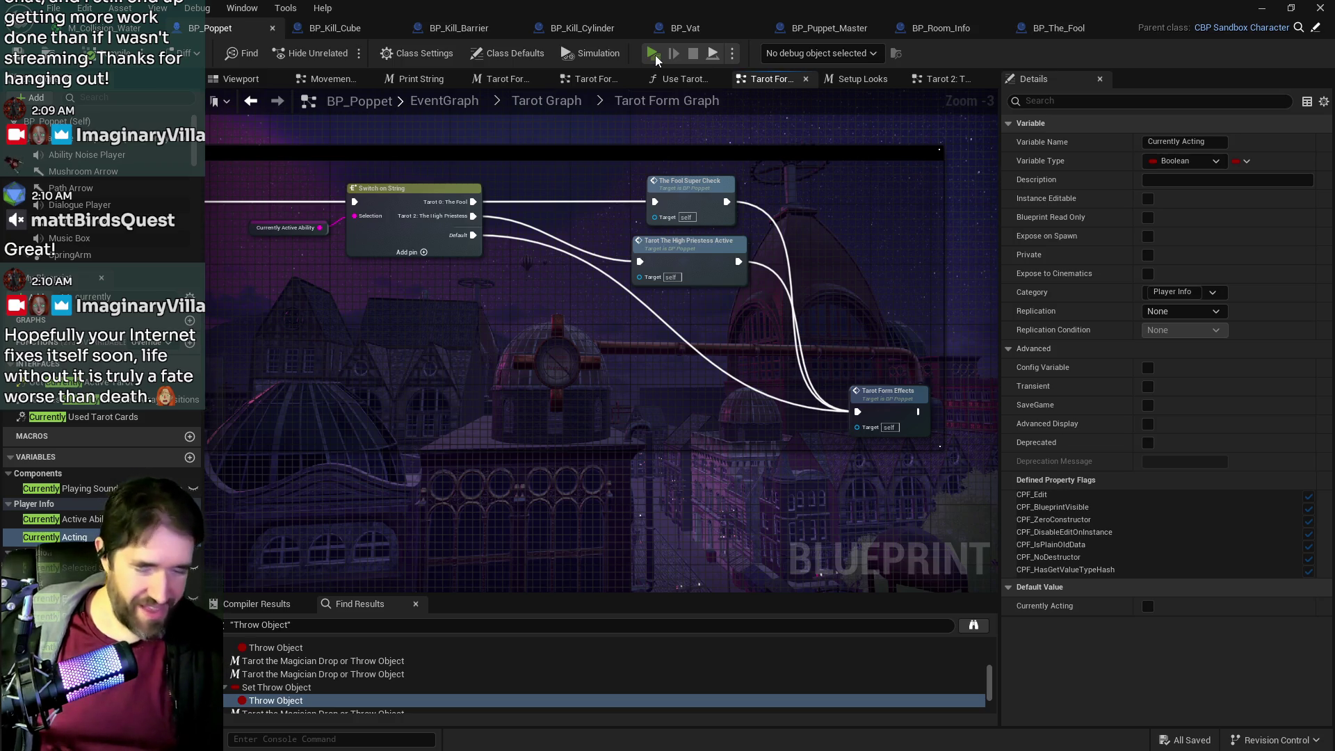
left_click(653, 54)
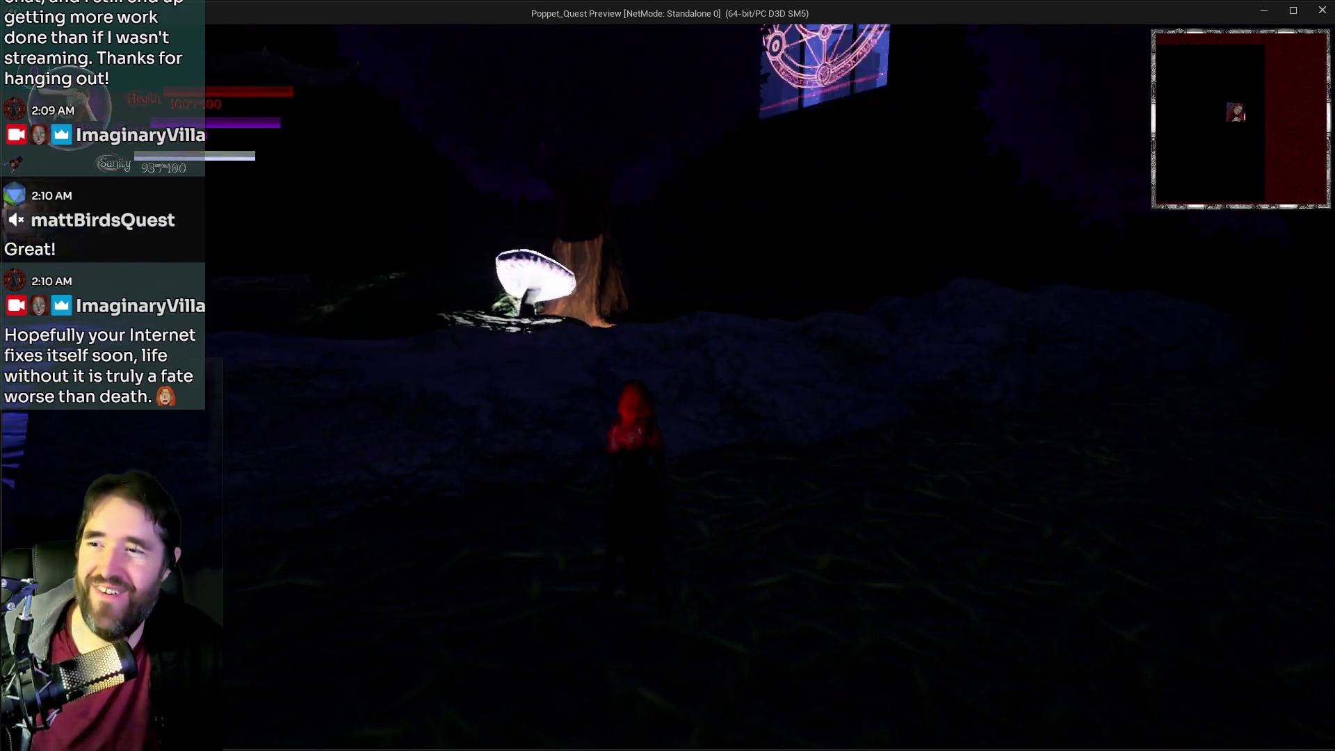
key("Tab")
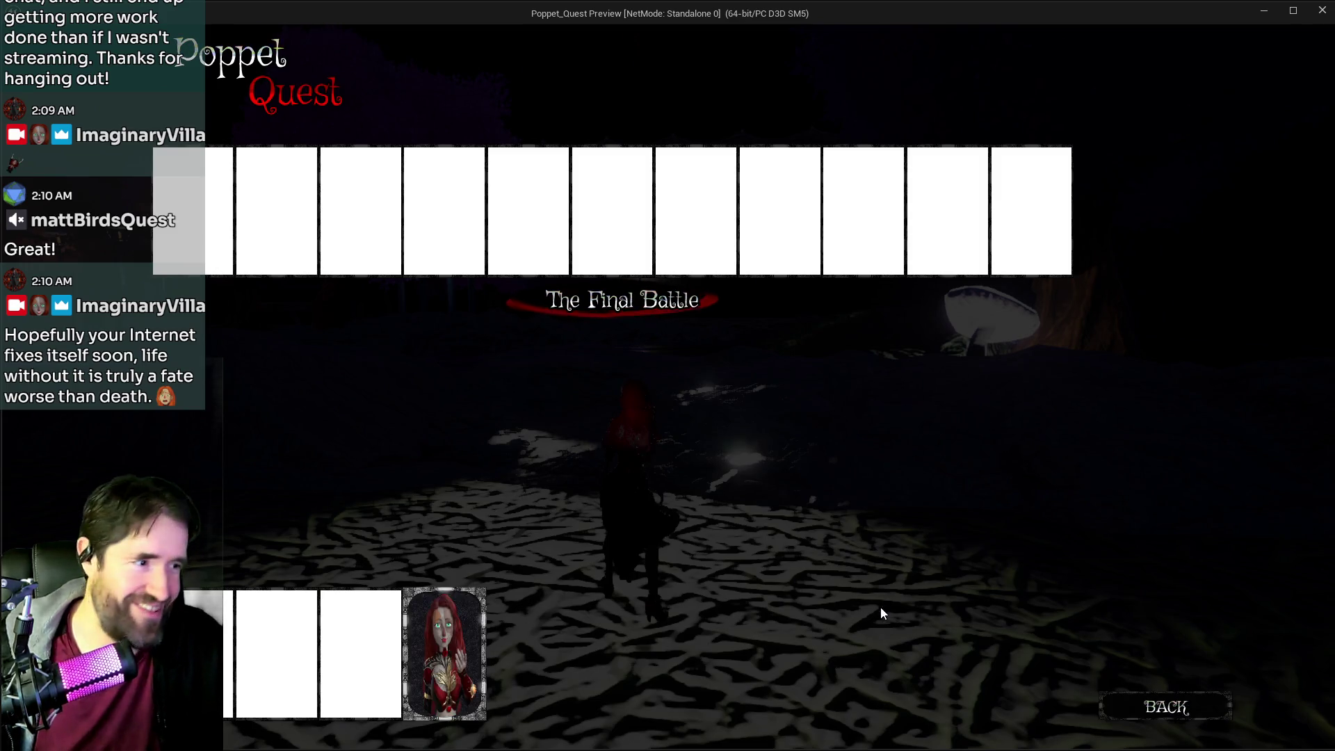
key("Tab")
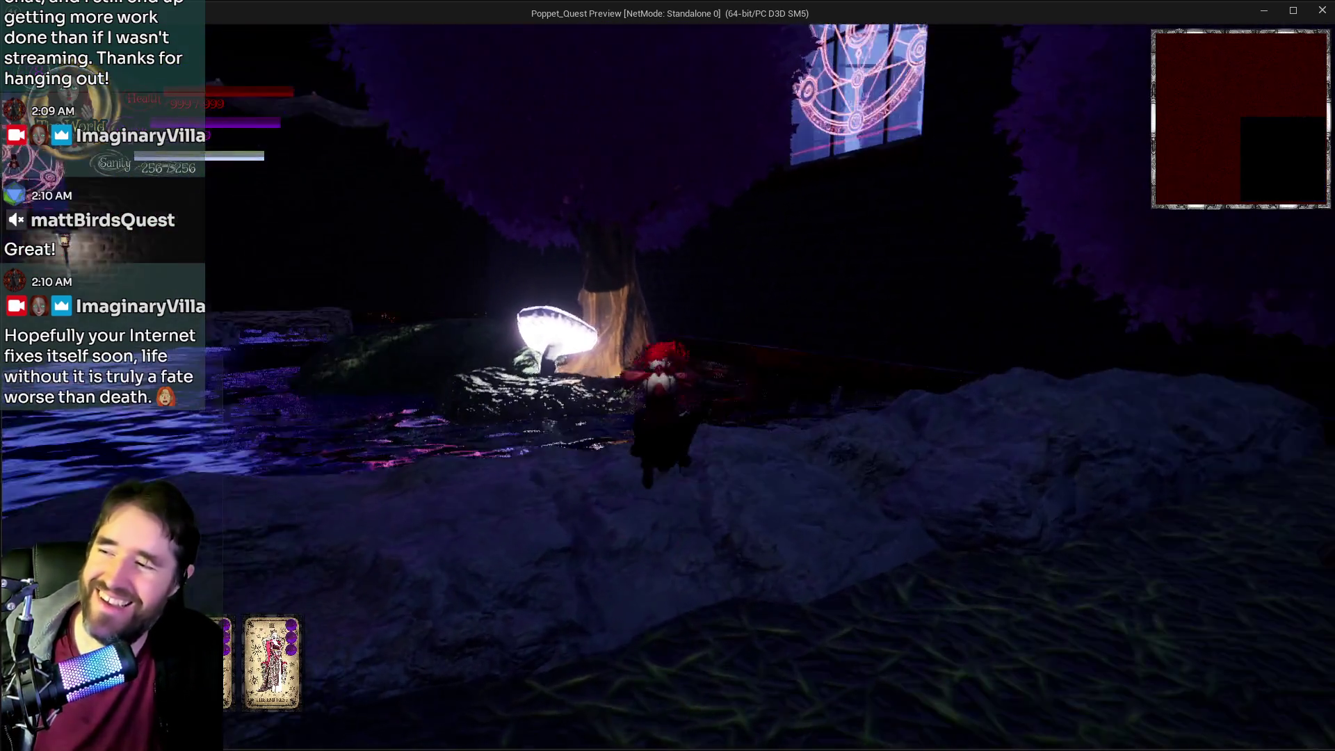
key("w")
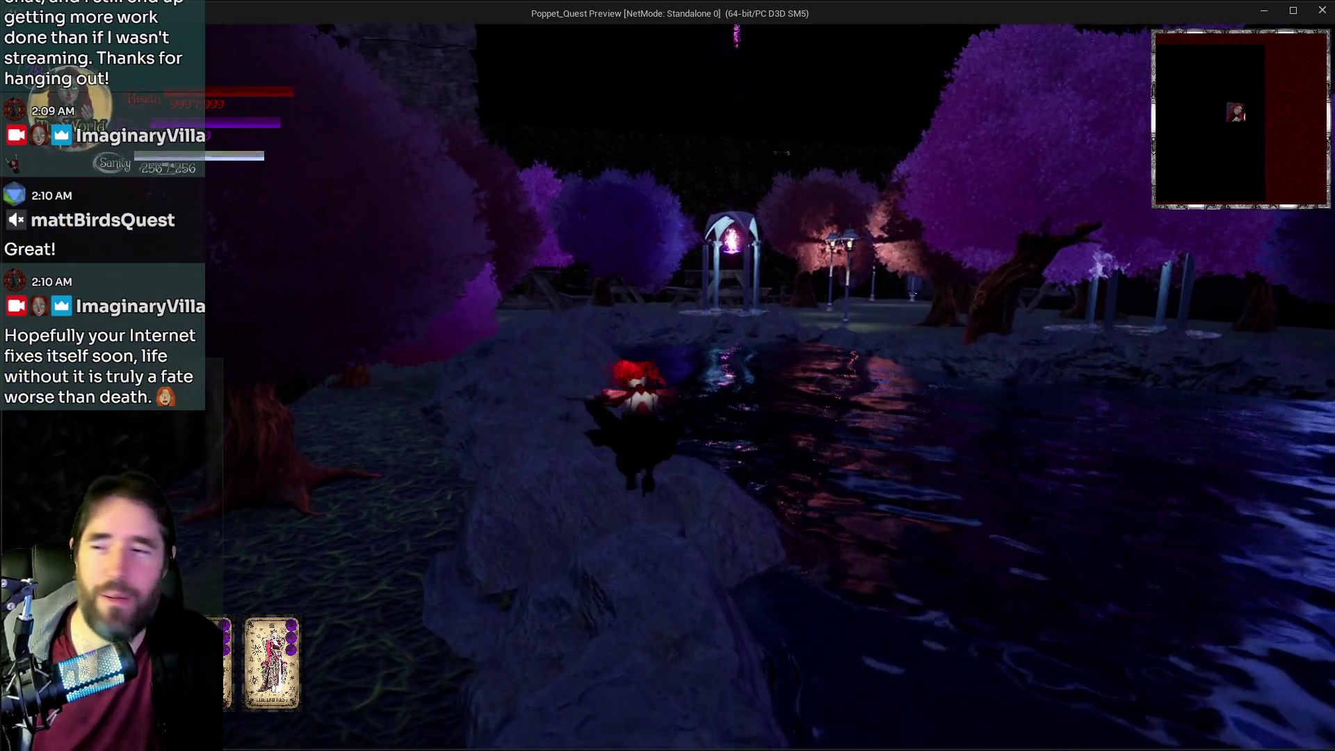
key("w")
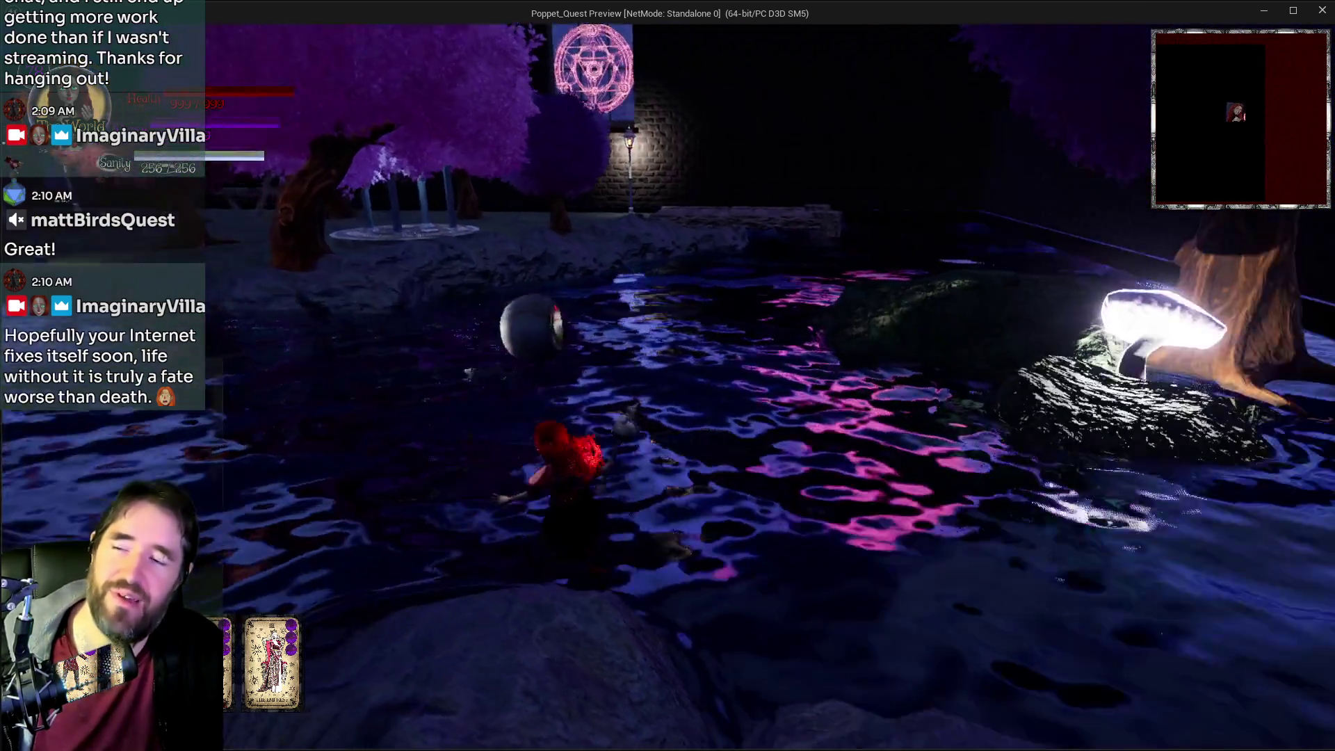
key("w")
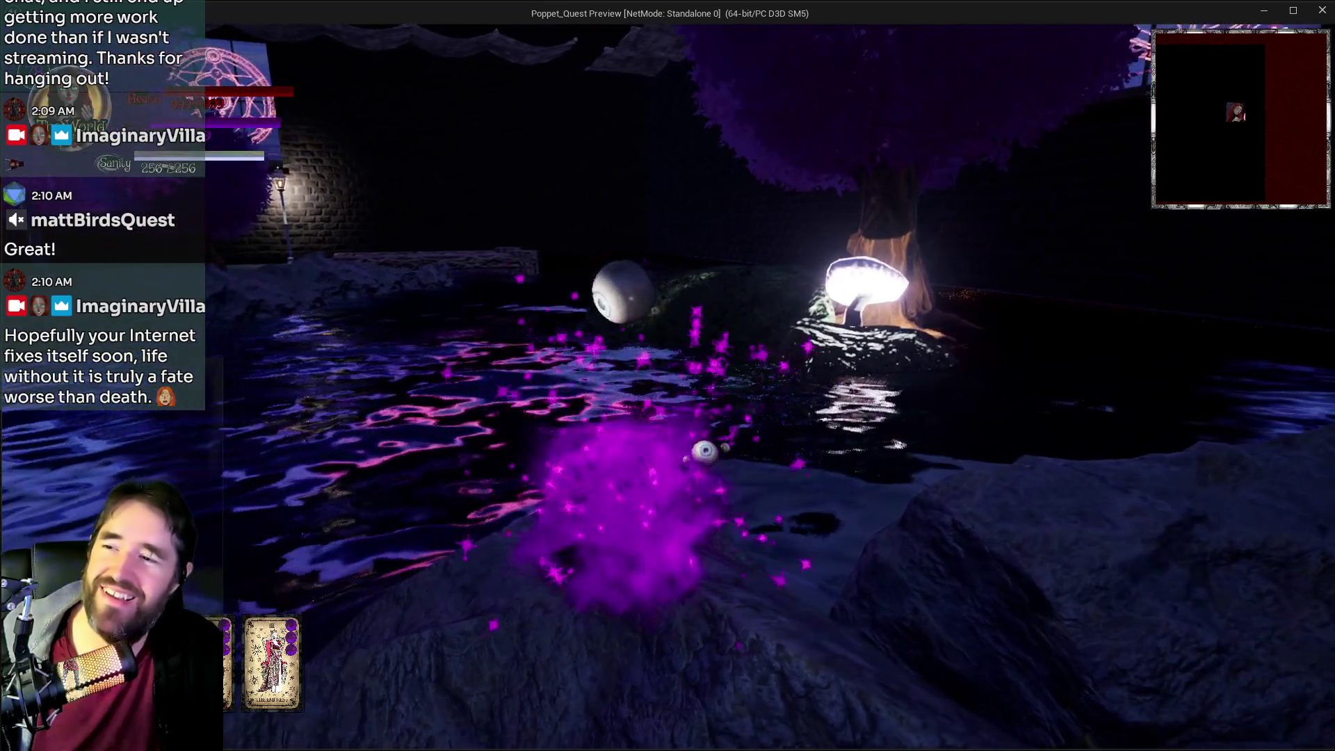
key("w")
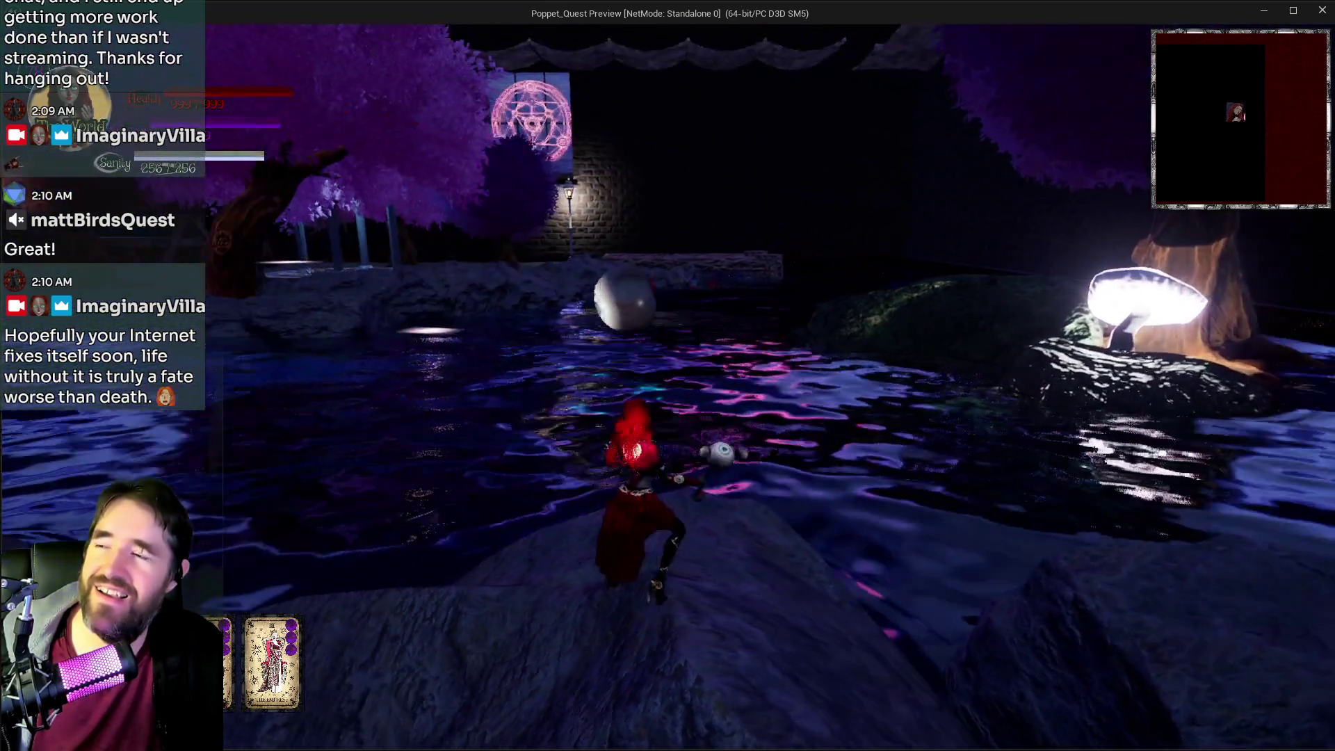
key("w")
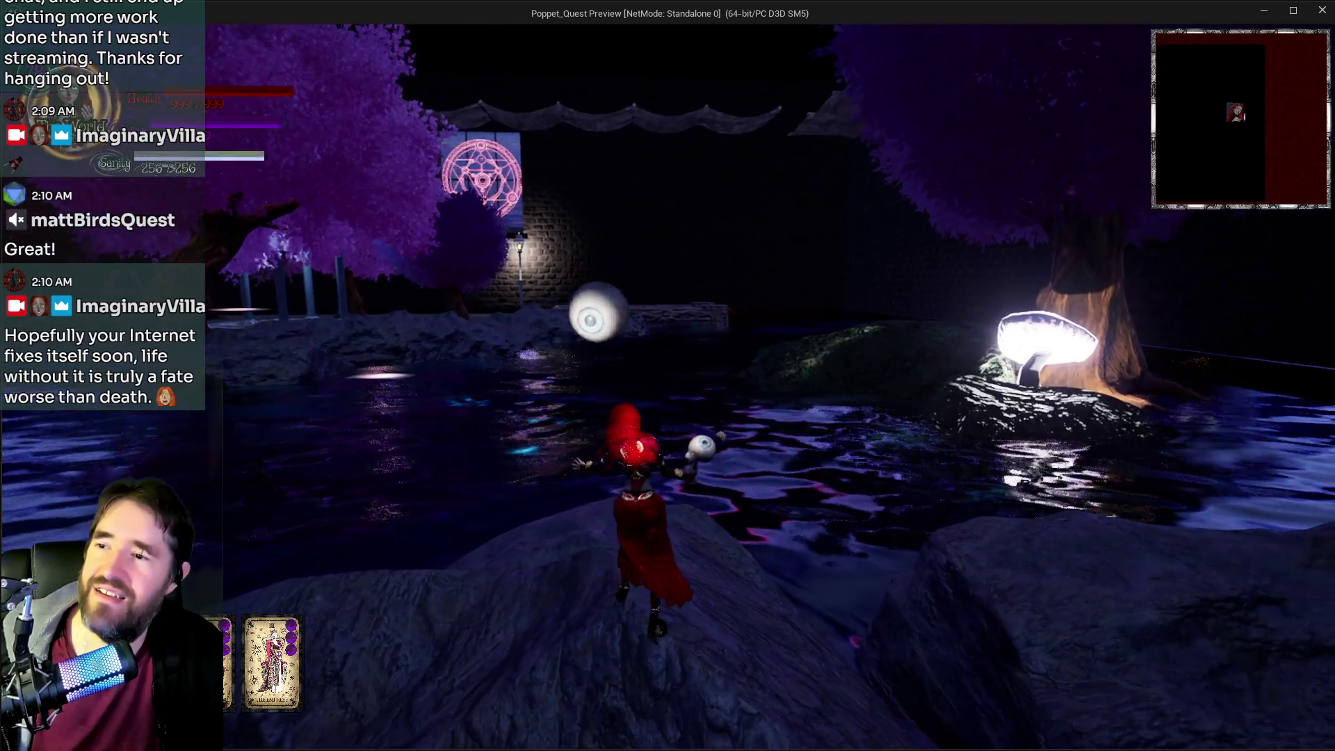
key("w")
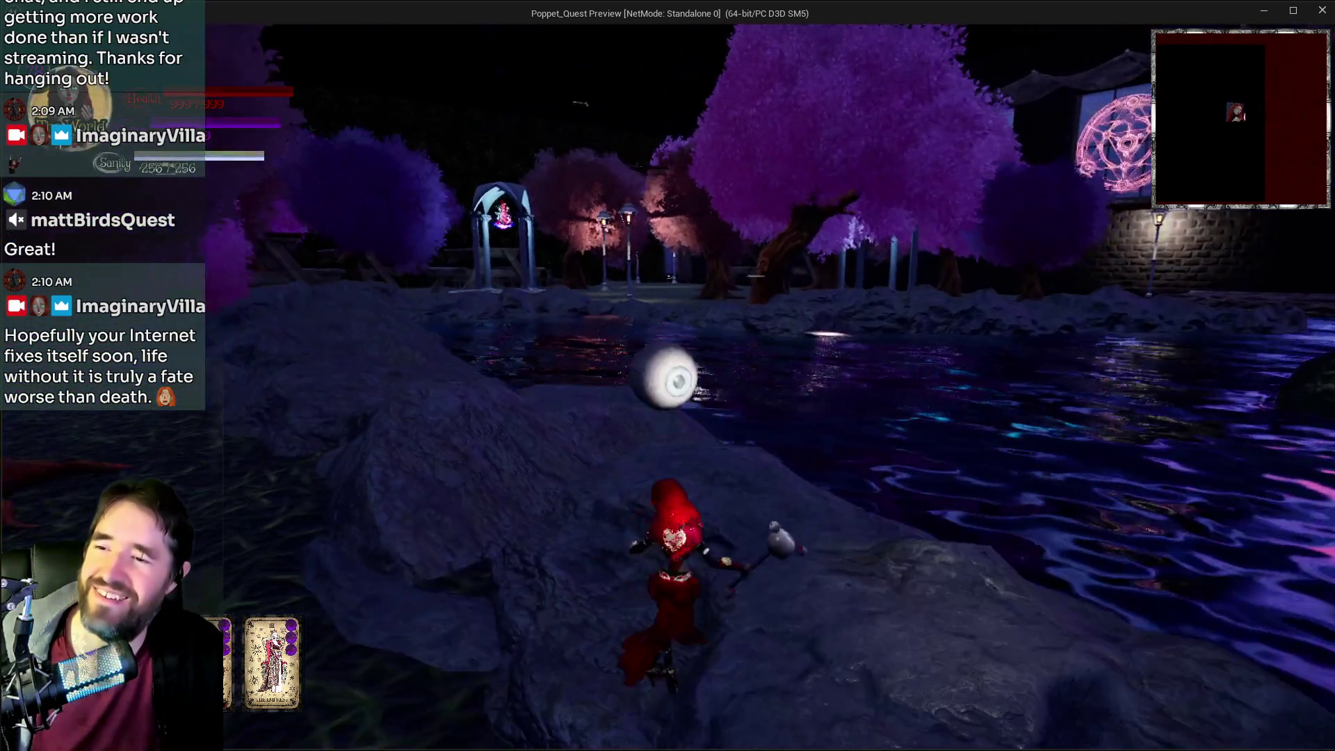
key("e")
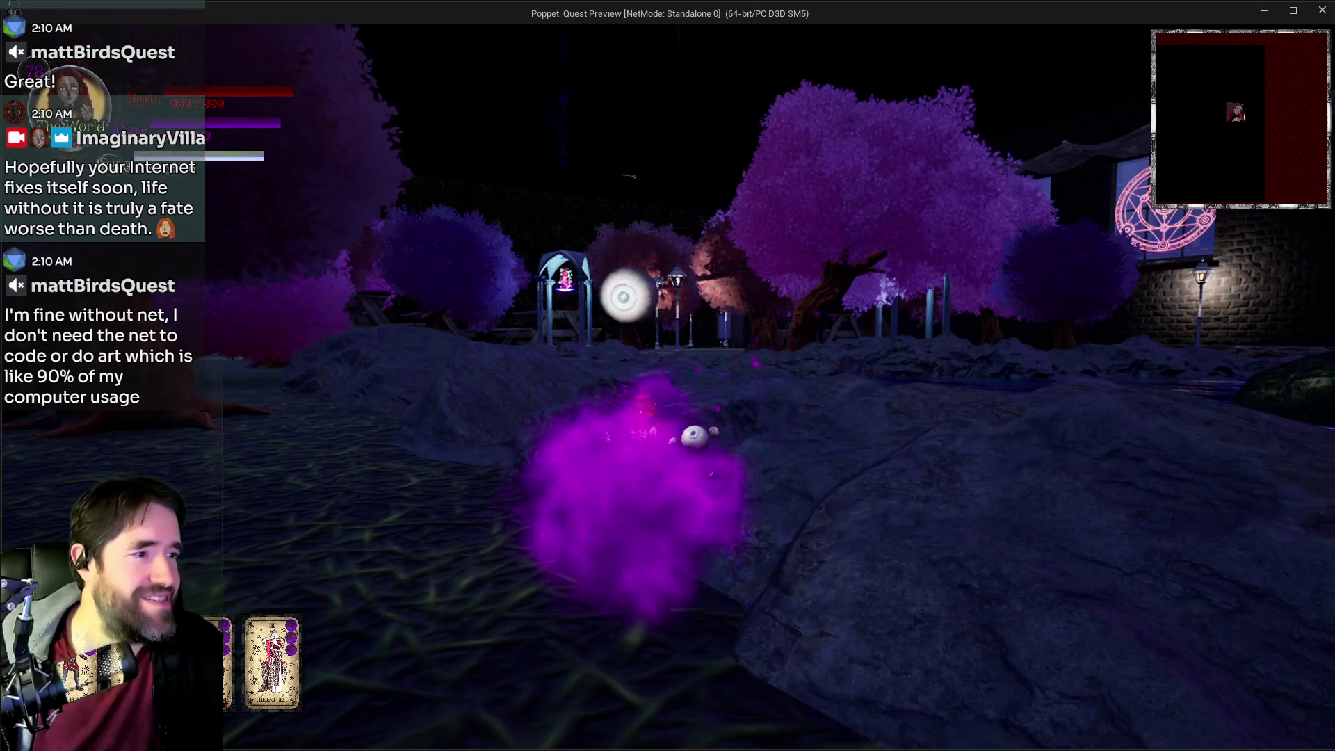
key("alt+Tab")
key("Escape")
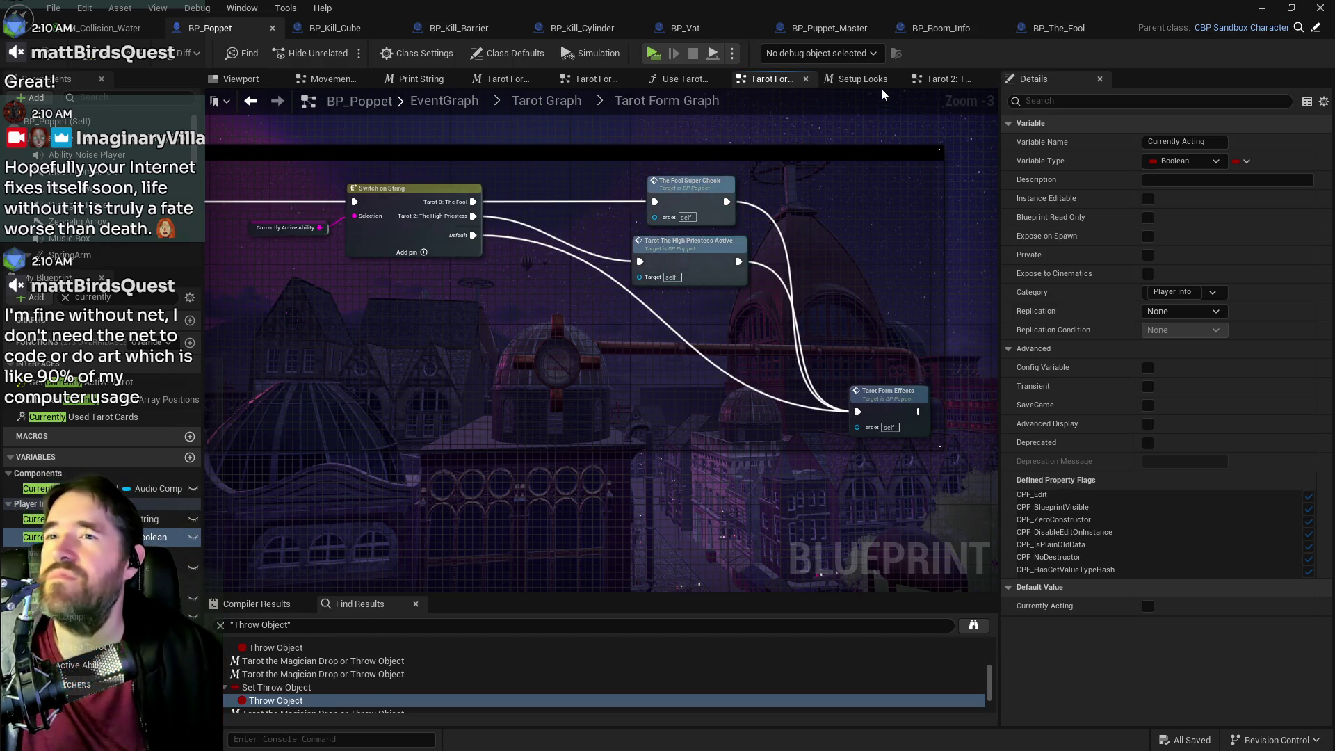
left_click(943, 78)
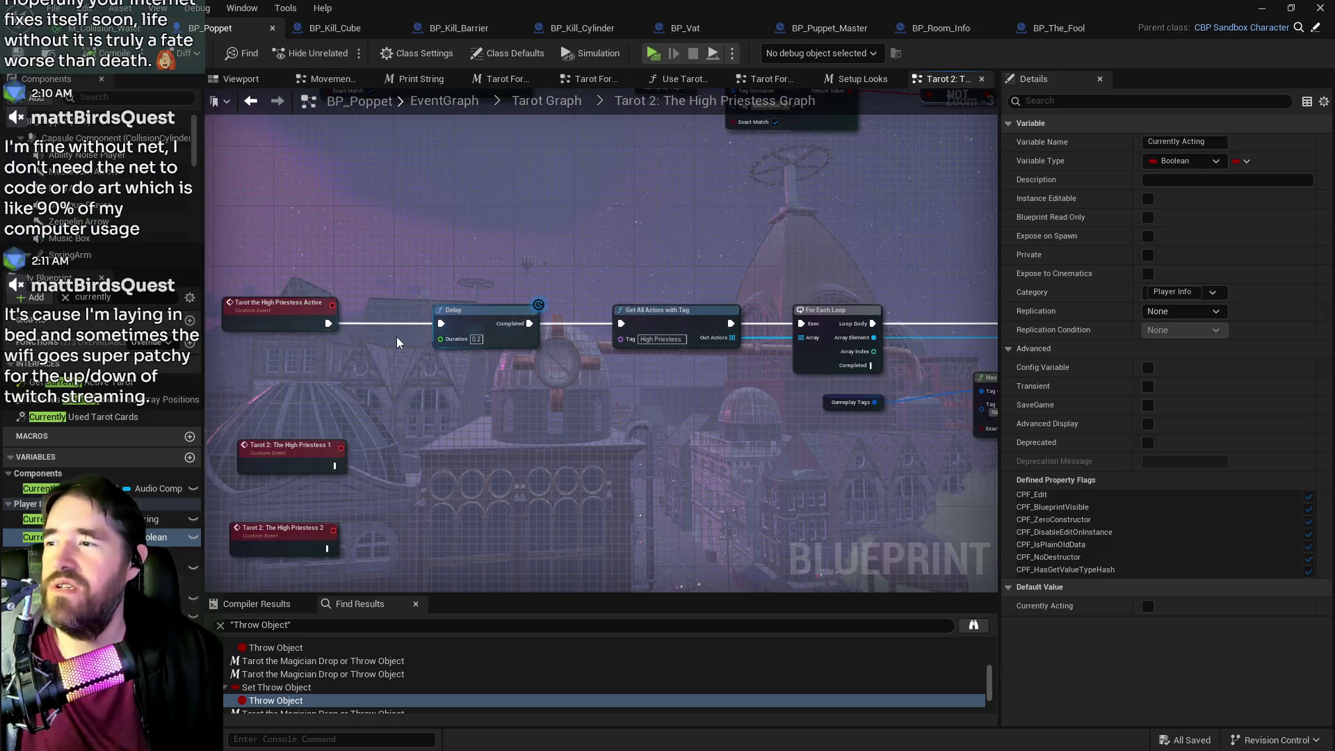
- Review the Tarot Form Graph's Delay chain, then open the High Priestess graph's action list
left_click(749, 82)
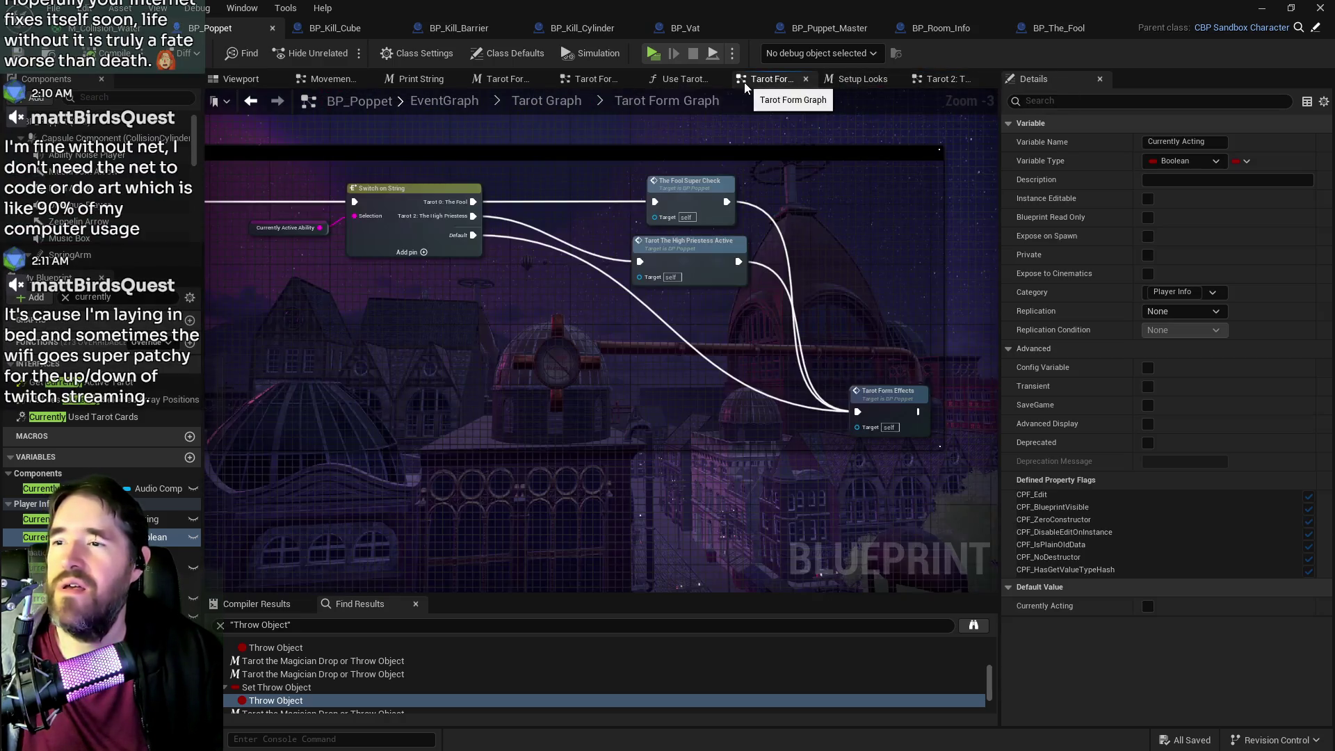
left_click_drag(533, 286, 718, 290)
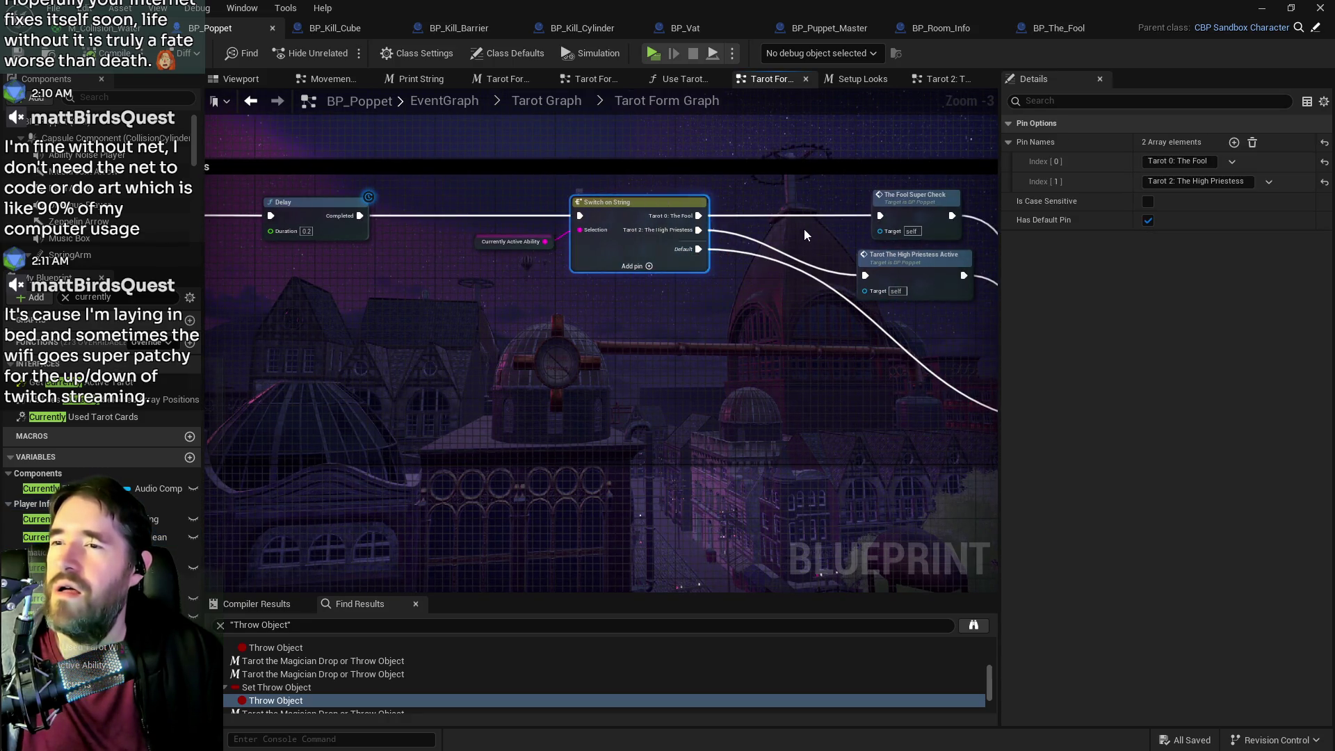
left_click(944, 81)
right_click(475, 419)
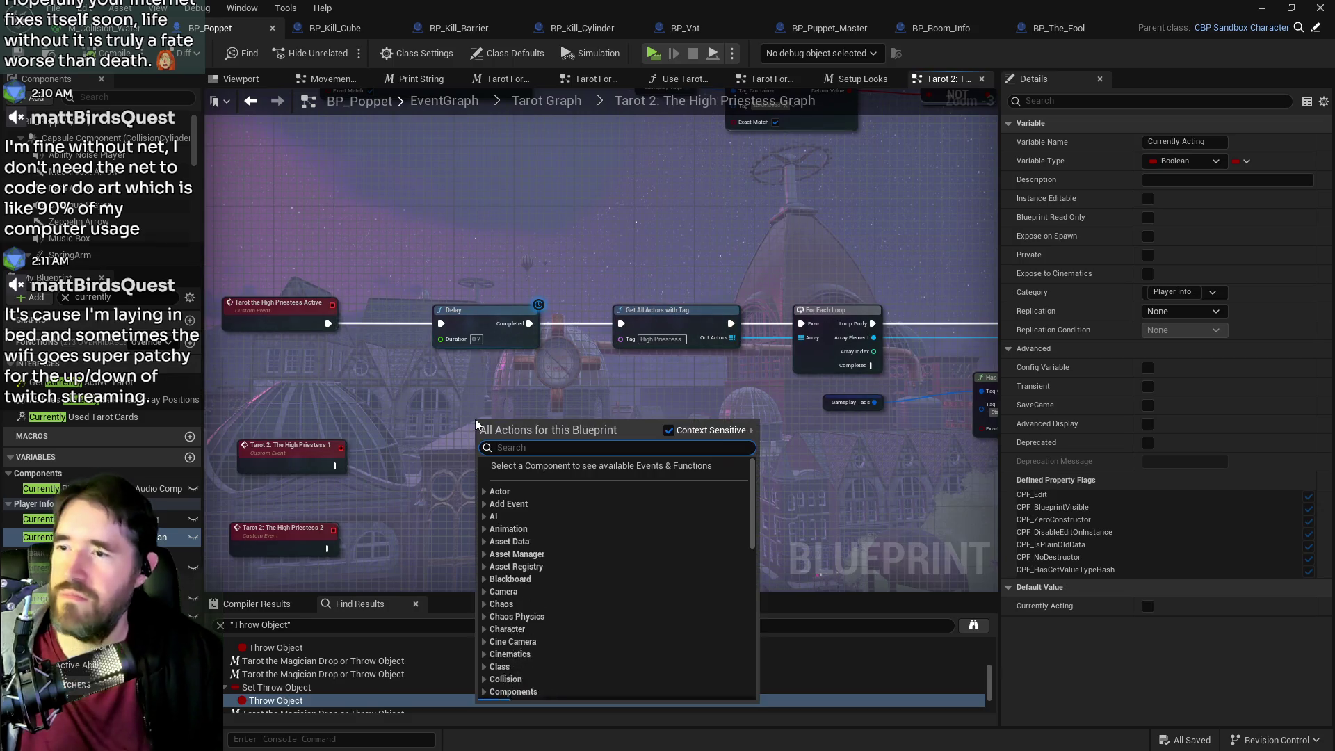
- Place a Print String node and wire the Tarot the High Priestess Active event into it
type("print string")
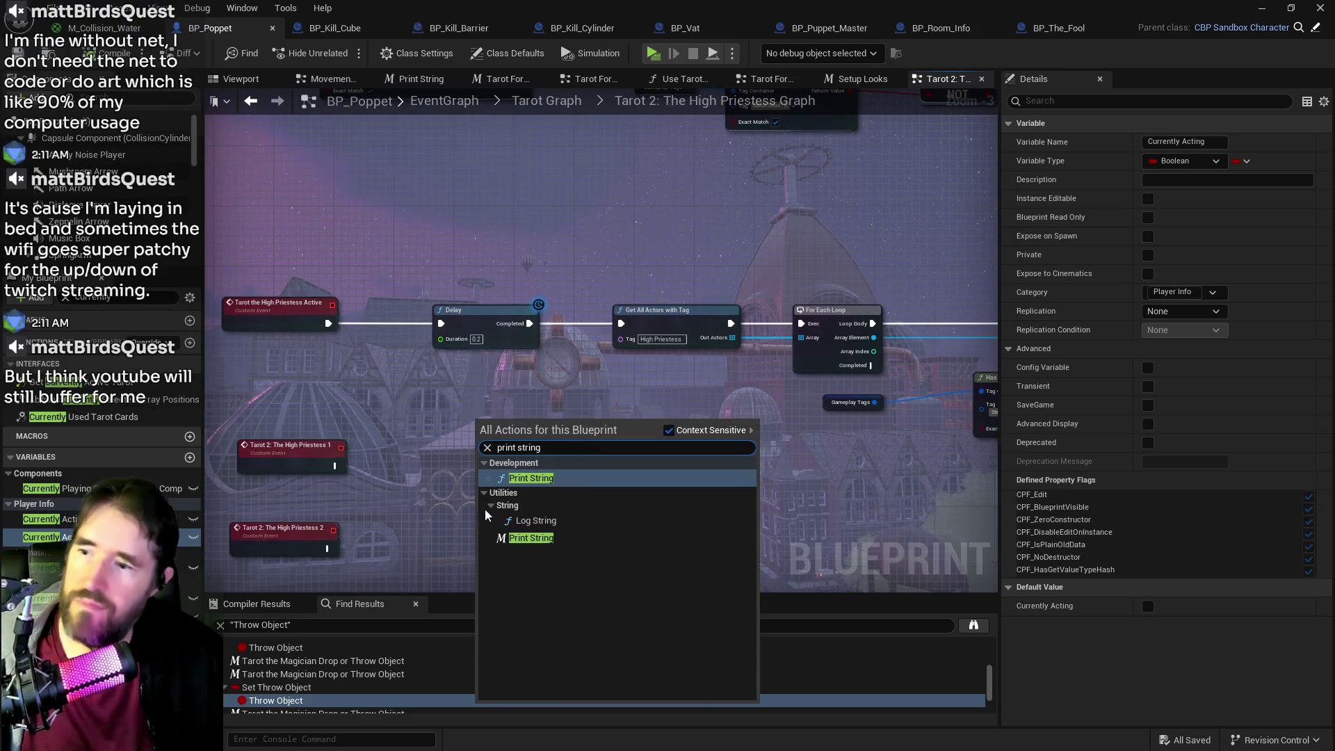
left_click(529, 538)
mouse_move(506, 436)
left_mouse_down()
mouse_move(557, 411)
mouse_move(469, 401)
left_mouse_up()
left_click(320, 327)
mouse_move(328, 323)
left_mouse_down()
mouse_move(447, 407)
mouse_move(477, 403)
mouse_move(415, 348)
mouse_move(440, 323)
left_mouse_up()
left_click_drag(800, 334, 300, 282)
- Shift the Delay, Get All Actors and For Each Loop nodes right to make room
left_click_drag(230, 361, 915, 362)
left_click(651, 363)
mouse_move(802, 370)
left_mouse_down()
mouse_move(520, 369)
mouse_move(598, 398)
mouse_move(727, 398)
left_mouse_up()
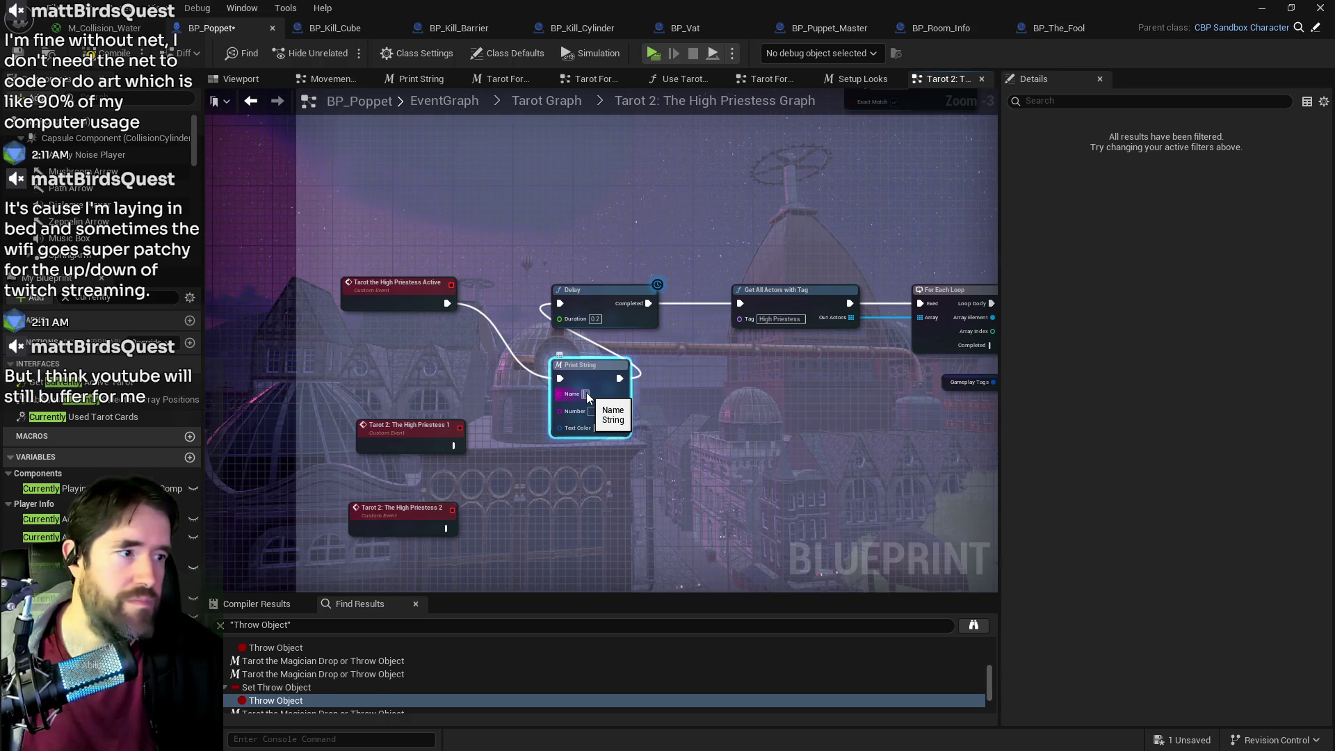
left_click_drag(720, 377, 615, 371)
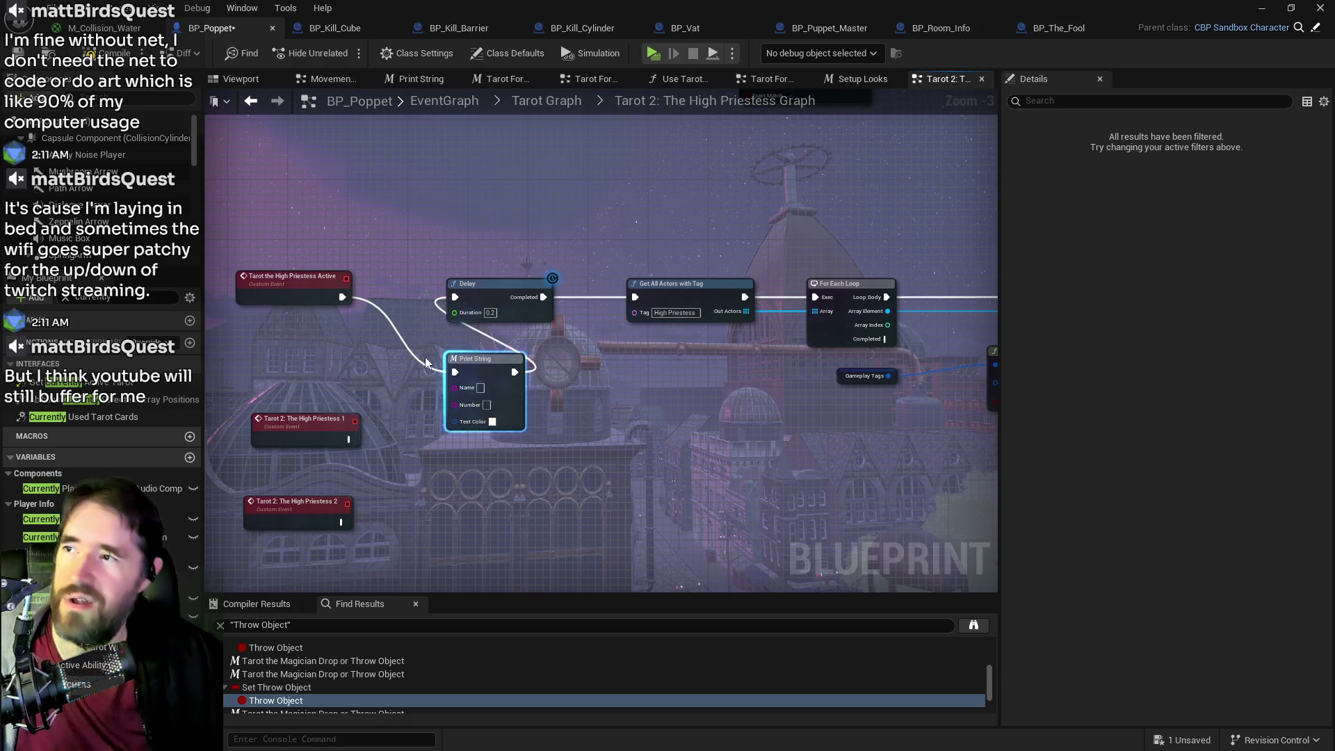
mouse_move(431, 212)
left_mouse_down()
mouse_move(761, 366)
mouse_move(886, 452)
mouse_move(713, 487)
mouse_move(447, 303)
mouse_move(402, 255)
mouse_move(538, 247)
left_mouse_up()
left_click_drag(354, 331, 350, 256)
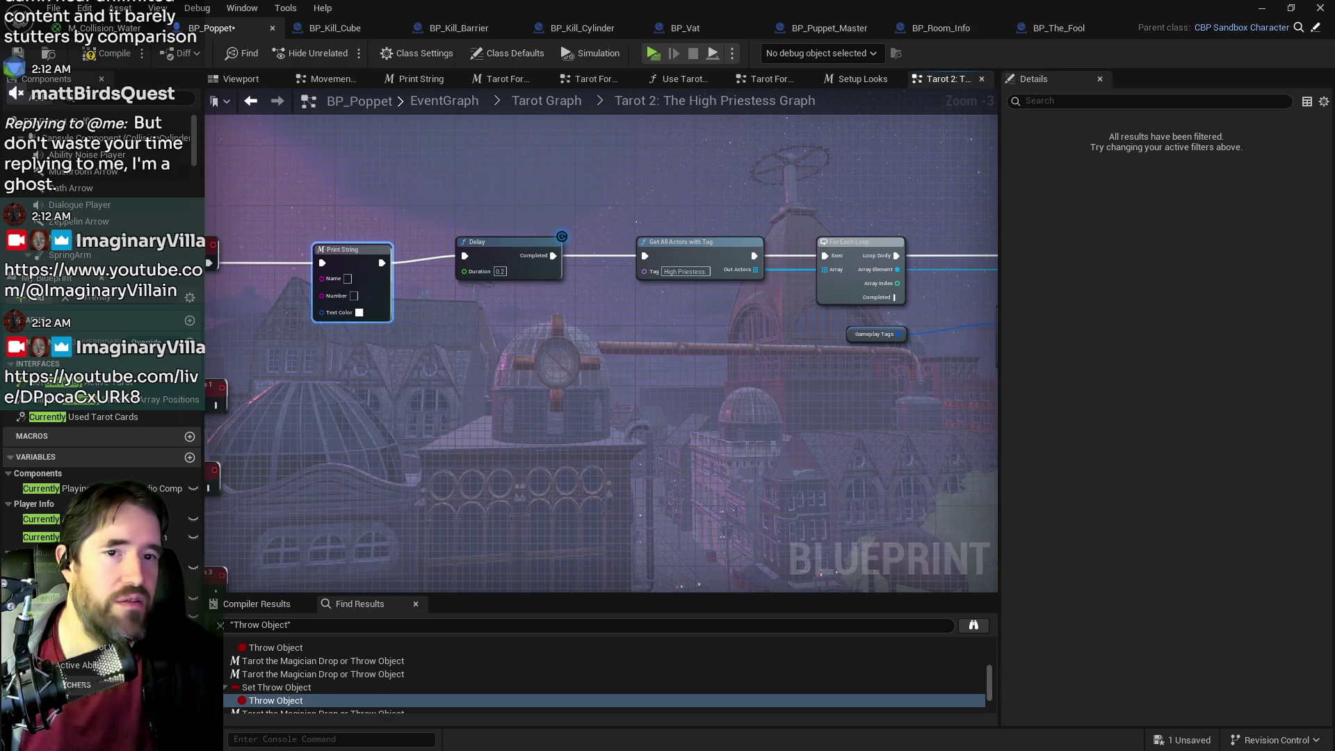
- Set the Print String's Name value to 'High Priestess'
left_click_drag(562, 516, 757, 503)
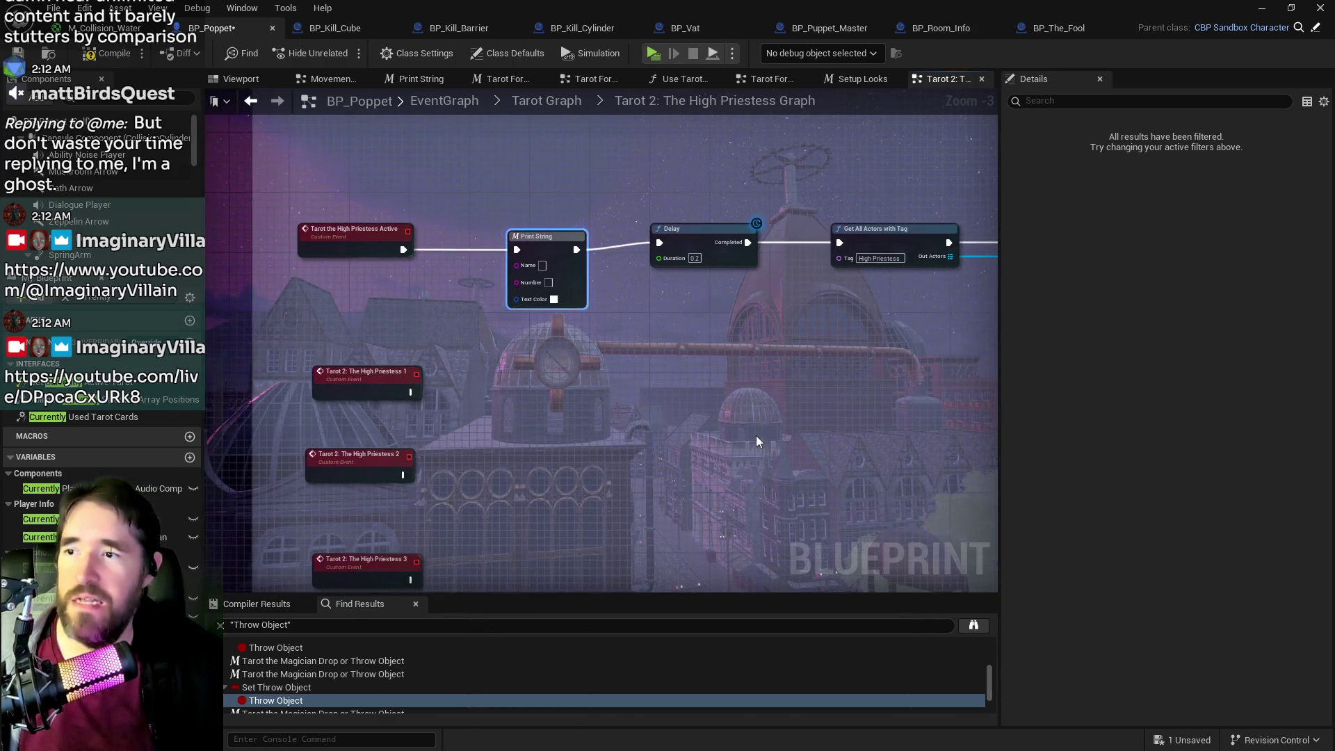
left_click(544, 266)
type("High Priest")
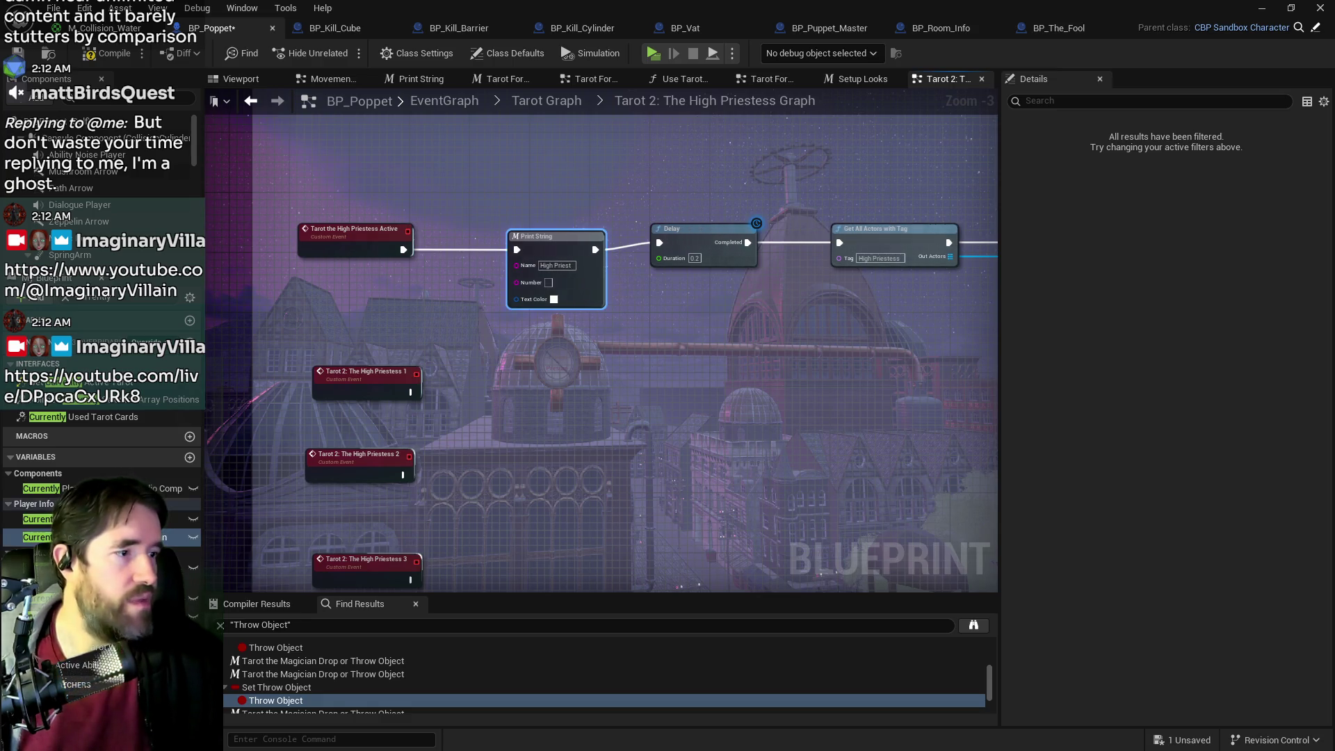
left_click(567, 269)
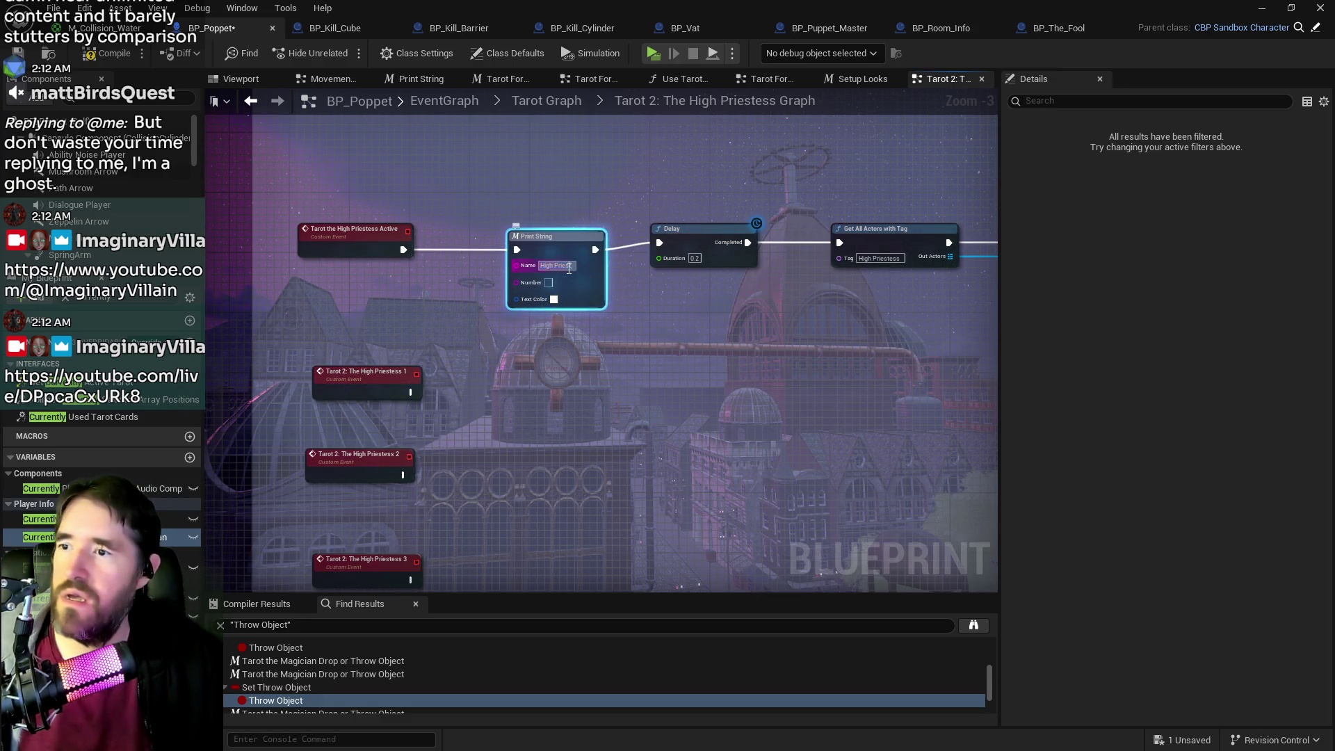
type("ess")
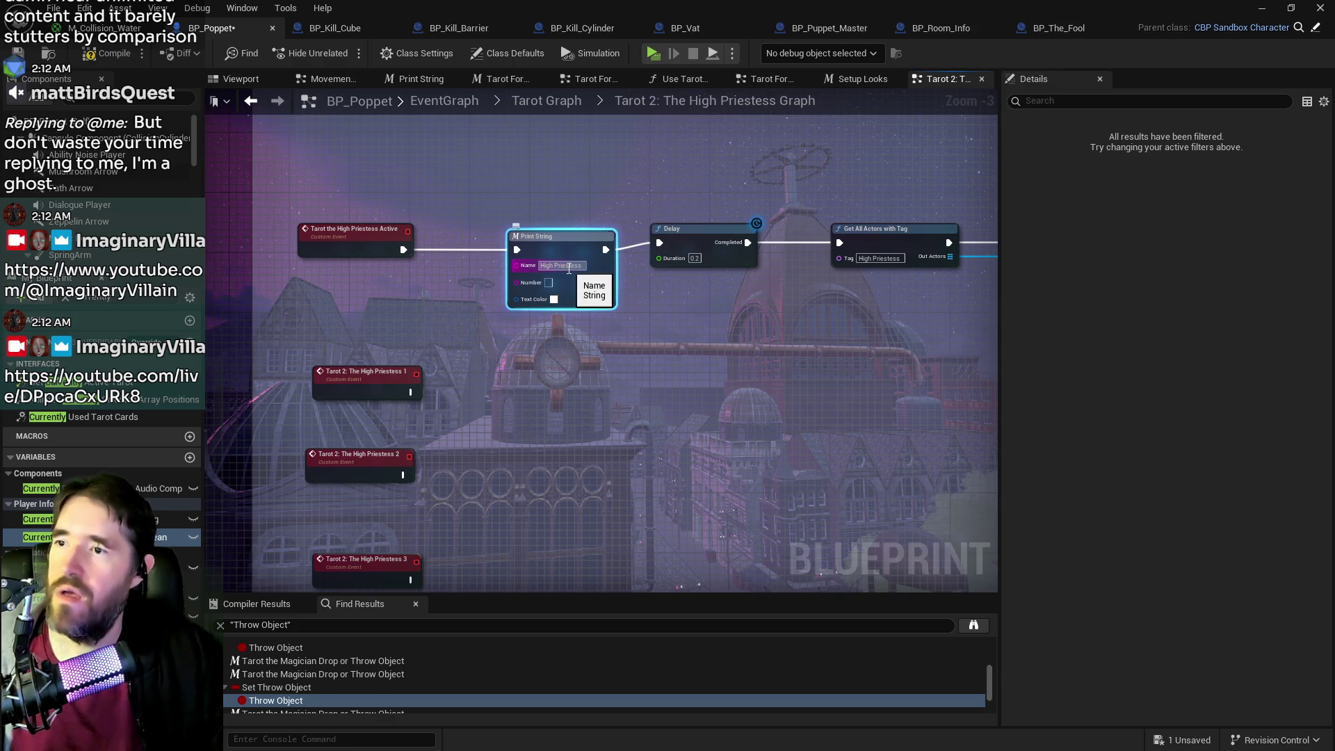
key("Return")
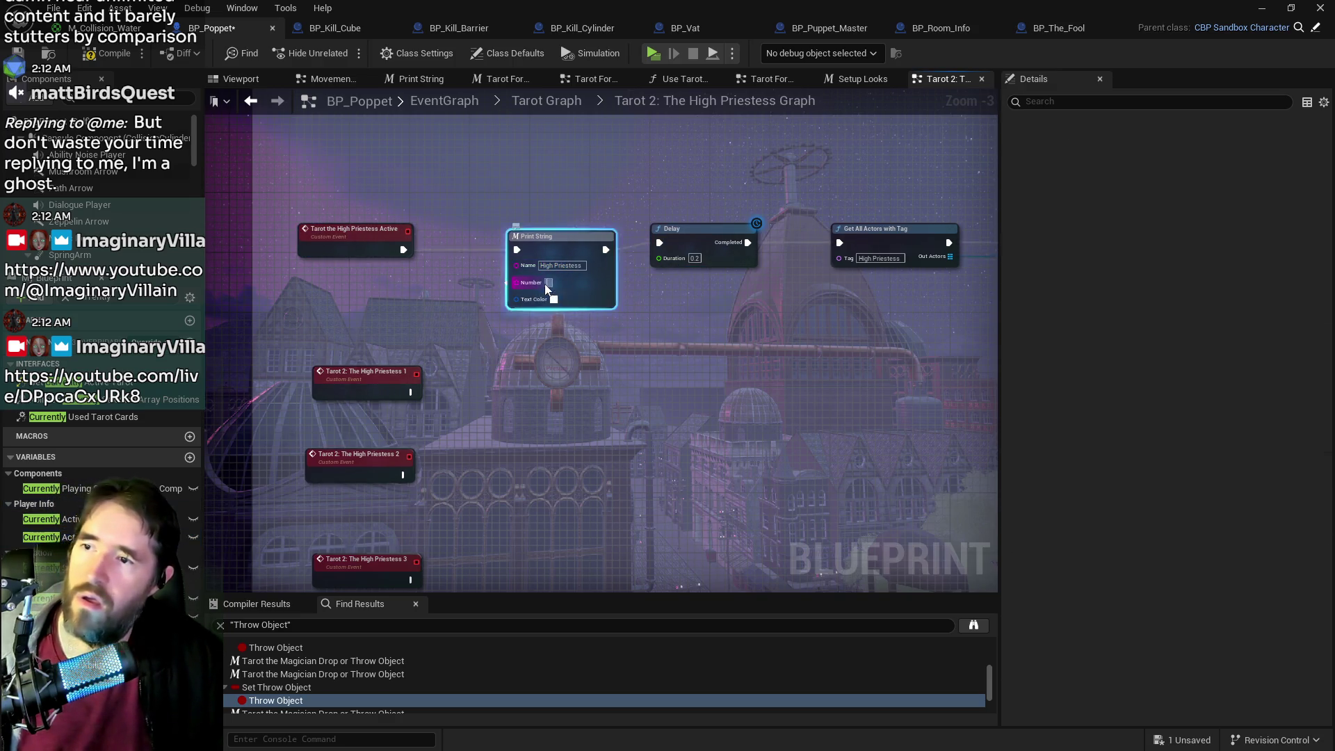
double_click(554, 292)
left_click(938, 79)
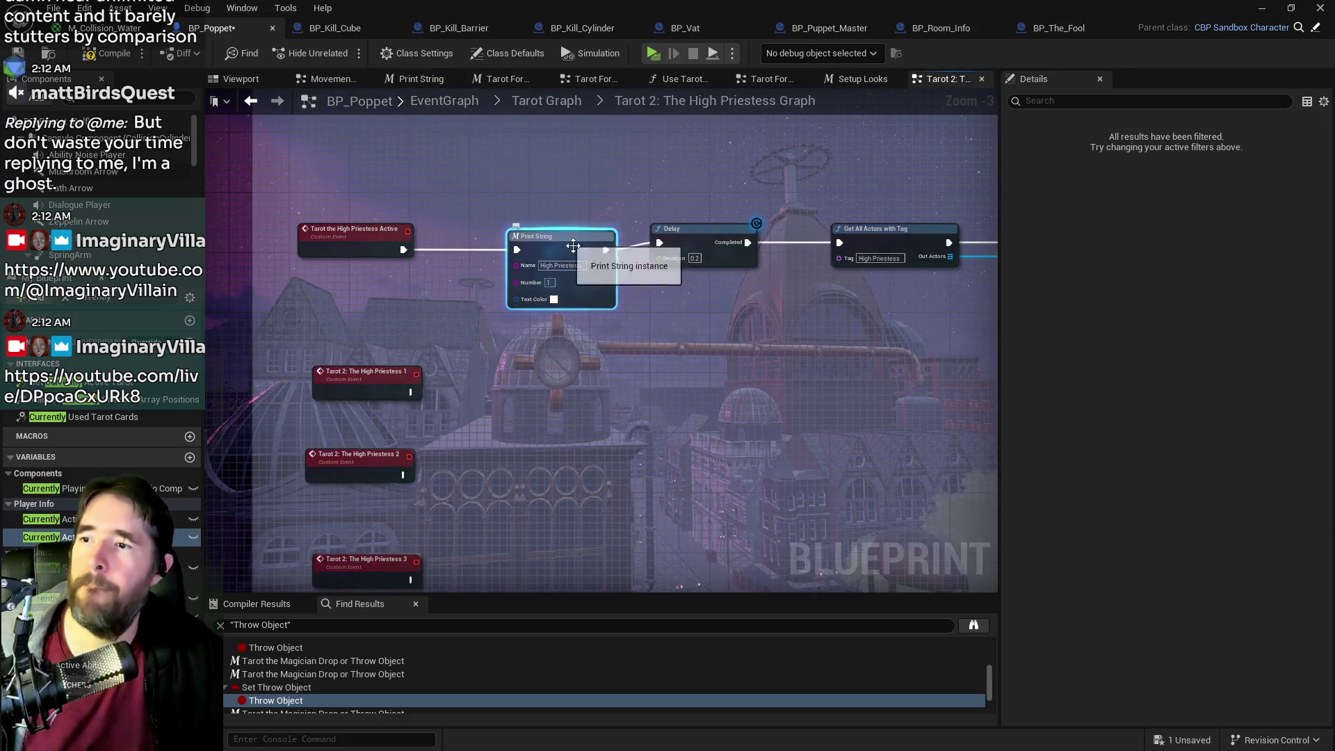
- Paste a second Print String fired by For Each Loop's Completed output, then compile and save
mouse_move(849, 334)
left_mouse_down()
mouse_move(530, 337)
mouse_move(670, 344)
left_mouse_up()
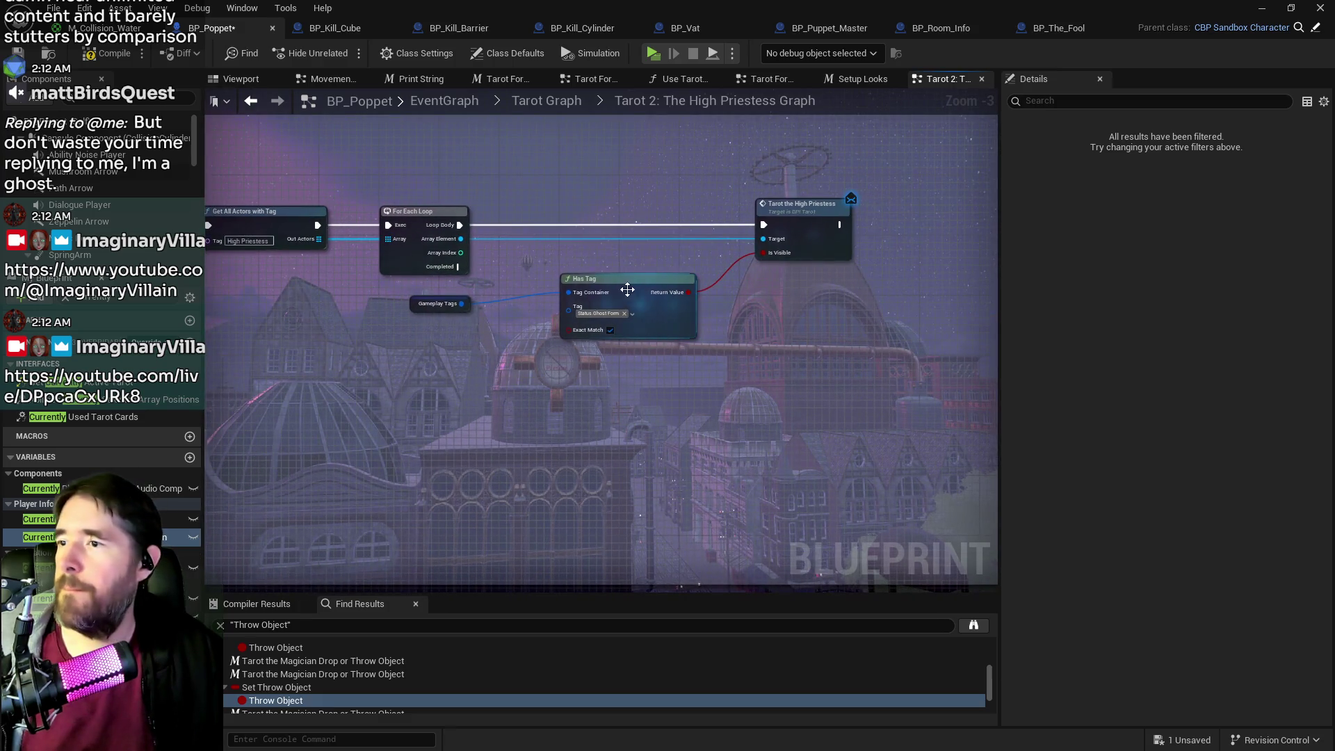
left_click_drag(524, 270, 560, 281)
key("ctrl+v")
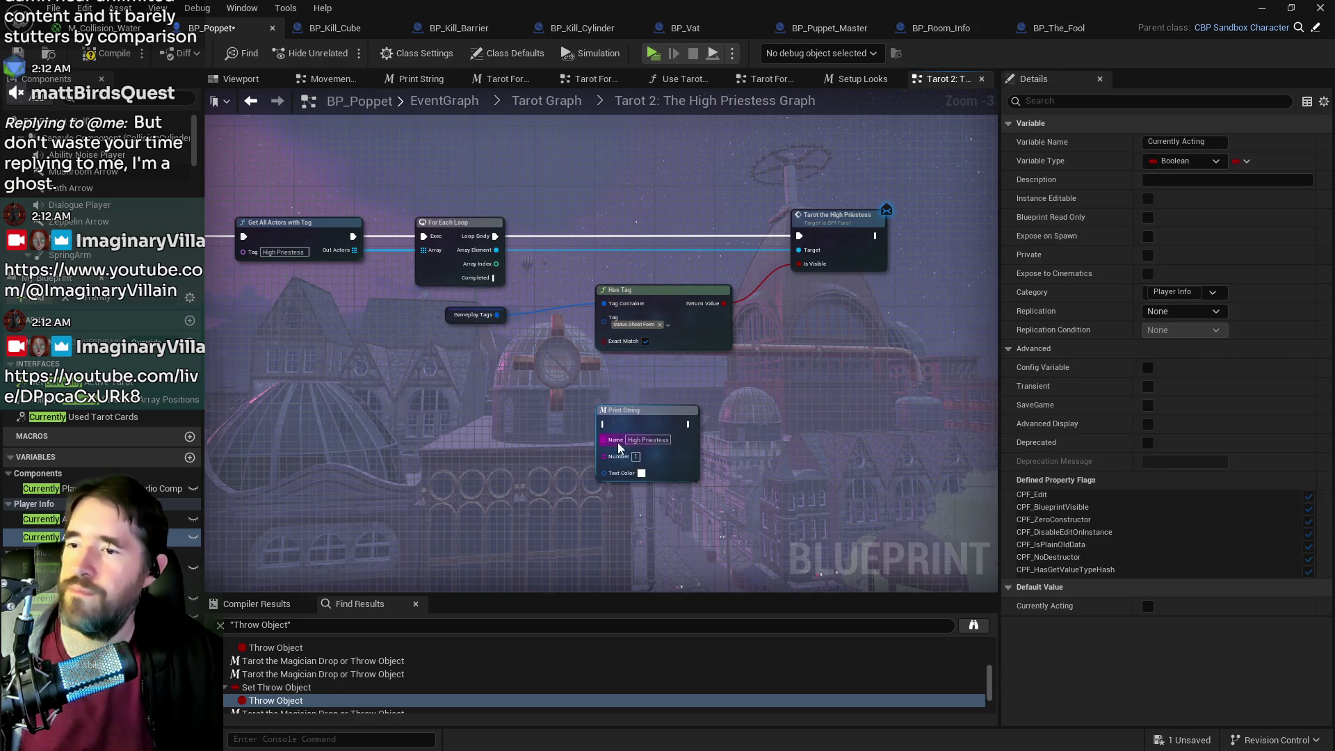
left_click_drag(494, 278, 604, 423)
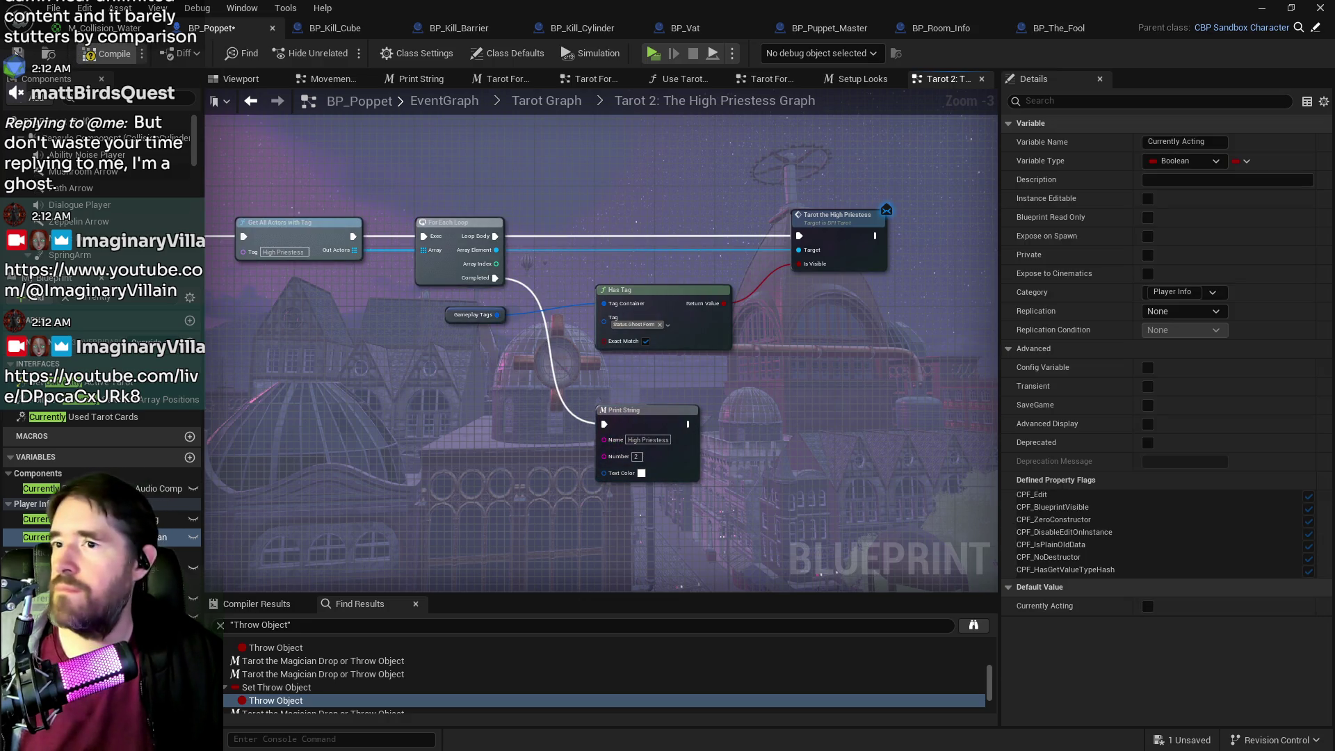
left_click(104, 53)
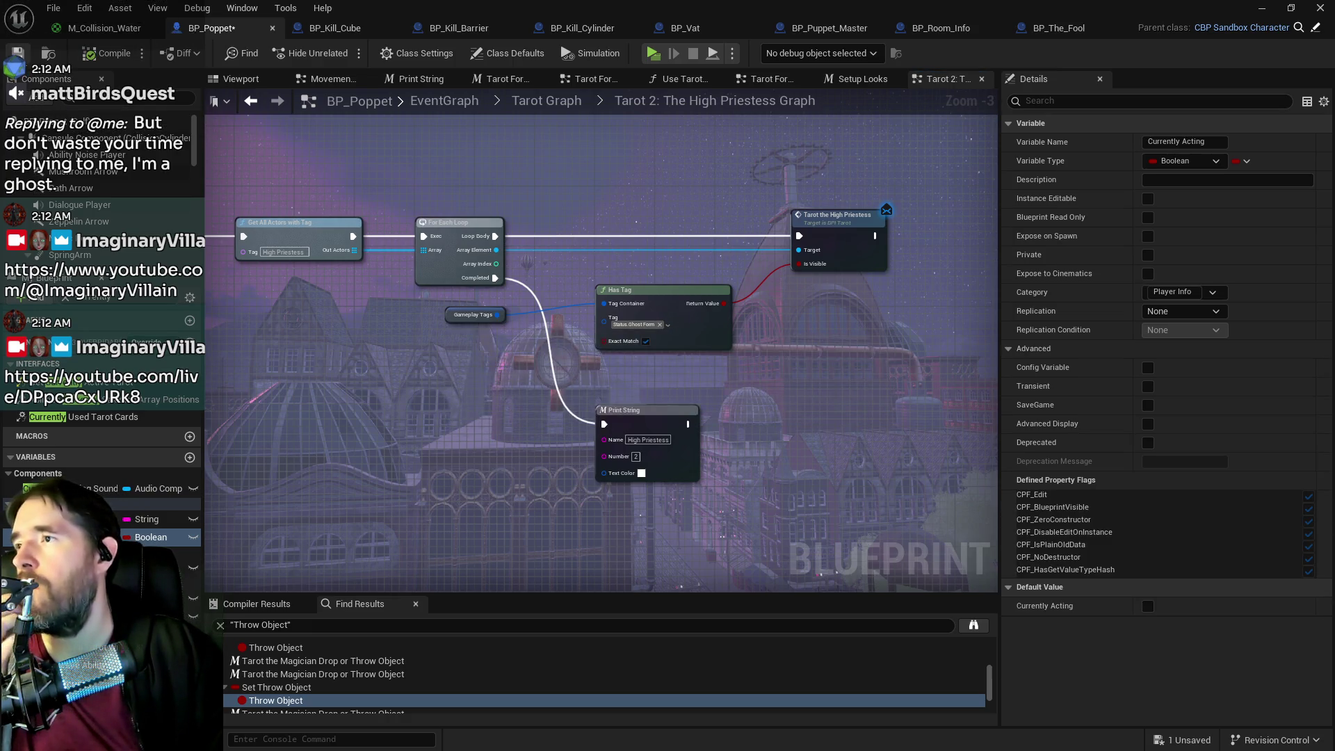
key("ctrl+s")
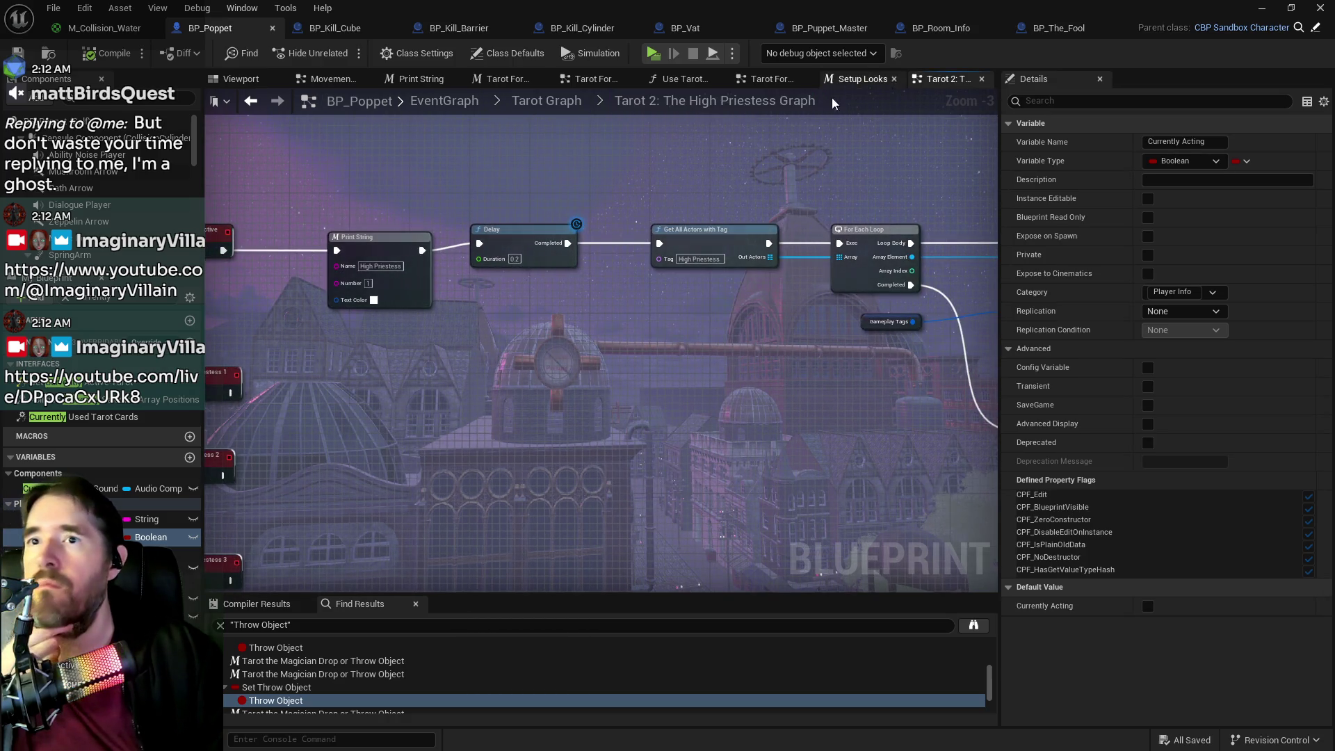
left_click(545, 110)
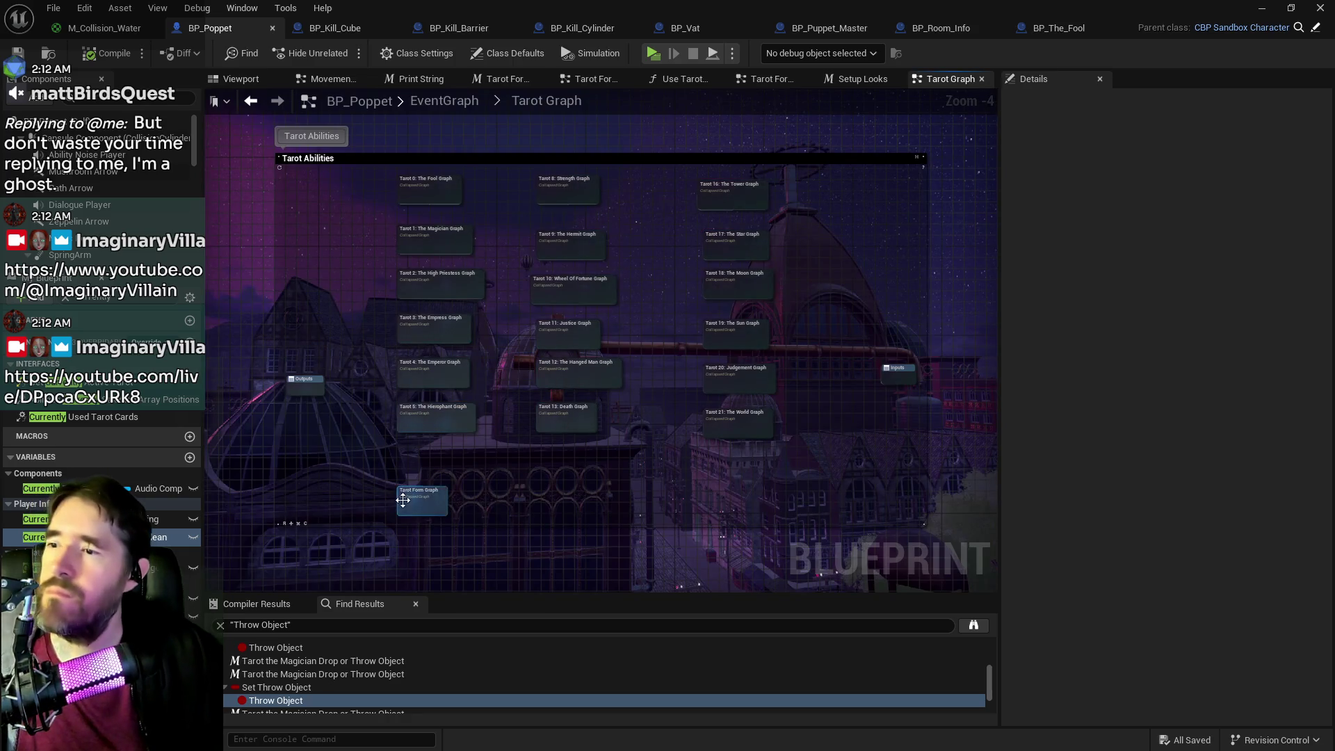
- Paste a Print String below the Tarot Form Effects chain in the Tarot Form Graph
double_click(402, 500)
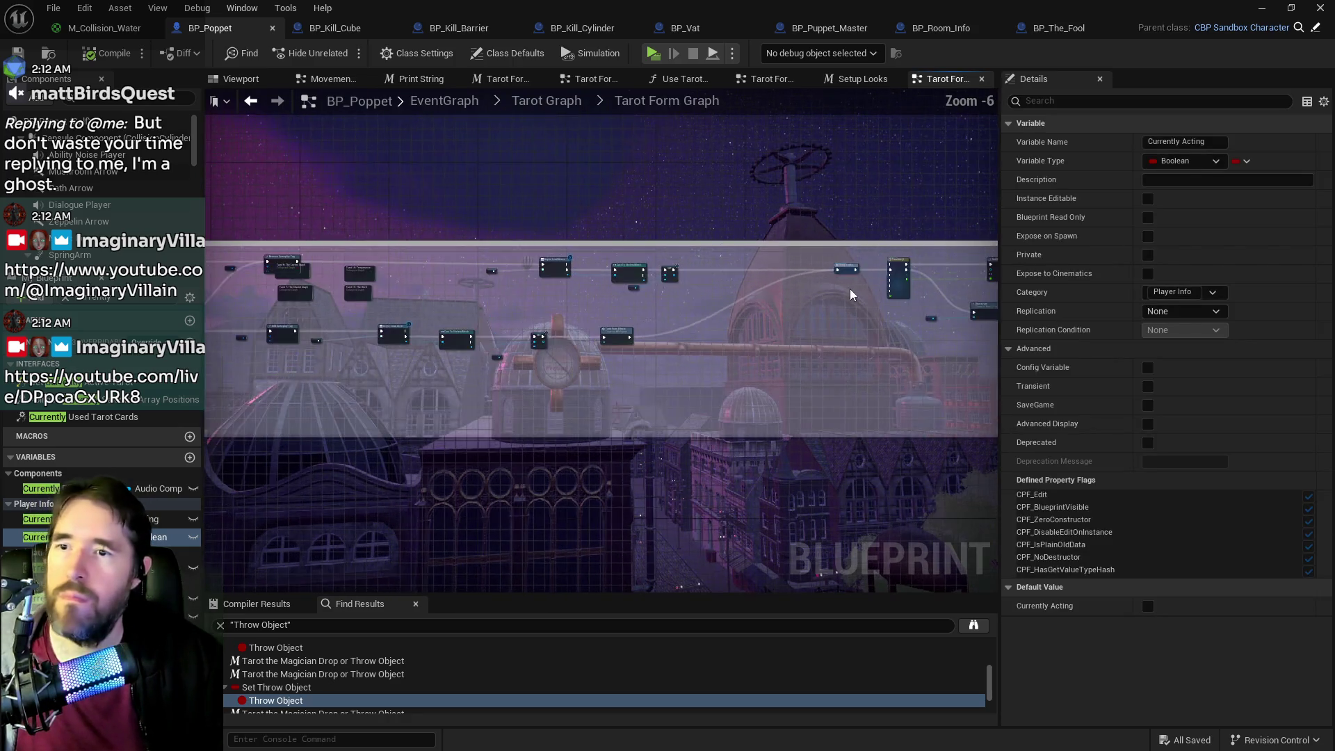
scroll(850, 290, "up", 3)
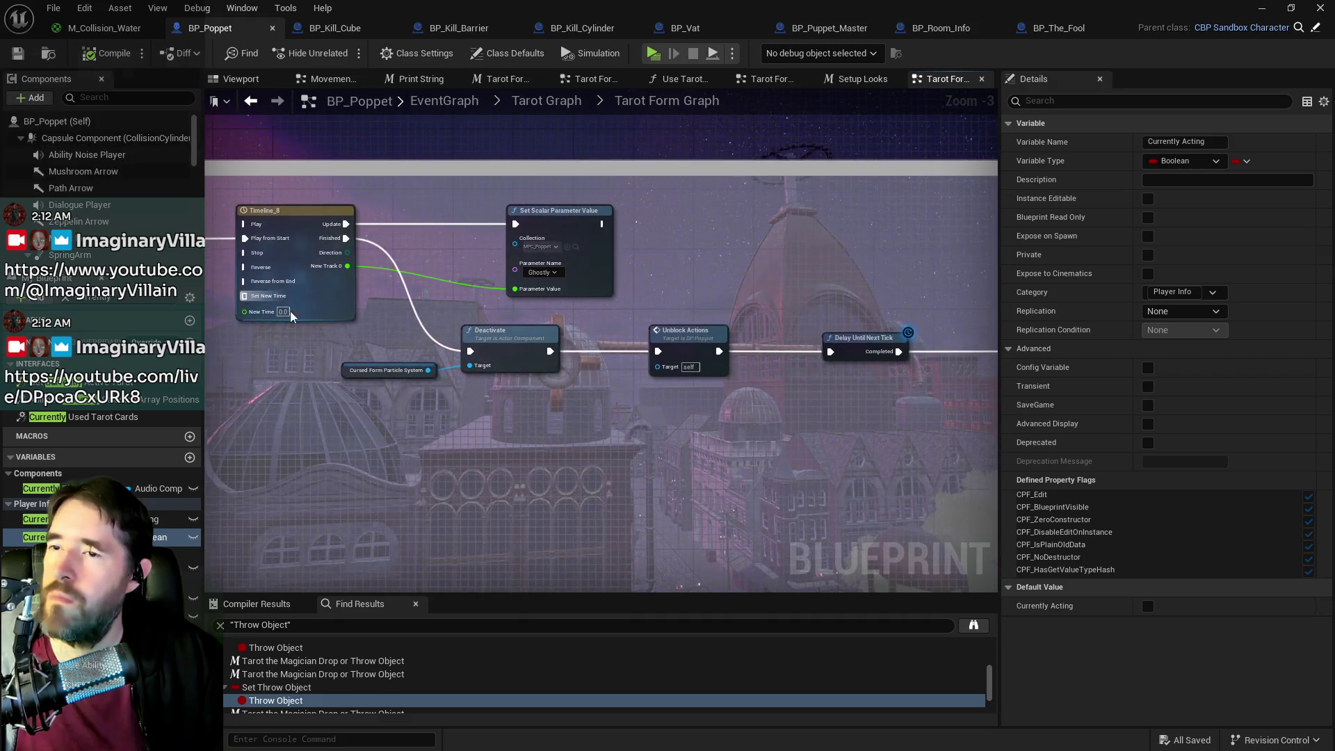
mouse_move(487, 390)
left_mouse_down()
mouse_move(207, 290)
mouse_move(995, 325)
left_mouse_up()
mouse_move(750, 383)
left_mouse_down()
mouse_move(728, 322)
mouse_move(662, 313)
mouse_move(757, 329)
mouse_move(797, 213)
left_mouse_up()
scroll(797, 213, "down", 2)
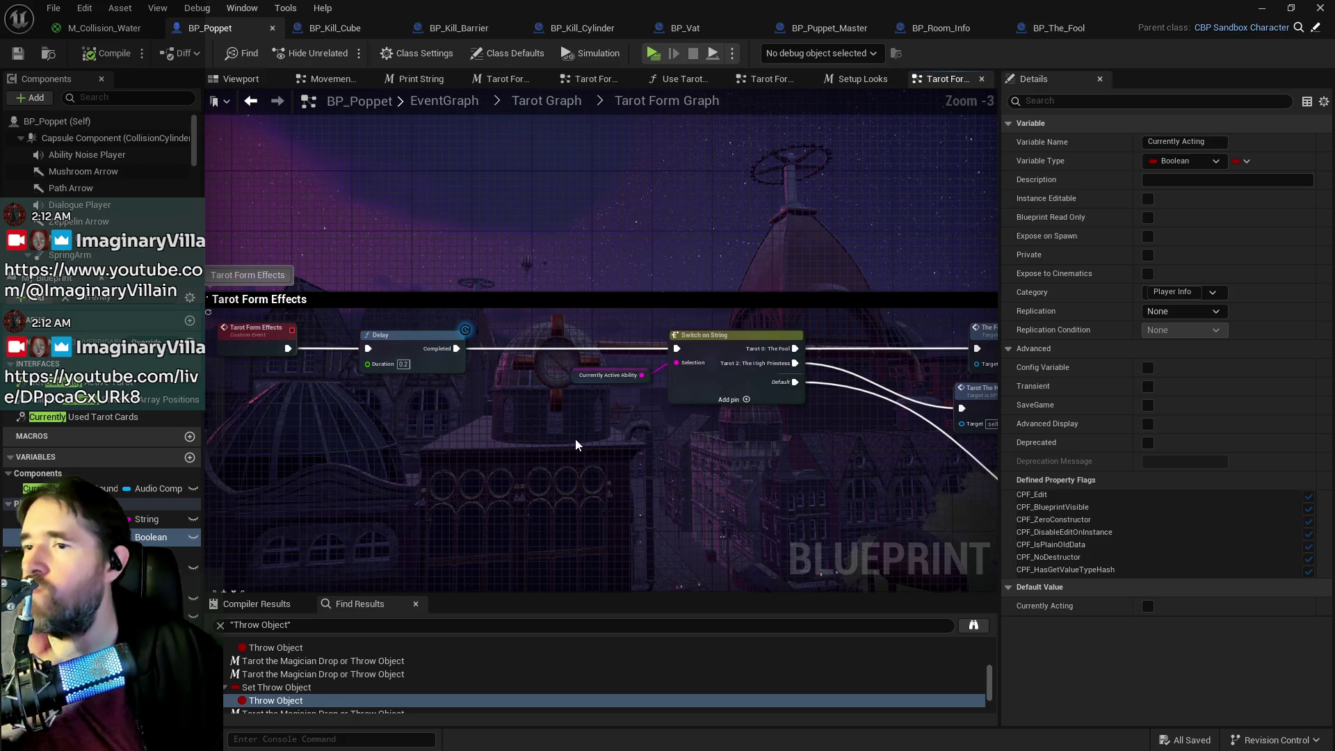
scroll(598, 417, "up", 2)
key("ctrl+v")
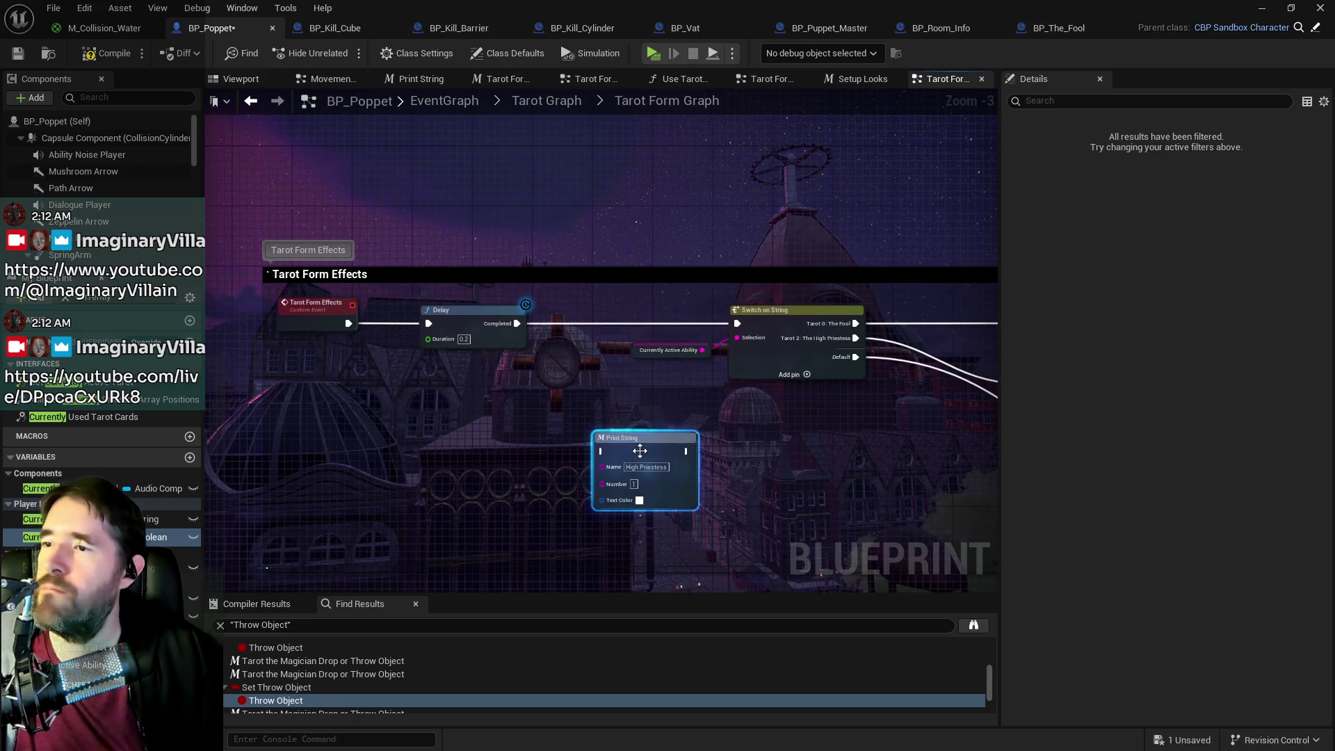
mouse_move(600, 440)
left_mouse_down()
mouse_move(726, 449)
mouse_move(691, 454)
mouse_move(595, 417)
left_mouse_up()
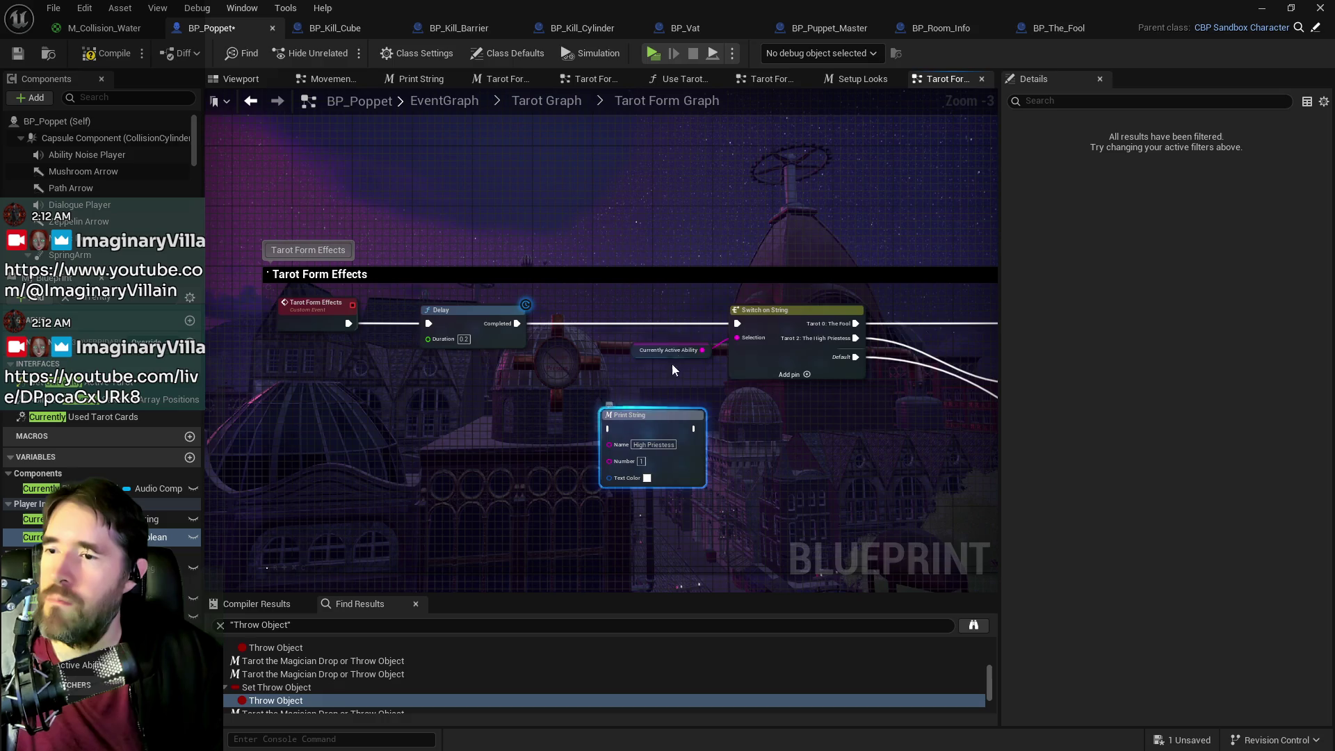
- Feed Currently Active Ability into its Number input, make the text blue, and name it 'Currently Active'
mouse_move(701, 350)
left_mouse_down()
mouse_move(598, 450)
mouse_move(609, 461)
left_mouse_up()
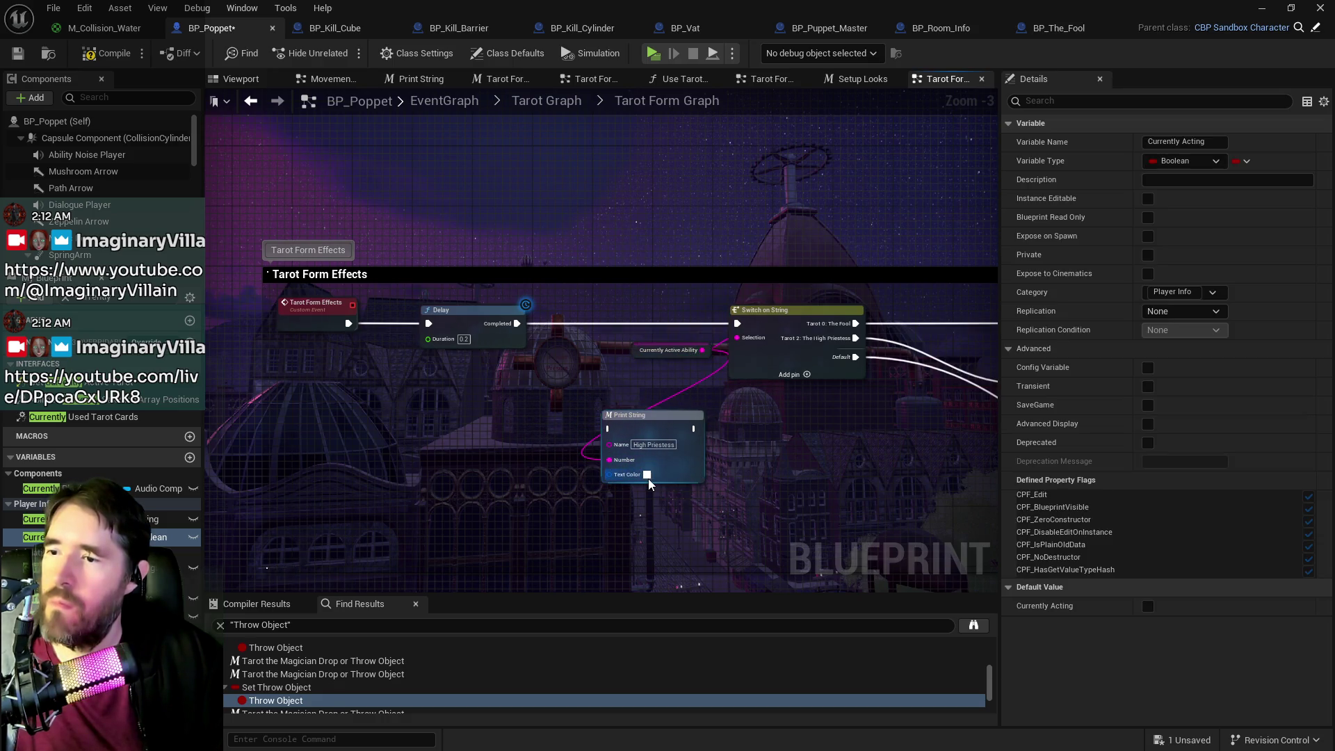
left_click(646, 478)
mouse_move(784, 417)
left_mouse_down()
mouse_move(738, 389)
mouse_move(696, 396)
left_mouse_up()
left_click(845, 698)
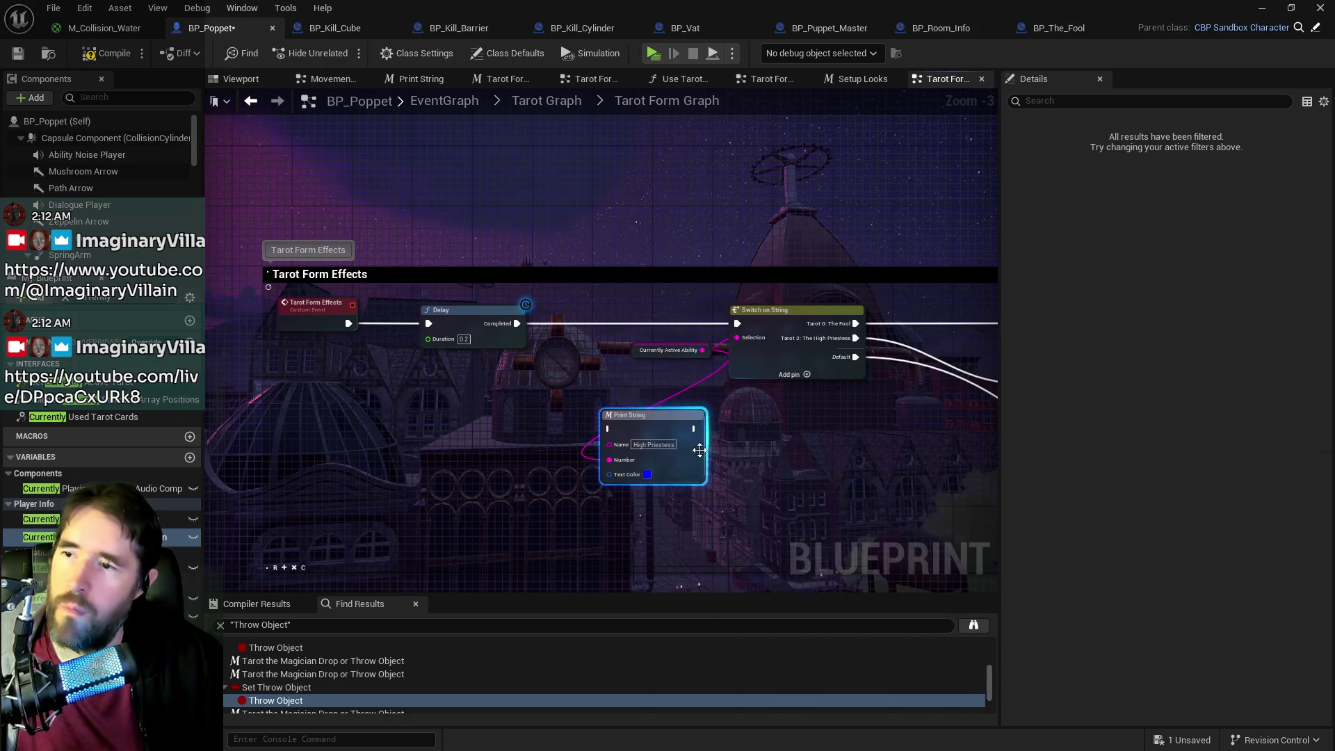
left_click(658, 444)
type("Currently Active")
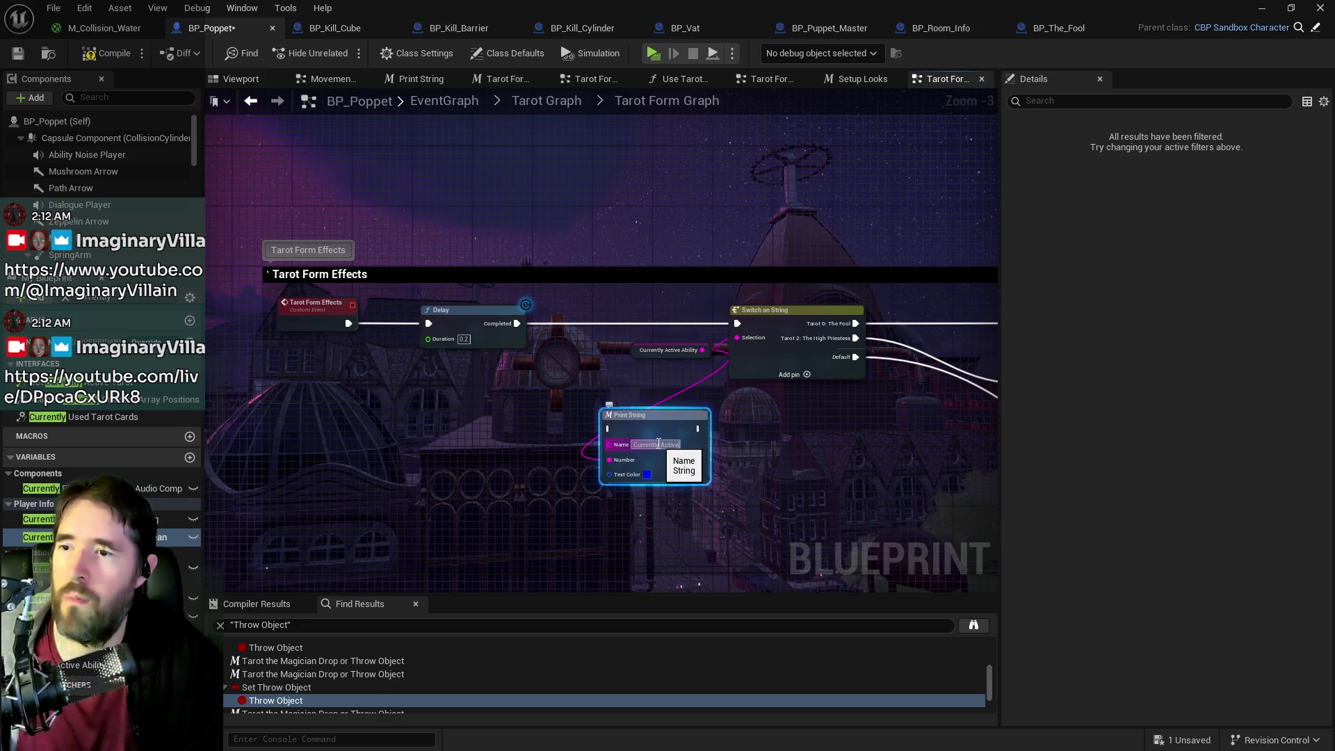
key("Return")
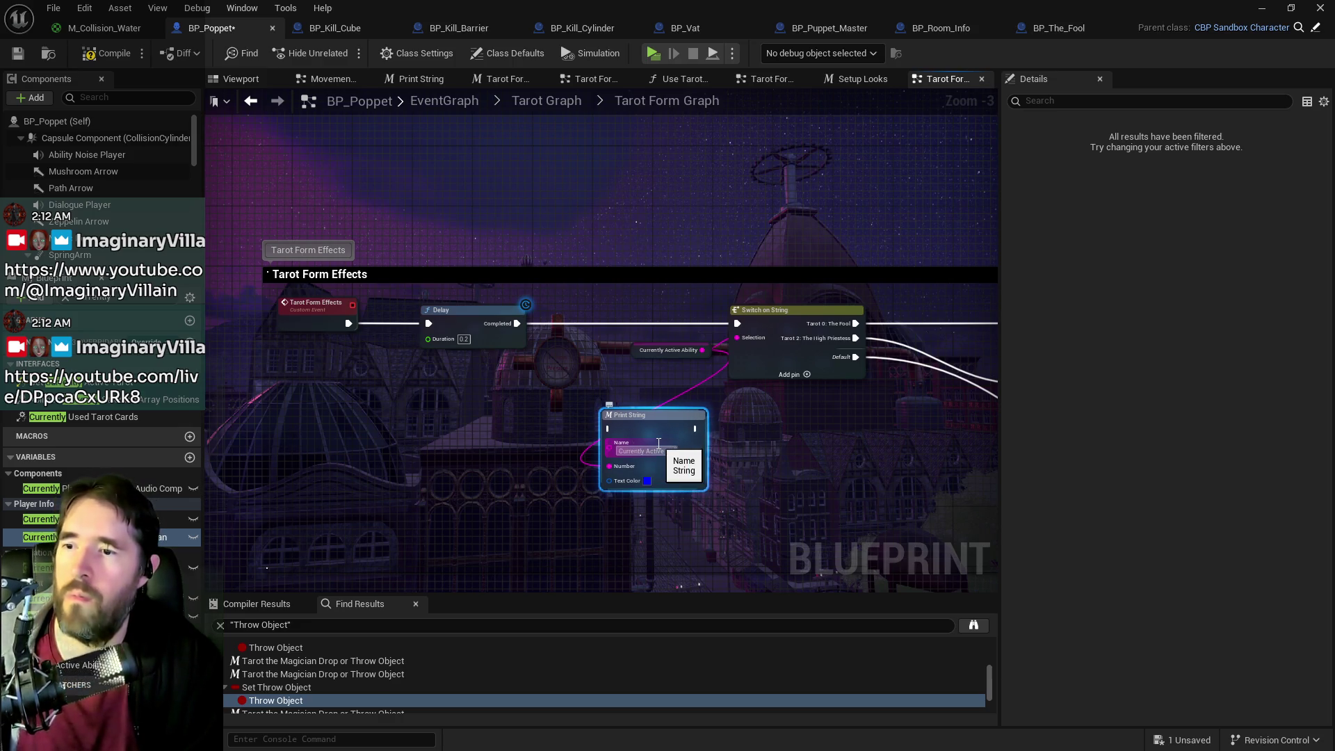
- Run the Print String after the Delay completes, then compile and save BP_Poppet
mouse_move(517, 323)
left_mouse_down()
mouse_move(624, 418)
mouse_move(695, 426)
mouse_move(679, 321)
mouse_move(628, 345)
mouse_move(699, 319)
mouse_move(650, 285)
mouse_move(666, 271)
mouse_move(755, 328)
mouse_move(738, 324)
left_mouse_up()
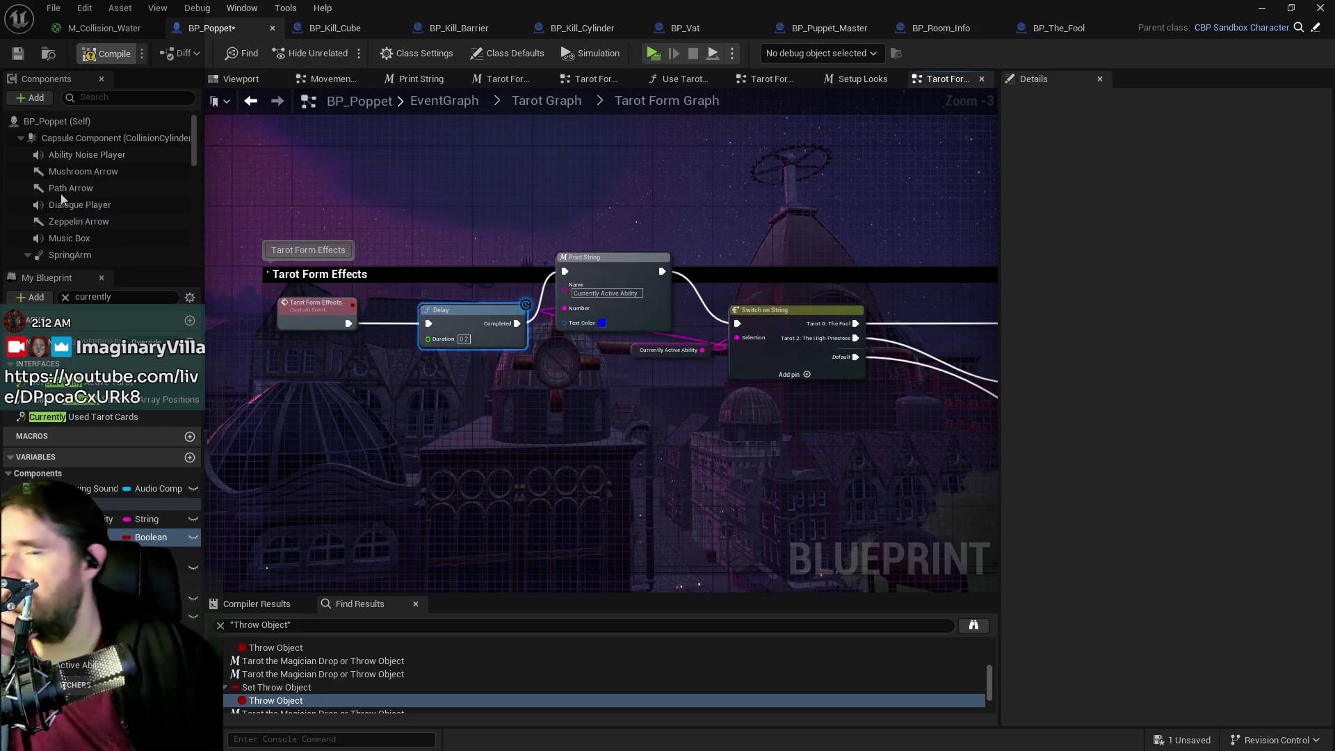
left_click(19, 54)
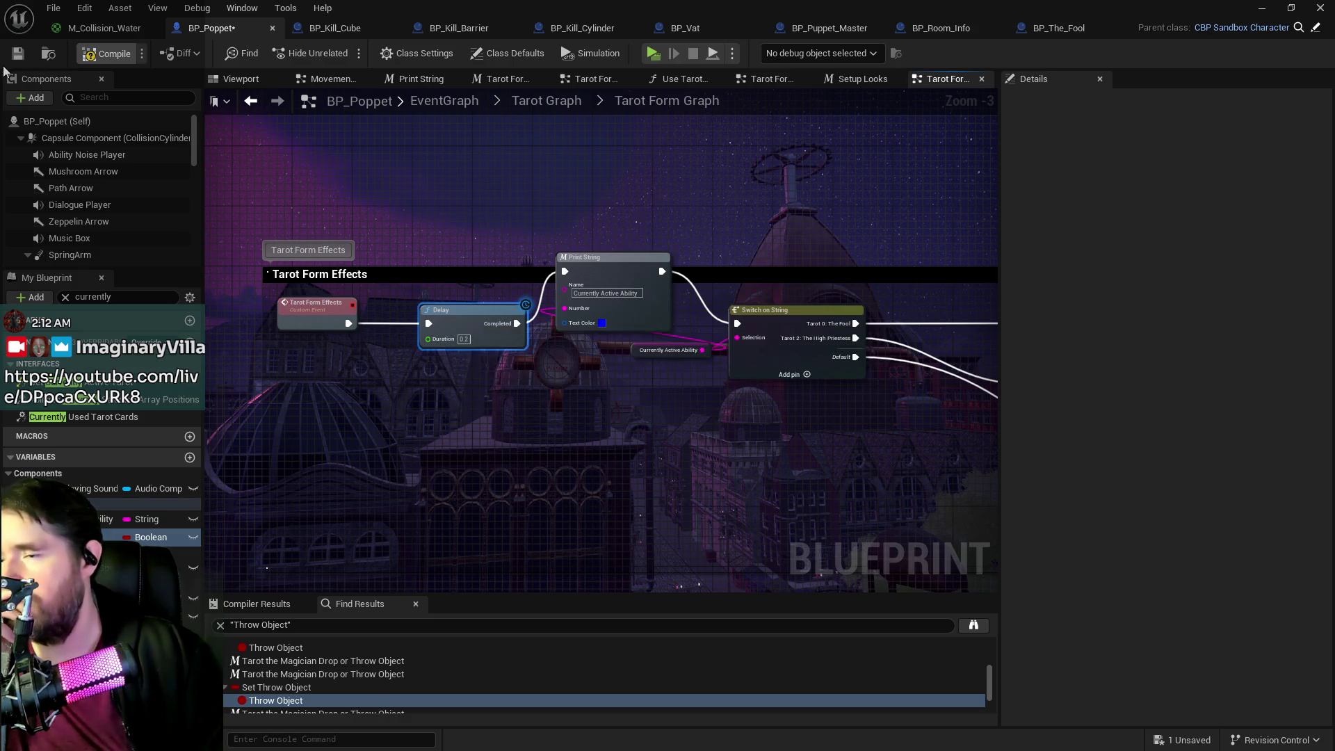
left_click(17, 56)
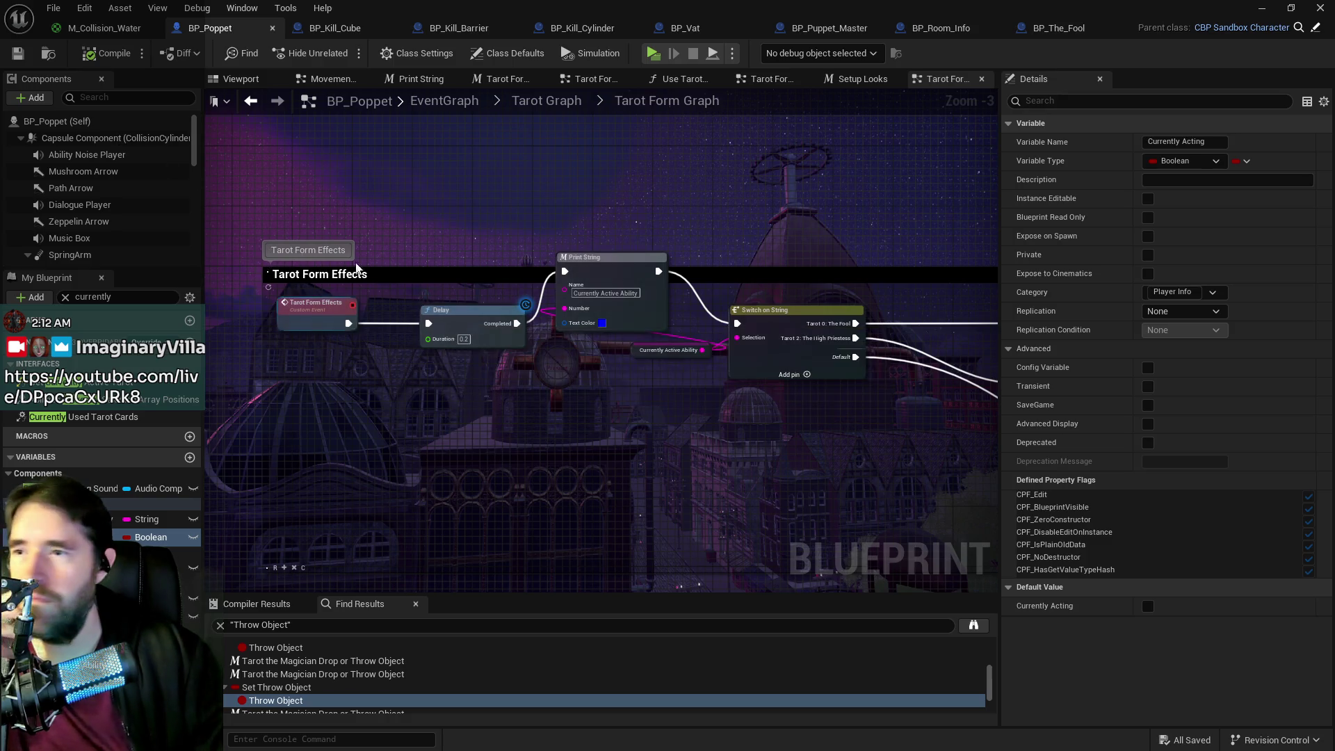
- Paste a Tarot The High Priestess Active node and connect Tarot 5 to it
scroll(254, 236, "down", 1)
scroll(550, 353, "up", 2)
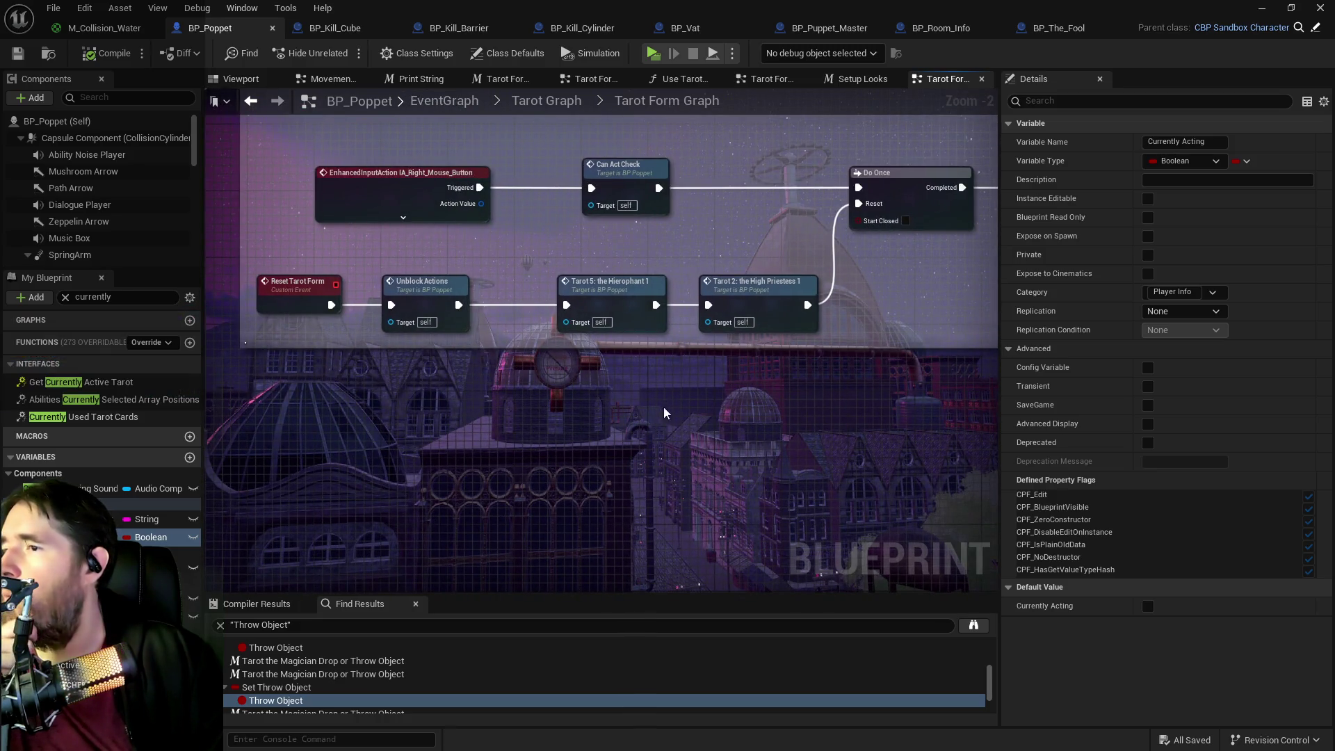
right_click(705, 380)
key("Escape")
scroll(625, 376, "down", 2)
scroll(557, 376, "up", 2)
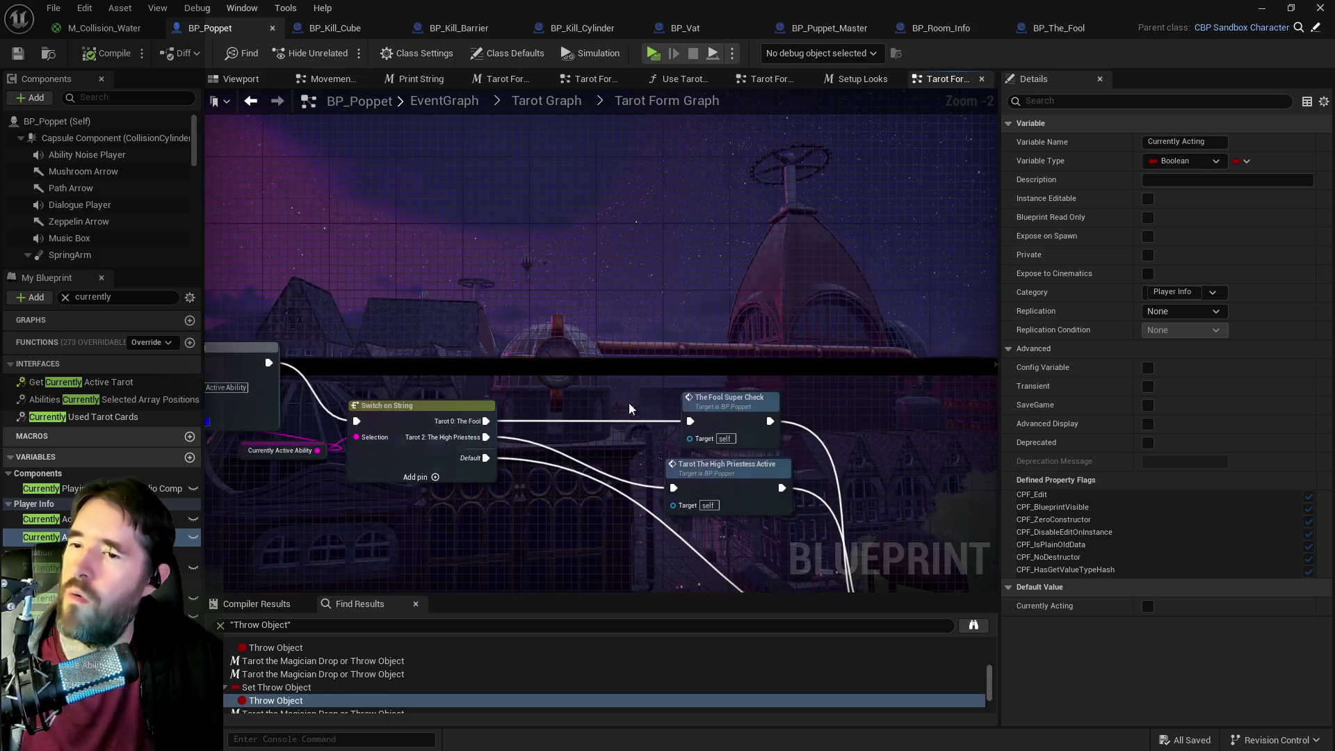
left_click(640, 298)
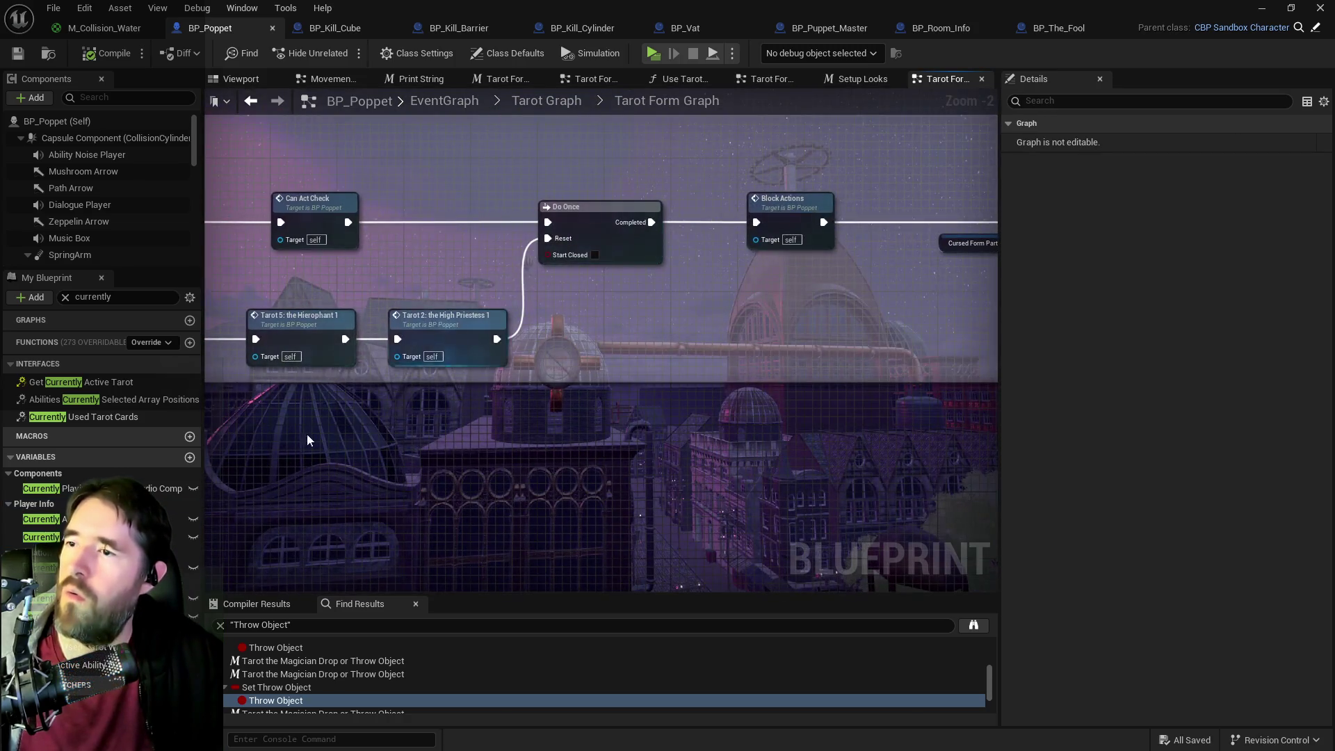
key("ctrl+v")
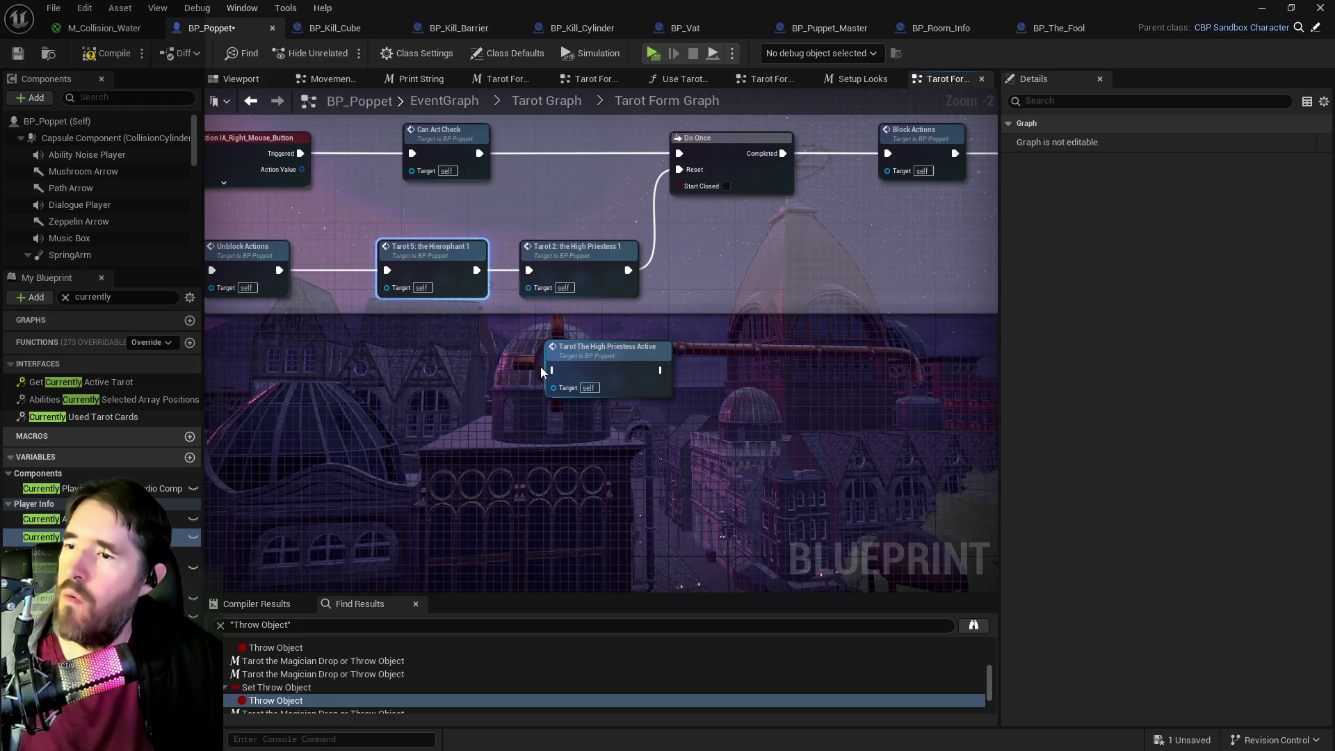
left_click_drag(477, 271, 554, 370)
mouse_move(660, 370)
left_mouse_down()
mouse_move(636, 268)
mouse_move(645, 306)
mouse_move(785, 195)
mouse_move(643, 324)
left_mouse_up()
- Wire it to Do Once's Reset, delete the old Tarot 2: the High Priestess 1 node, and compile
left_click_drag(650, 247, 678, 182)
mouse_move(644, 320)
left_mouse_down()
mouse_move(663, 337)
mouse_move(665, 200)
mouse_move(680, 172)
left_mouse_up()
left_click(577, 248)
key("Delete")
mouse_move(592, 309)
left_mouse_down()
mouse_move(575, 243)
mouse_move(580, 260)
left_mouse_up()
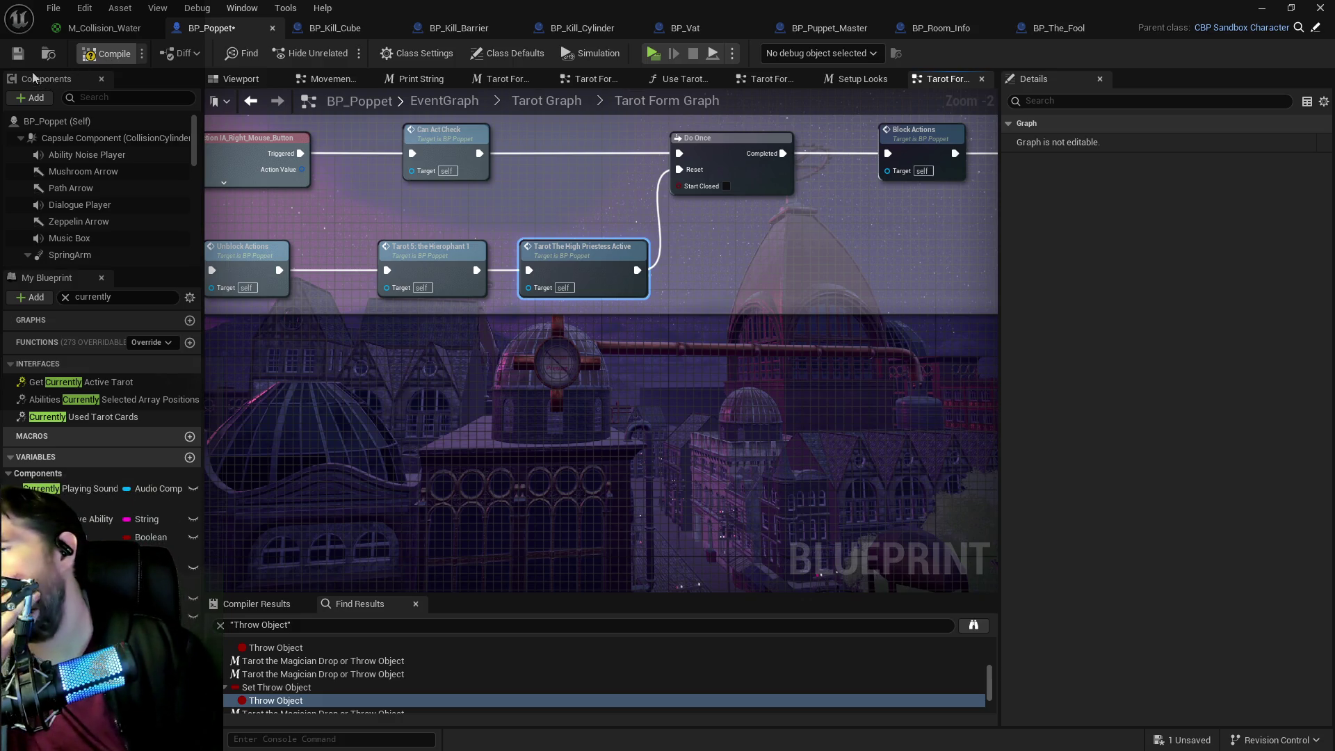
left_click(18, 55)
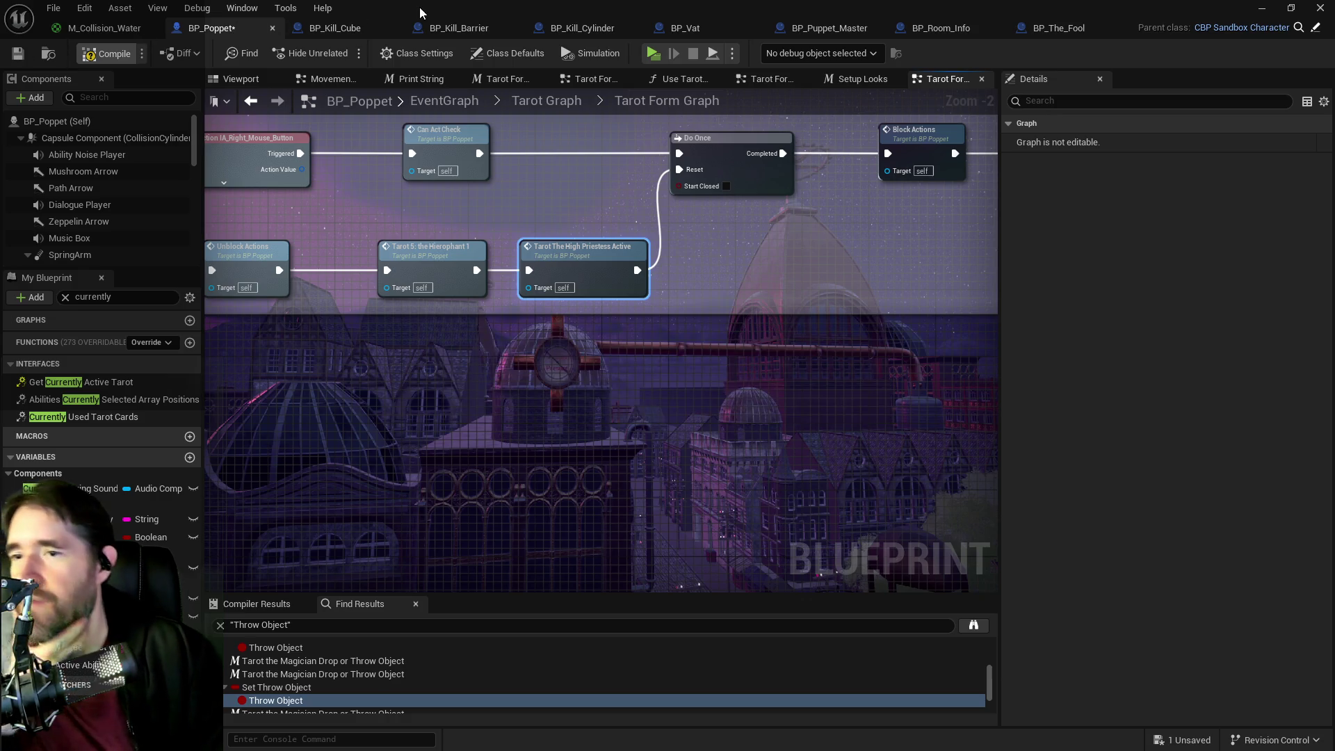
left_click_drag(936, 10, 951, 89)
left_click(721, 393)
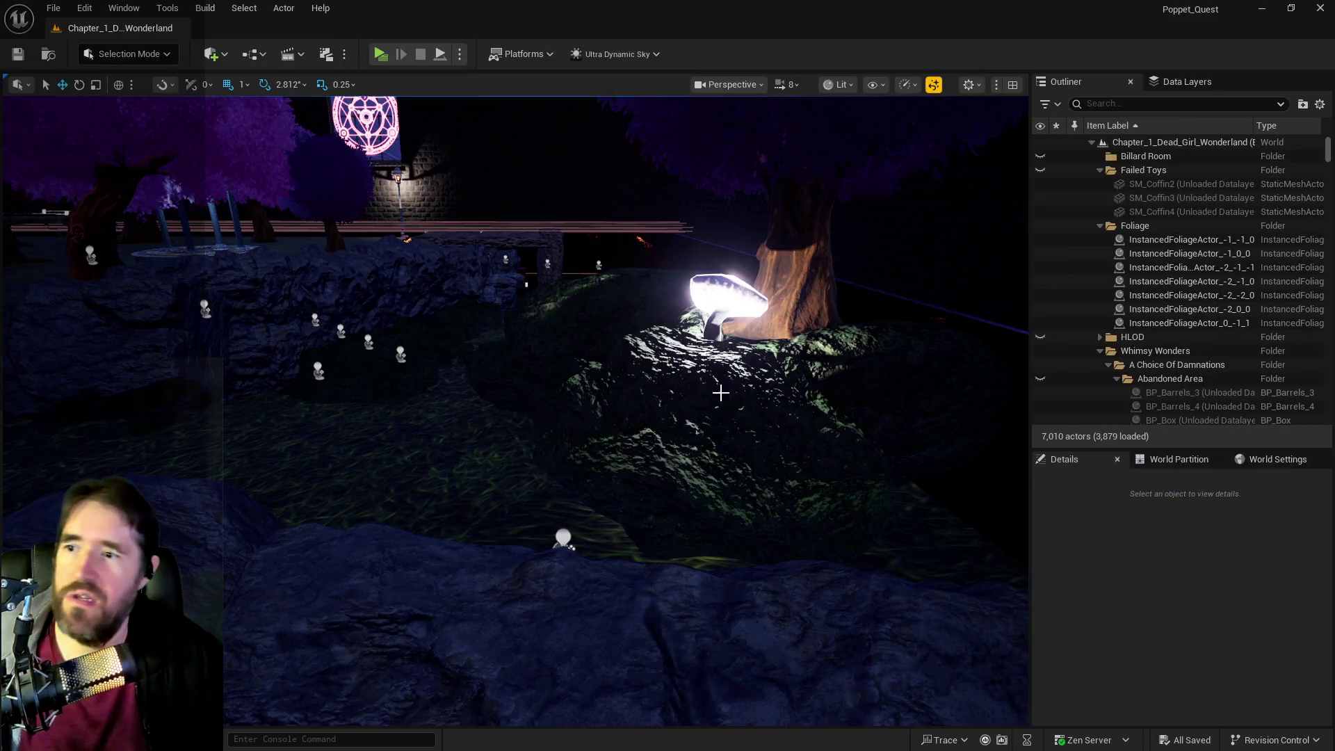
- Select High Priestess platform 14 and edit its first tag found via a 'tag' Details search
left_click(407, 358)
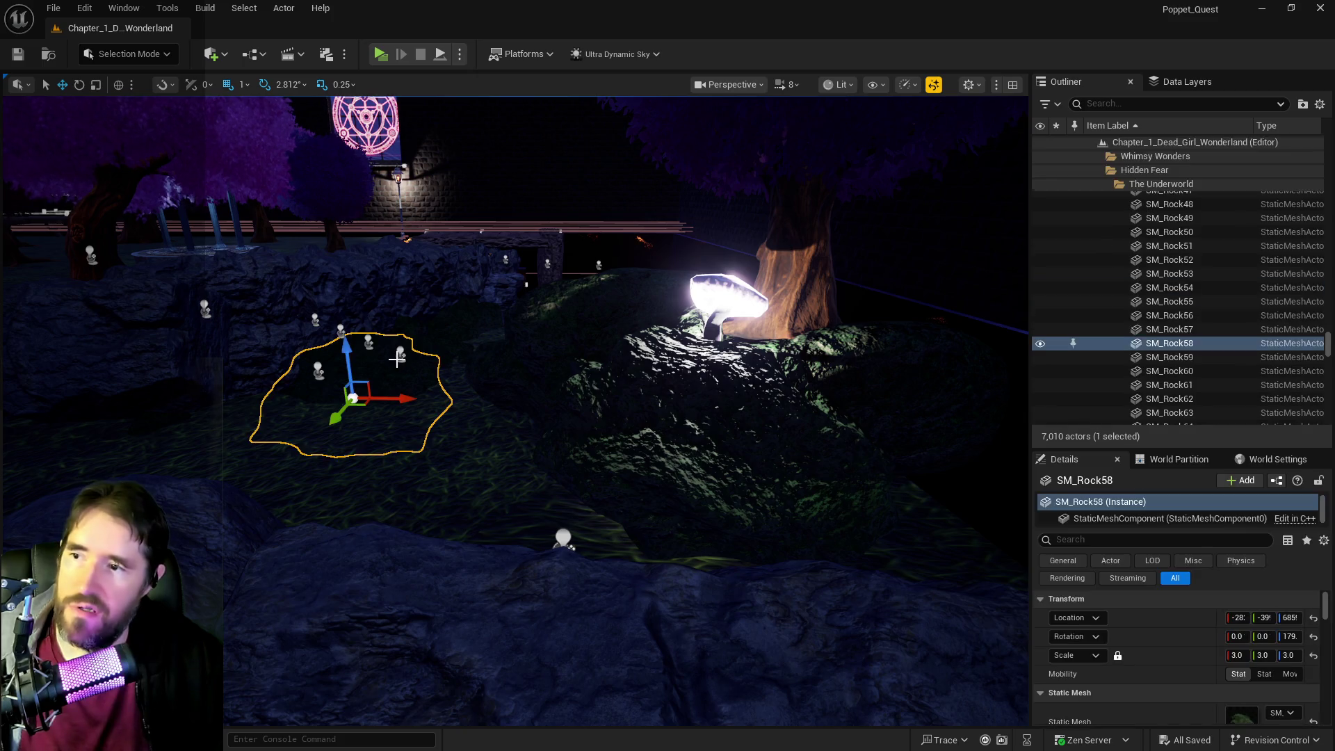
left_click(400, 355)
type("tag")
left_click(1260, 657)
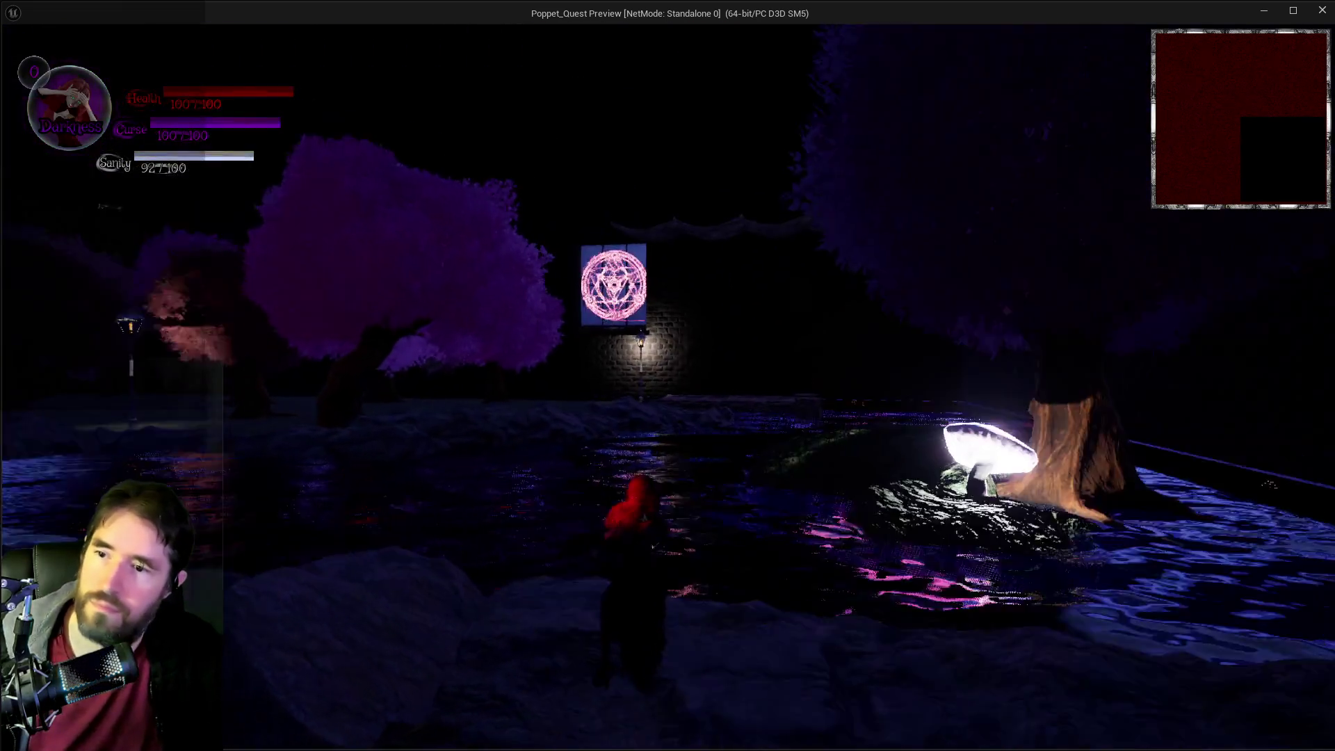
- Activate the High Priestess ability in game with key 2, pause, then resume play
key("Tab")
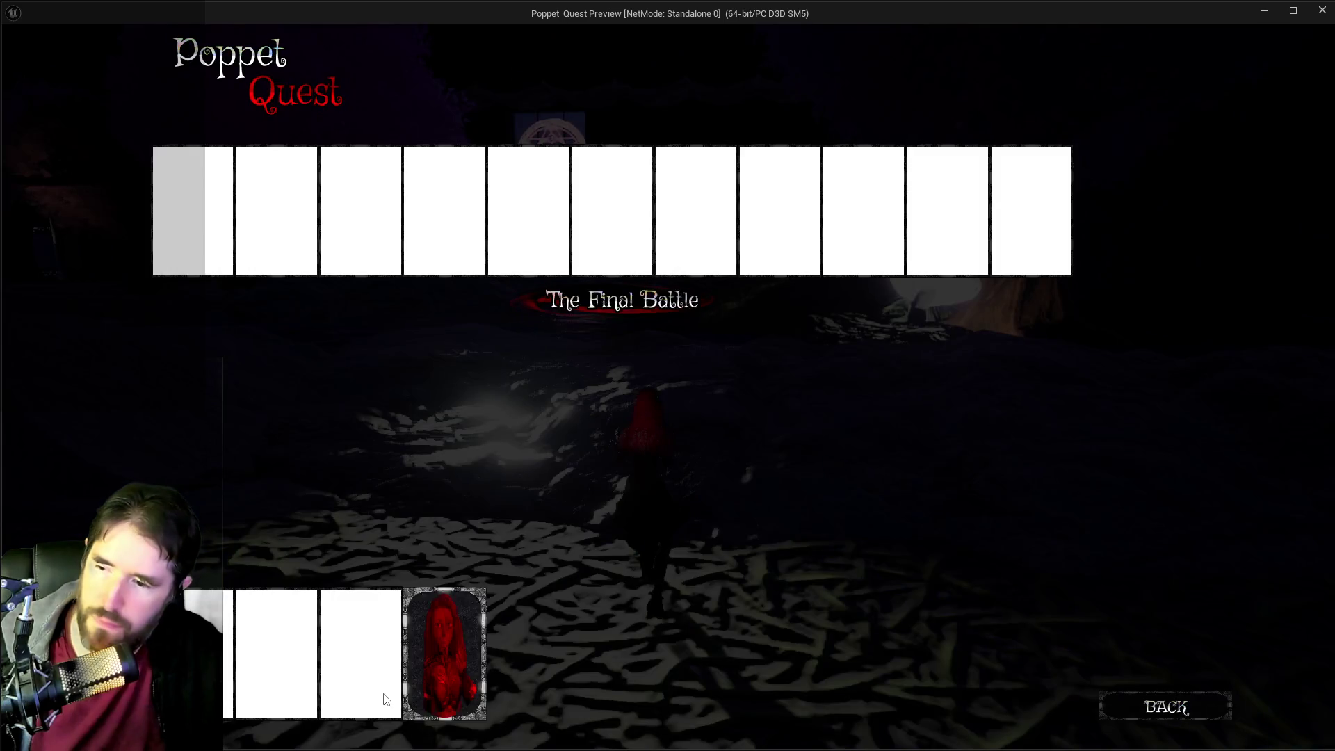
key("Tab")
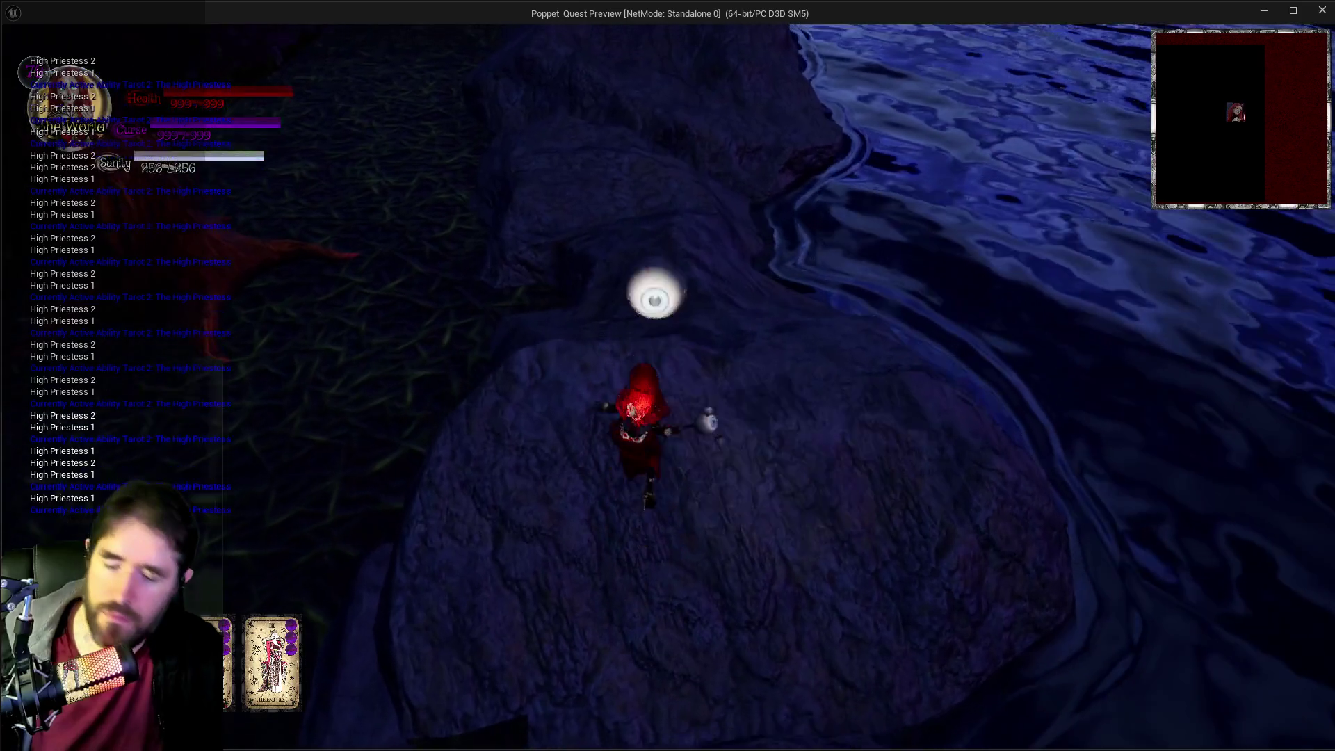
key("2")
key("Escape")
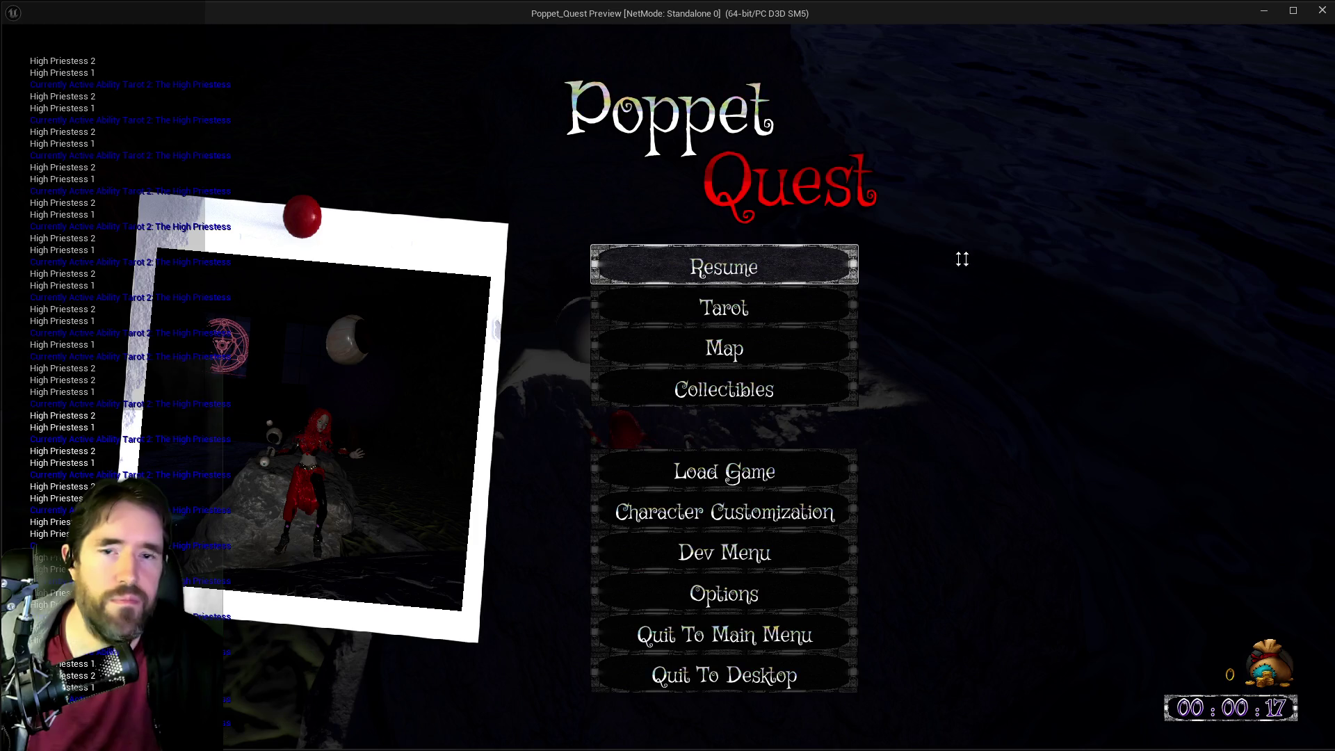
key("alt+Tab")
mouse_move(927, 197)
left_mouse_down()
mouse_move(708, 196)
mouse_move(1332, 155)
left_mouse_up()
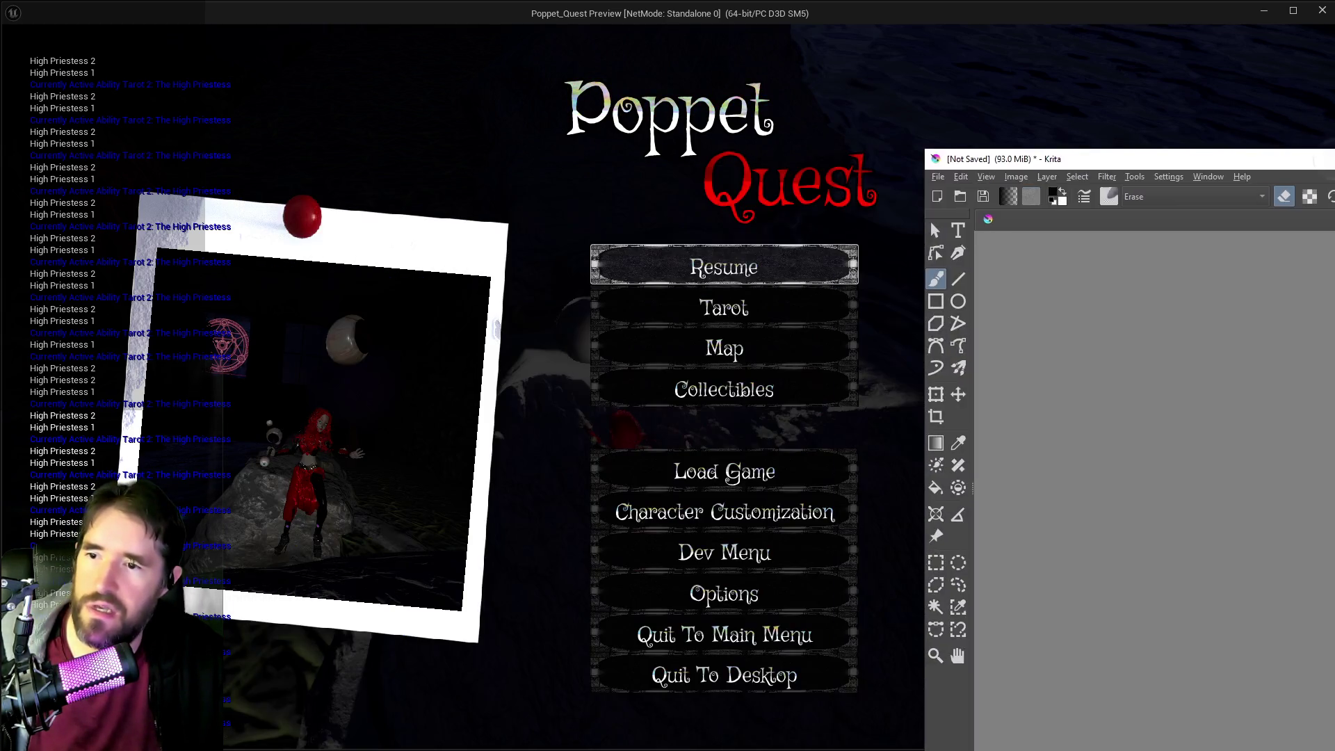
key("alt+Tab")
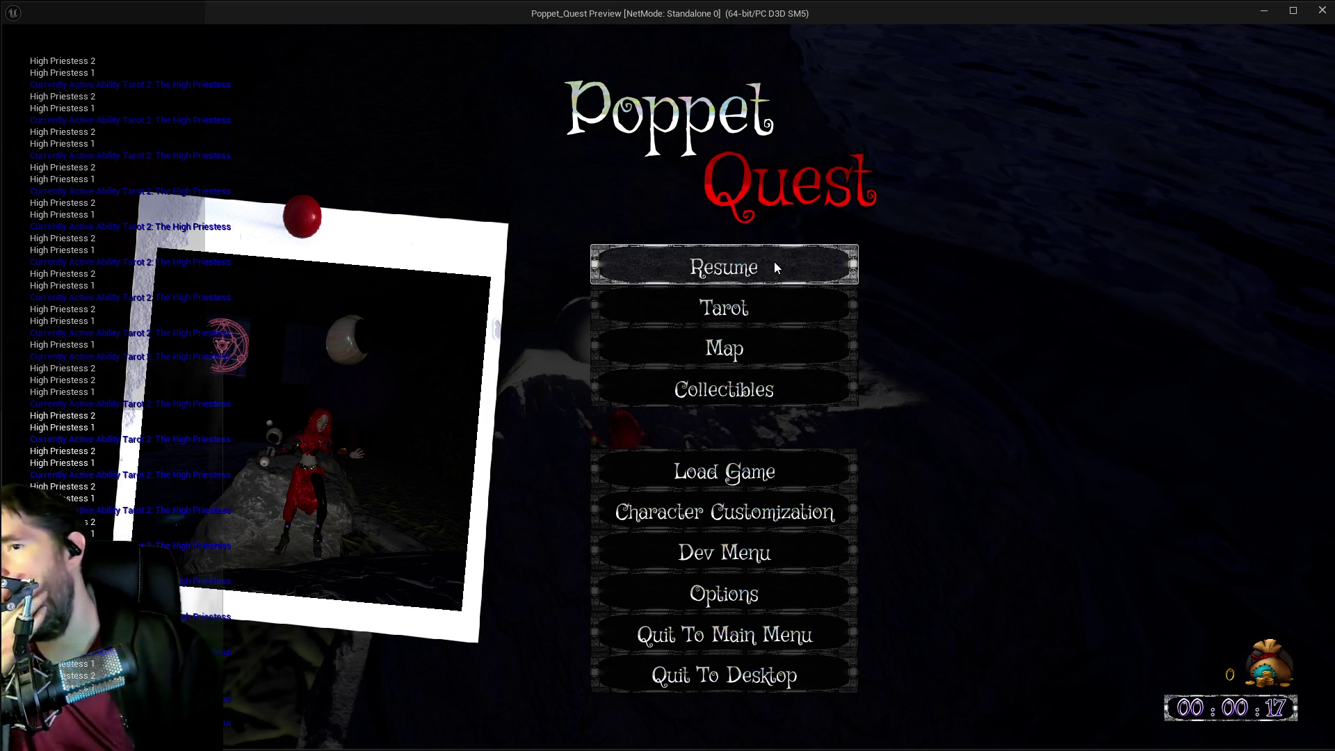
key("Escape")
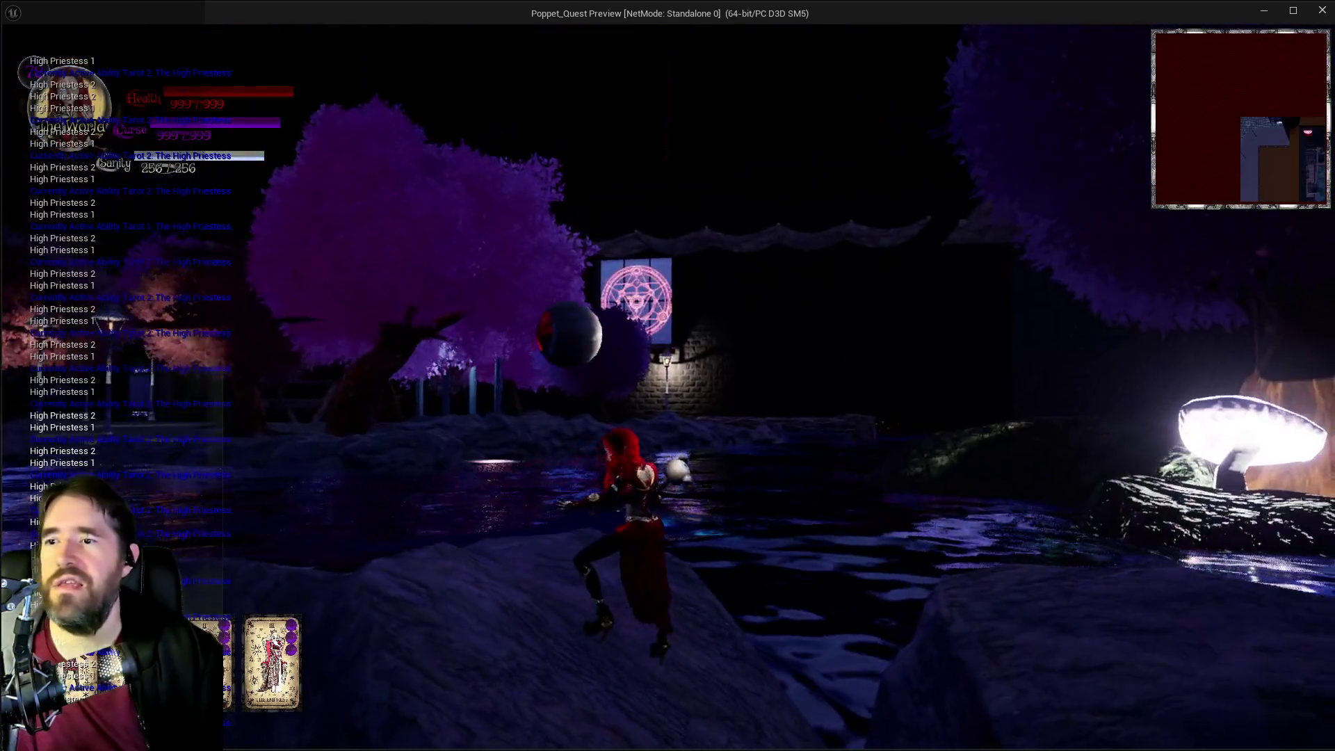
key("s")
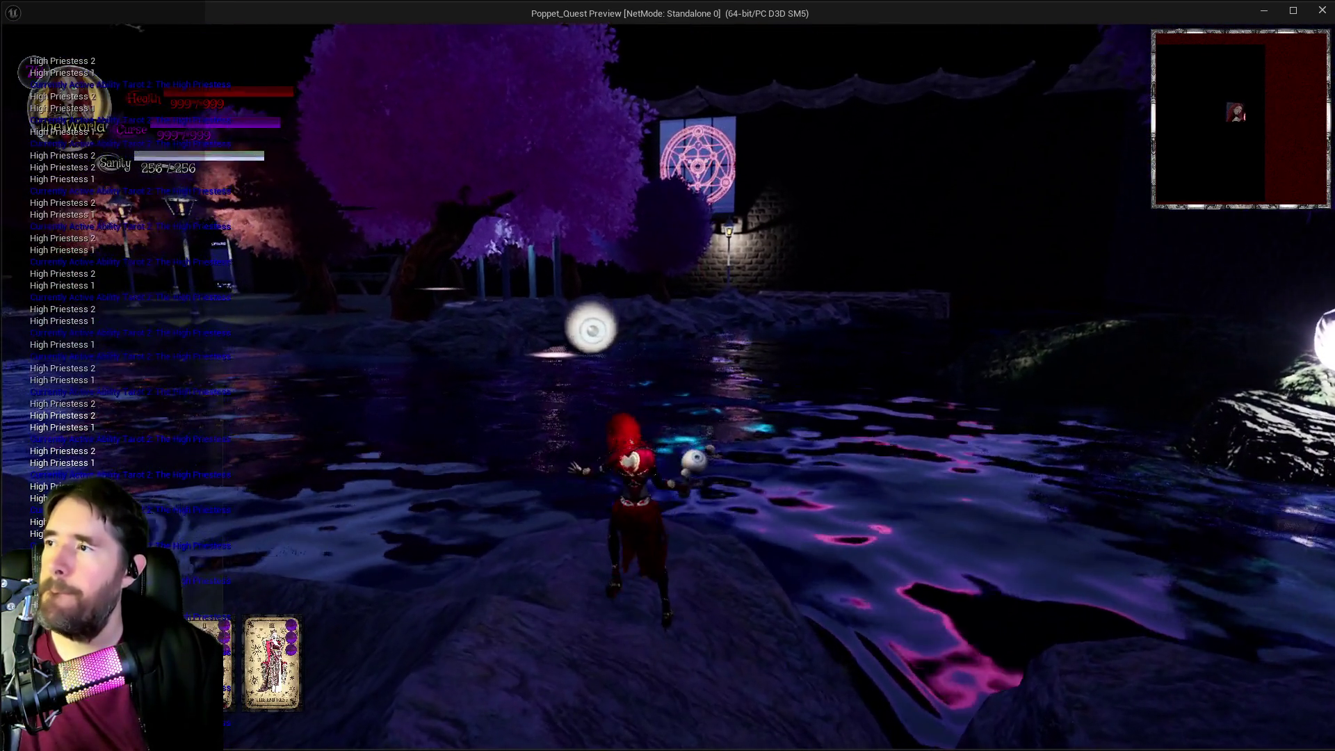
- Stop the play session and open the High Priestess platform's blueprint
key("alt+Tab")
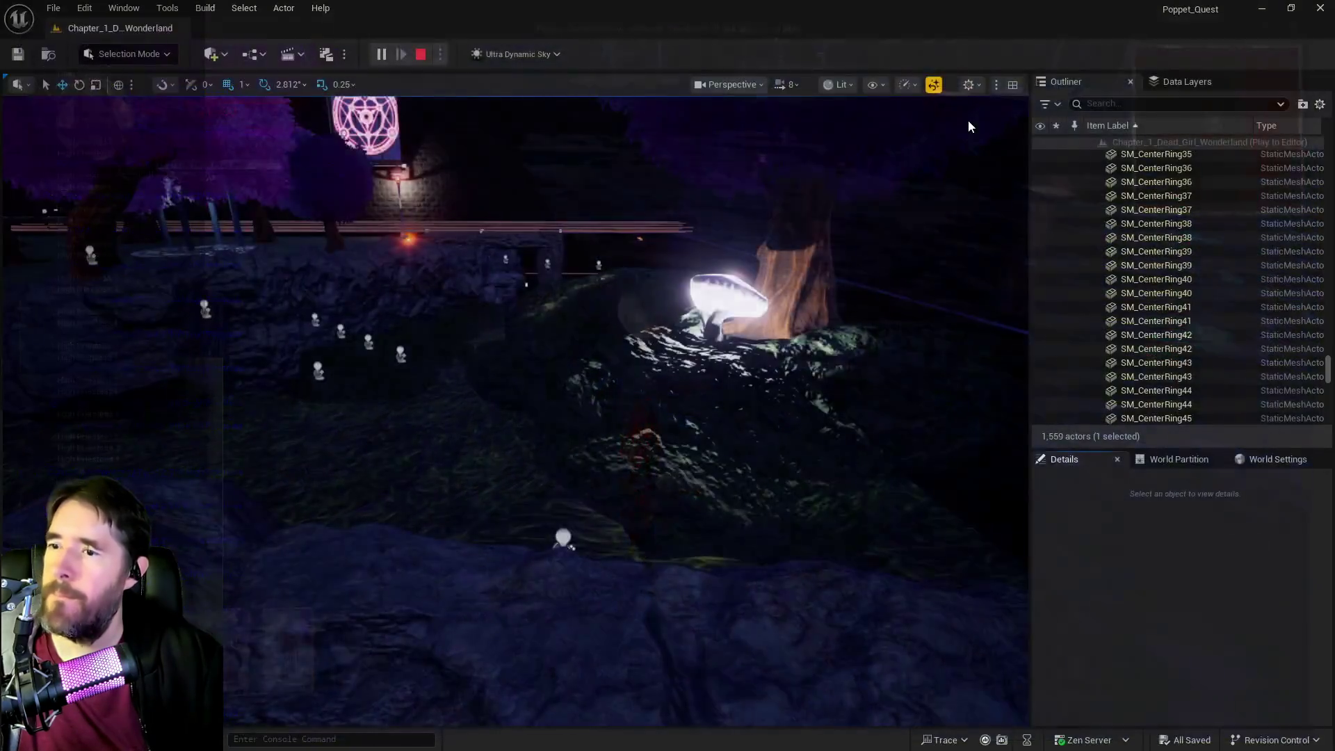
key("Escape")
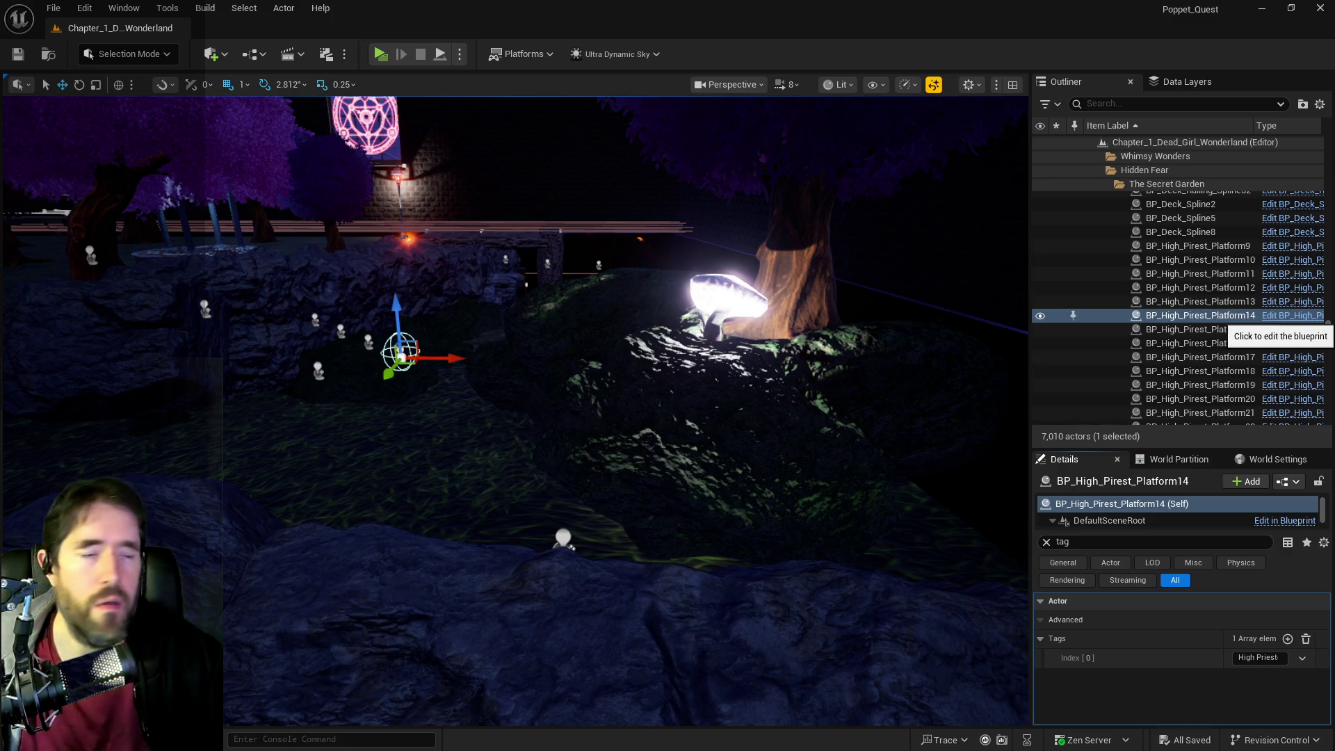
left_click(1293, 316)
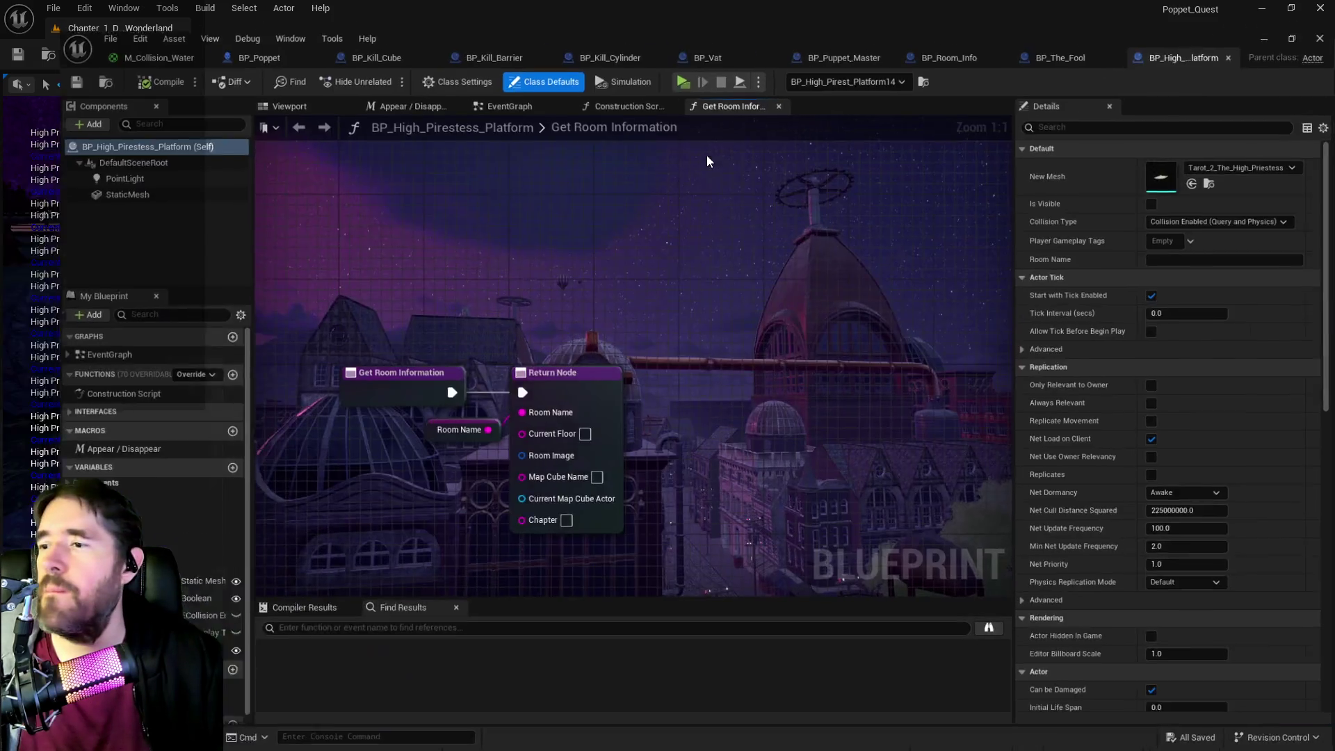
- Inspect the platform's EventGraph around Event Tarot The High Priestess
left_click(462, 80)
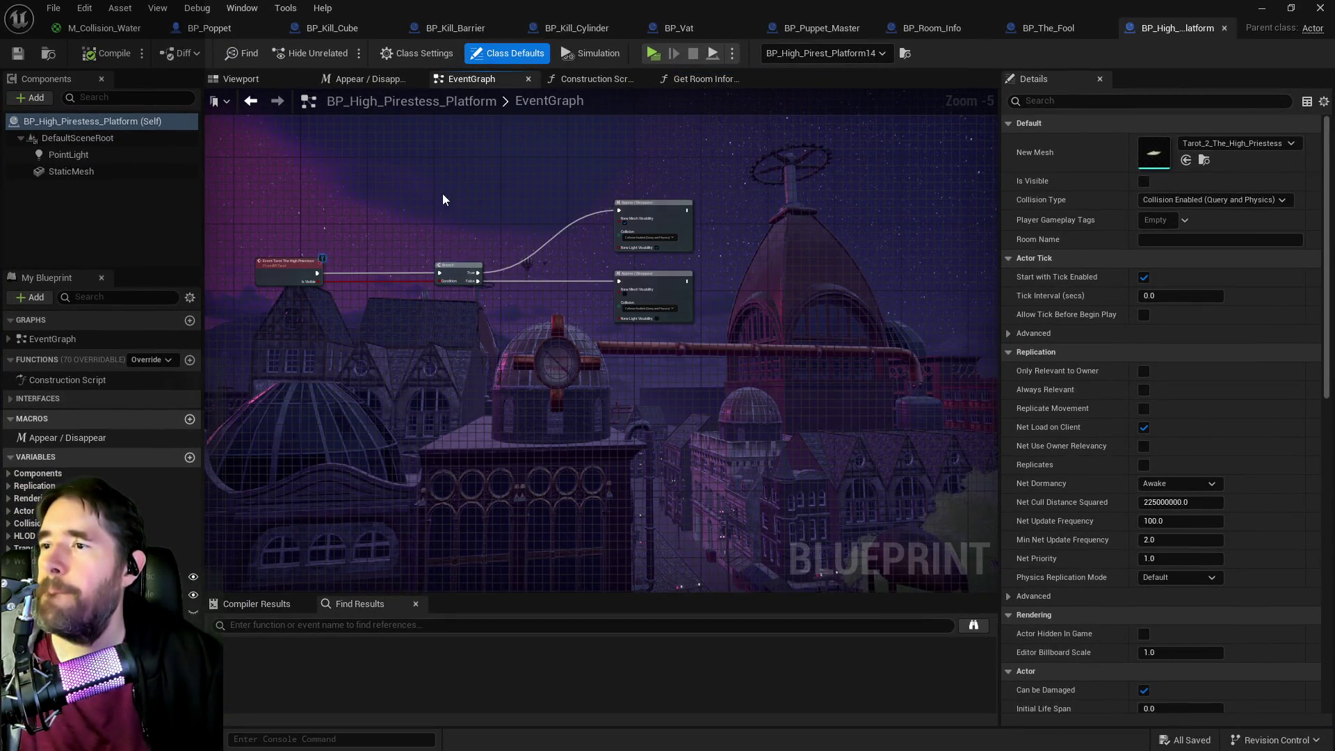
scroll(445, 199, "up", 2)
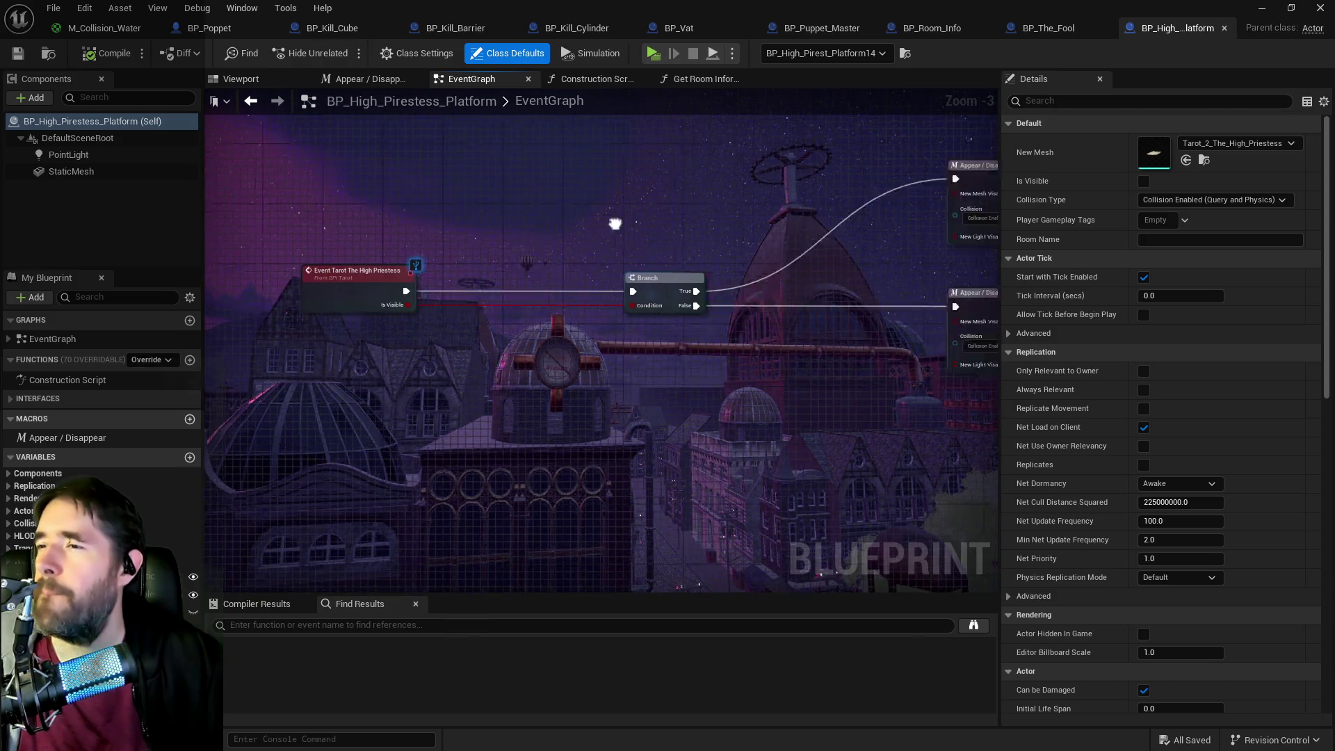
scroll(607, 219, "up", 2)
mouse_move(567, 285)
left_mouse_down()
mouse_move(647, 233)
mouse_move(879, 361)
left_mouse_up()
scroll(636, 253, "down", 1)
left_click_drag(482, 245, 748, 299)
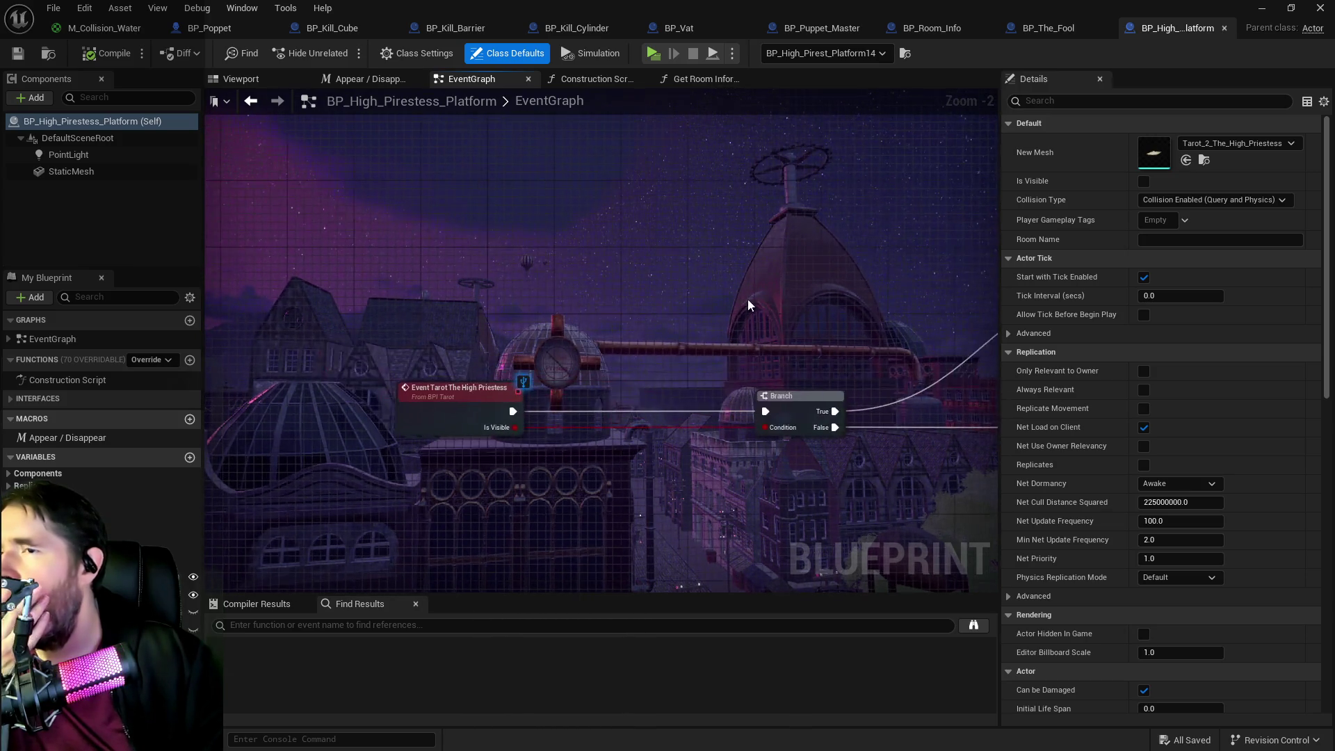
- Look through the Appear / Disappear macro's Set Visibility nodes, then return to the EventGraph
left_click(368, 79)
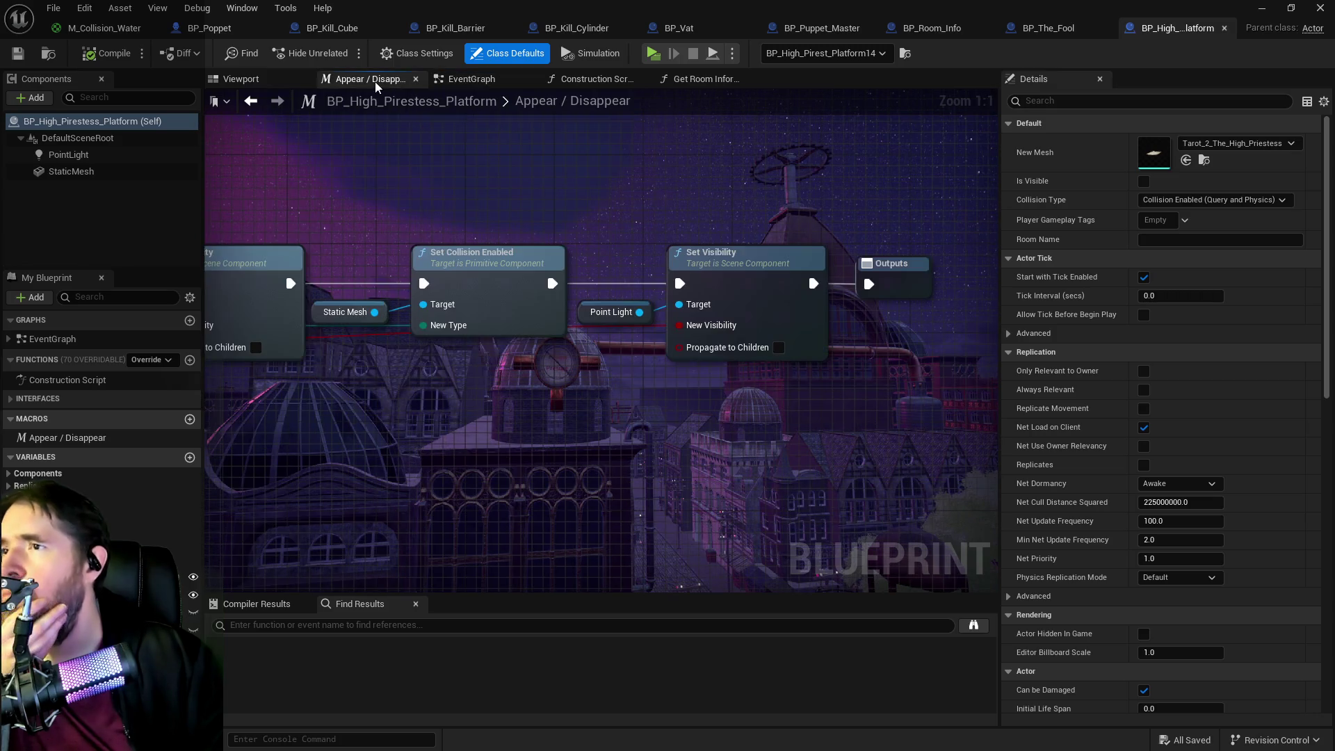
mouse_move(417, 209)
left_mouse_down()
mouse_move(598, 195)
mouse_move(548, 193)
left_mouse_up()
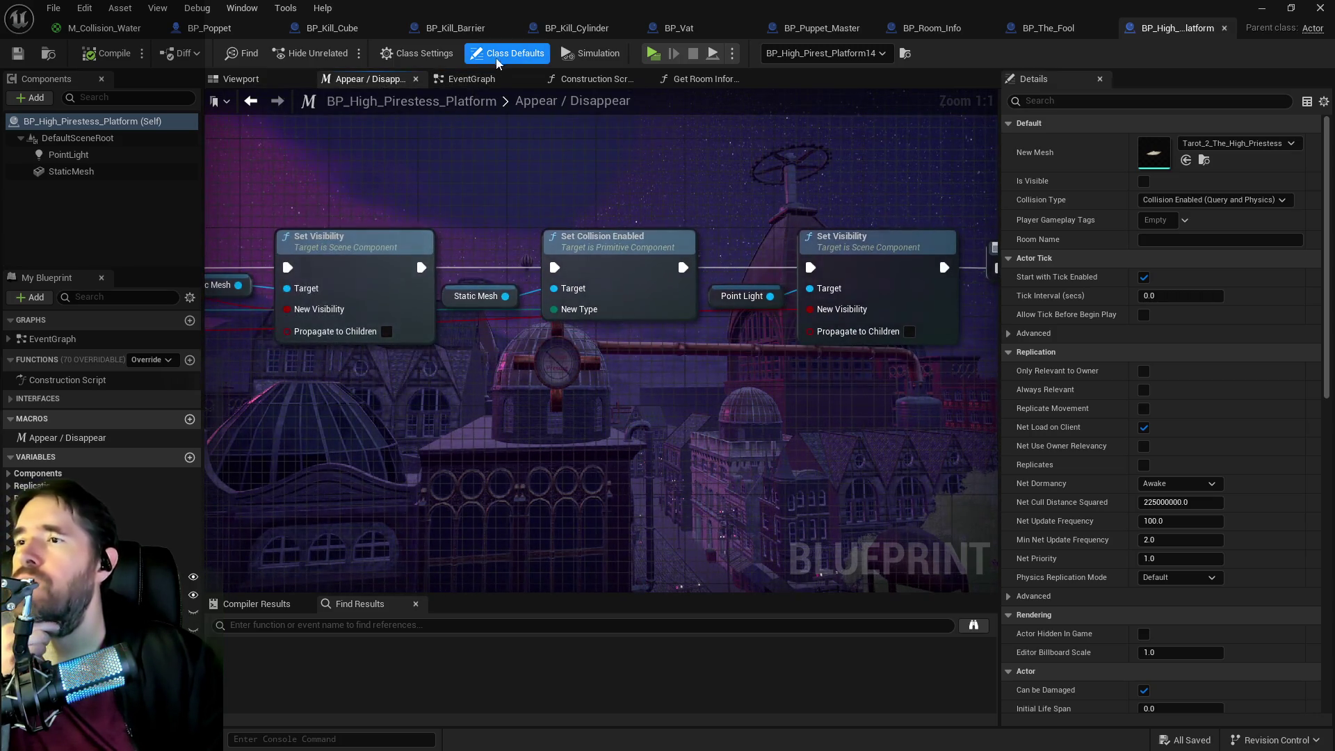
left_click(471, 79)
scroll(578, 220, "up", 2)
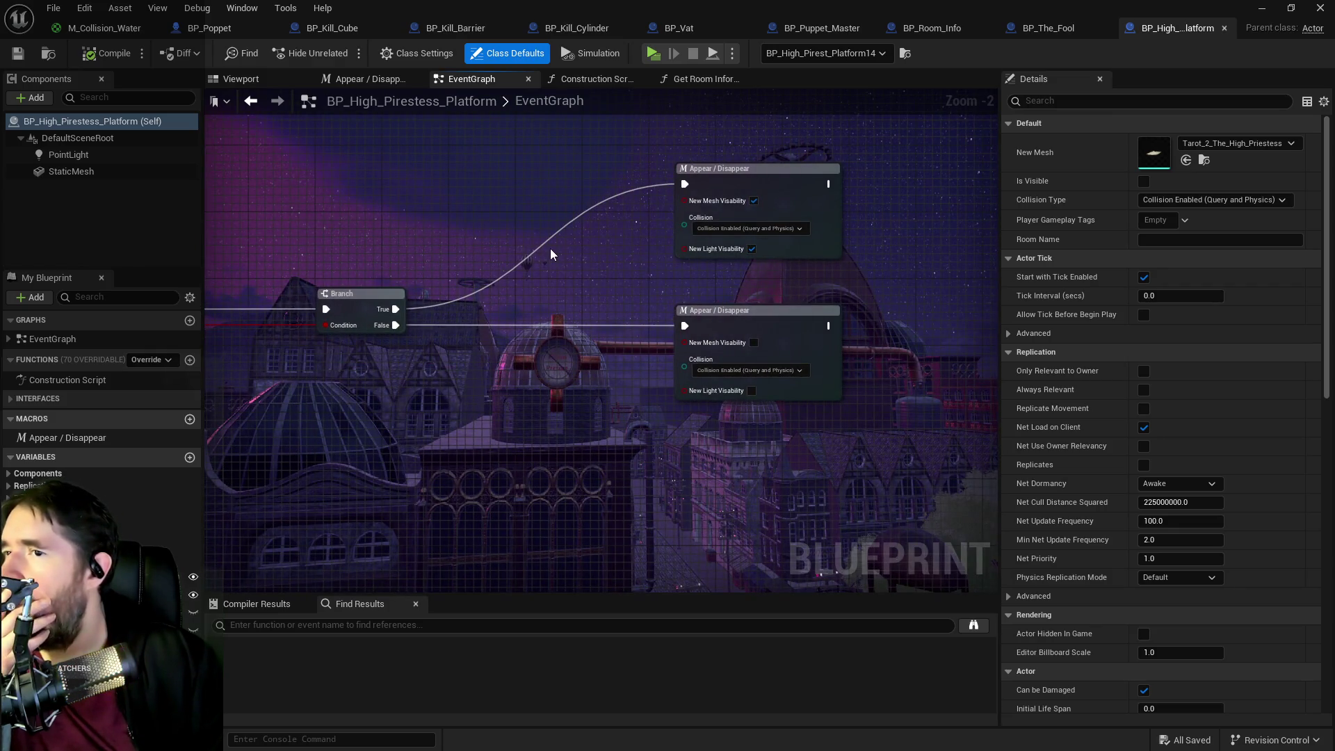
double_click(790, 179)
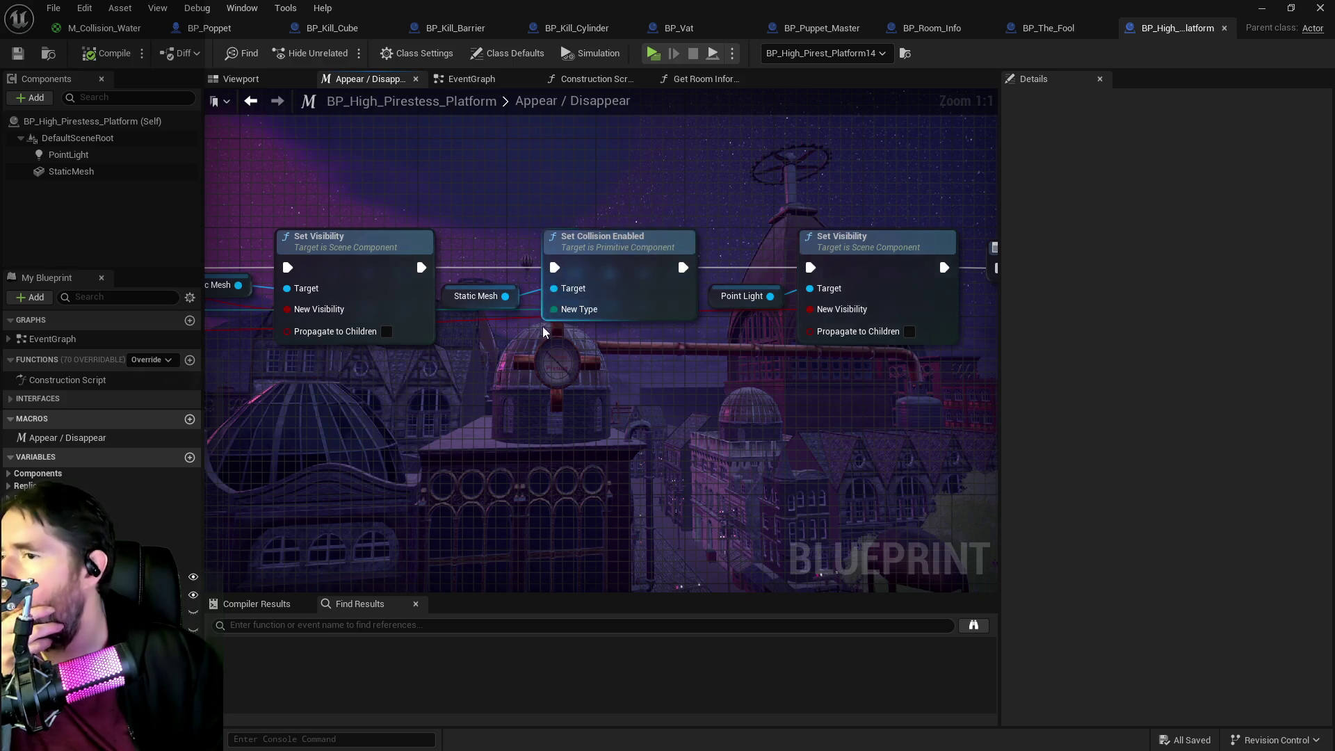
scroll(542, 323, "down", 1)
left_click(471, 78)
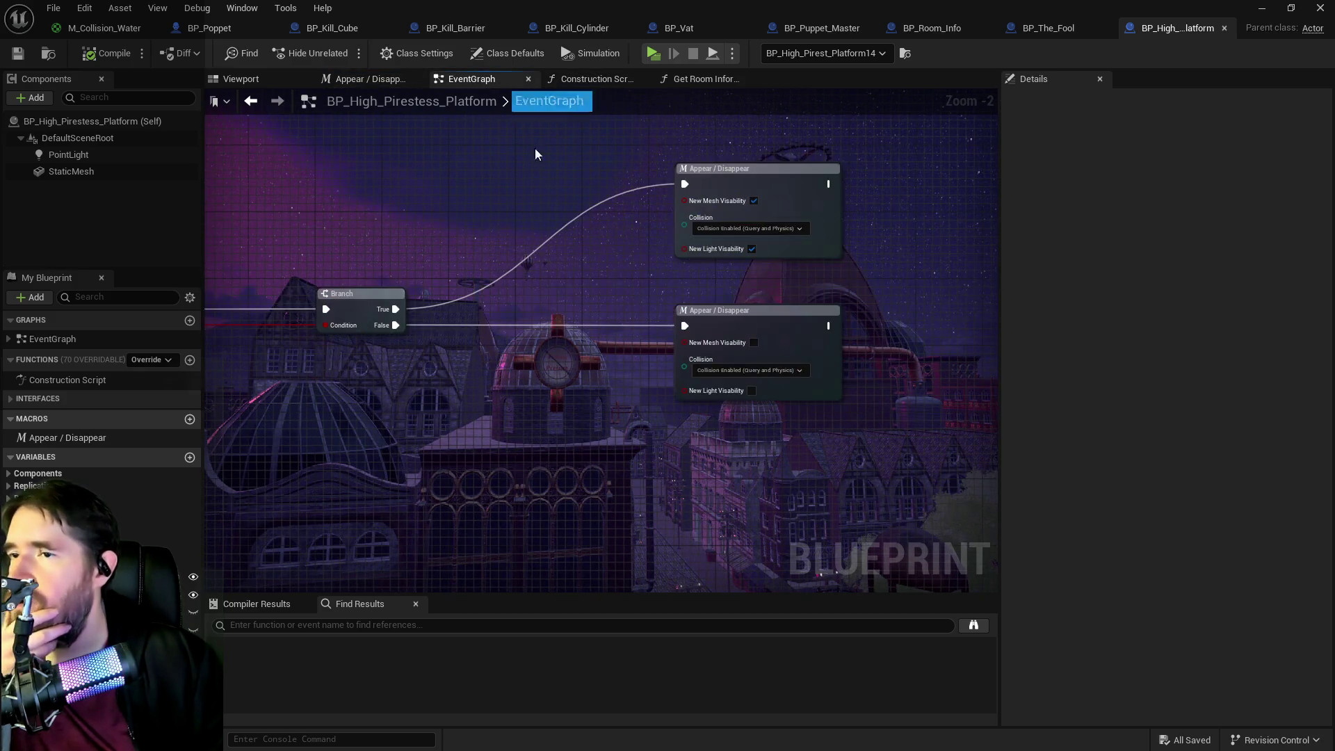
- Show the StaticMesh component's properties and bring up the add-node list
mouse_move(529, 356)
left_mouse_down()
mouse_move(598, 363)
mouse_move(344, 373)
left_mouse_up()
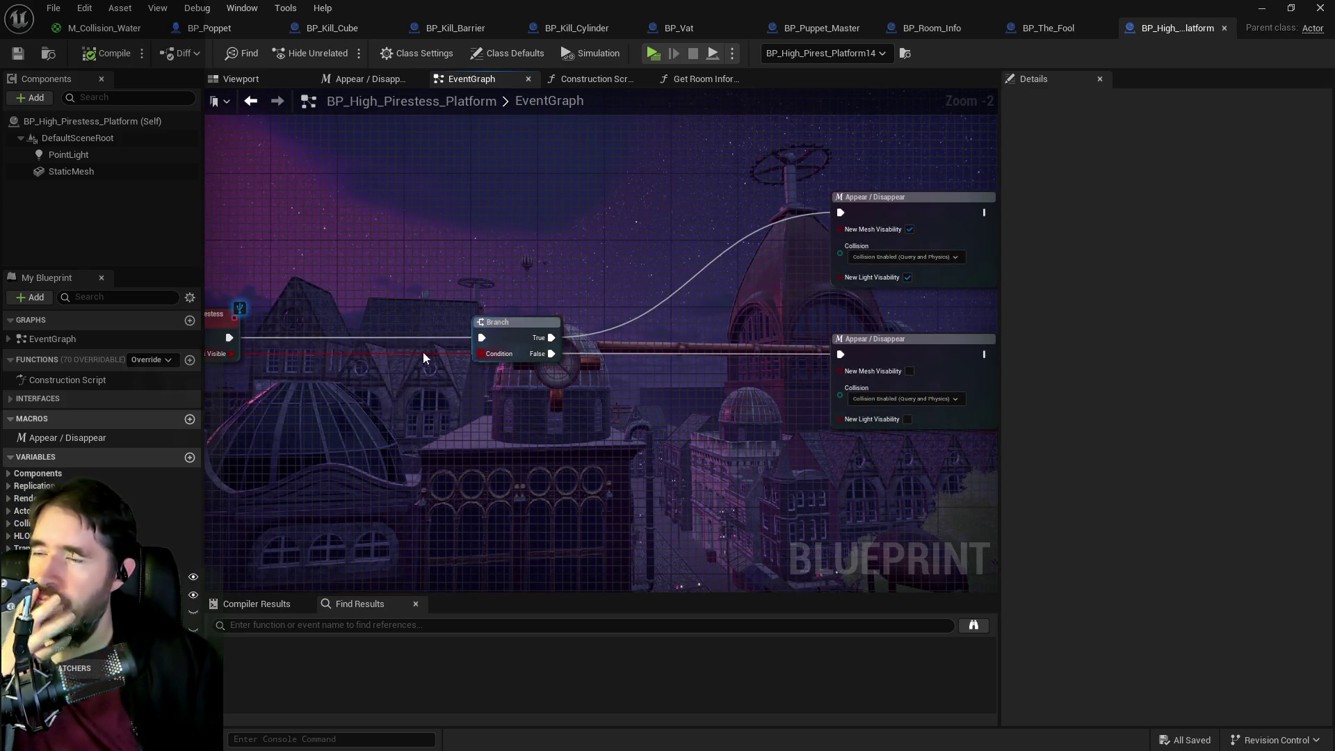
left_click(90, 174)
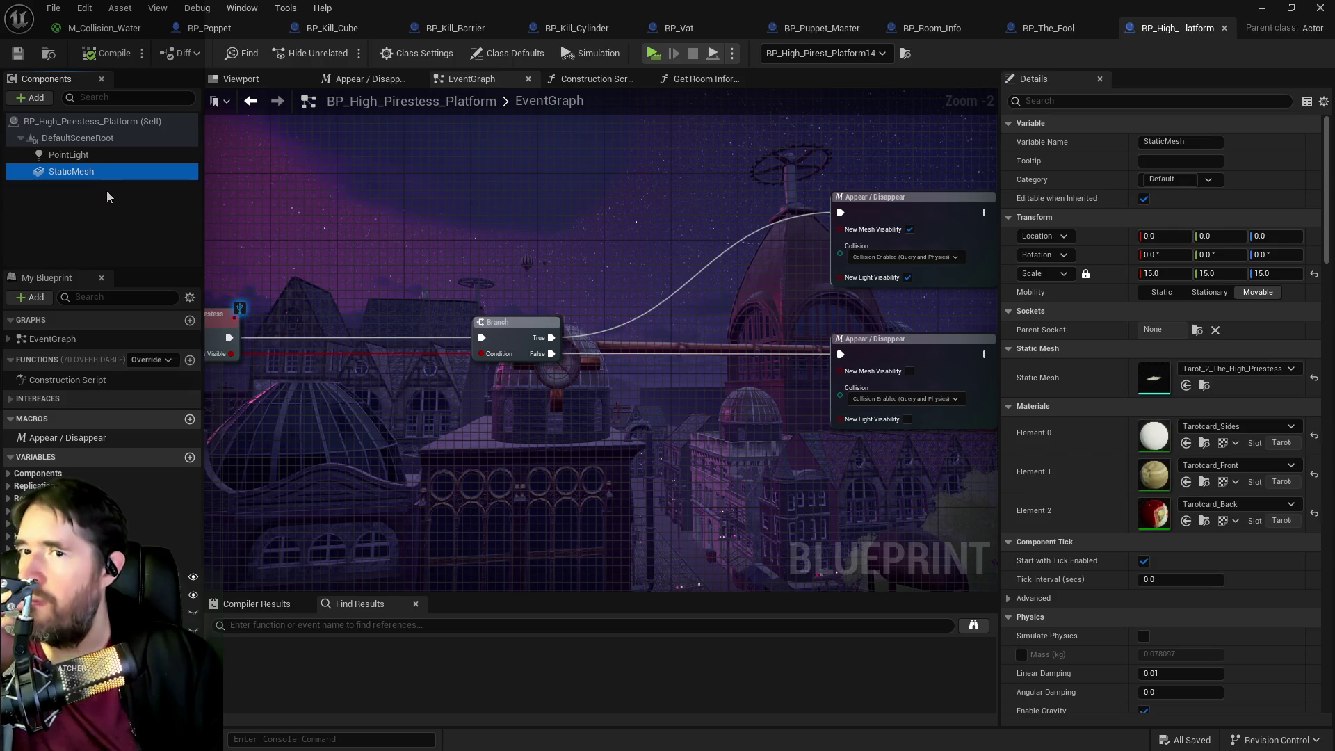
right_click(381, 400)
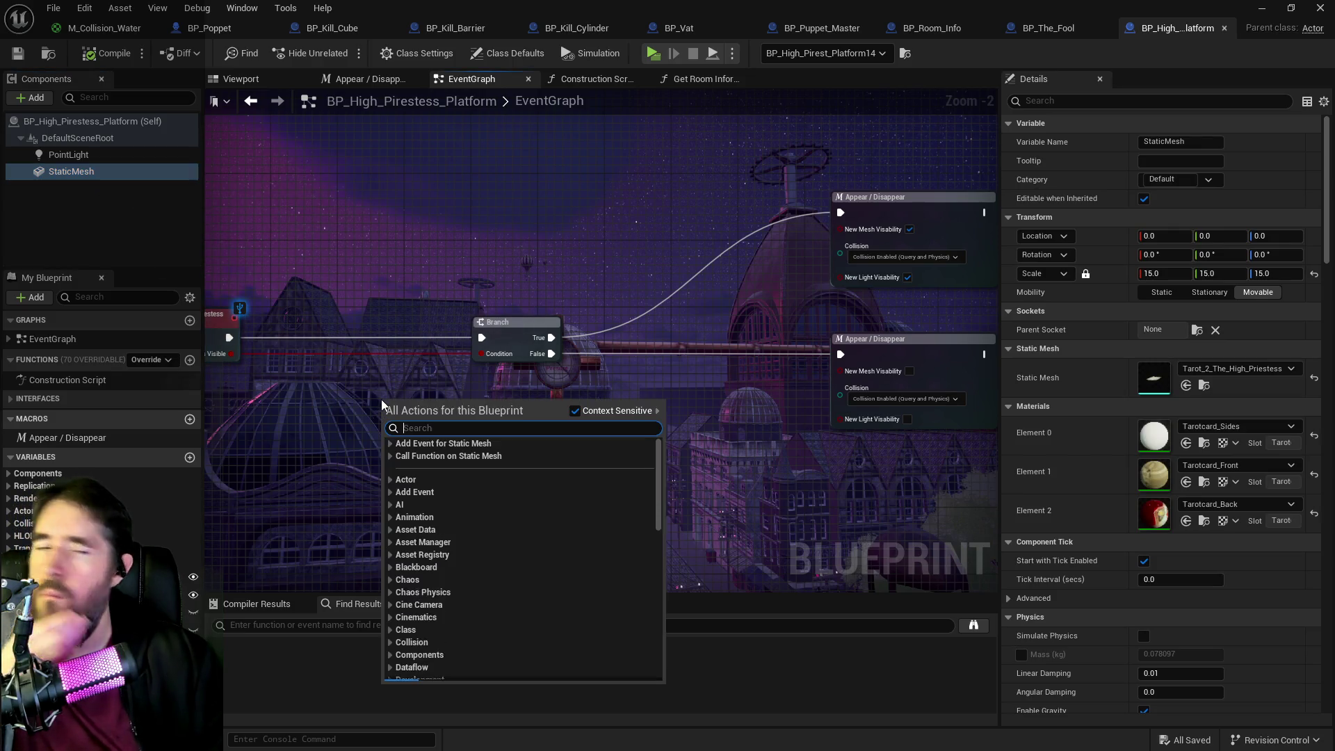
- Add a green 'High Priestess Object' Print String between the event and the Branch
type("print string")
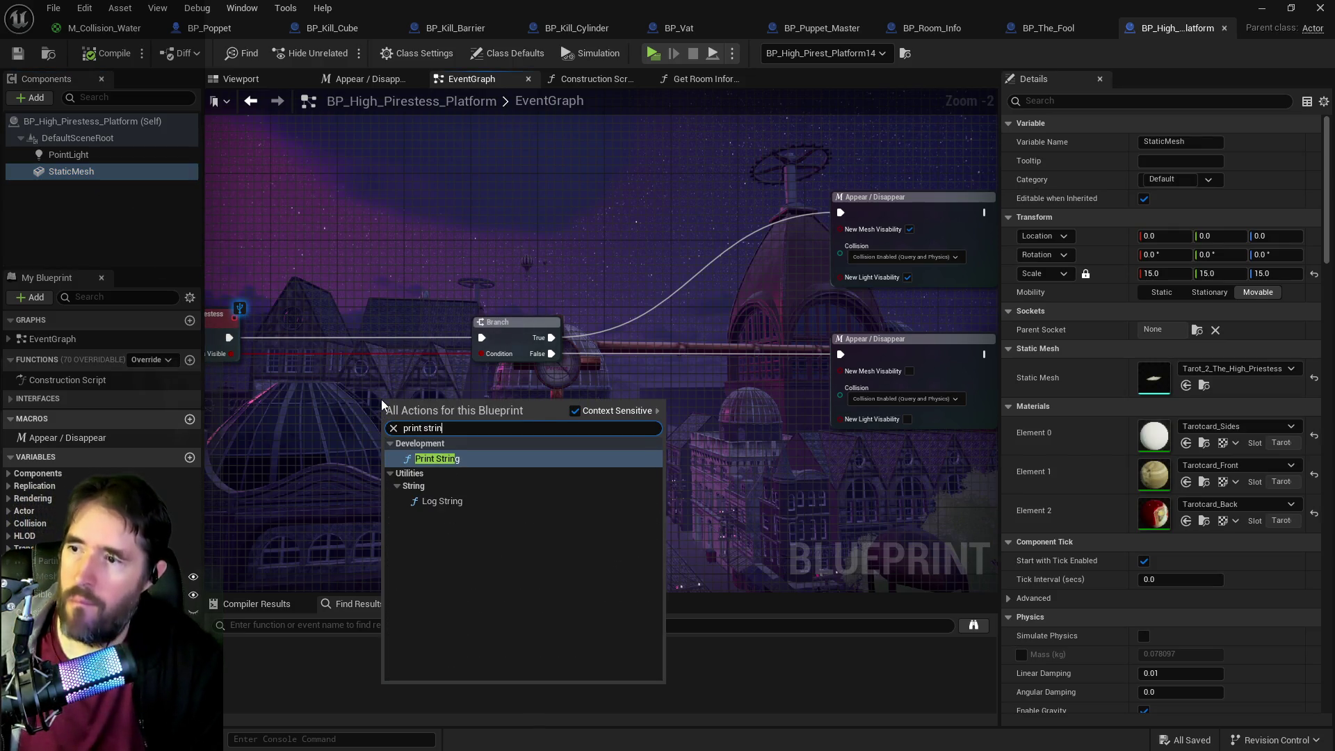
left_click(438, 459)
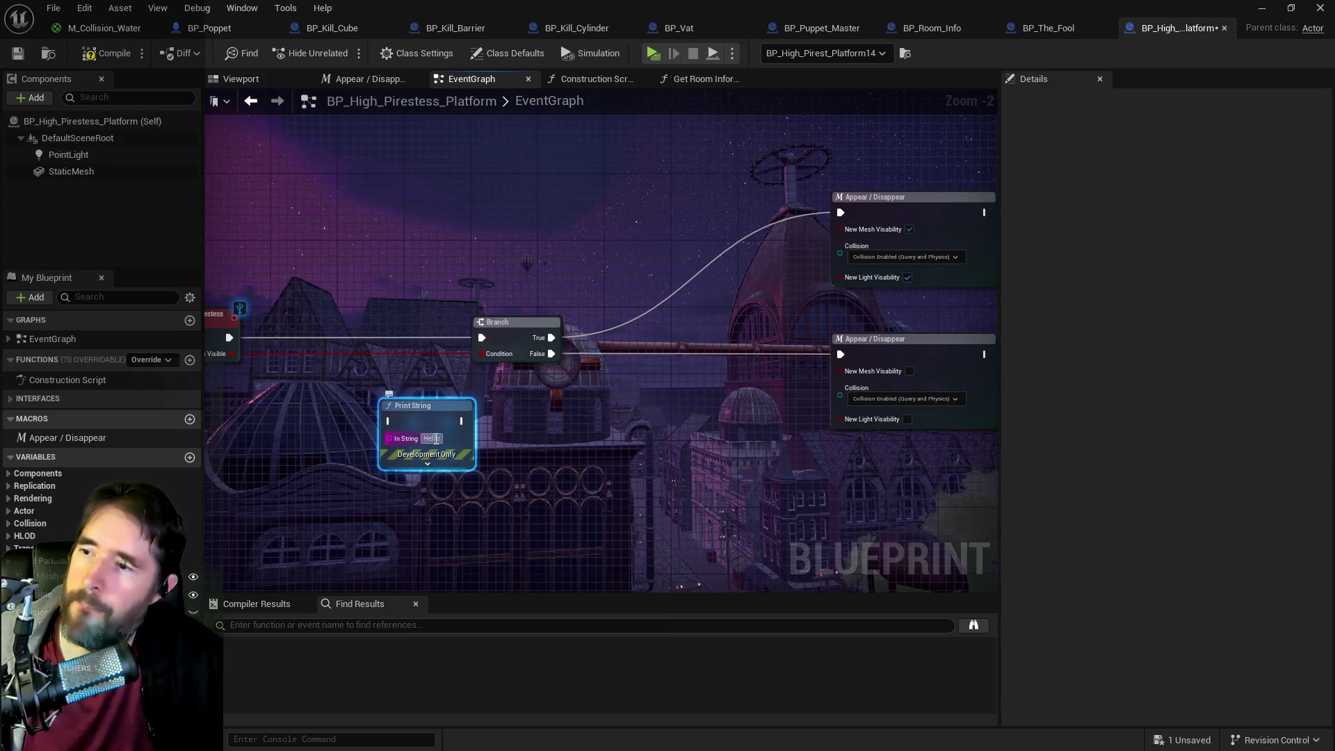
type("High Priestess")
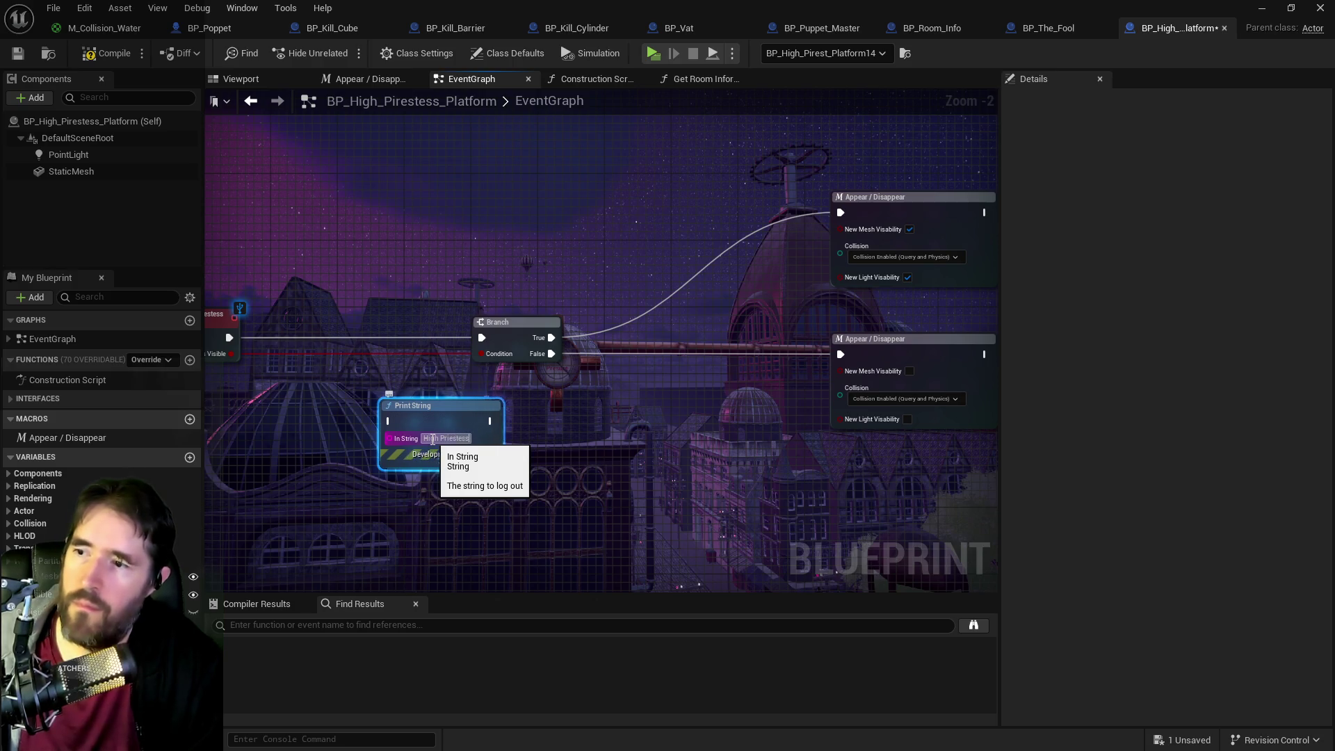
key("Return")
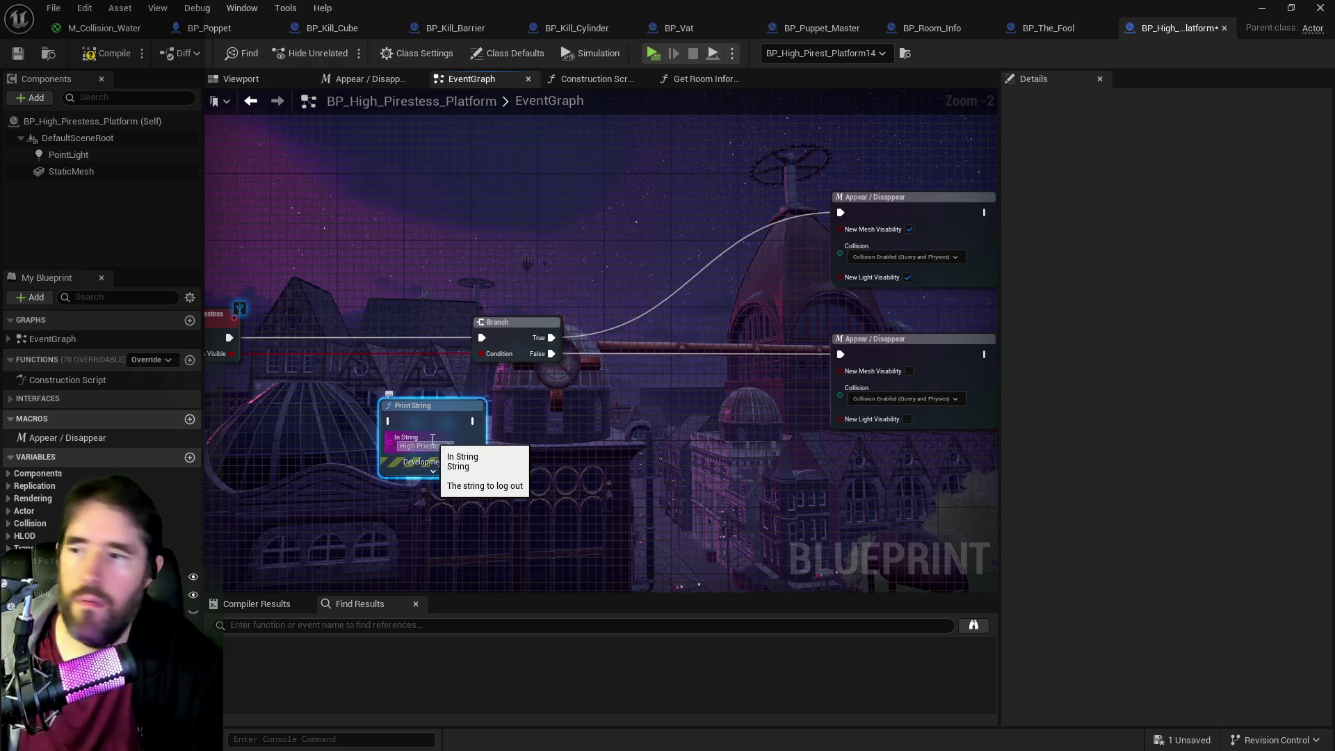
left_click_drag(442, 446, 375, 363)
left_click(375, 388)
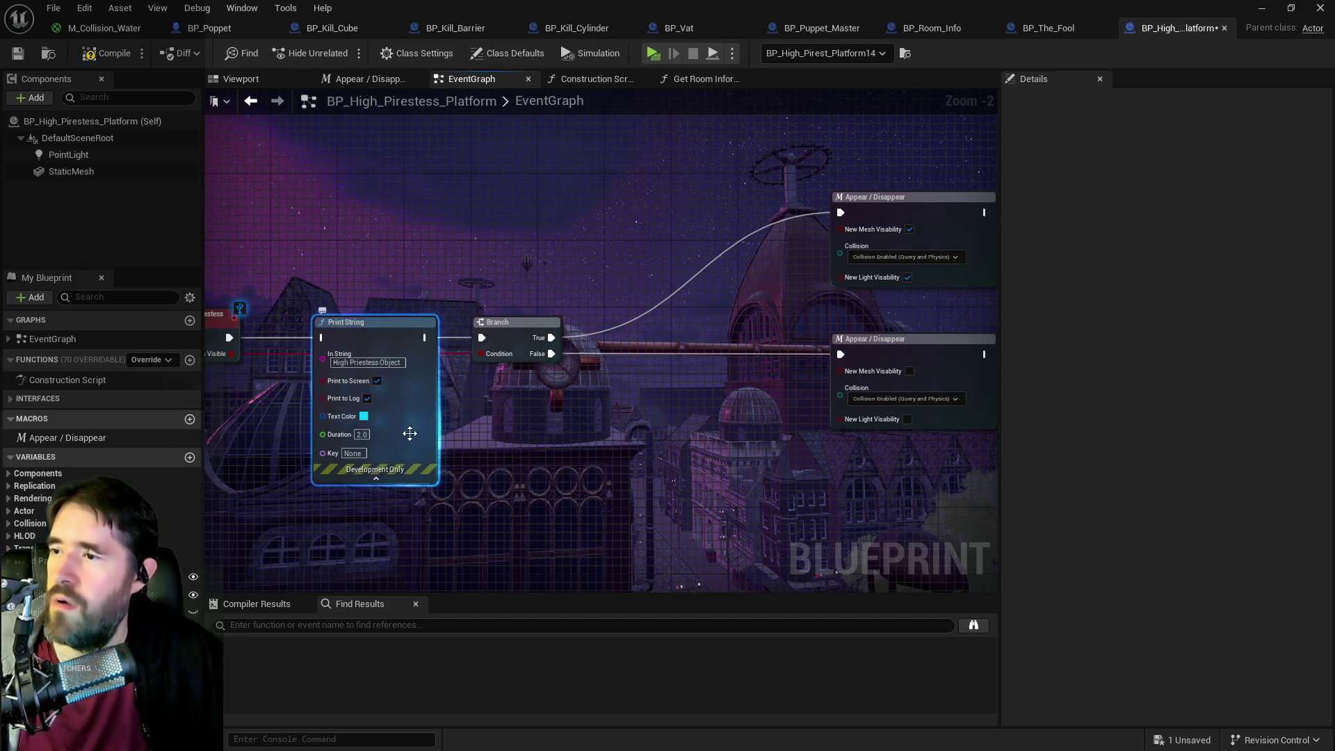
left_click(360, 418)
mouse_move(469, 453)
left_mouse_down()
mouse_move(453, 437)
mouse_move(439, 445)
mouse_move(417, 519)
mouse_move(406, 514)
left_mouse_up()
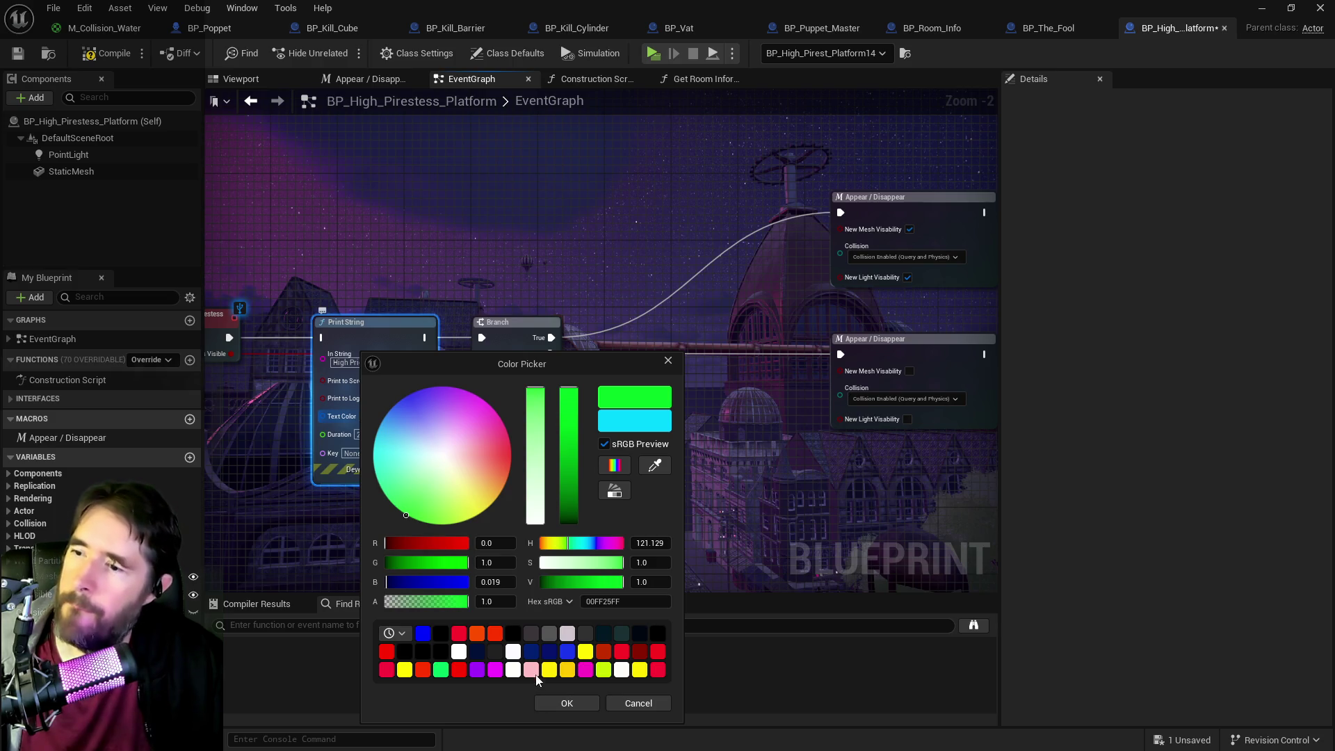
left_click(568, 705)
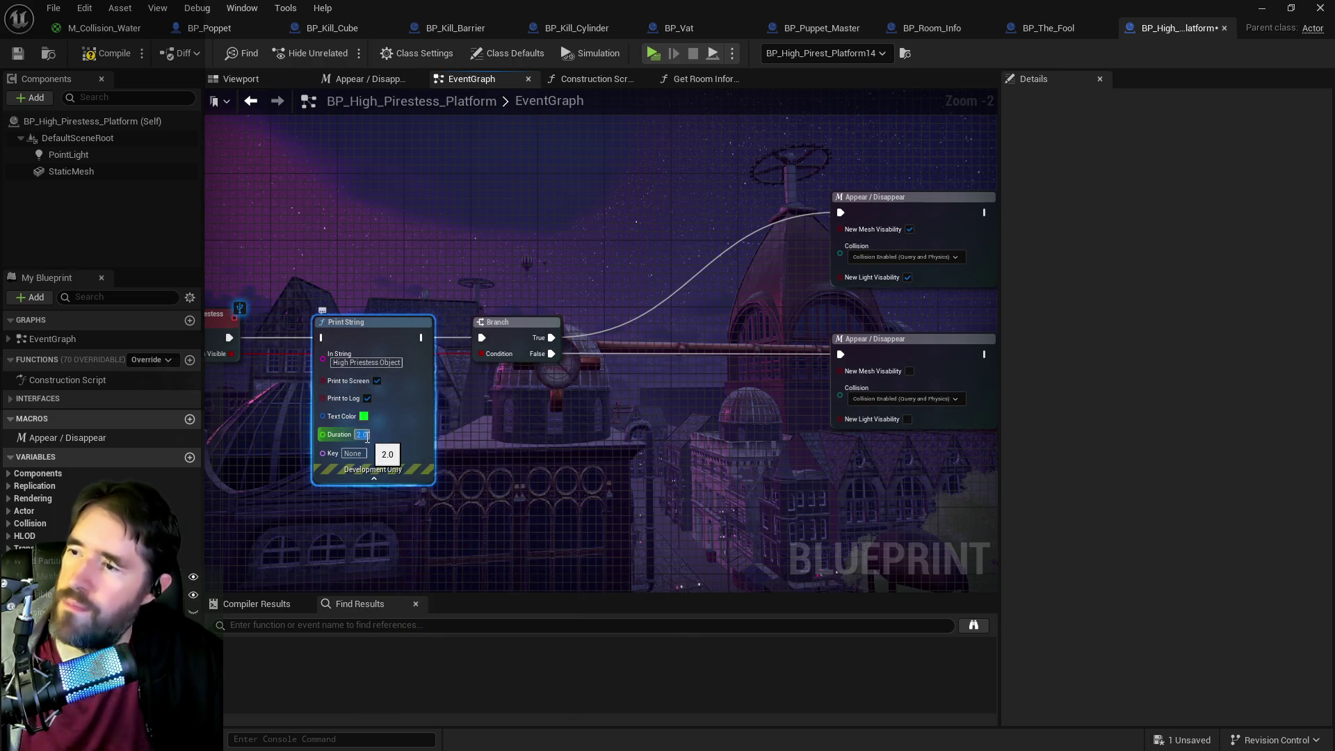
type("30")
- Wire that Print String into the execution chain and paste a duplicate after it
left_click(285, 370)
mouse_move(230, 337)
left_mouse_down()
mouse_move(342, 337)
mouse_move(323, 338)
left_mouse_up()
left_click_drag(421, 337, 639, 333)
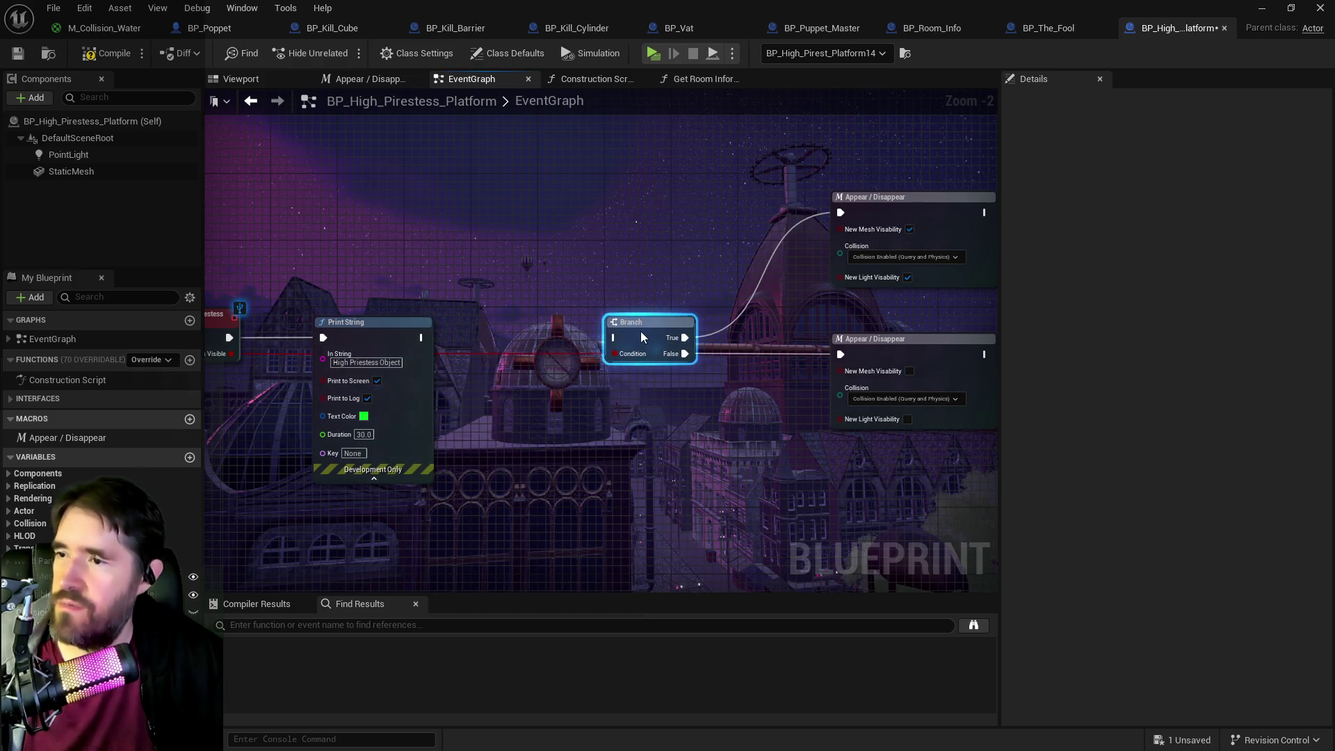
left_click(424, 327)
key("ctrl+c")
key("ctrl+v")
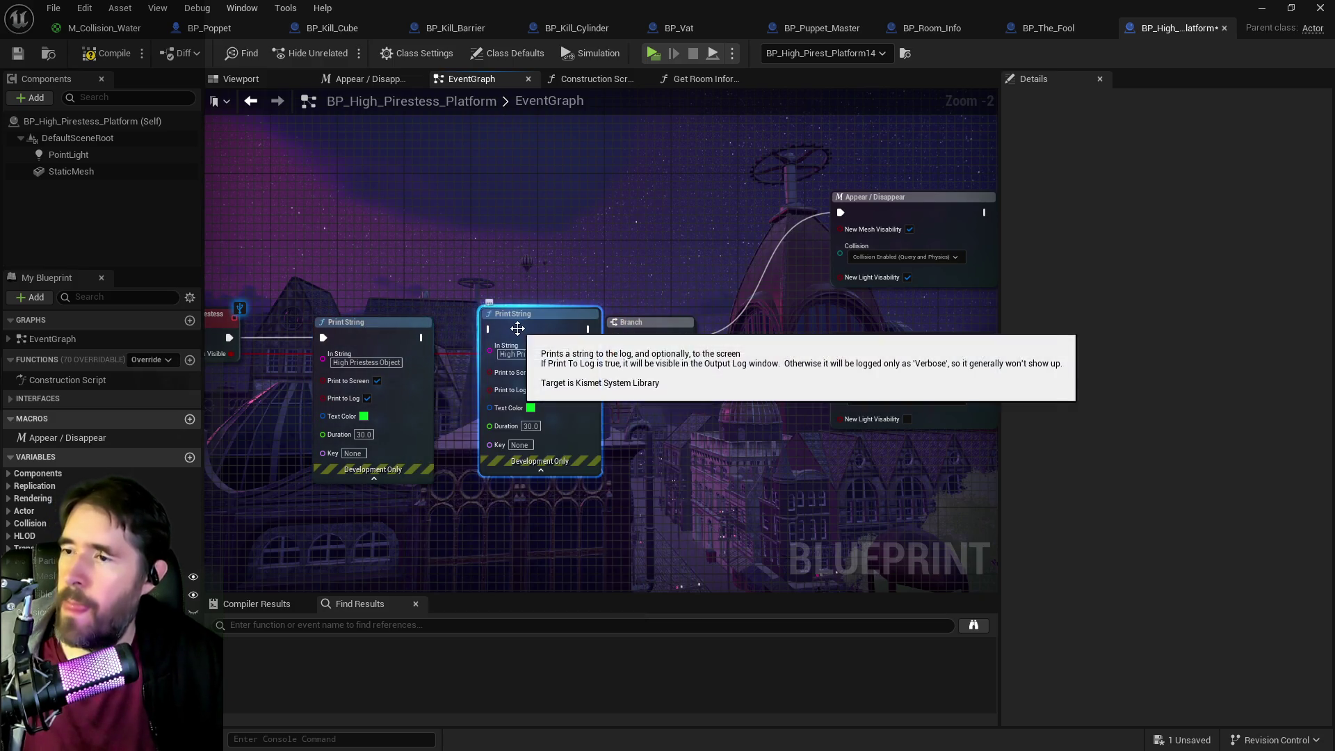
left_click_drag(518, 342, 510, 342)
- Make the copy orange, chain it into the Branch printing the Visible value, and save
mouse_move(232, 353)
left_mouse_down()
mouse_move(612, 353)
mouse_move(417, 404)
mouse_move(487, 423)
left_mouse_up()
left_click(532, 368)
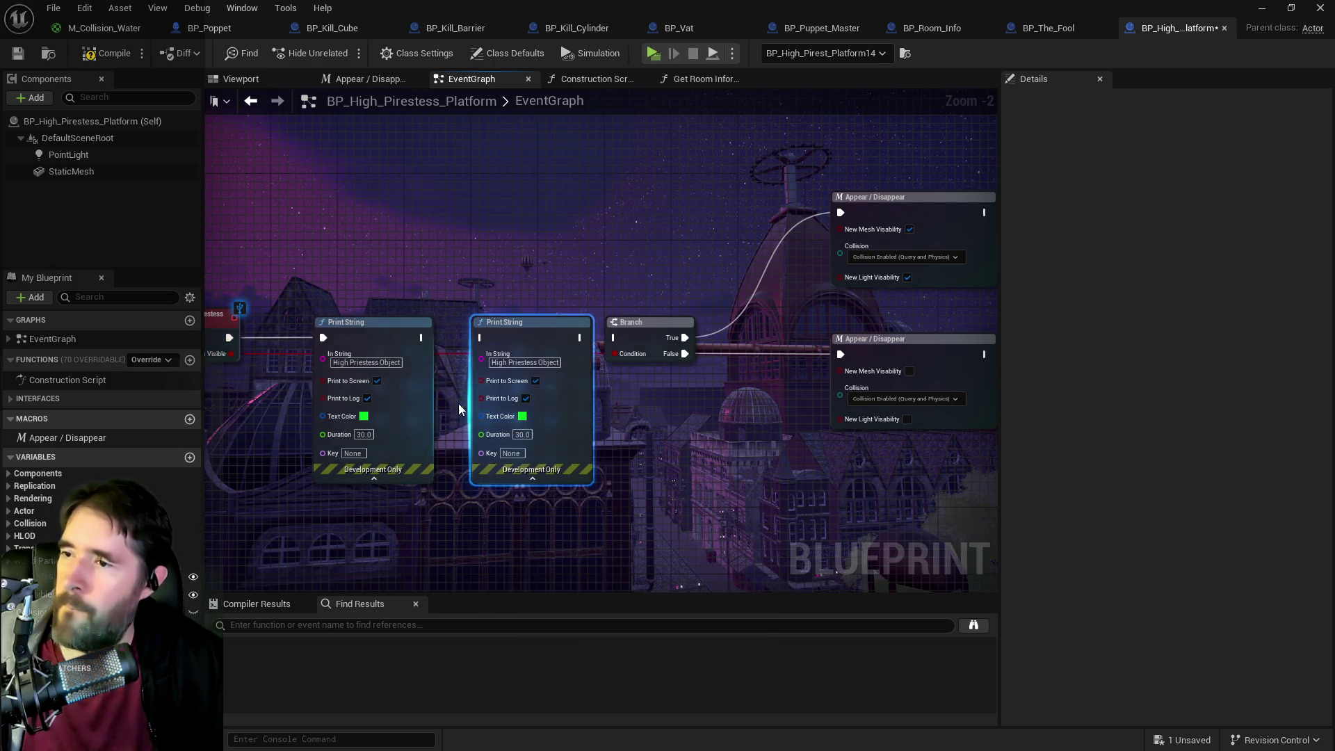
mouse_move(232, 353)
left_mouse_down()
mouse_move(361, 361)
mouse_move(476, 413)
mouse_move(480, 383)
left_mouse_up()
left_click(522, 415)
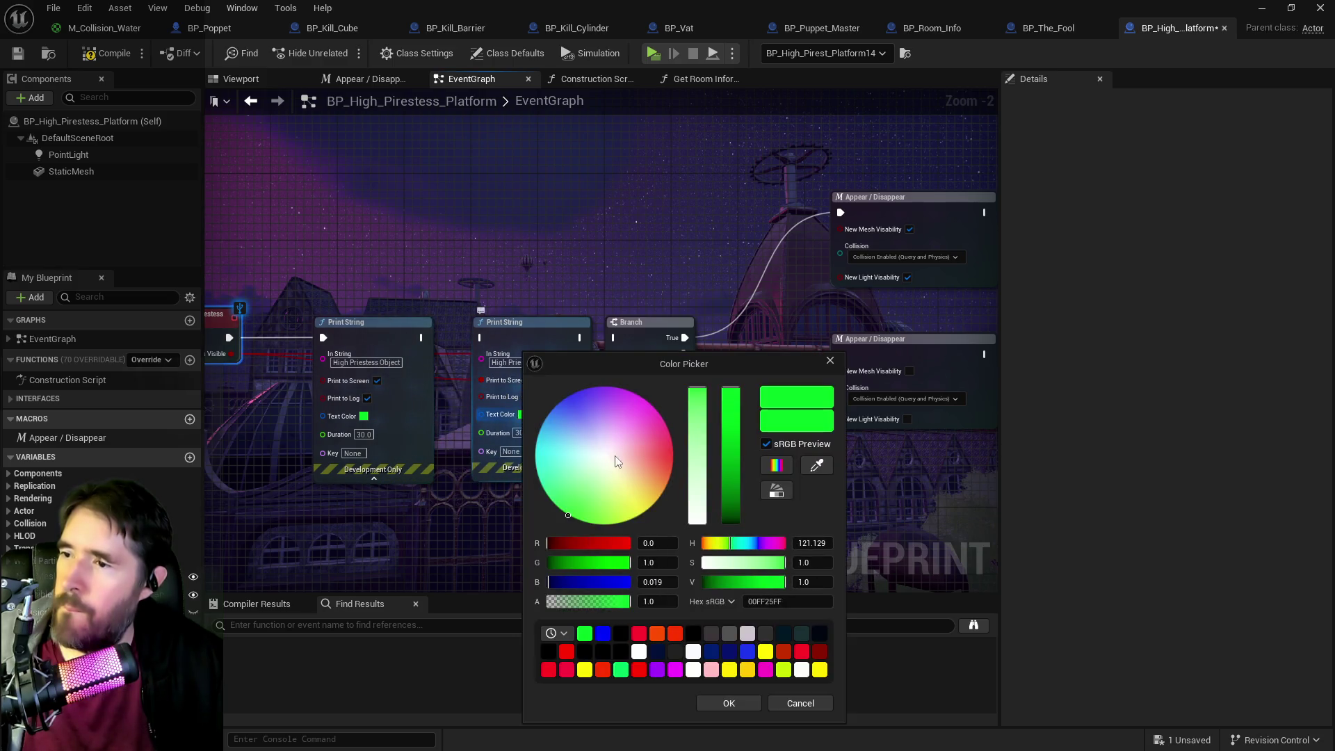
left_click(665, 490)
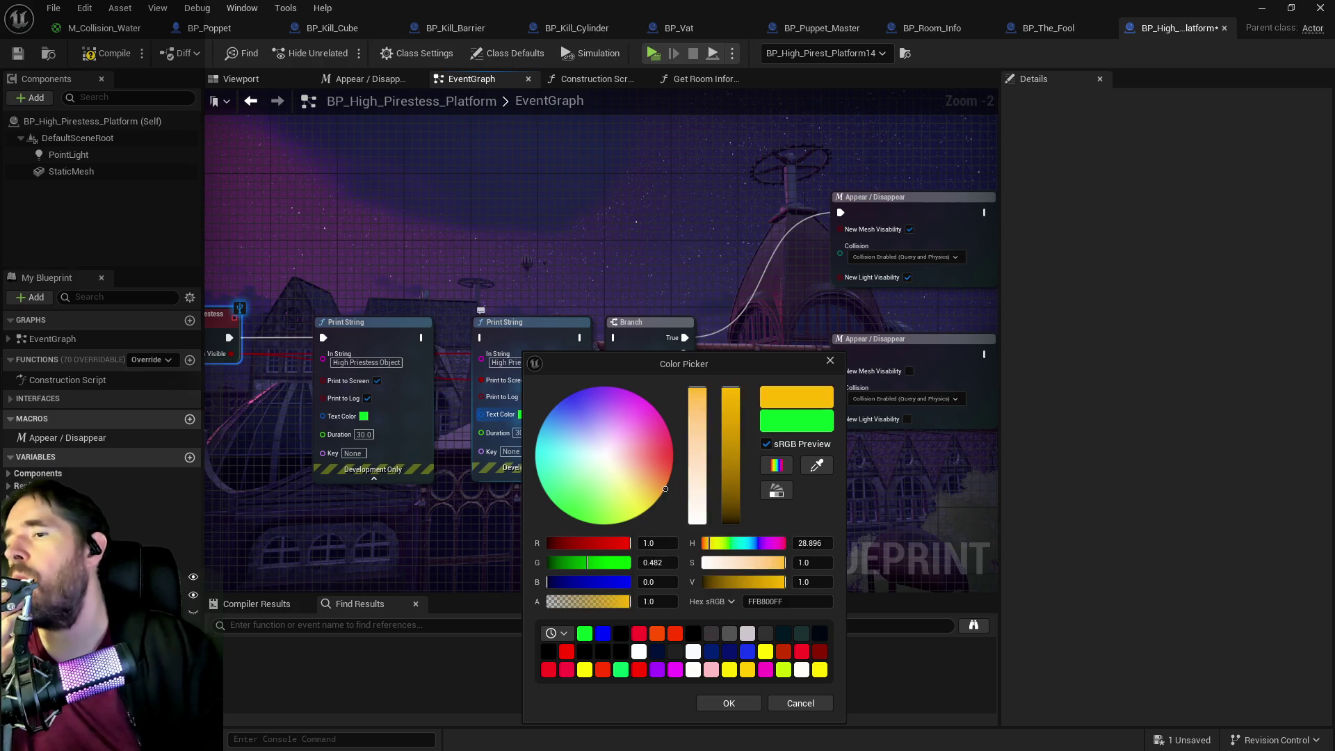
left_click(727, 703)
left_click_drag(421, 337, 486, 343)
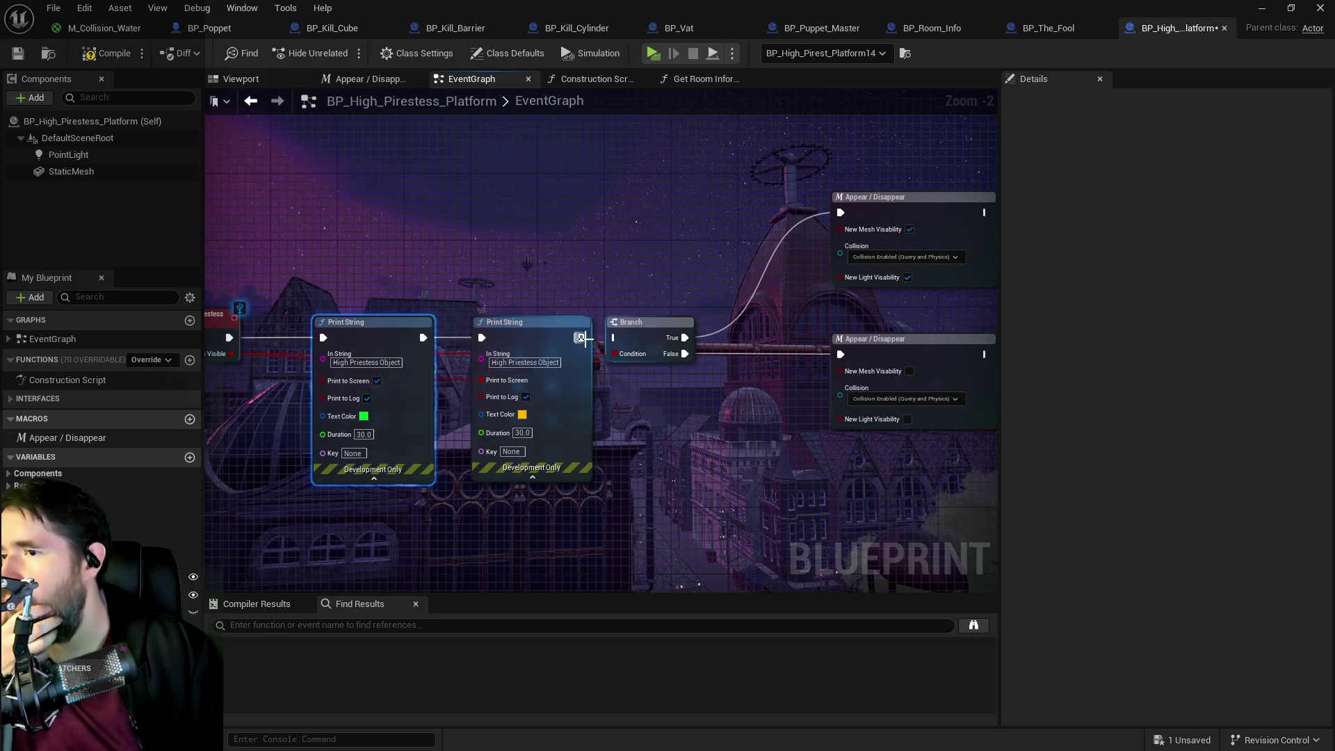
left_click_drag(579, 338, 615, 338)
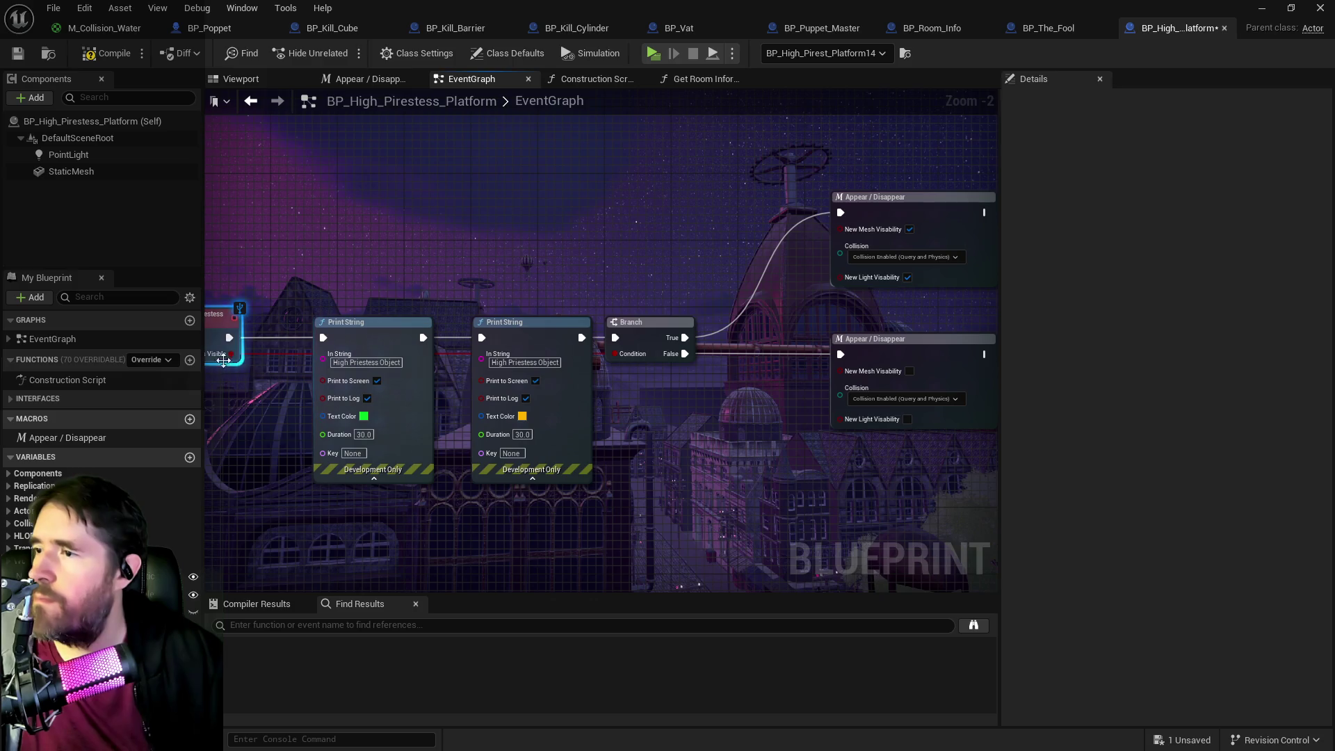
left_click_drag(262, 369, 484, 363)
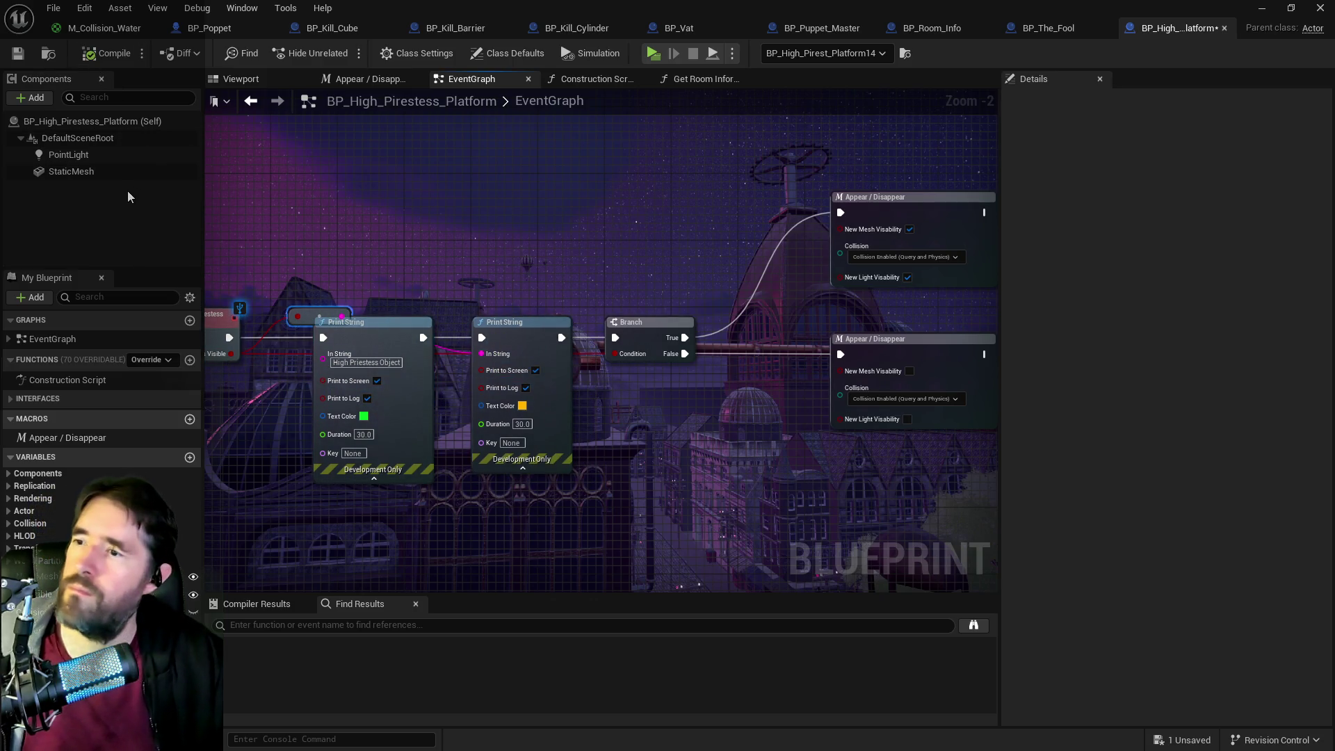
key("ctrl+s")
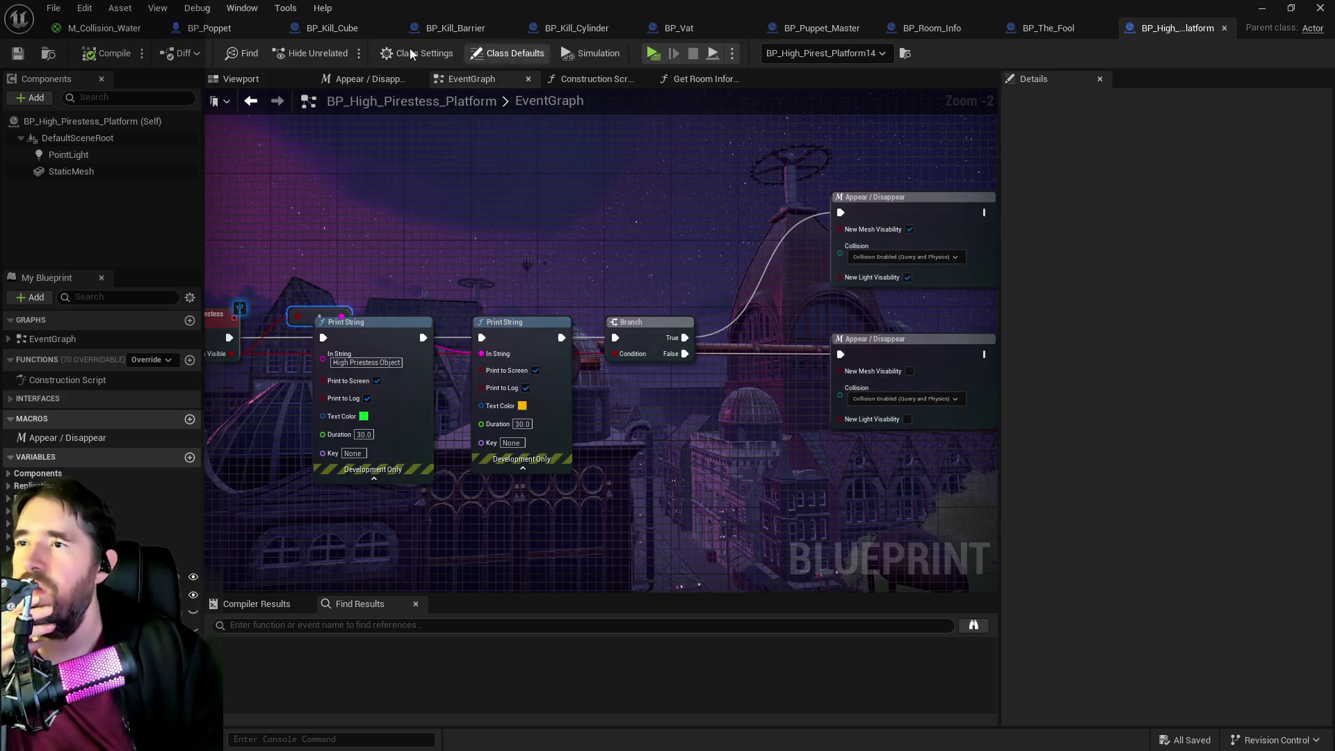
left_click(209, 27)
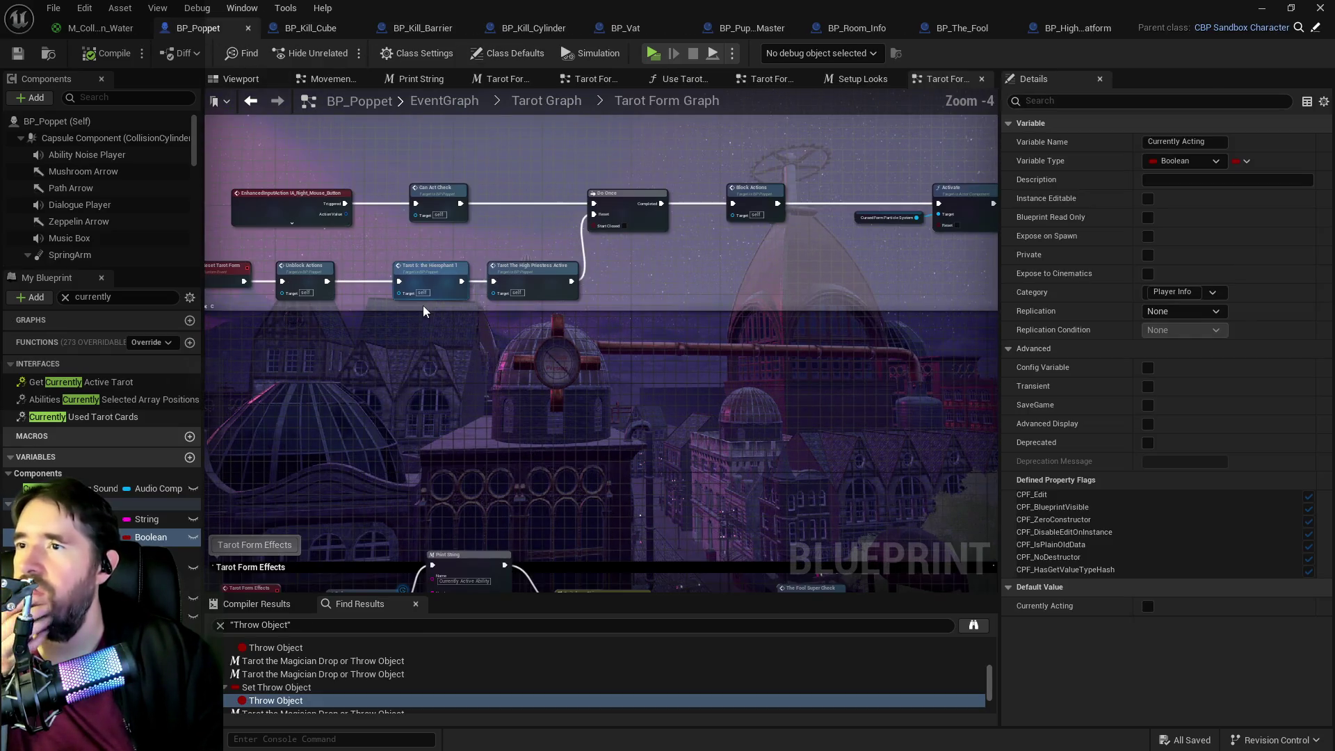
- Wire the Delay's completion toward the Switch on String, select the debug Print String, and compile and save BP_Poppet
scroll(423, 306, "down", 1)
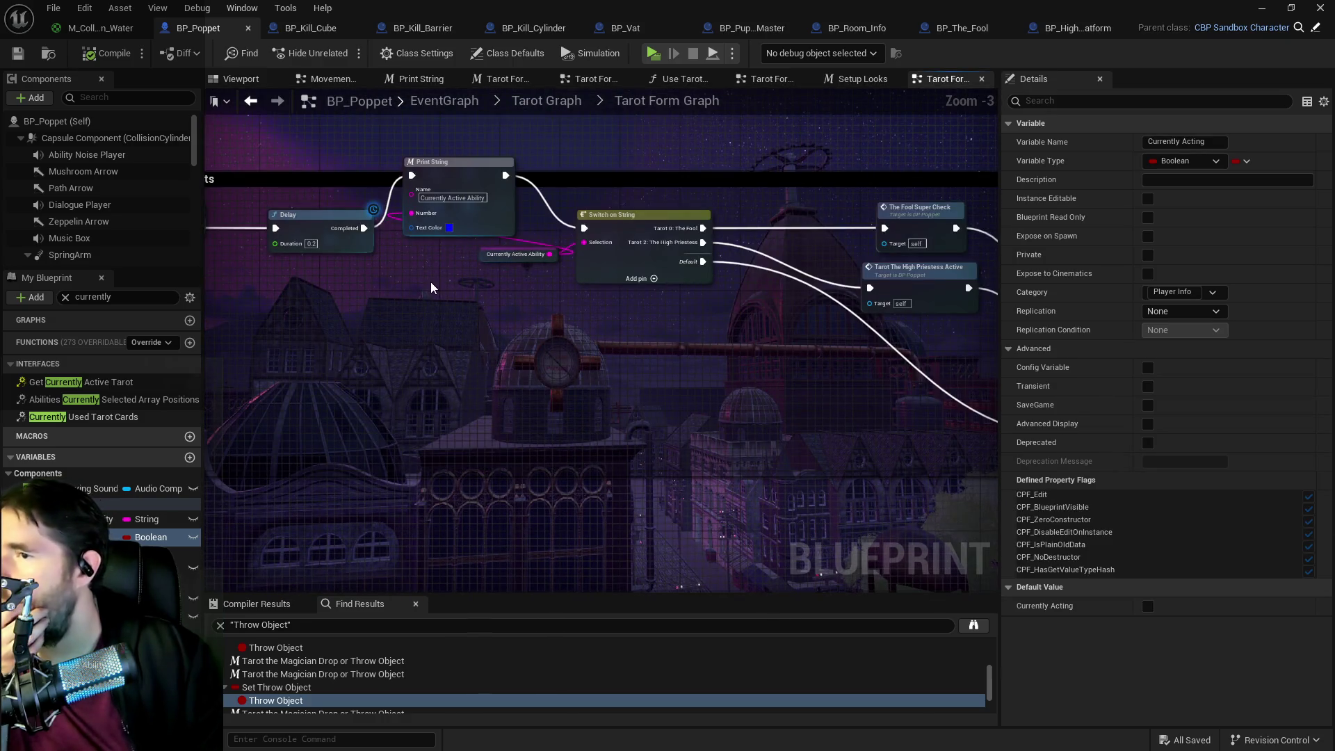
left_click_drag(365, 228, 584, 228)
left_click(437, 207)
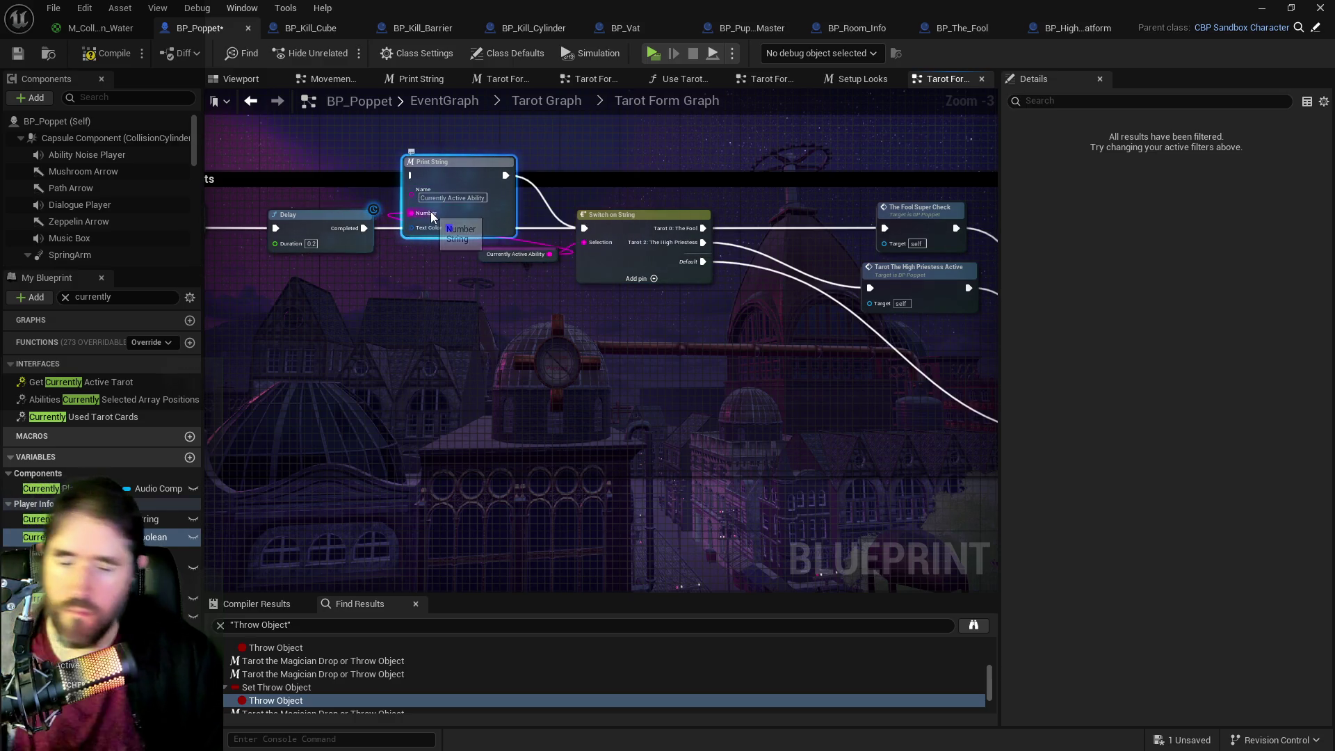
left_click(544, 316)
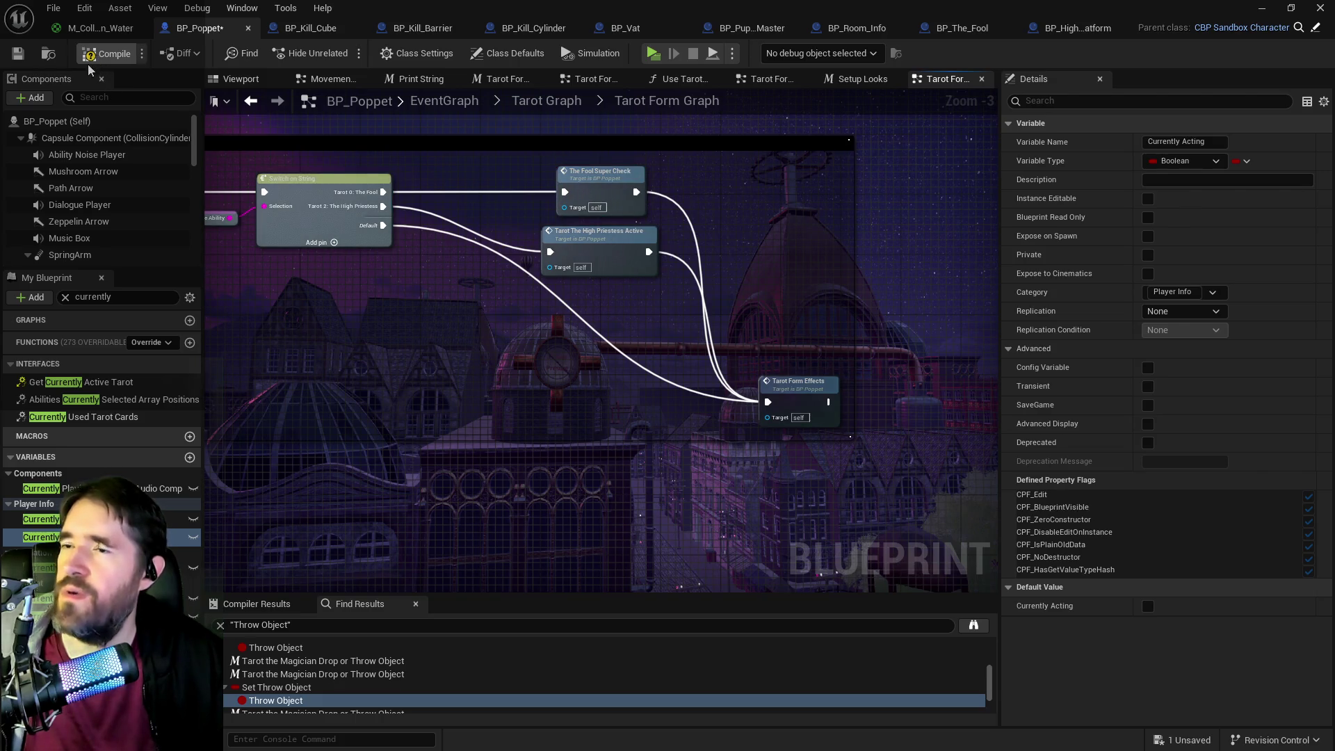
left_click(17, 61)
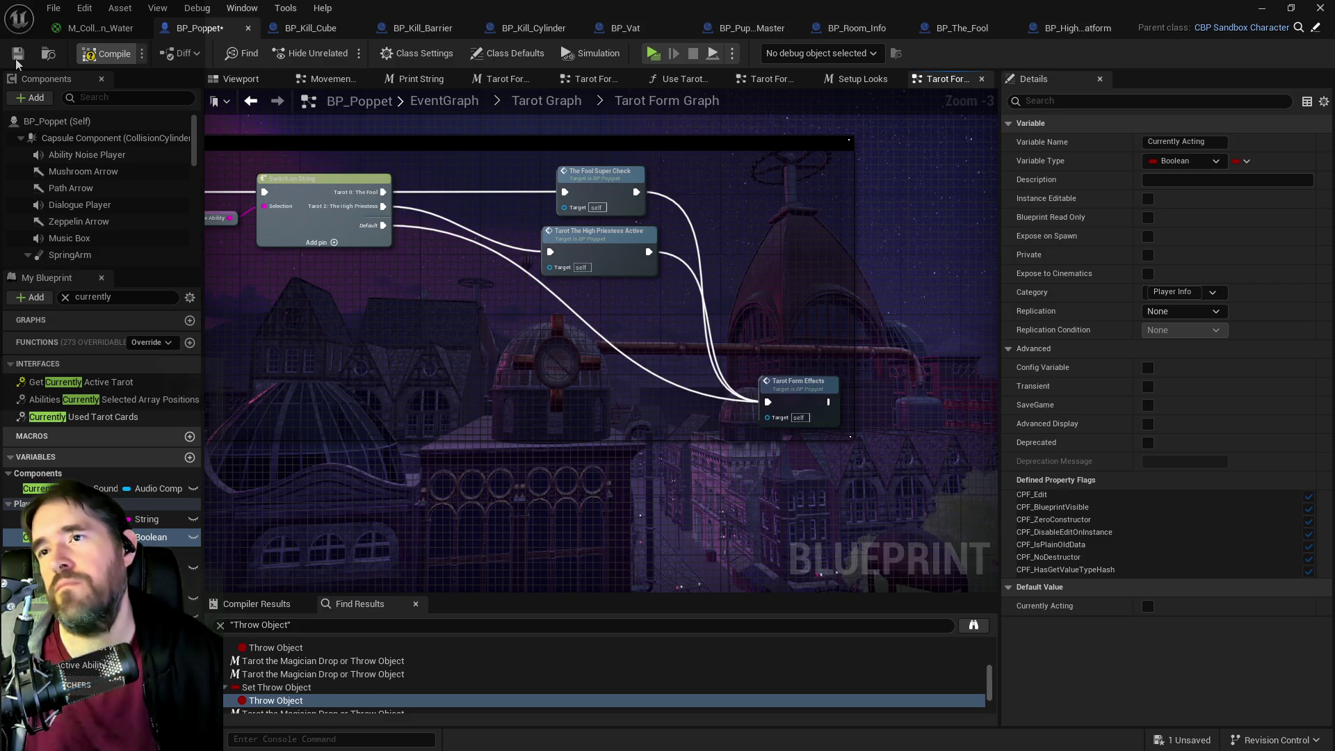
- Open the High Priestess Active graph from the Tarot Form Effects node
left_click(784, 78)
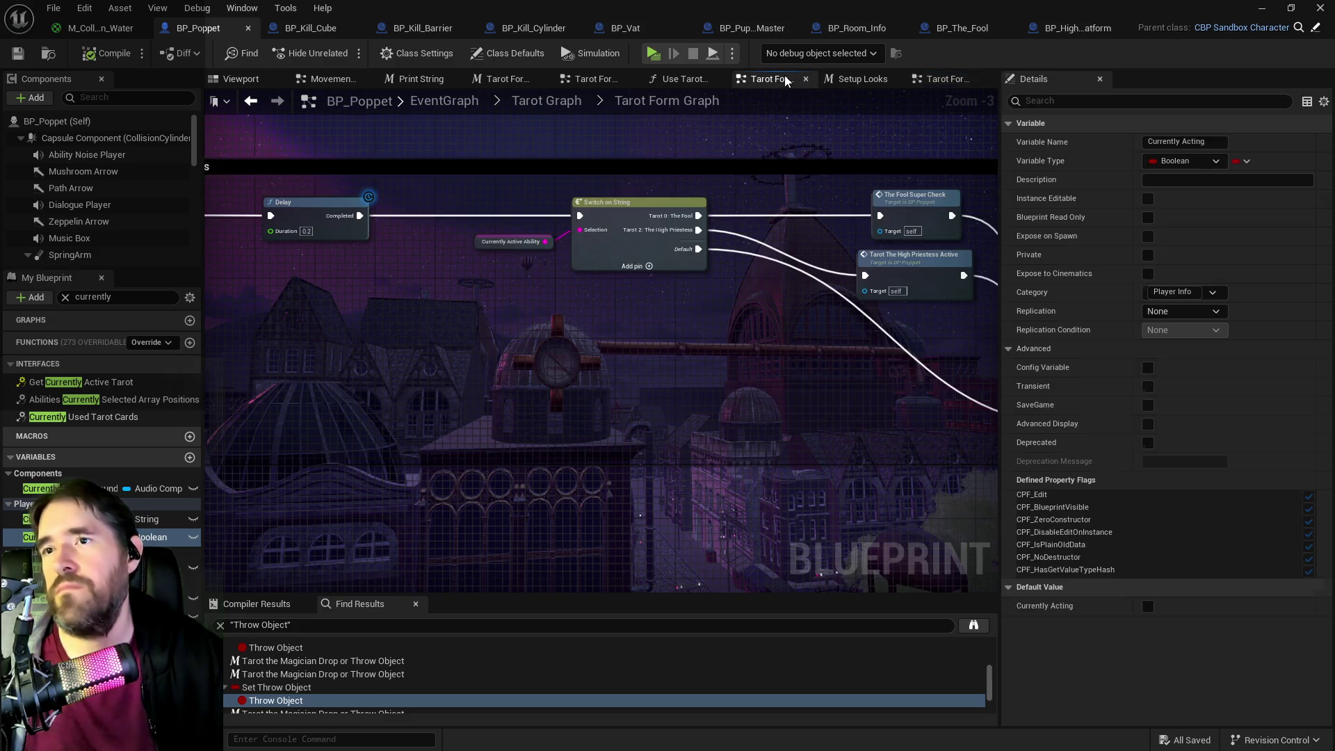
left_click_drag(845, 239, 441, 269)
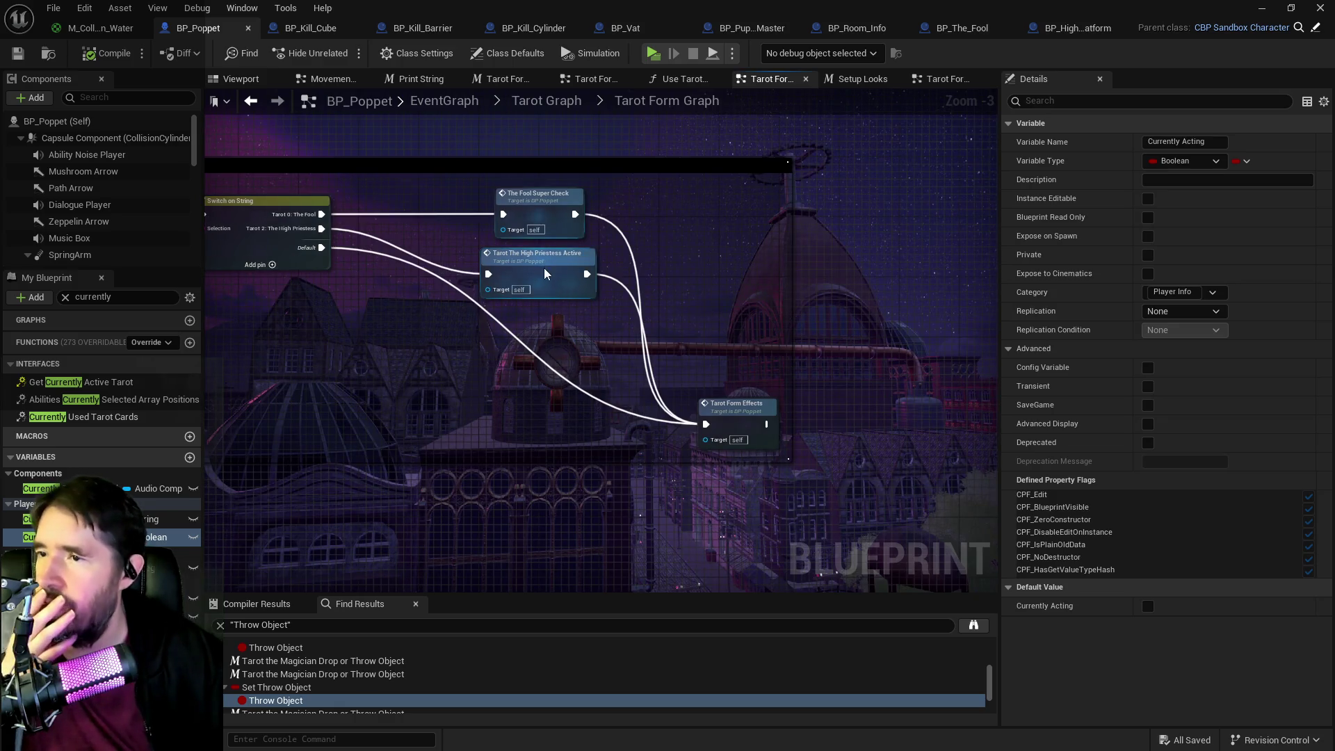
double_click(545, 273)
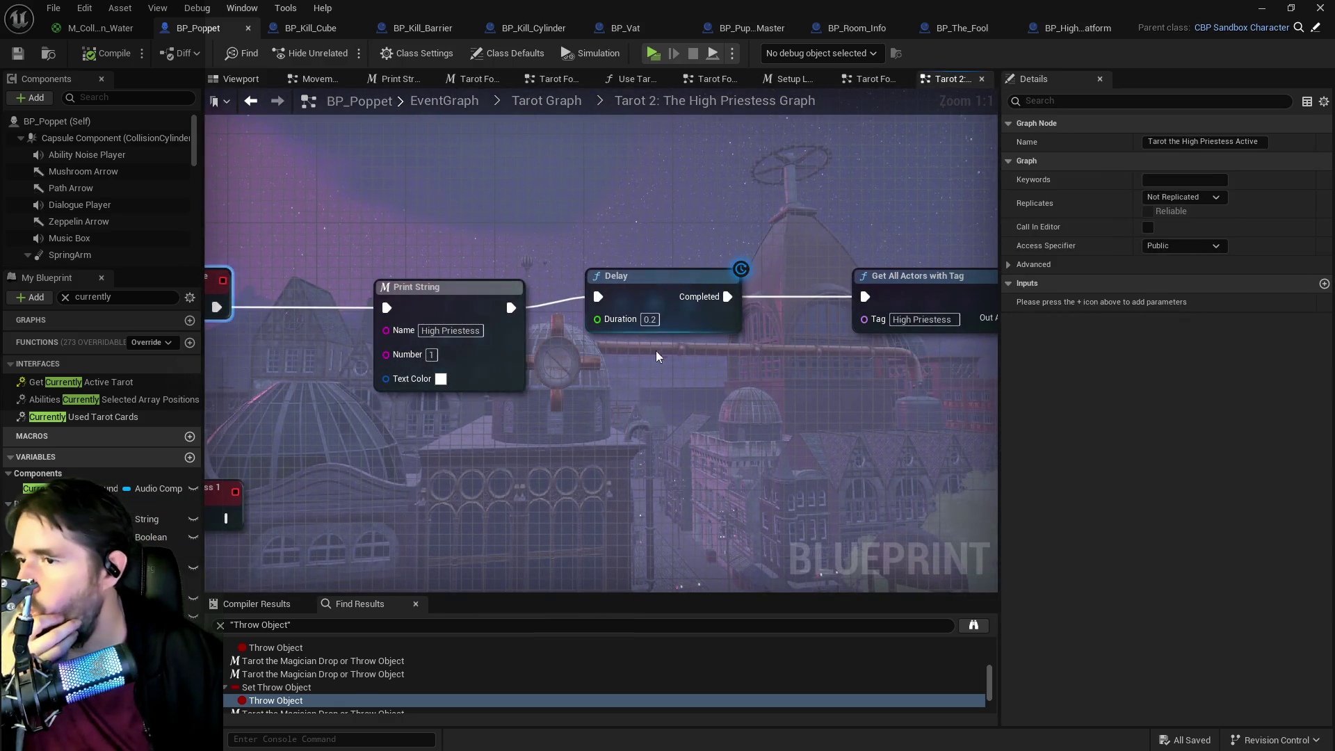
left_click(670, 288)
left_click(672, 297)
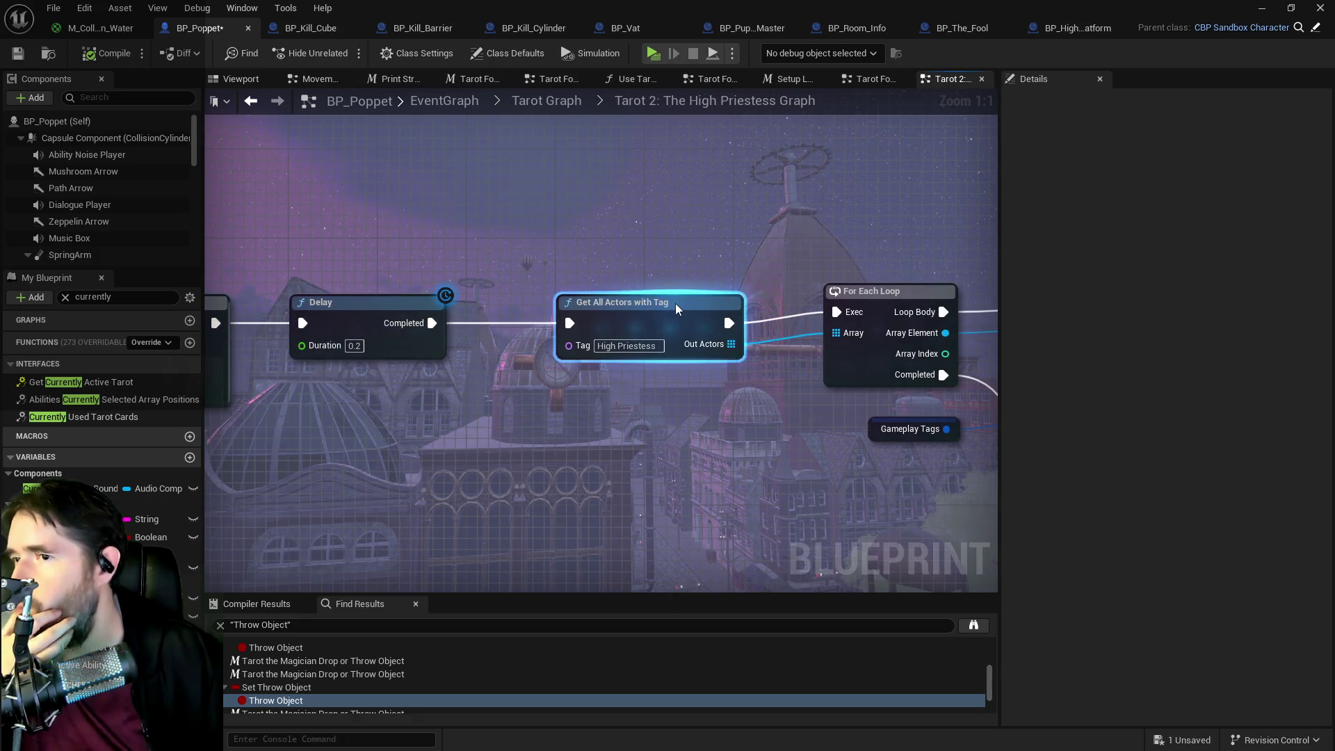
left_click_drag(888, 299, 539, 291)
scroll(583, 326, "down", 3)
- Nudge the Has Tag node up and right, with the Gameplay Tags node placed beside it
mouse_move(701, 317)
left_mouse_down()
mouse_move(974, 512)
mouse_move(514, 272)
mouse_move(560, 293)
left_mouse_up()
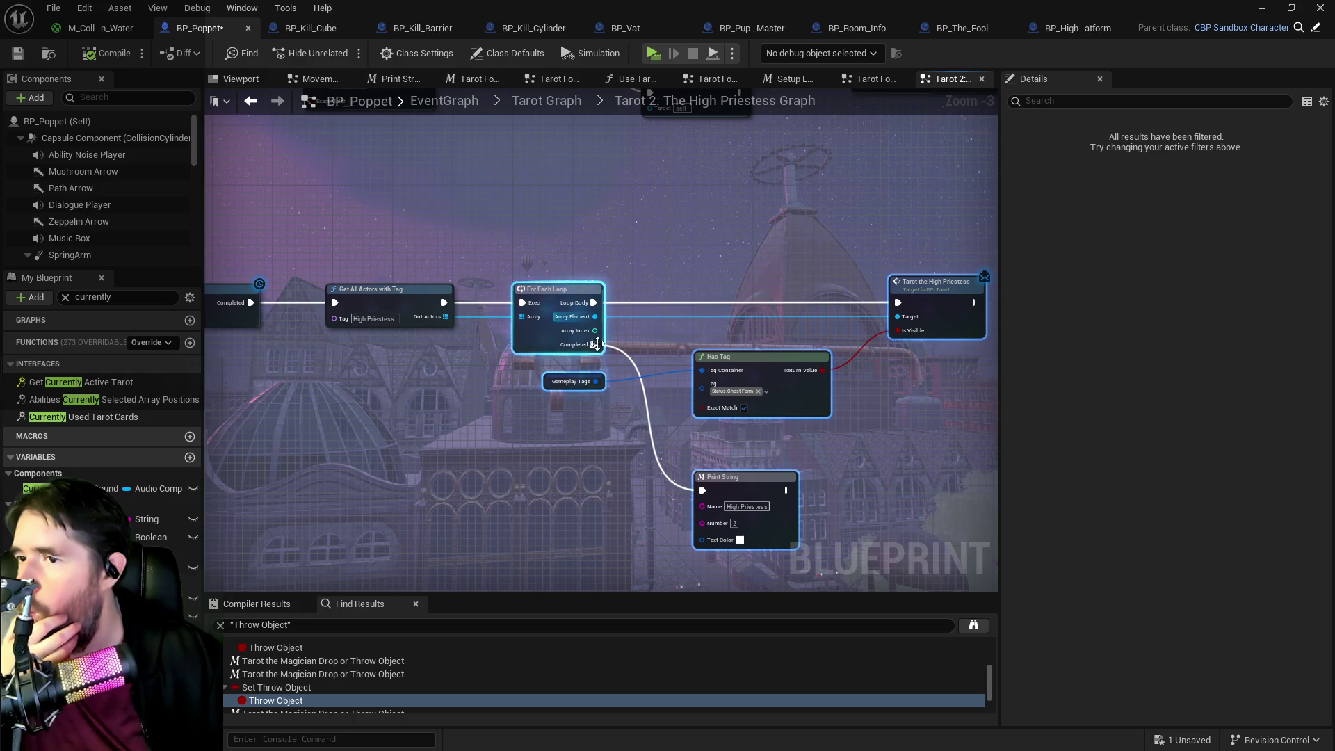
left_click(747, 364)
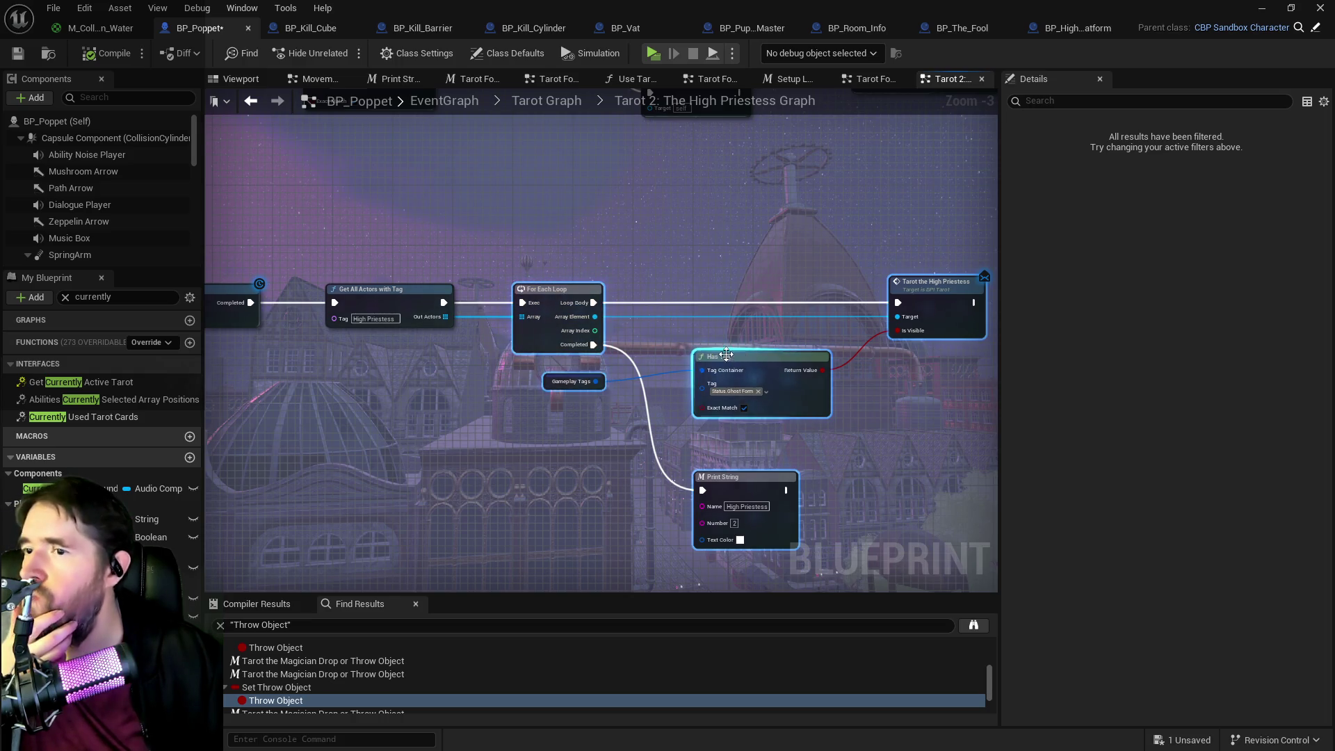
left_click_drag(747, 364, 784, 349)
mouse_move(561, 391)
left_mouse_down()
mouse_move(647, 368)
mouse_move(523, 340)
left_mouse_up()
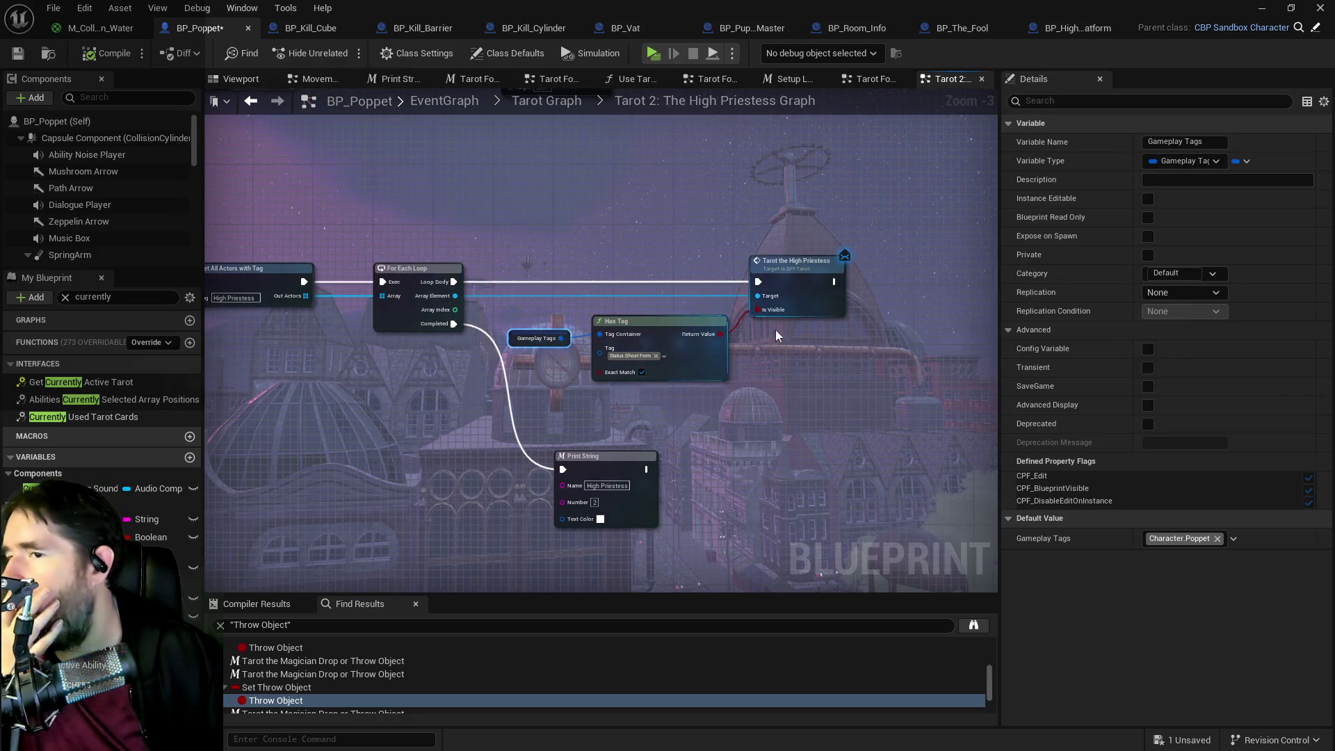
left_click_drag(704, 386, 925, 386)
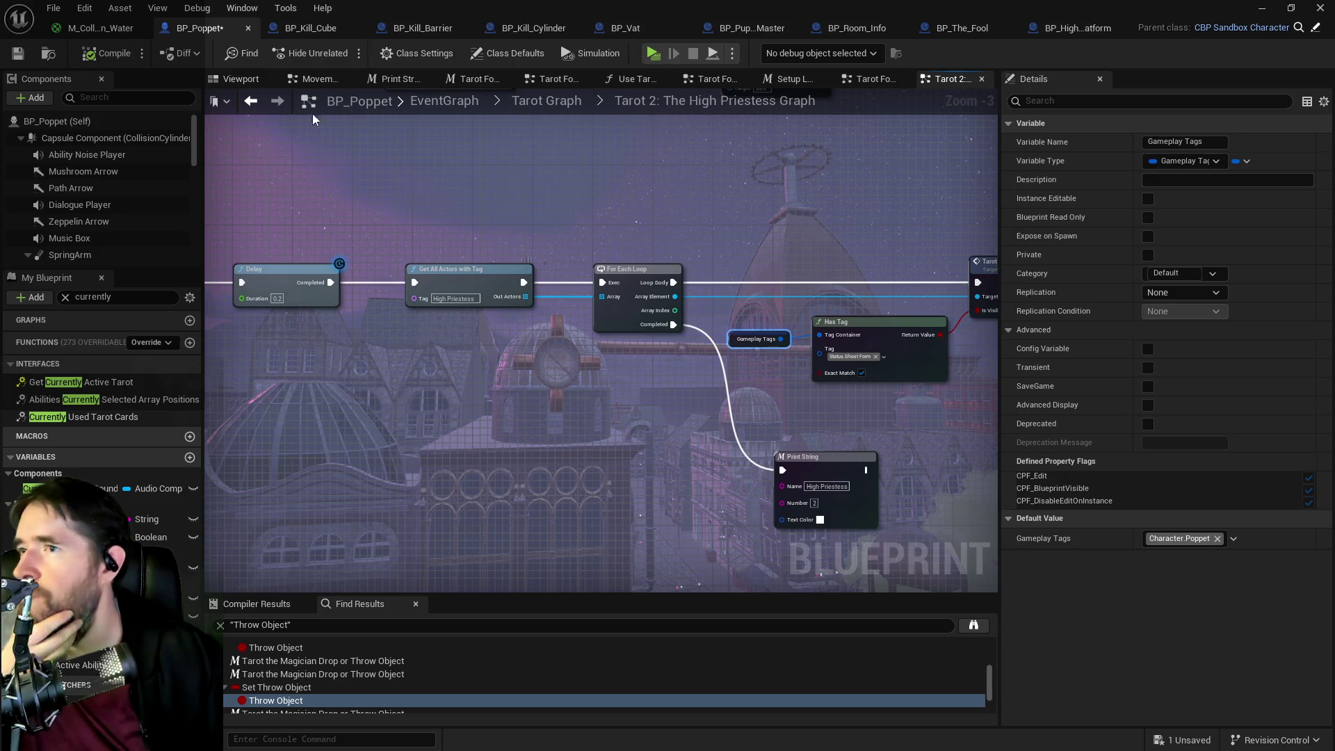
scroll(501, 225, "down", 2)
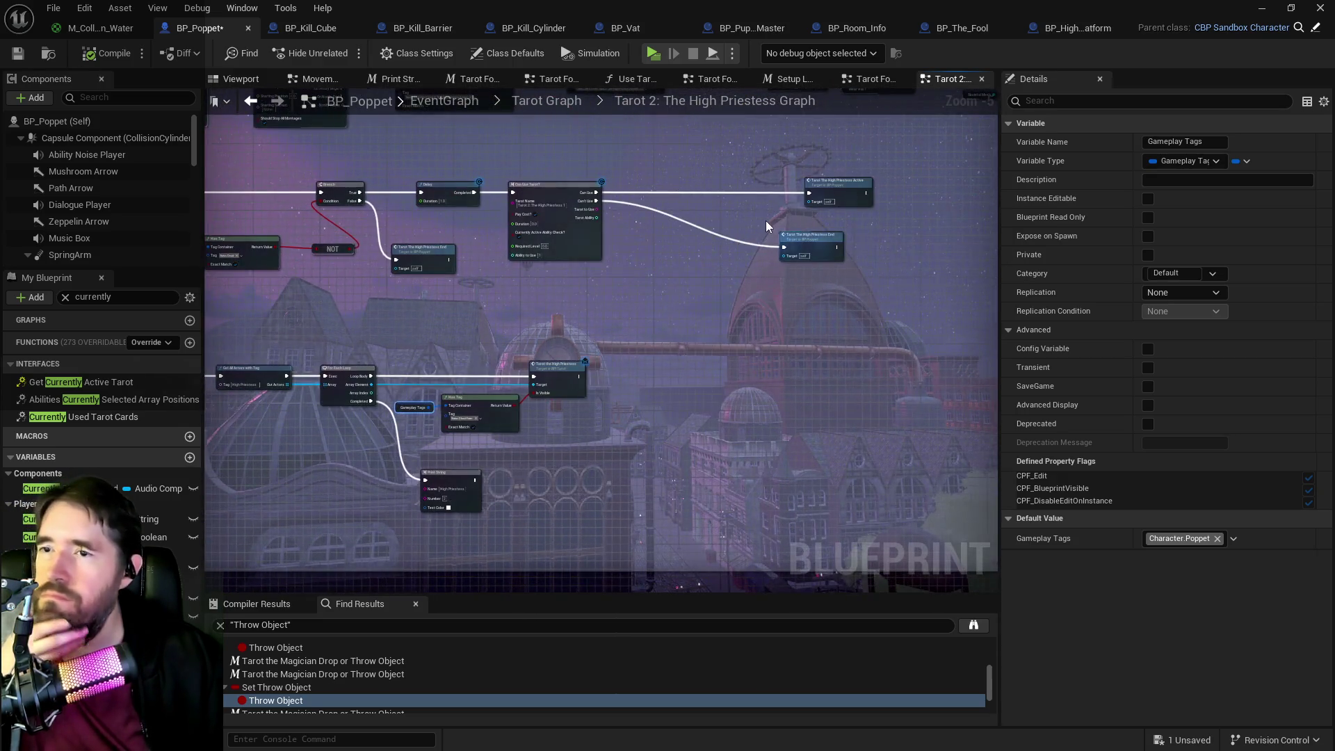
scroll(766, 220, "up", 1)
mouse_move(622, 317)
left_mouse_down()
mouse_move(695, 324)
mouse_move(727, 377)
left_mouse_up()
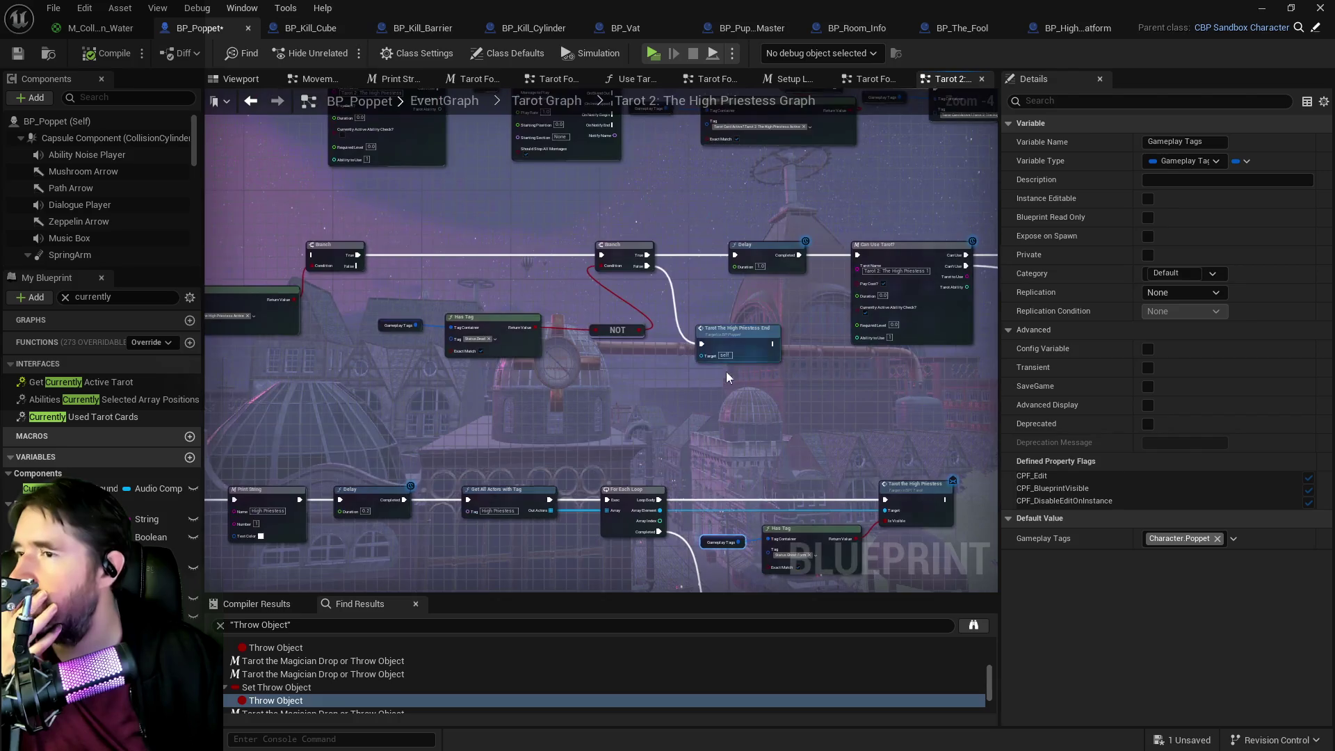
scroll(567, 369, "down", 1)
mouse_move(573, 328)
left_mouse_down()
mouse_move(645, 331)
mouse_move(531, 294)
left_mouse_up()
scroll(531, 294, "up", 2)
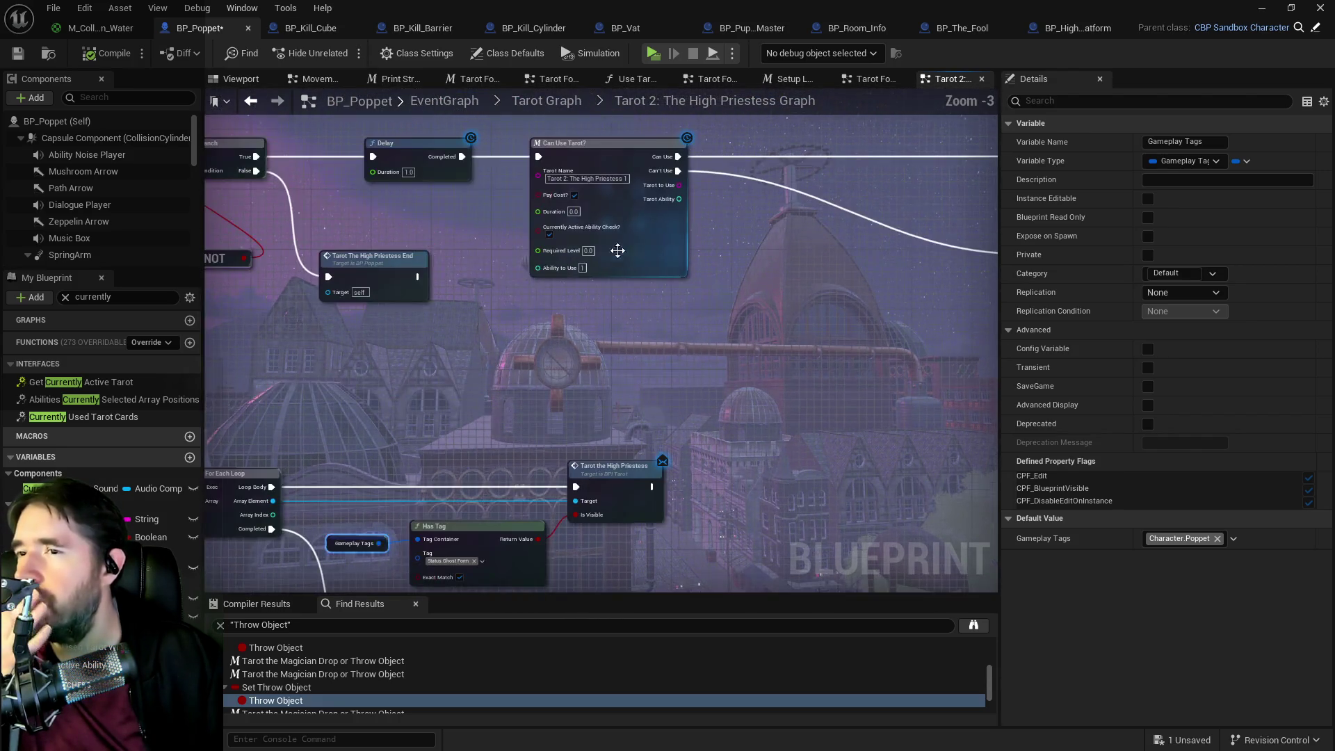
scroll(570, 287, "down", 1)
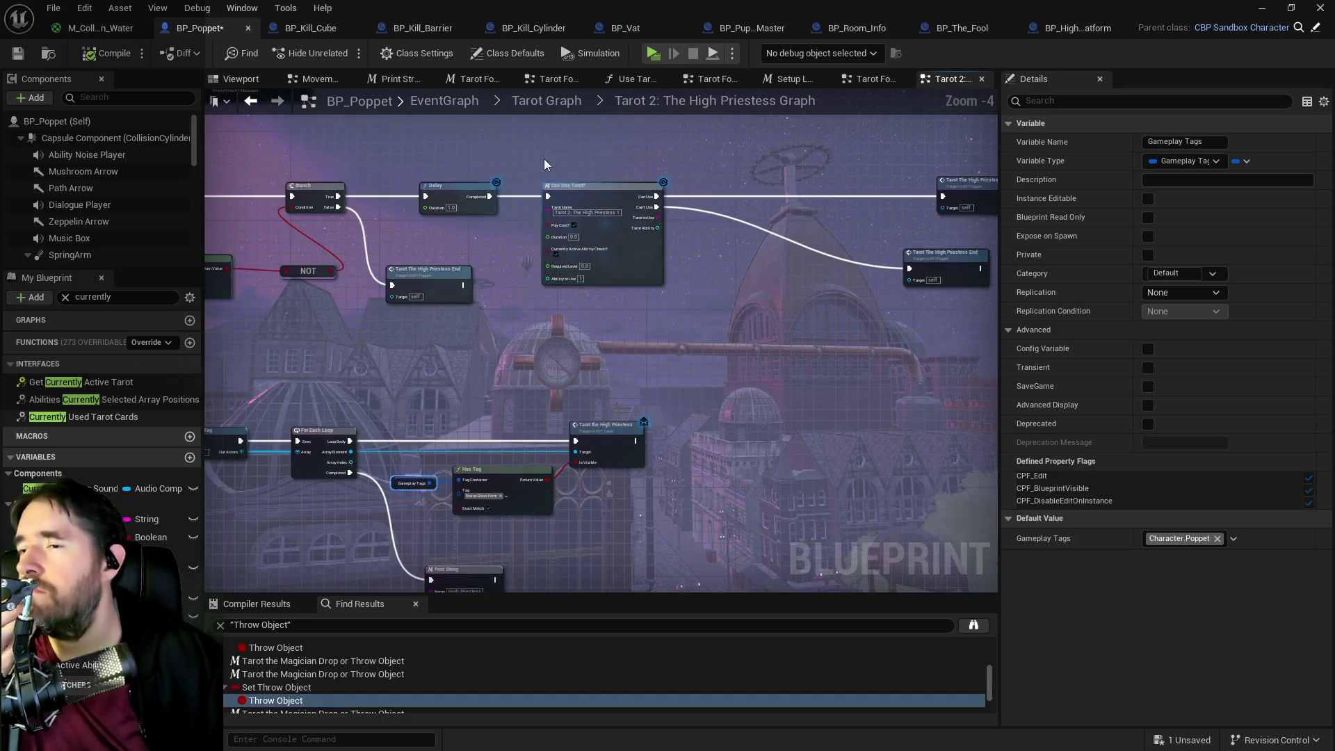
- Marquee-select the Can Use Tarot node with its linked nodes and move the group up slightly
left_click_drag(557, 159, 875, 281)
left_click_drag(758, 278, 762, 282)
mouse_move(599, 211)
left_mouse_down()
mouse_move(704, 361)
mouse_move(729, 338)
mouse_move(903, 280)
mouse_move(903, 253)
mouse_move(278, 177)
left_mouse_up()
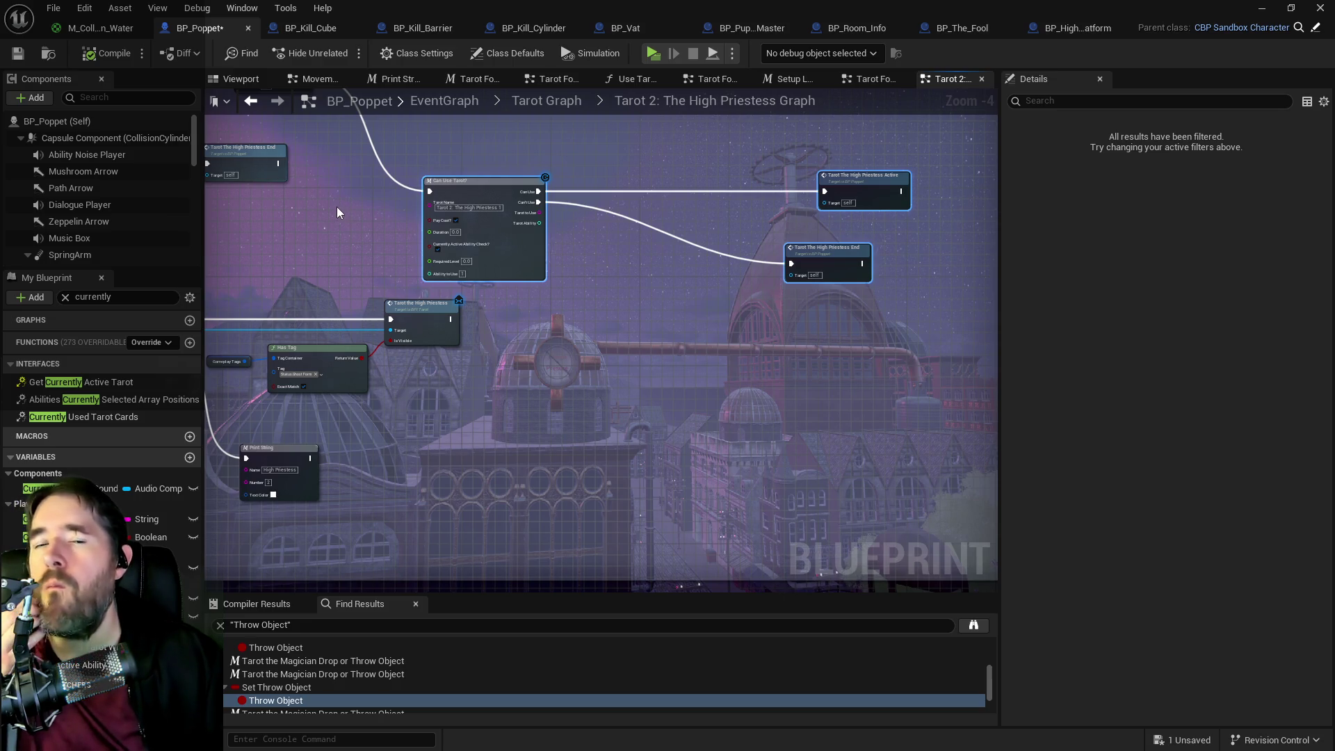
left_click_drag(336, 206, 470, 266)
left_click_drag(618, 242, 634, 164)
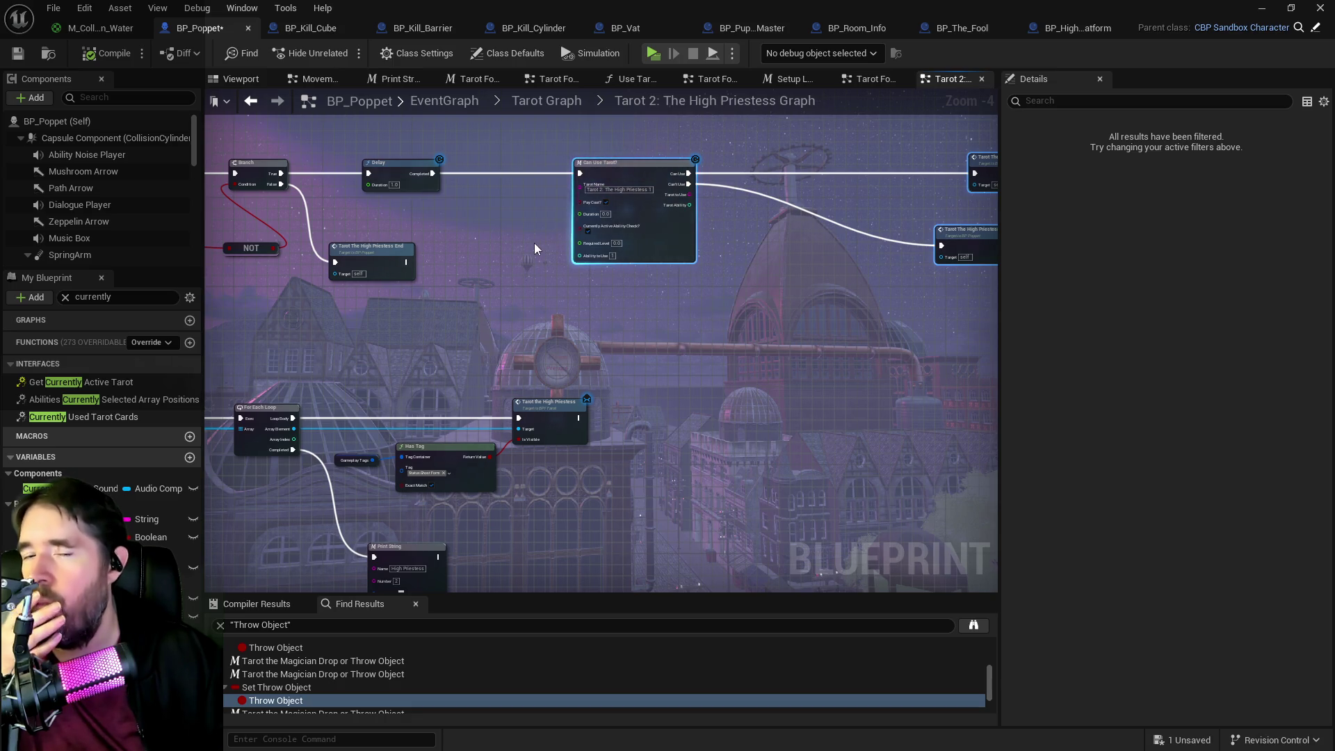
left_click_drag(498, 243, 799, 218)
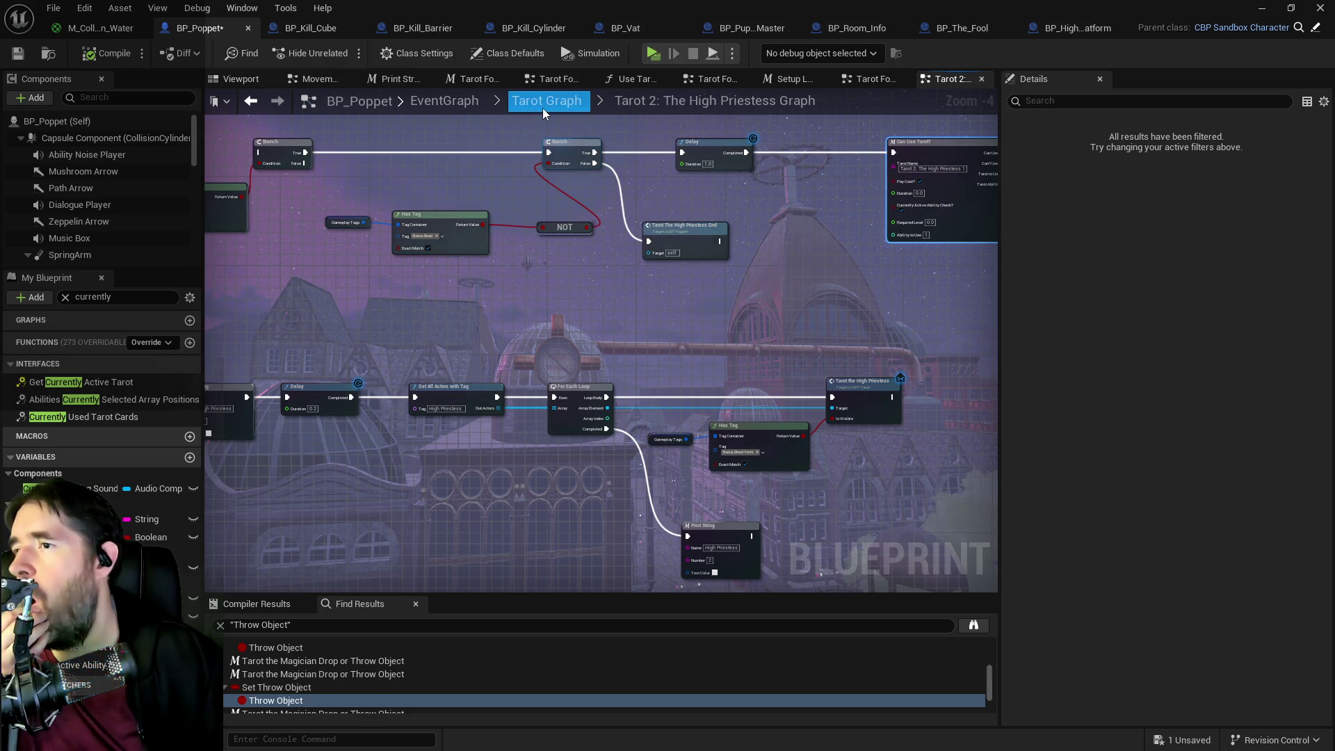
left_click_drag(904, 229, 689, 233)
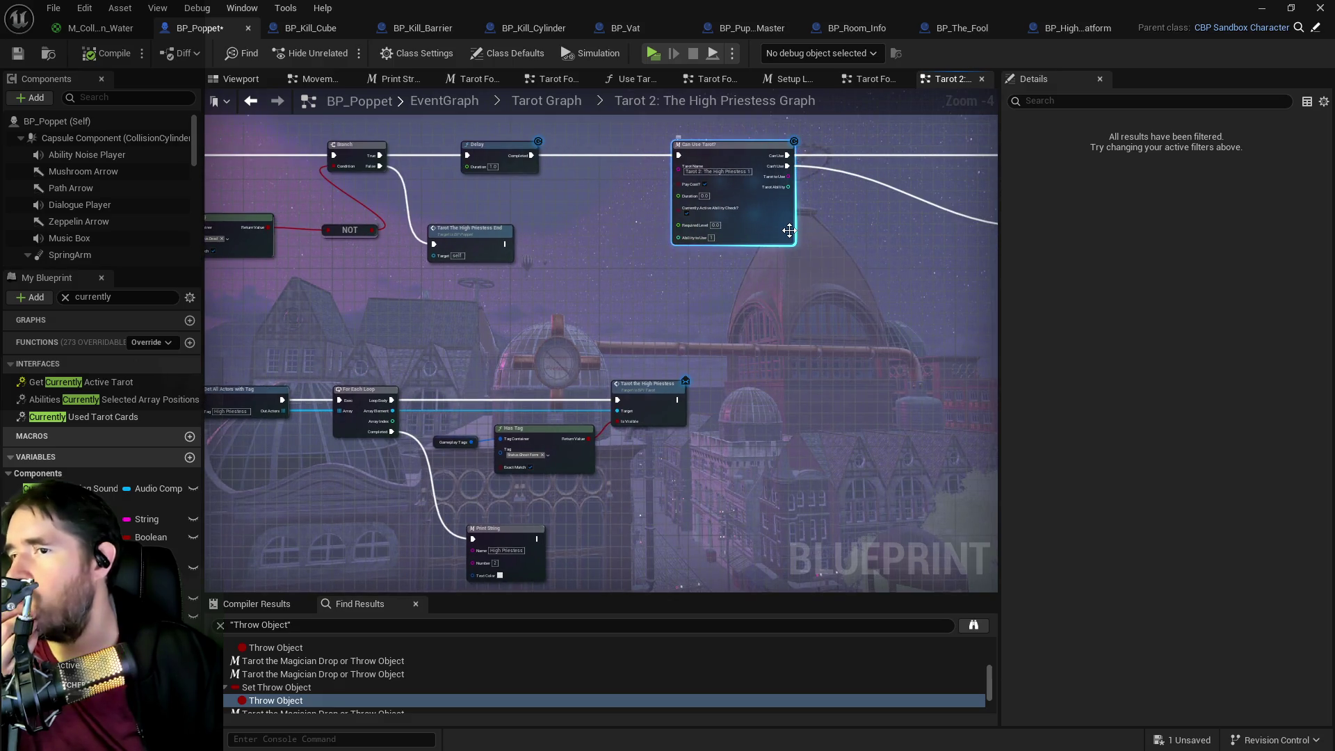
- Open the Can Use Tarot? macro and look over its Not Enough Curse, Update Stat, Has Tag and FIND nodes
double_click(791, 236)
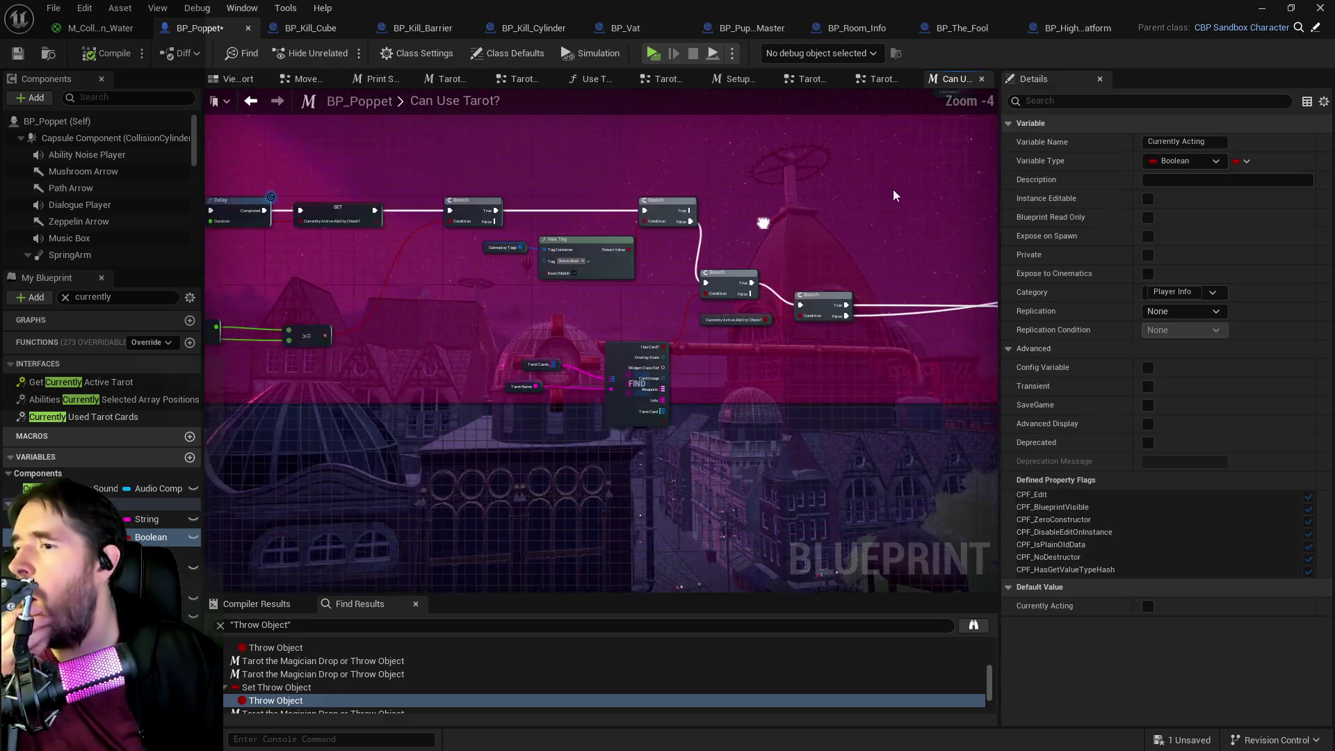
scroll(511, 406, "up", 1)
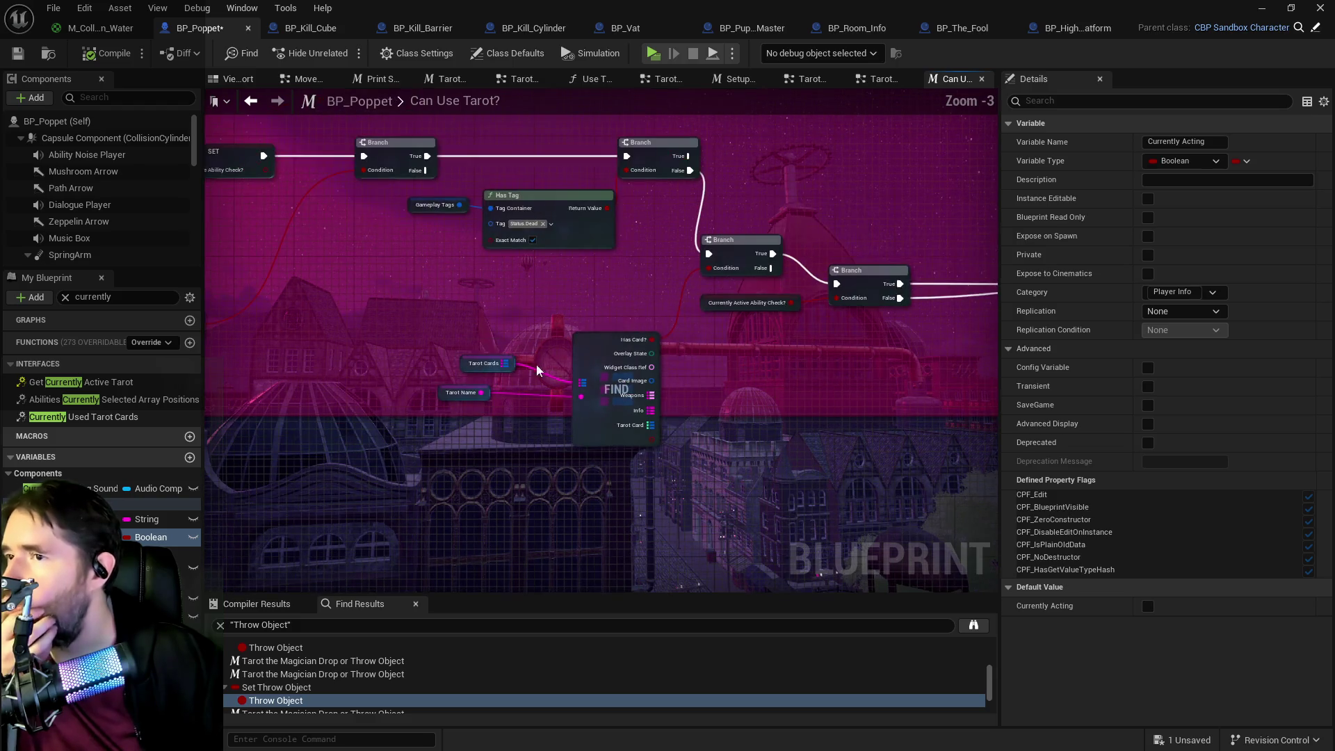
mouse_move(671, 339)
left_mouse_down()
mouse_move(434, 362)
mouse_move(326, 292)
mouse_move(388, 283)
mouse_move(474, 349)
mouse_move(586, 386)
mouse_move(598, 320)
left_mouse_up()
scroll(647, 318, "down", 1)
mouse_move(690, 315)
left_mouse_down()
mouse_move(719, 271)
mouse_move(630, 374)
mouse_move(678, 263)
left_mouse_up()
scroll(654, 401, "up", 2)
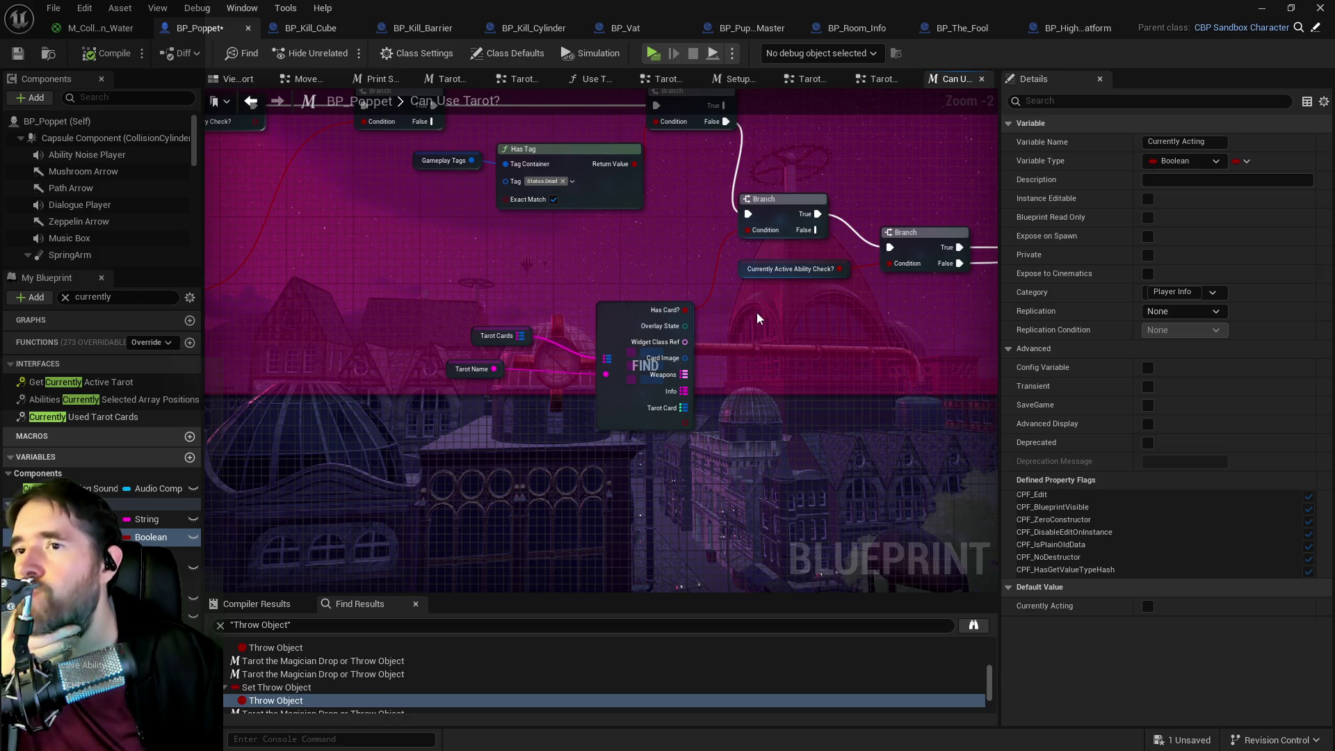
left_click_drag(756, 321, 507, 306)
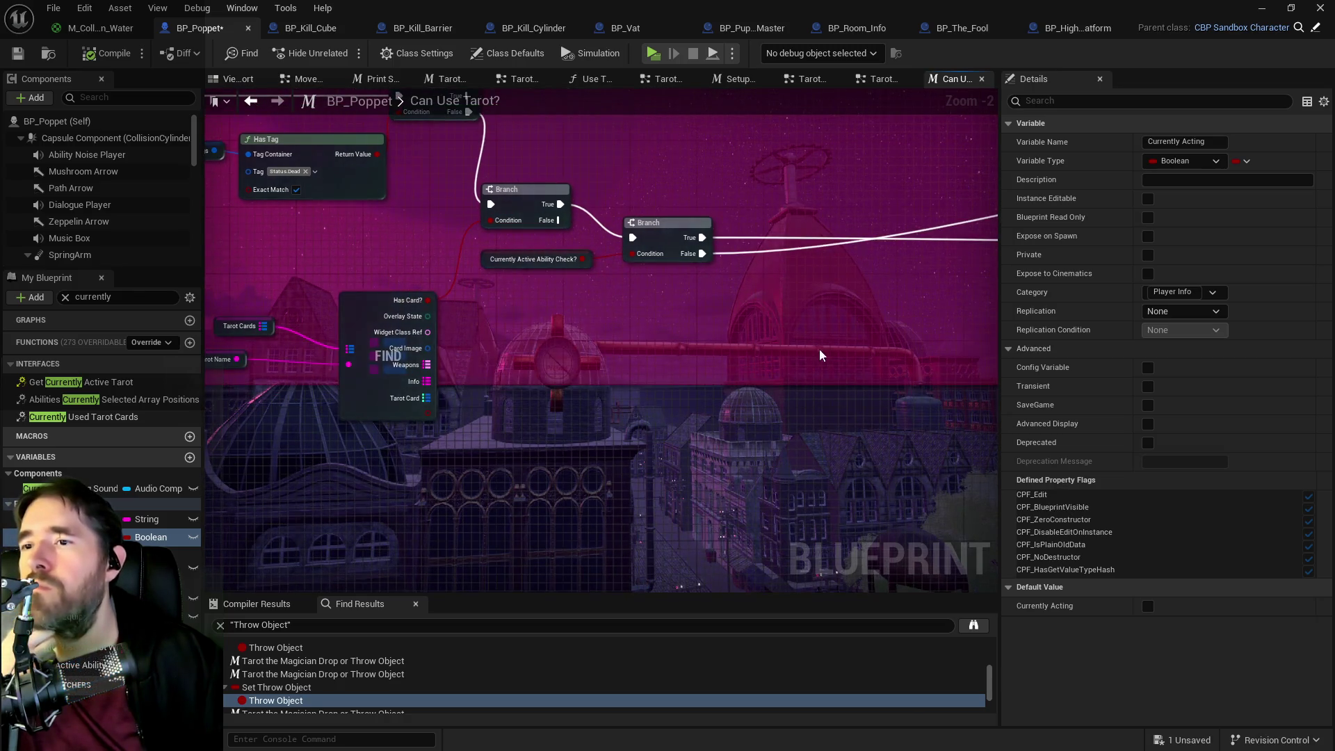
mouse_move(424, 320)
left_mouse_down()
mouse_move(711, 317)
mouse_move(269, 313)
left_mouse_up()
scroll(711, 316, "down", 2)
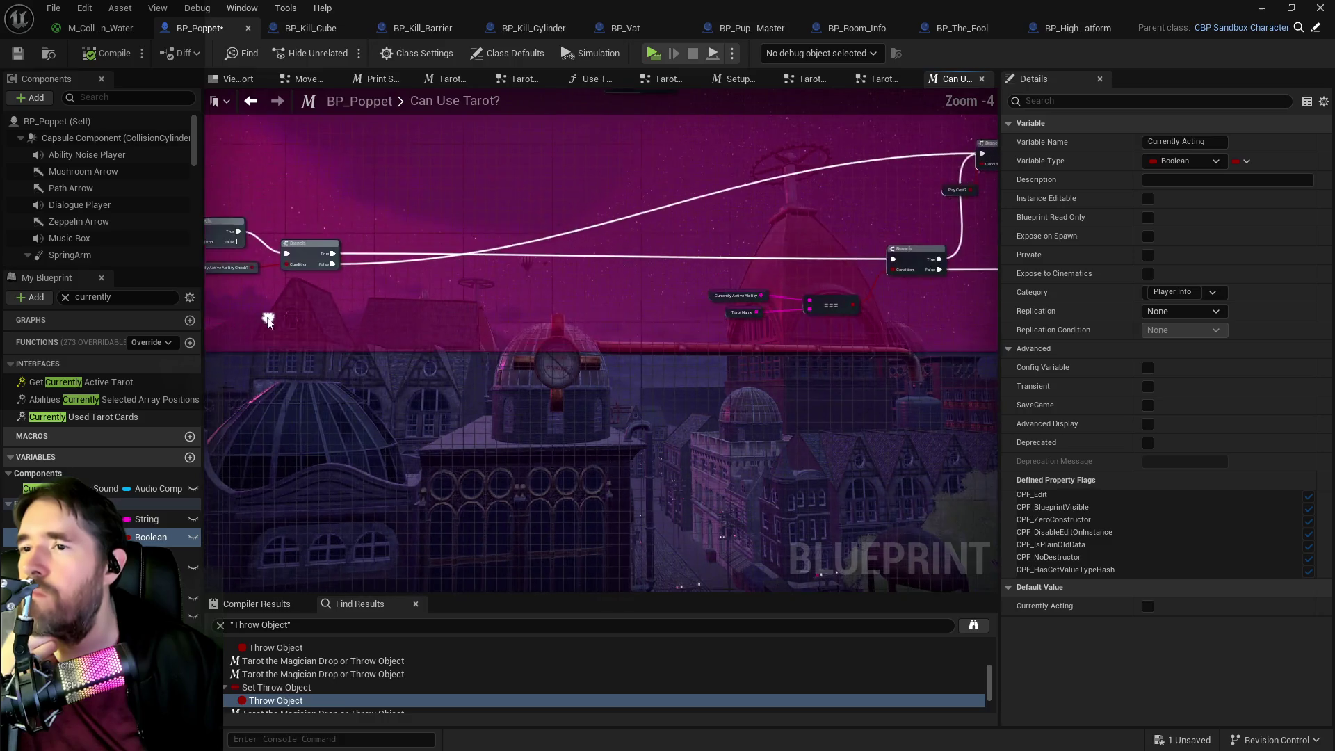
- Pan across the macro's Branch wires, === comparison, SET, Inputs and Delay nodes
mouse_move(513, 313)
left_mouse_down()
mouse_move(782, 337)
mouse_move(629, 320)
left_mouse_up()
scroll(712, 326, "up", 1)
scroll(712, 325, "down", 1)
left_click_drag(713, 325, 488, 323)
left_click_drag(741, 327, 853, 290)
left_click_drag(481, 287, 703, 288)
scroll(411, 282, "up", 1)
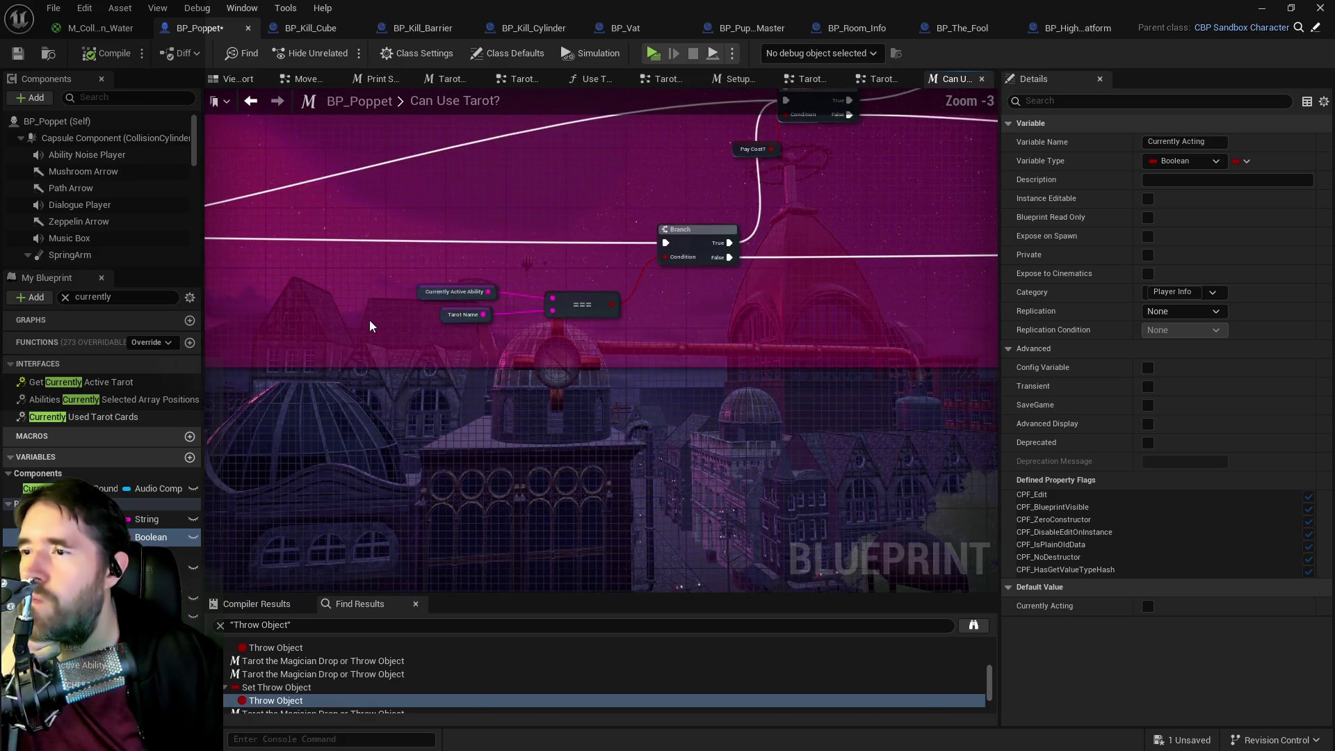
mouse_move(367, 327)
left_mouse_down()
mouse_move(679, 322)
mouse_move(626, 322)
mouse_move(820, 417)
left_mouse_up()
scroll(724, 417, "down", 2)
mouse_move(723, 417)
left_mouse_down()
mouse_move(473, 250)
mouse_move(207, 219)
left_mouse_up()
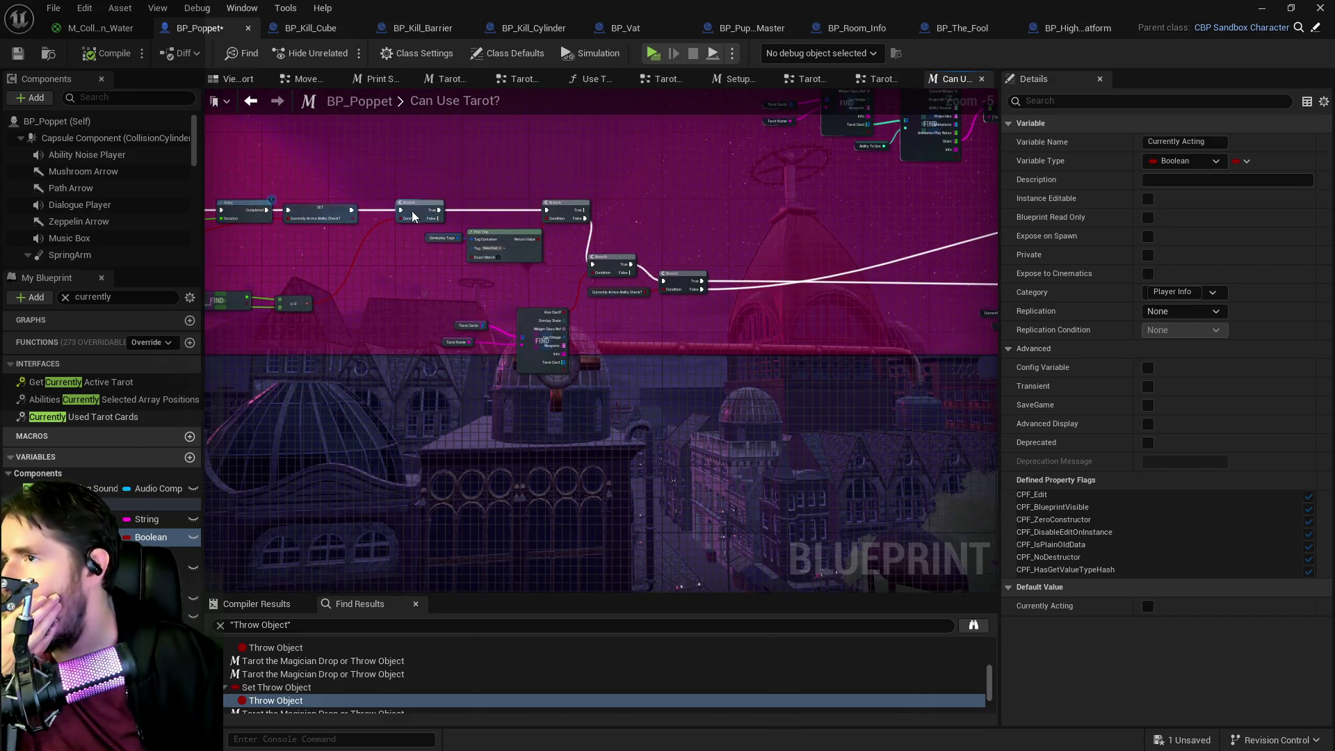
- Return to the Tarot 2: The High Priestess graph, bring the High Priestess Active event into view, and save all
left_click(883, 79)
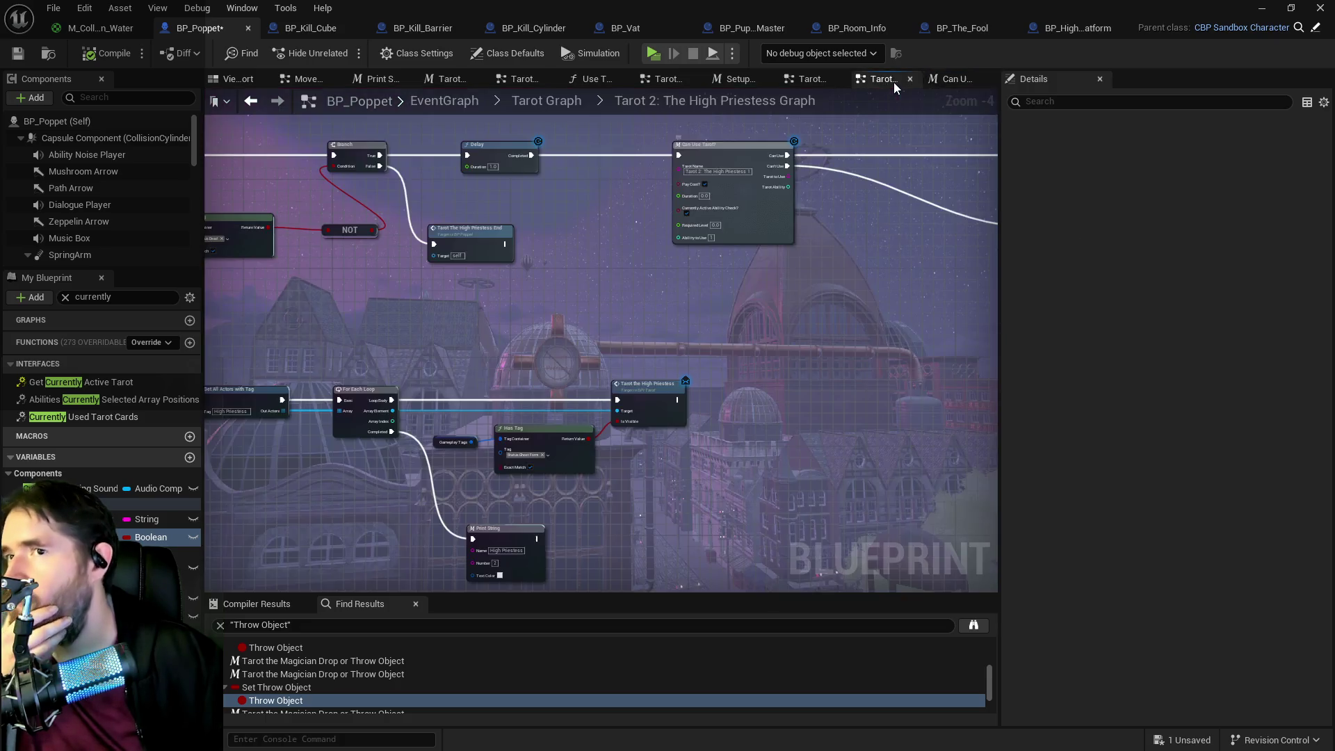
left_click_drag(537, 342, 562, 217)
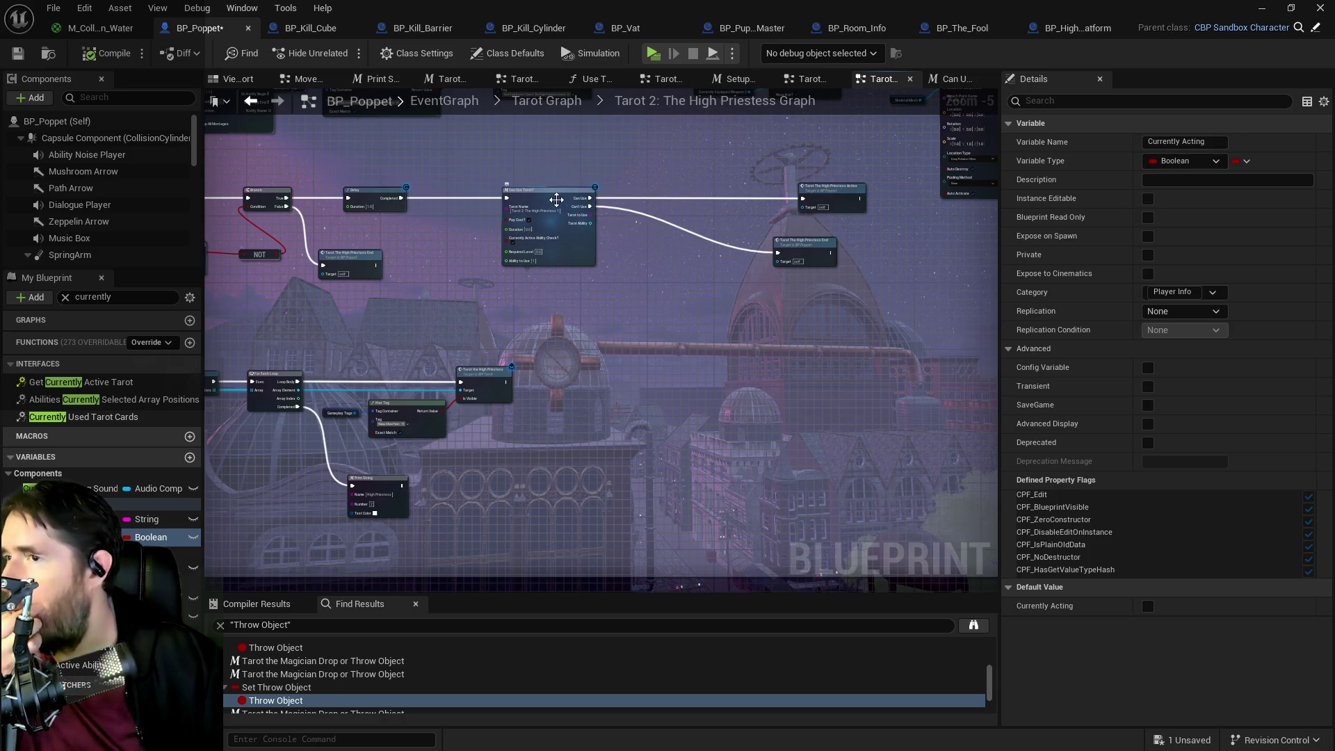
mouse_move(540, 203)
left_mouse_down()
mouse_move(668, 259)
mouse_move(536, 295)
mouse_move(701, 250)
left_mouse_up()
scroll(537, 295, "up", 2)
left_click_drag(340, 233, 236, 128)
key("ctrl+s")
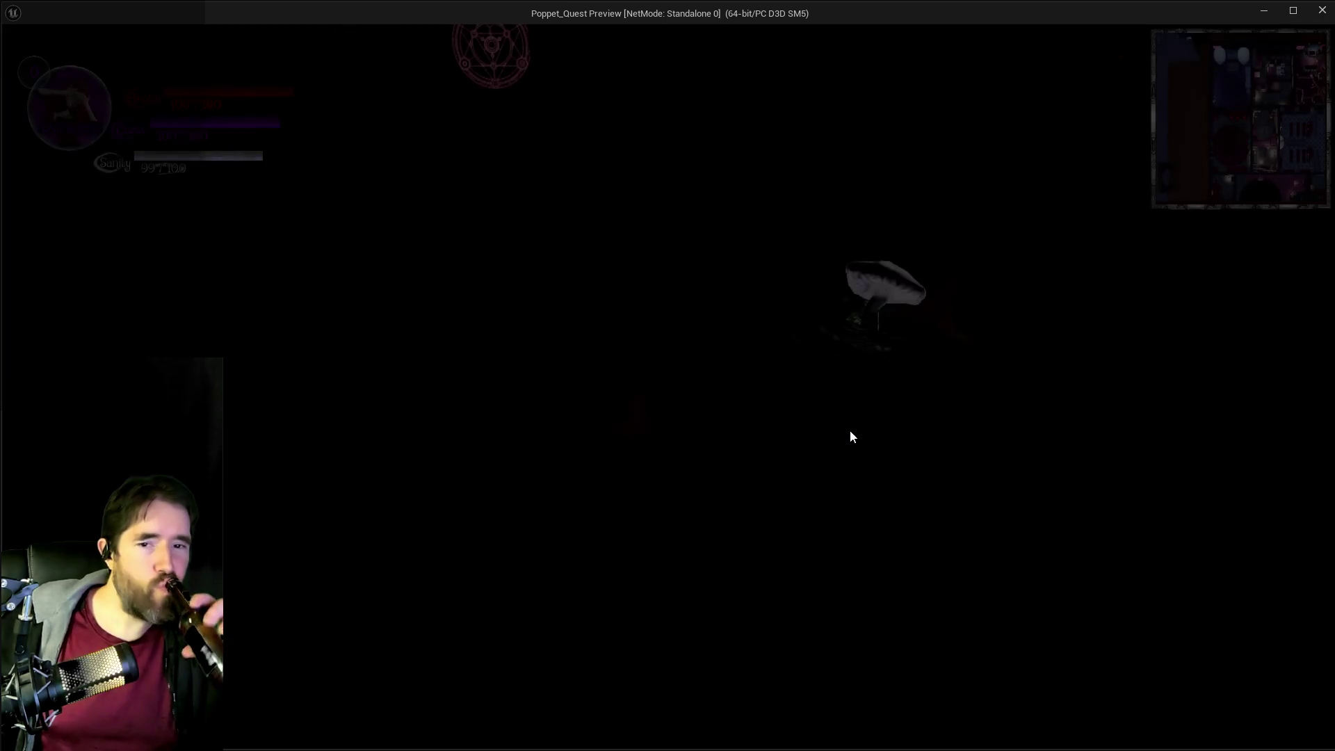
- In the standalone game, walk toward the pond and trigger the High Priestess ability
left_click(850, 430)
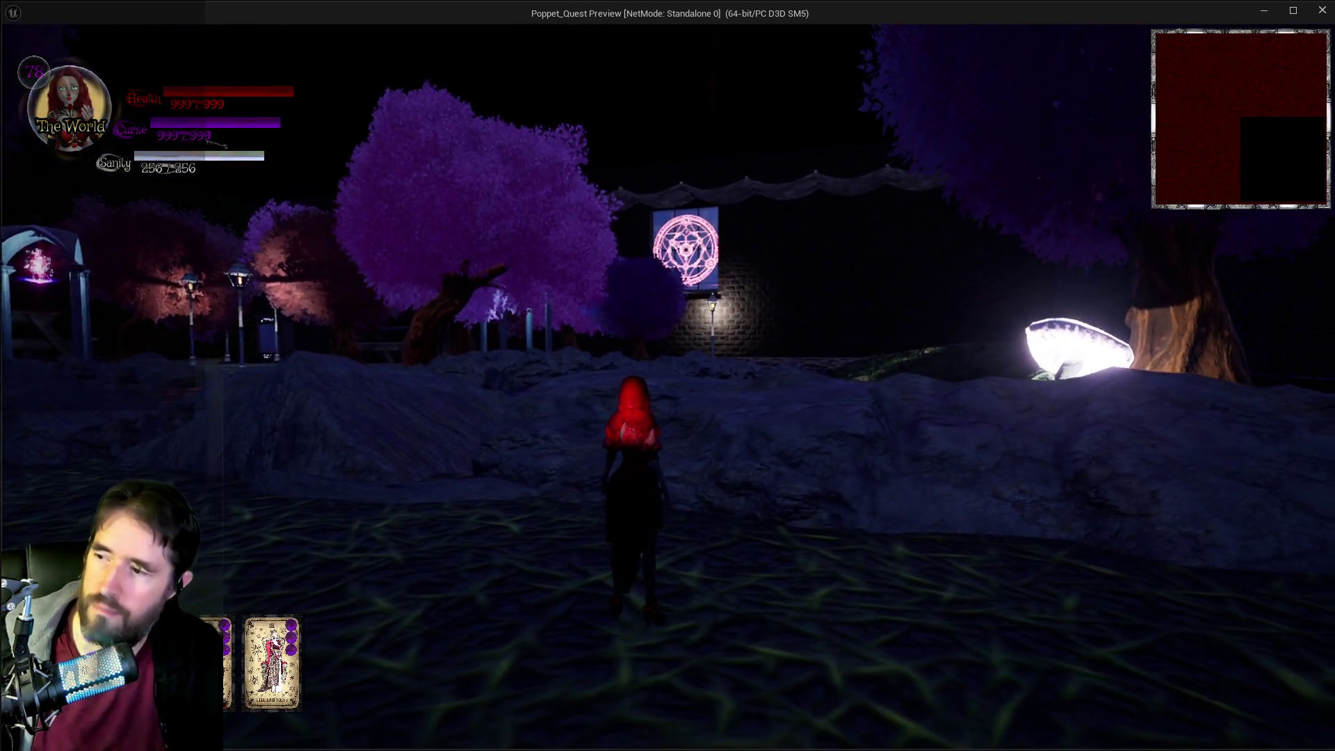
key("w")
key("w")
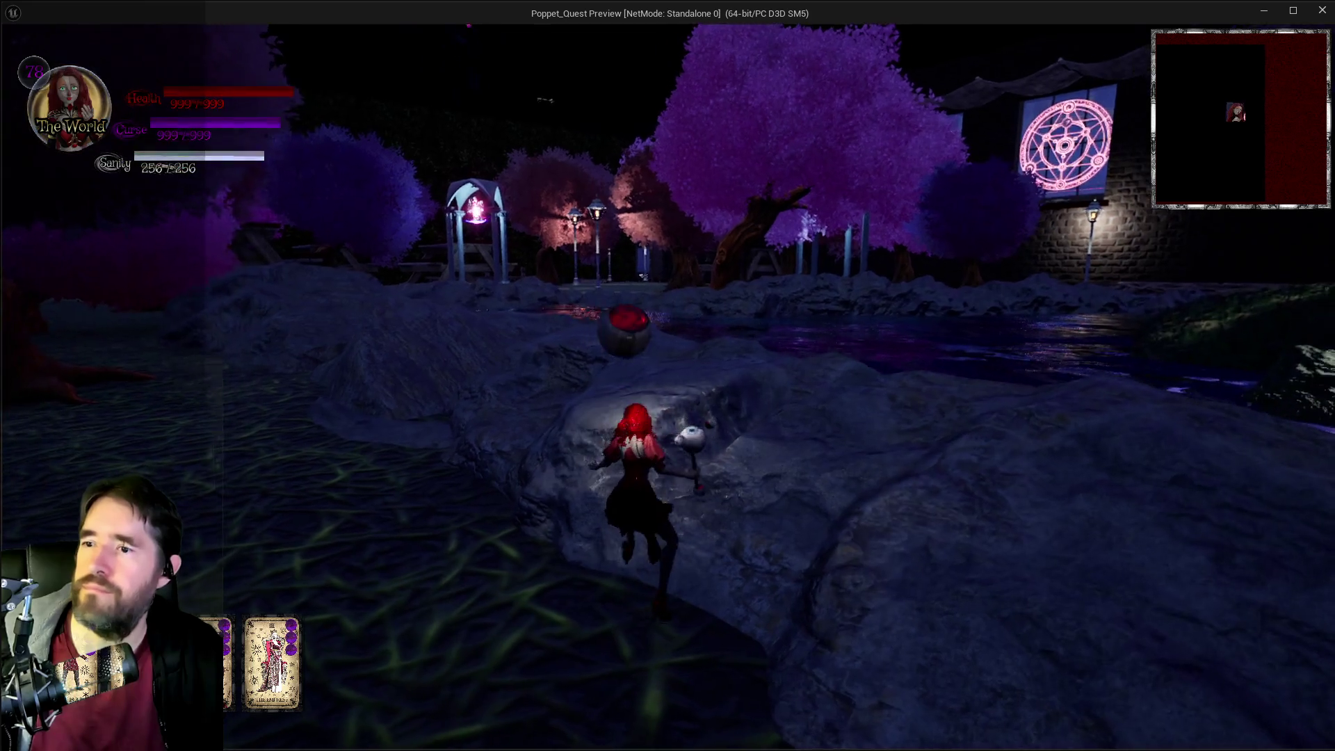
key("w")
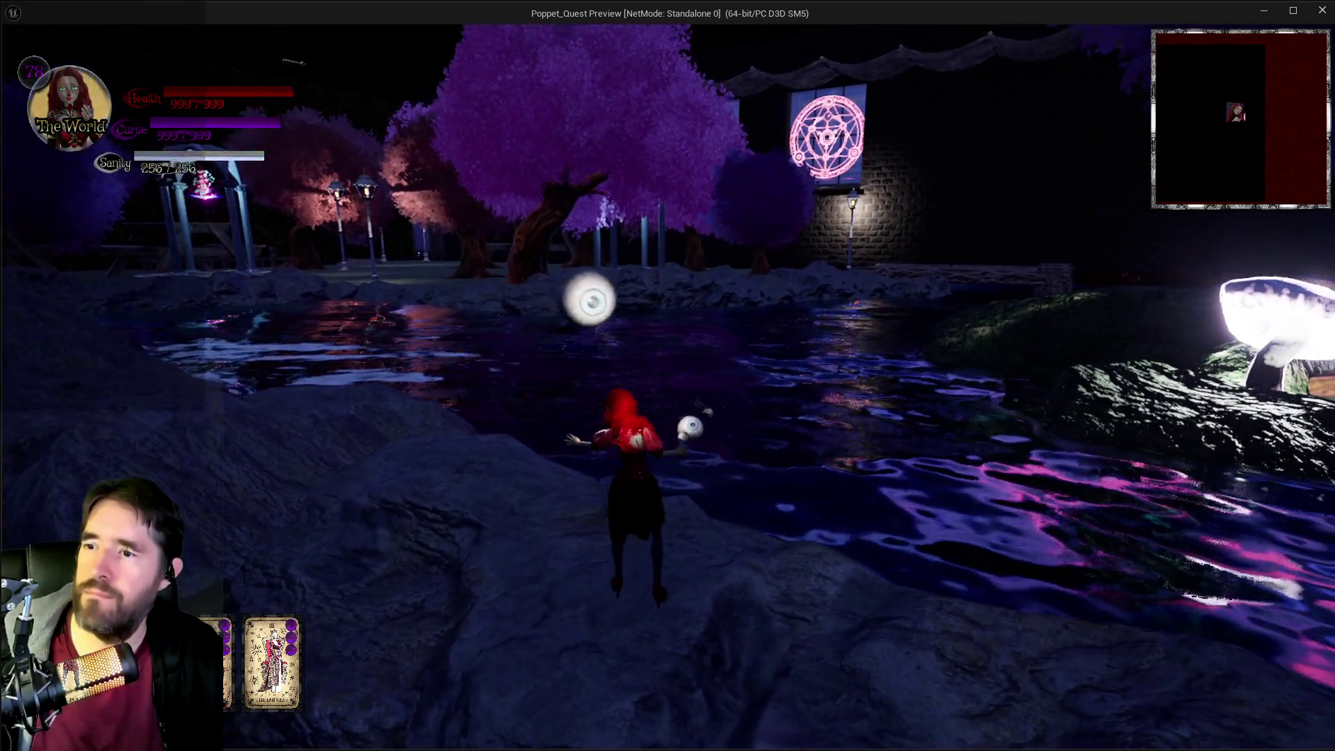
key("e")
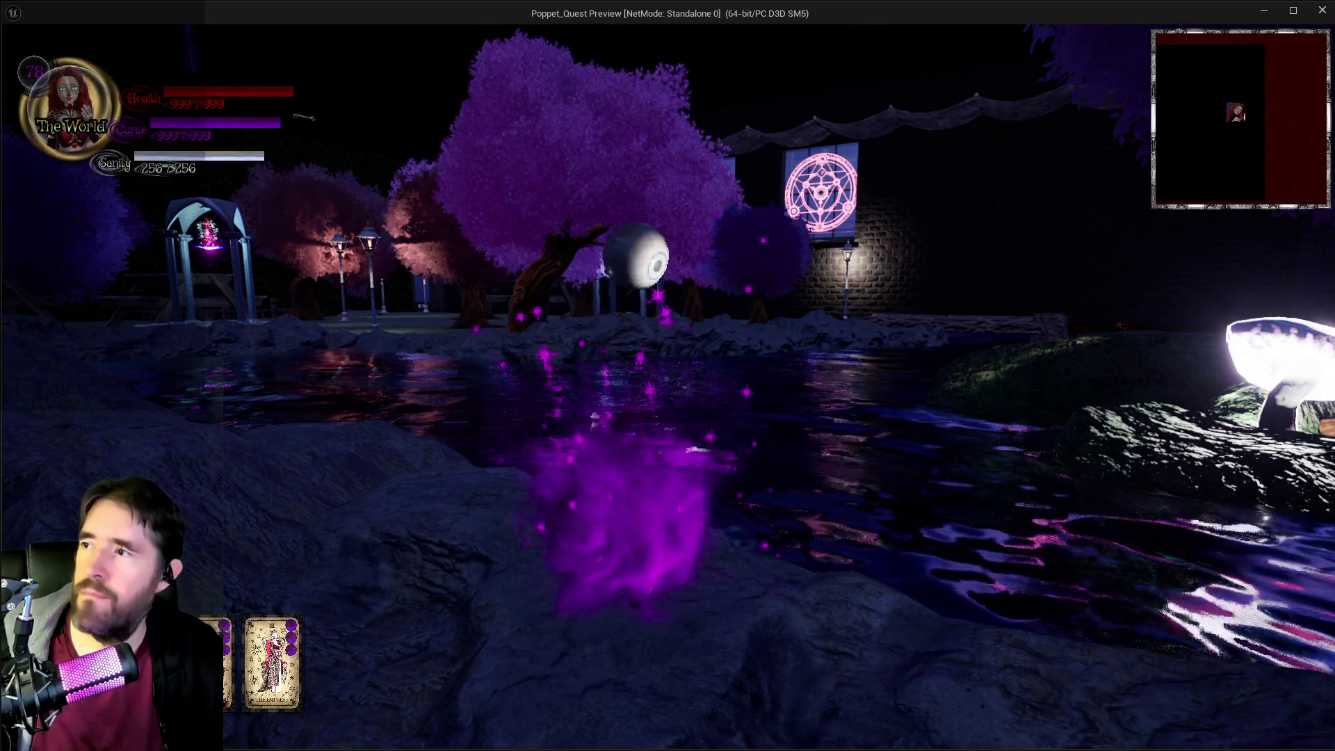
key("s")
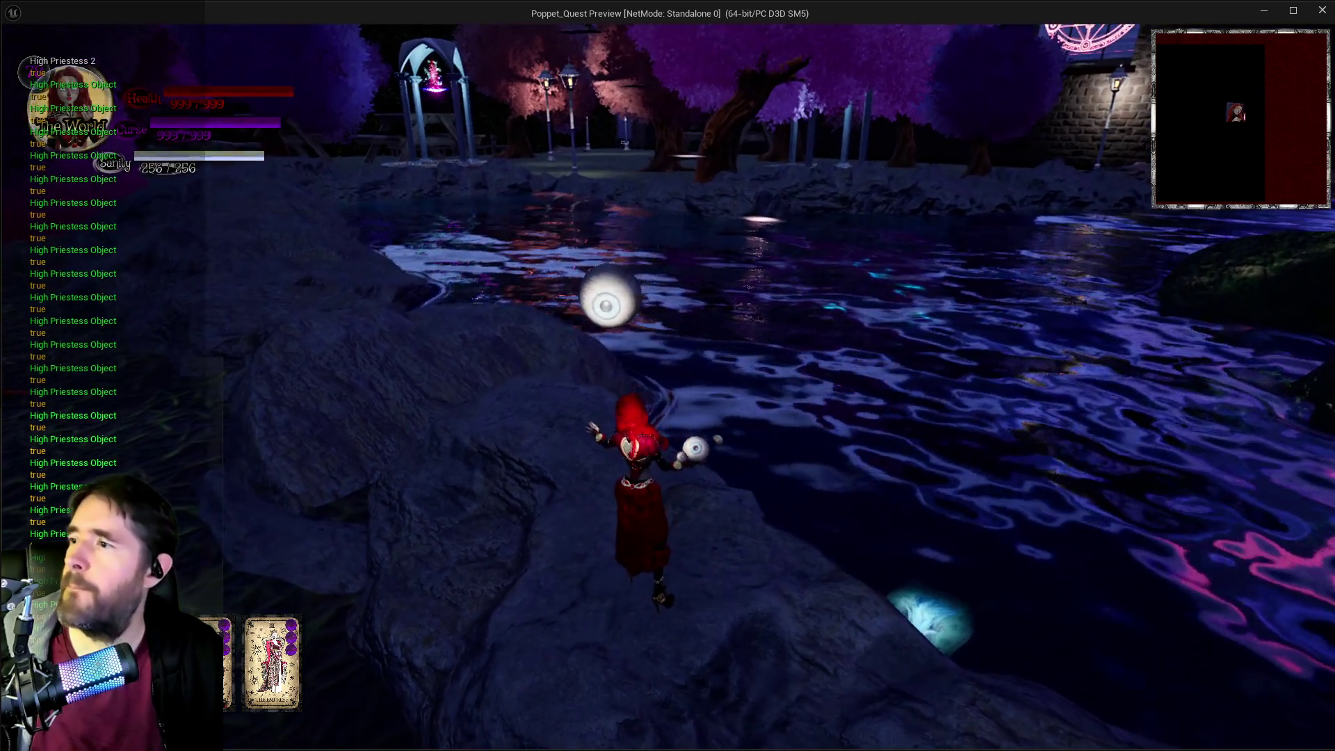
key("w")
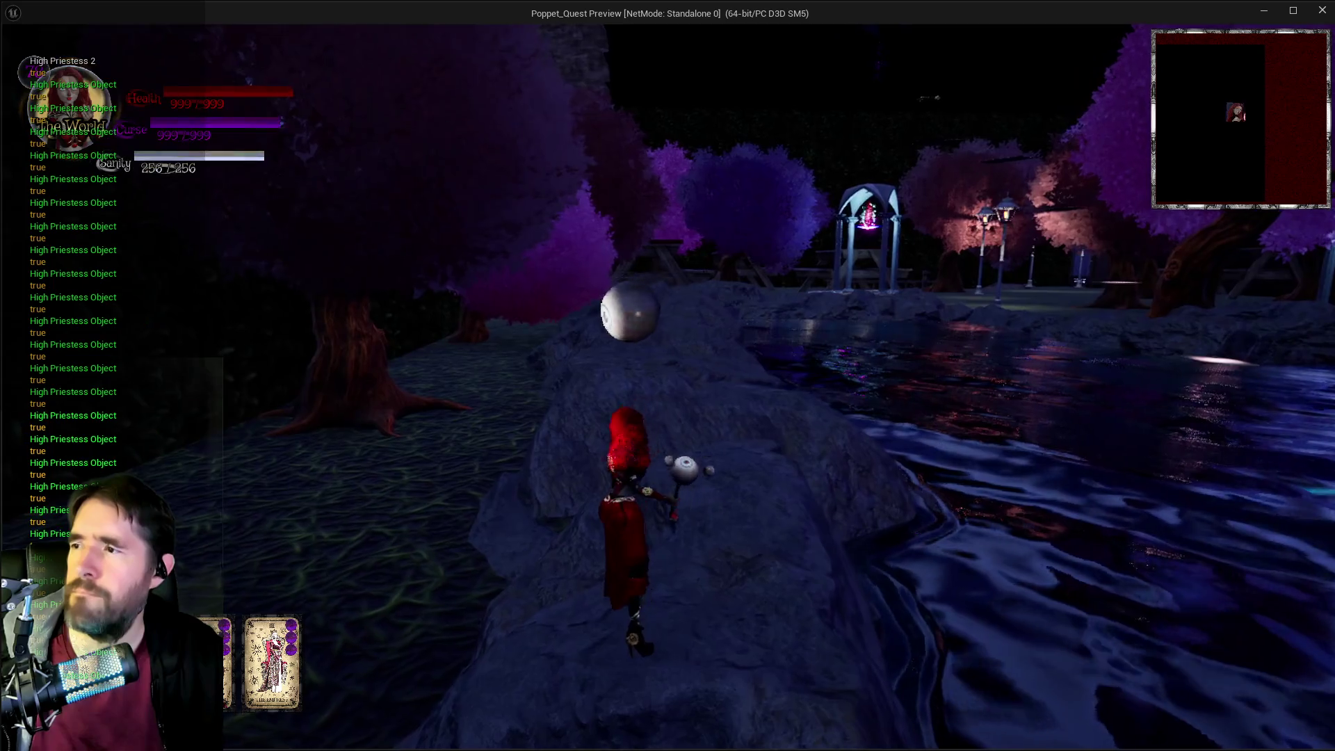
key("d")
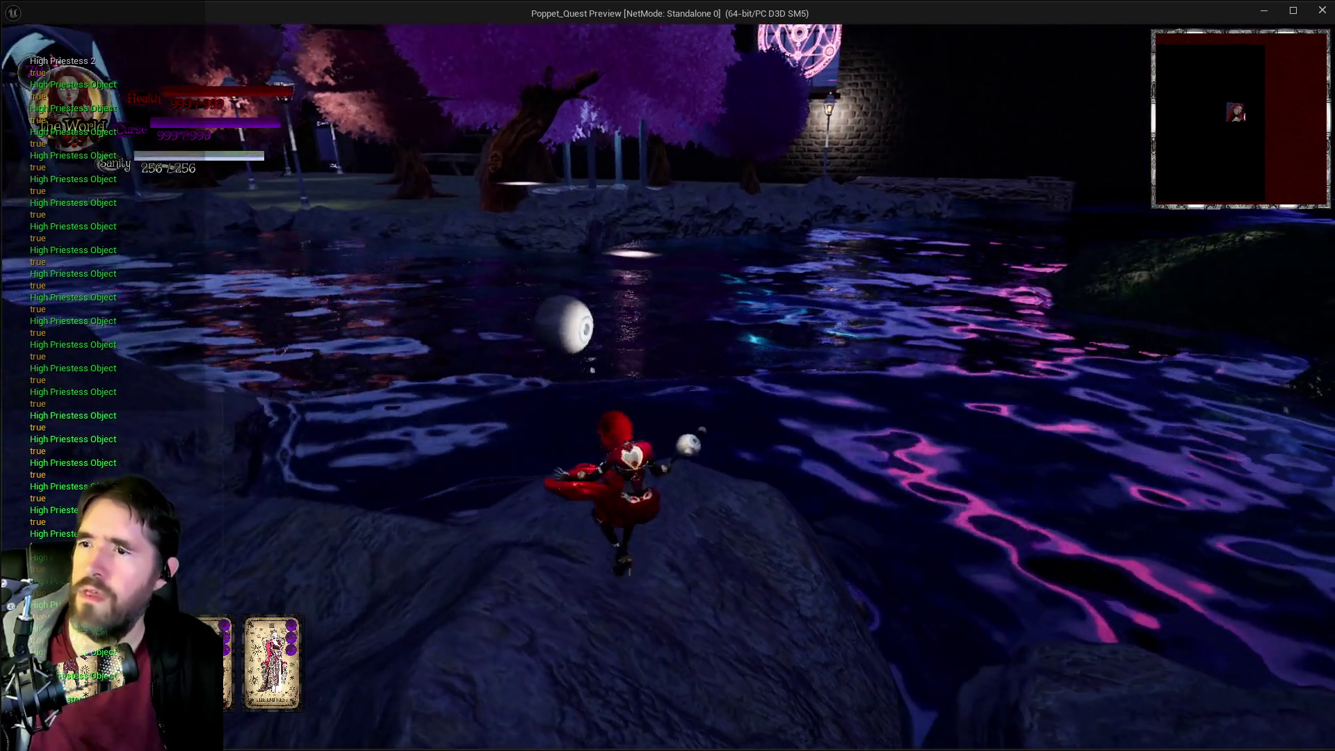
key("w")
key("w")
key("w")
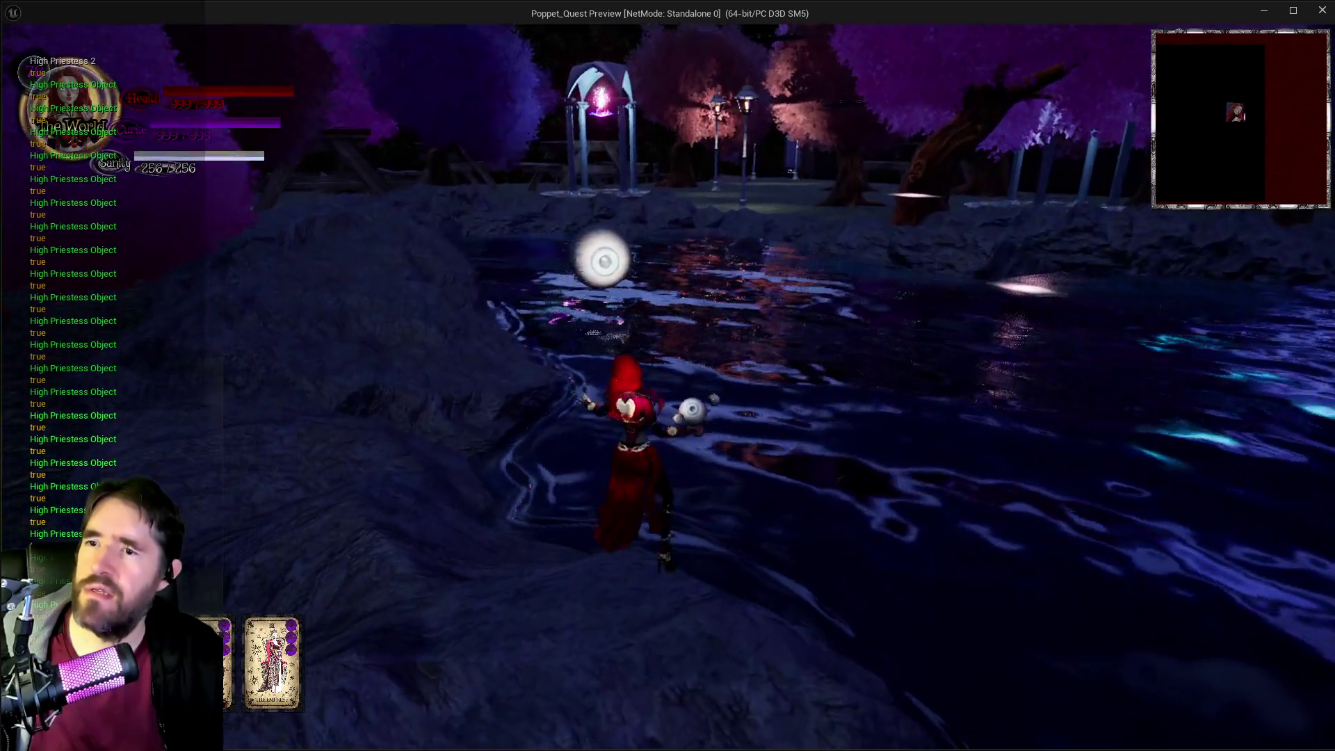
key("w")
key("w")
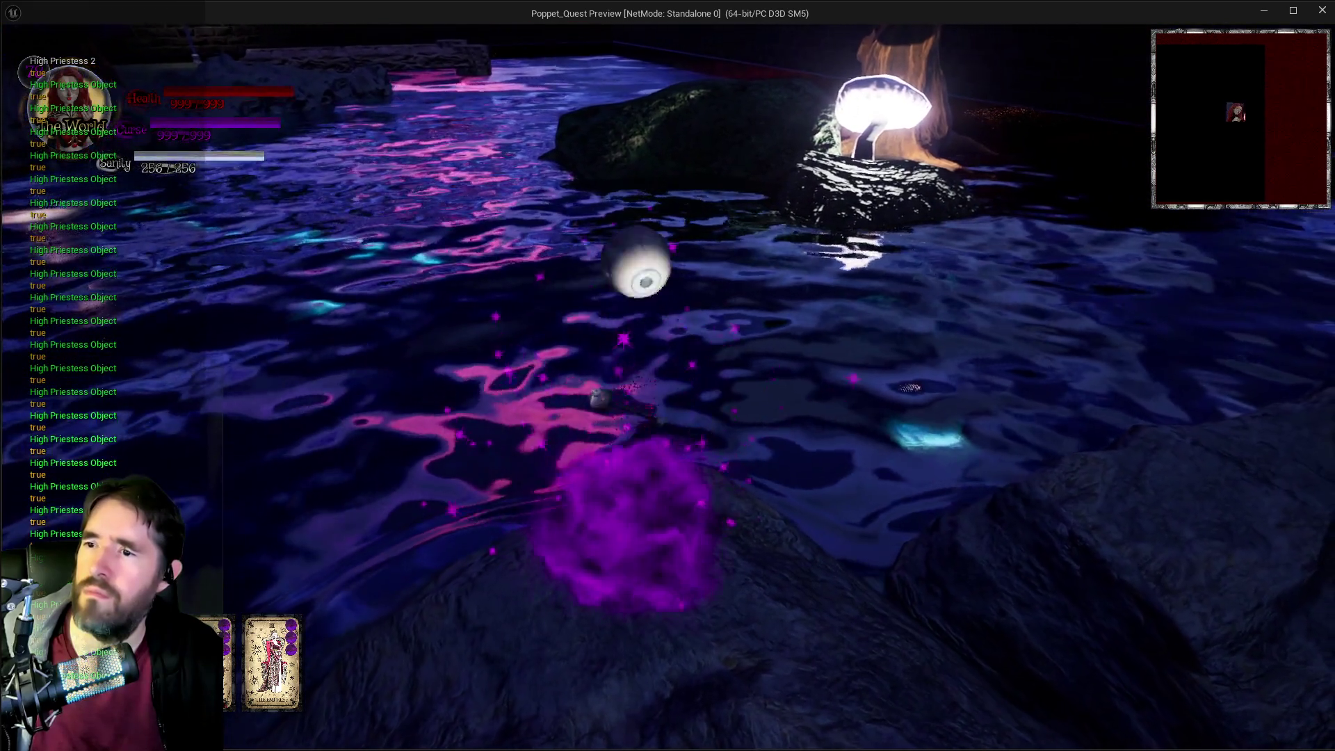
- Cross the pond, summon the High Priestess card platform and ride it, then leave the preview
key("w")
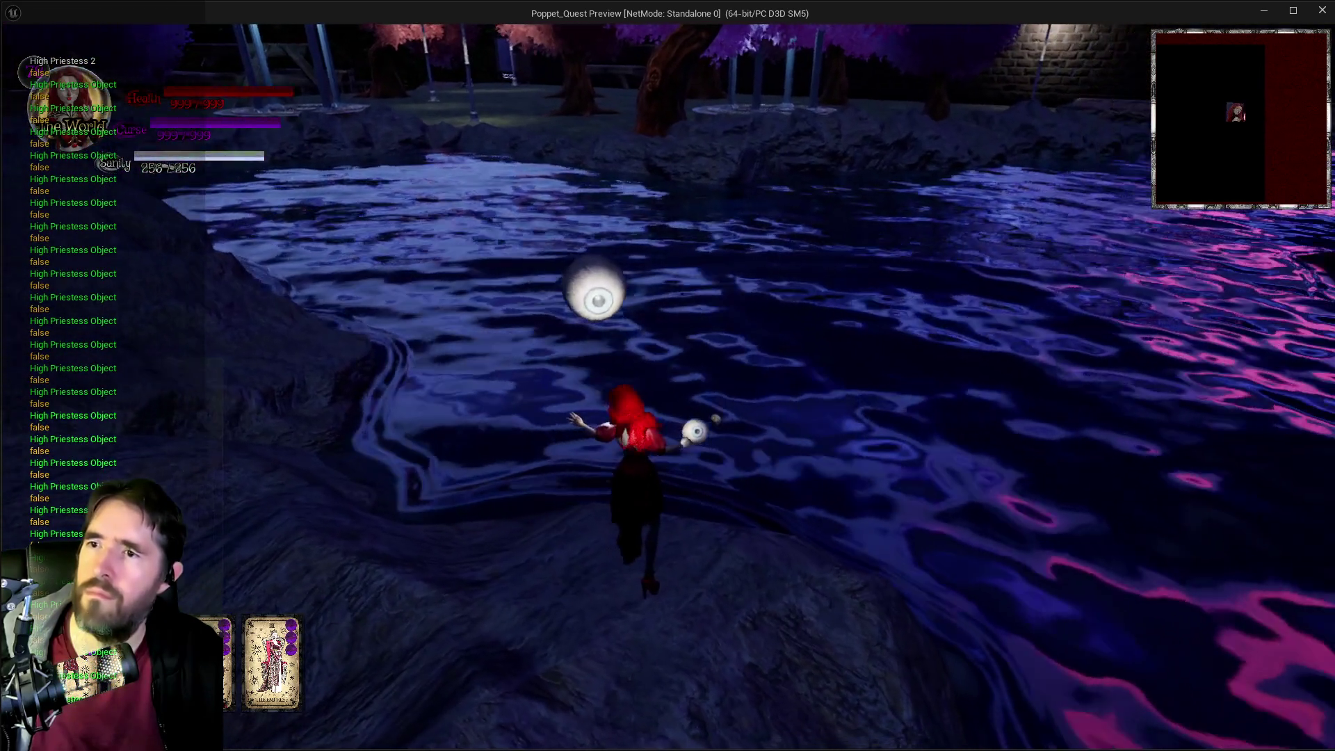
key("w")
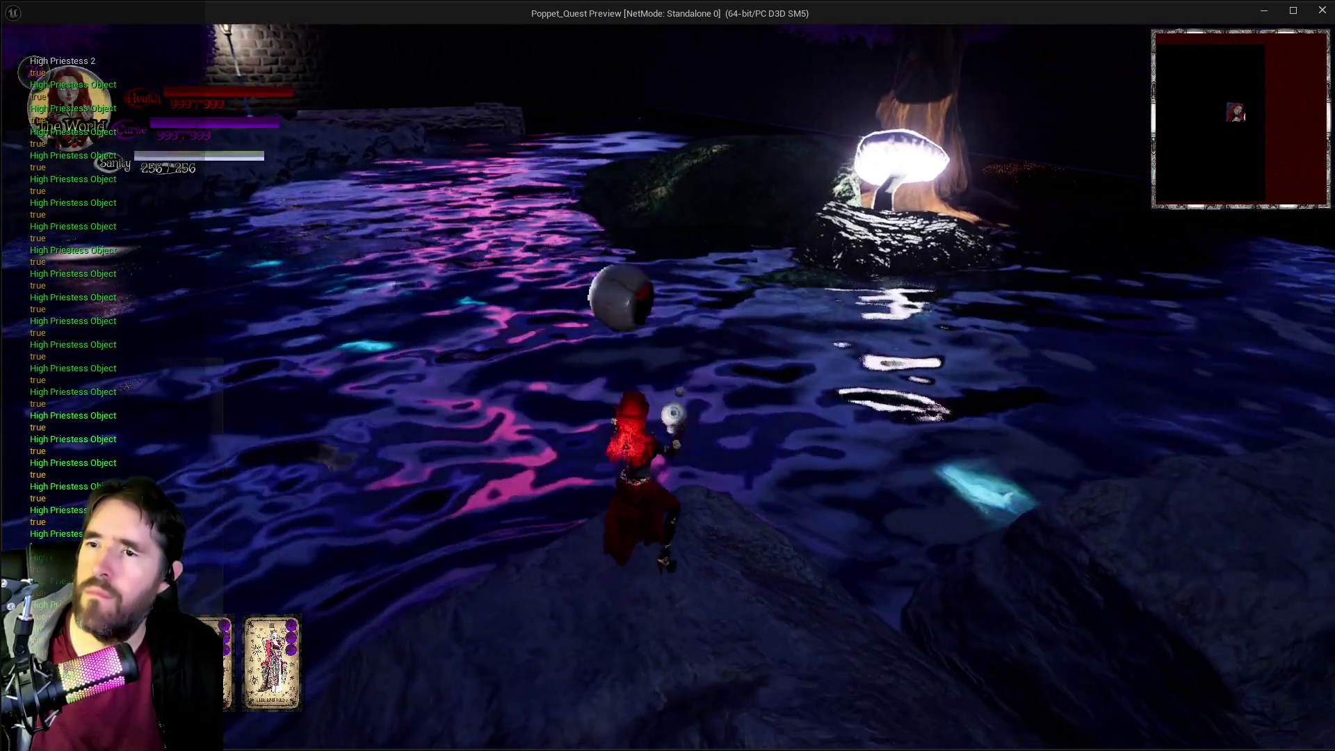
key("w")
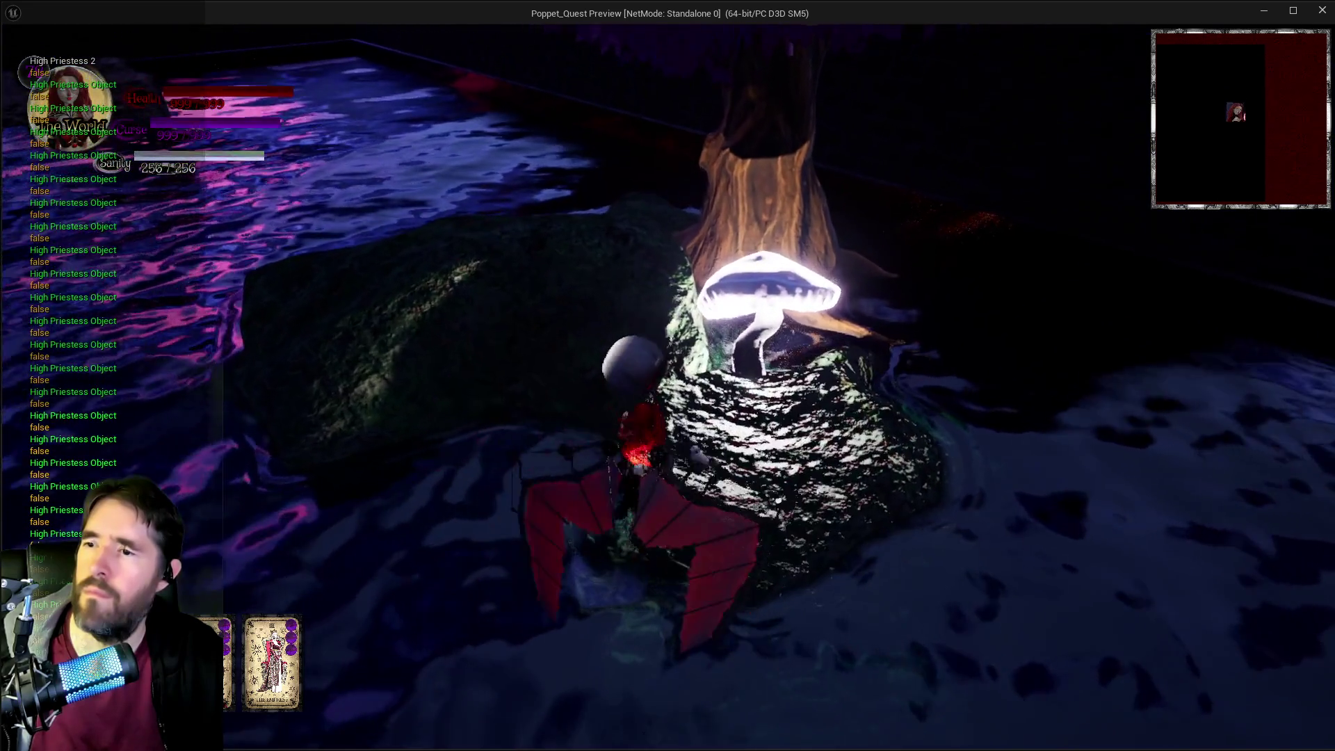
key("w")
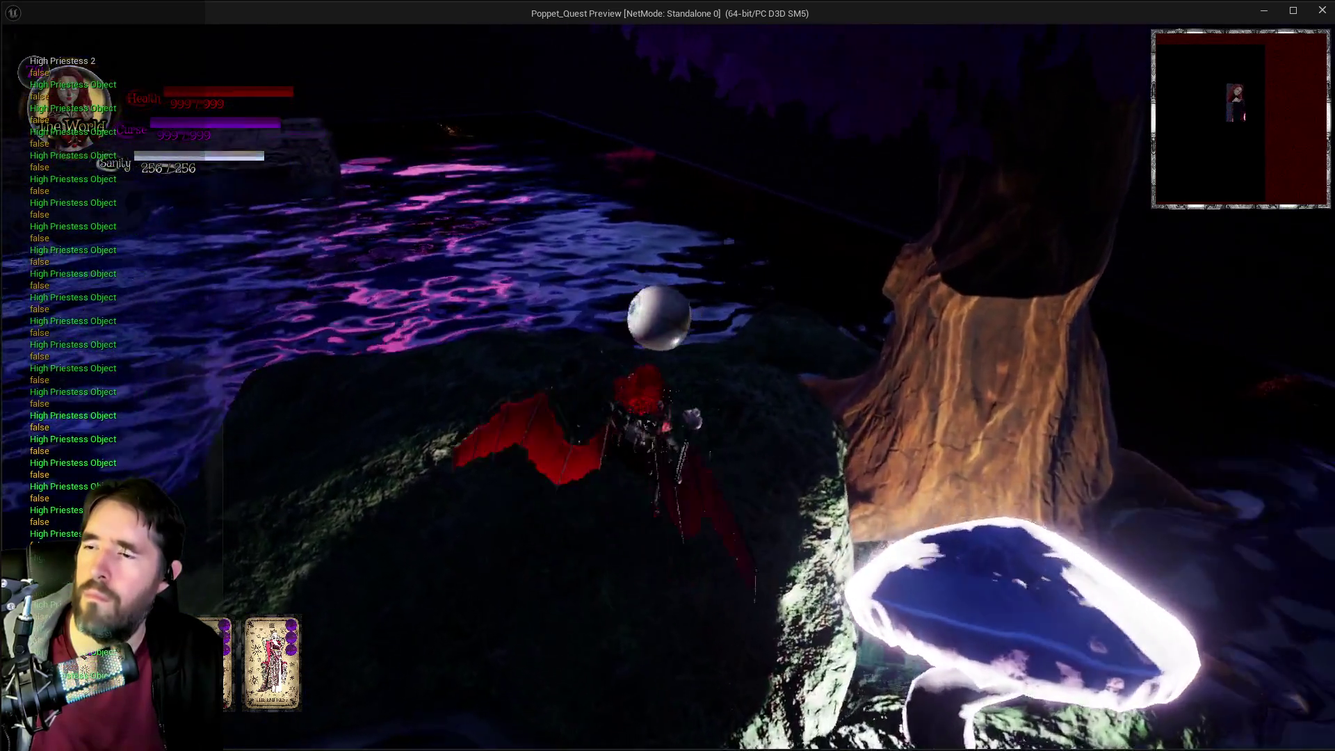
key("w")
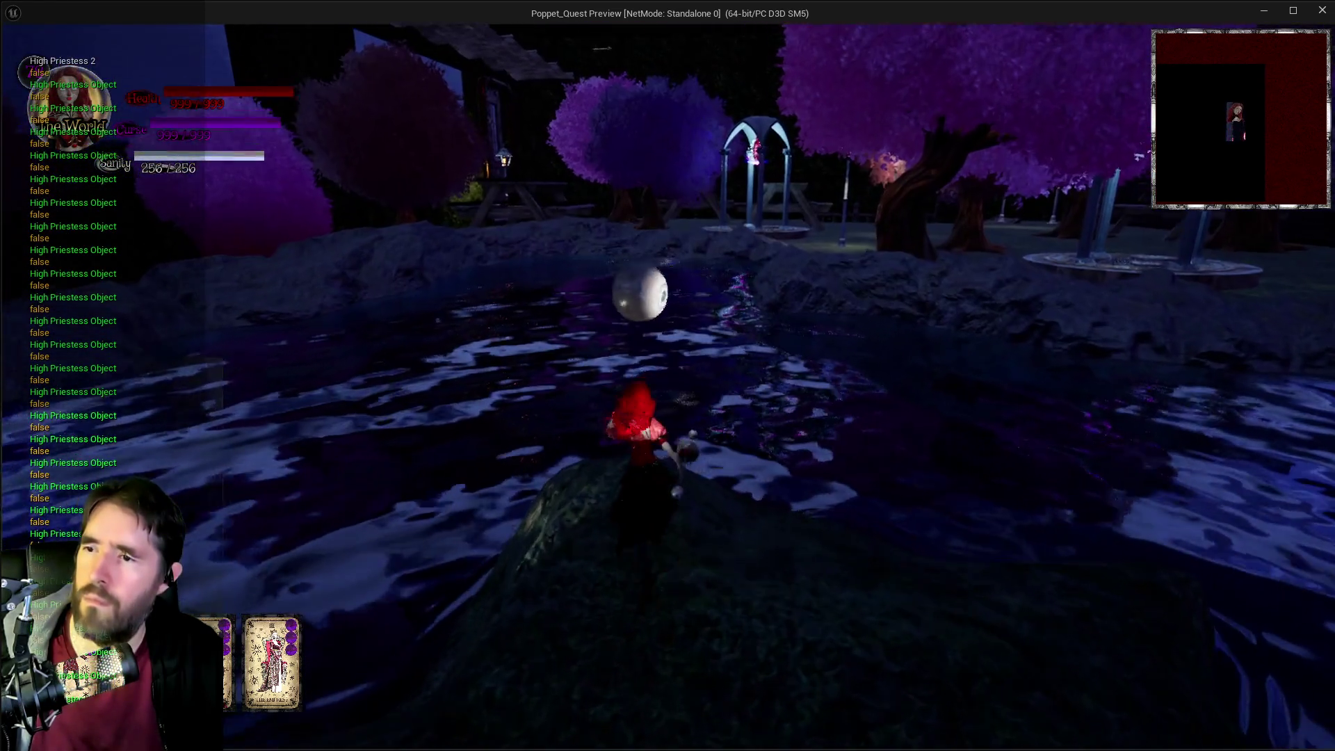
key("w")
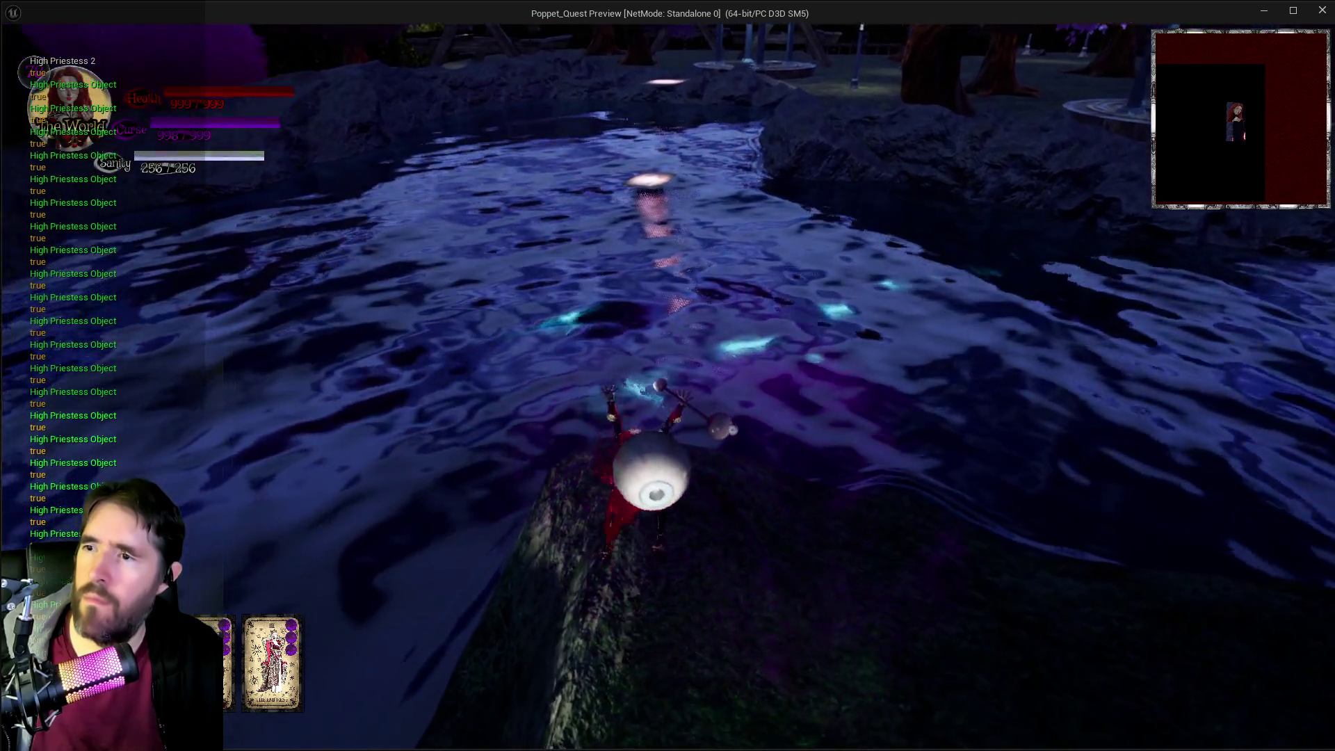
key("w")
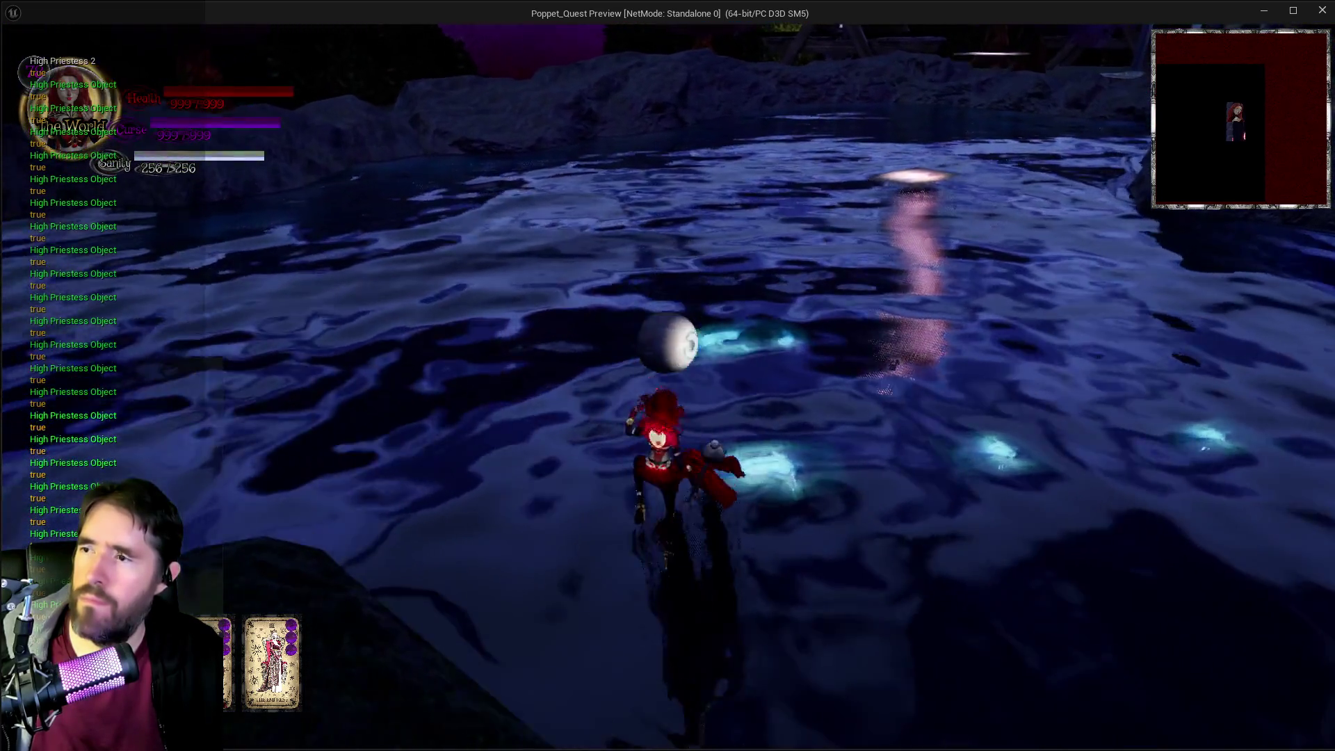
key("w")
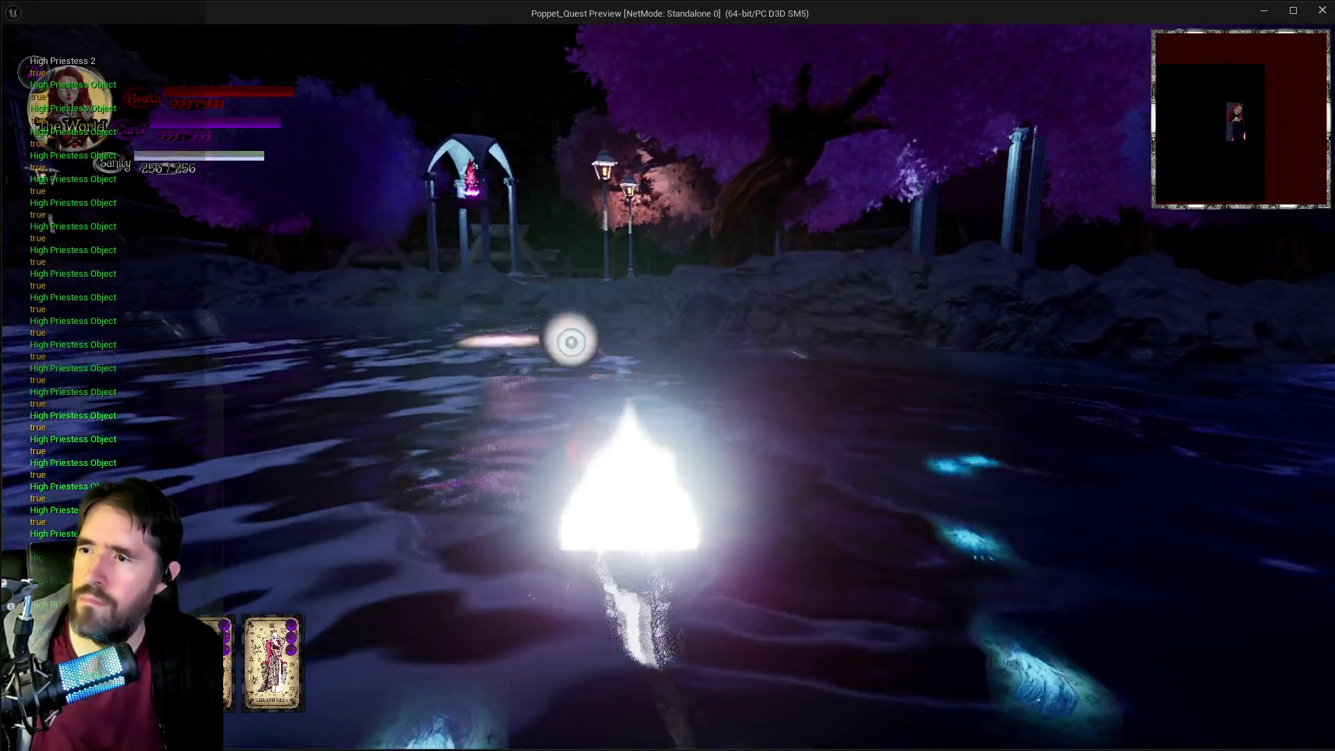
key("w")
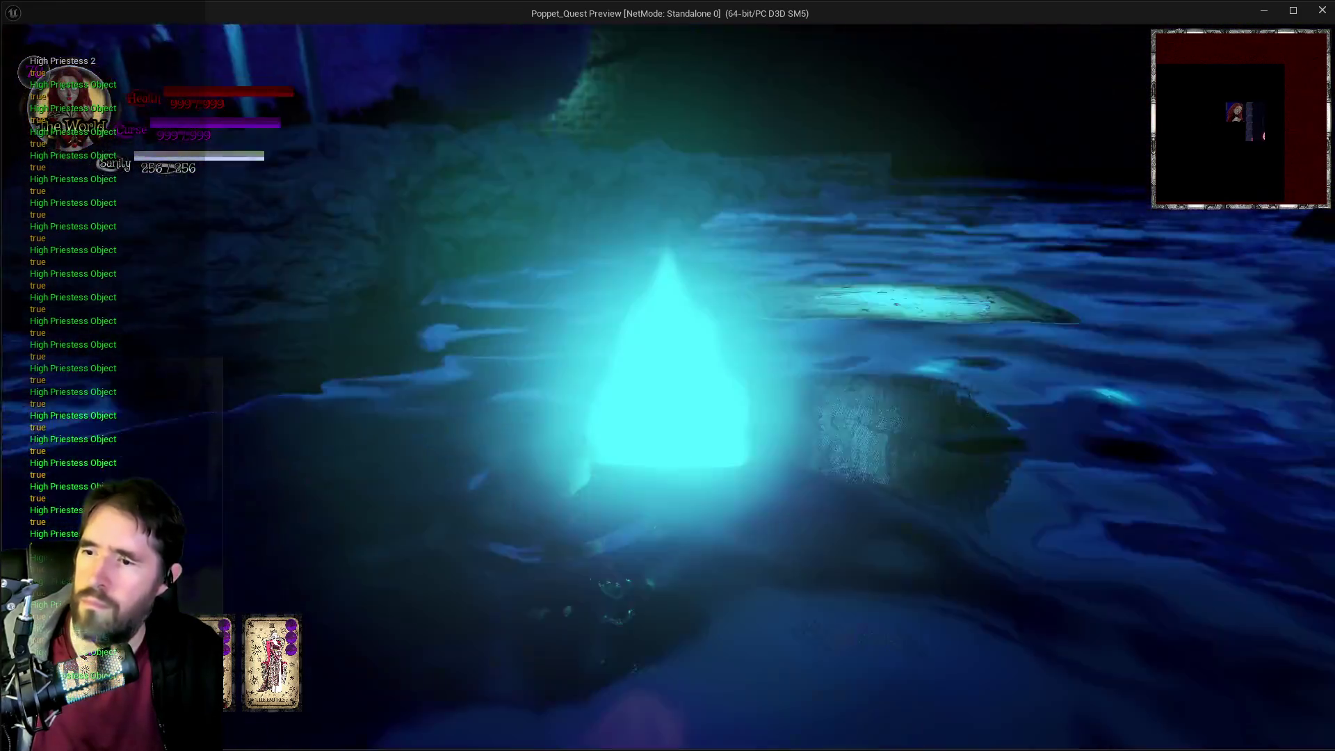
key("w")
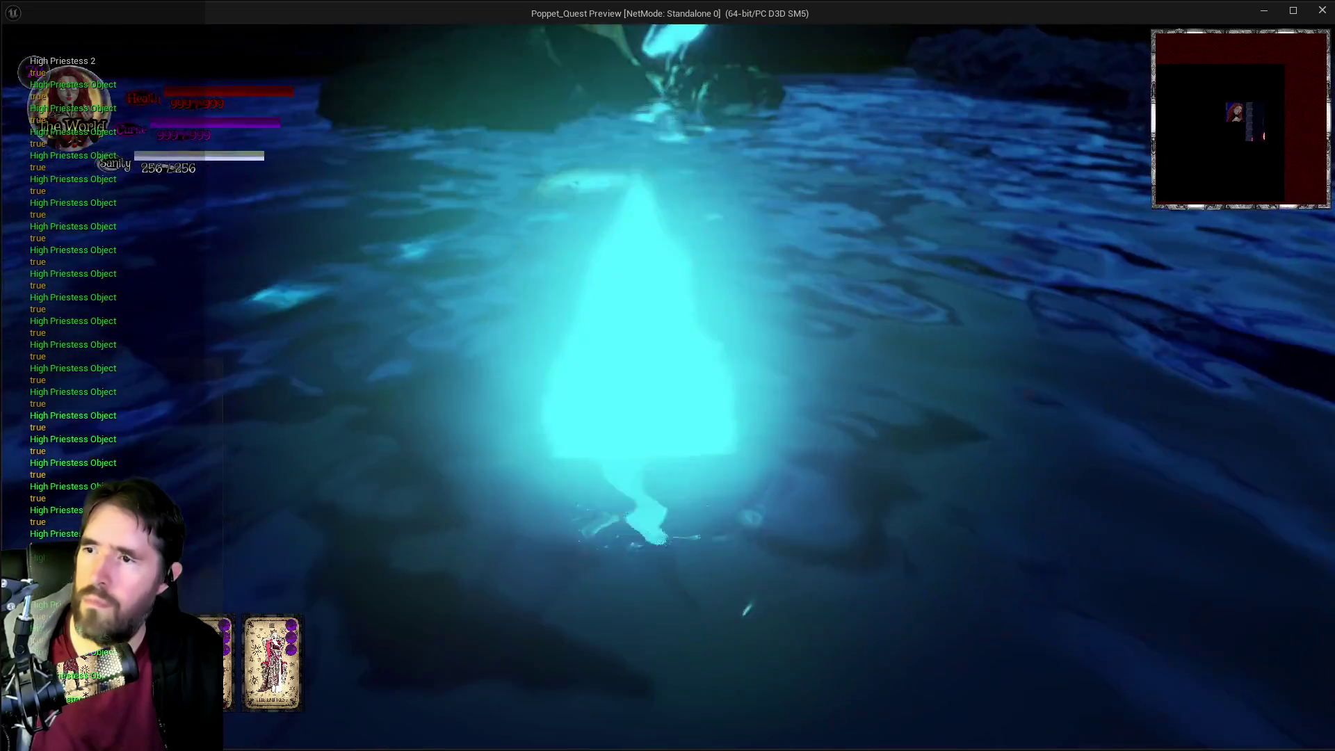
key("w")
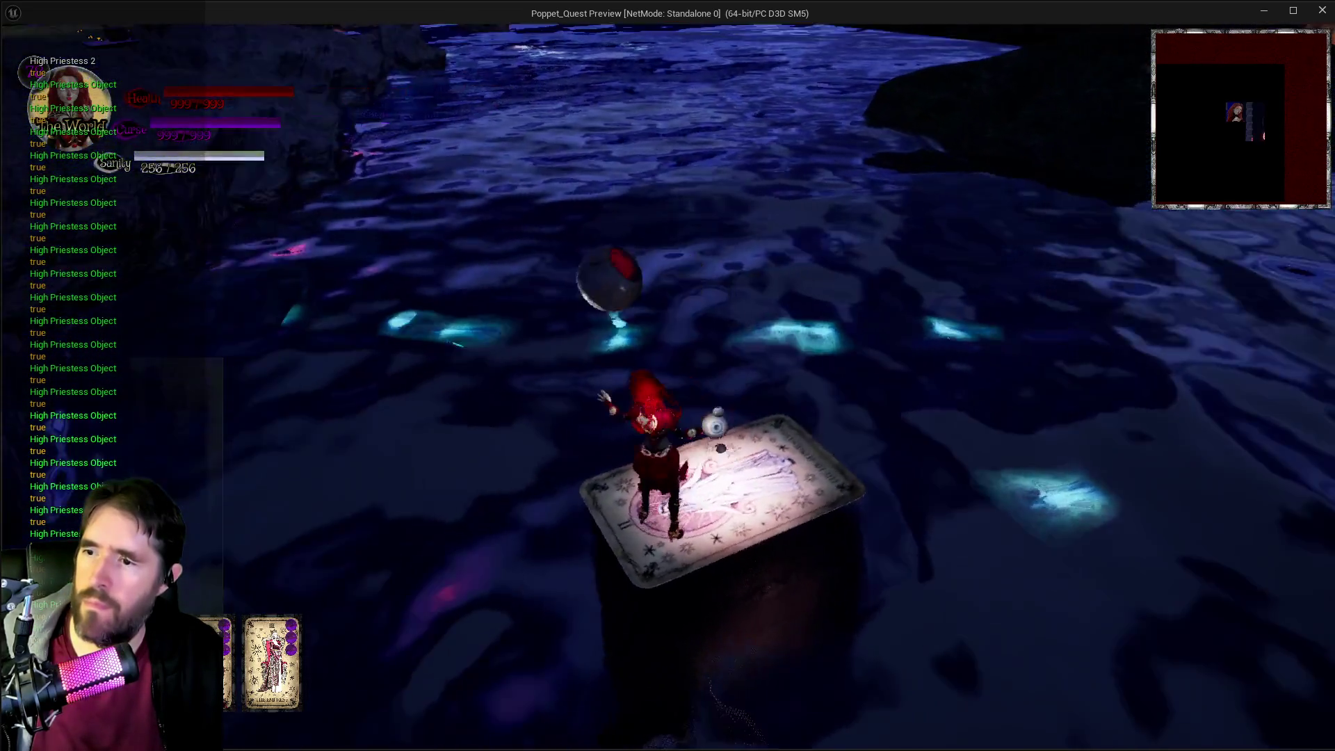
key("w")
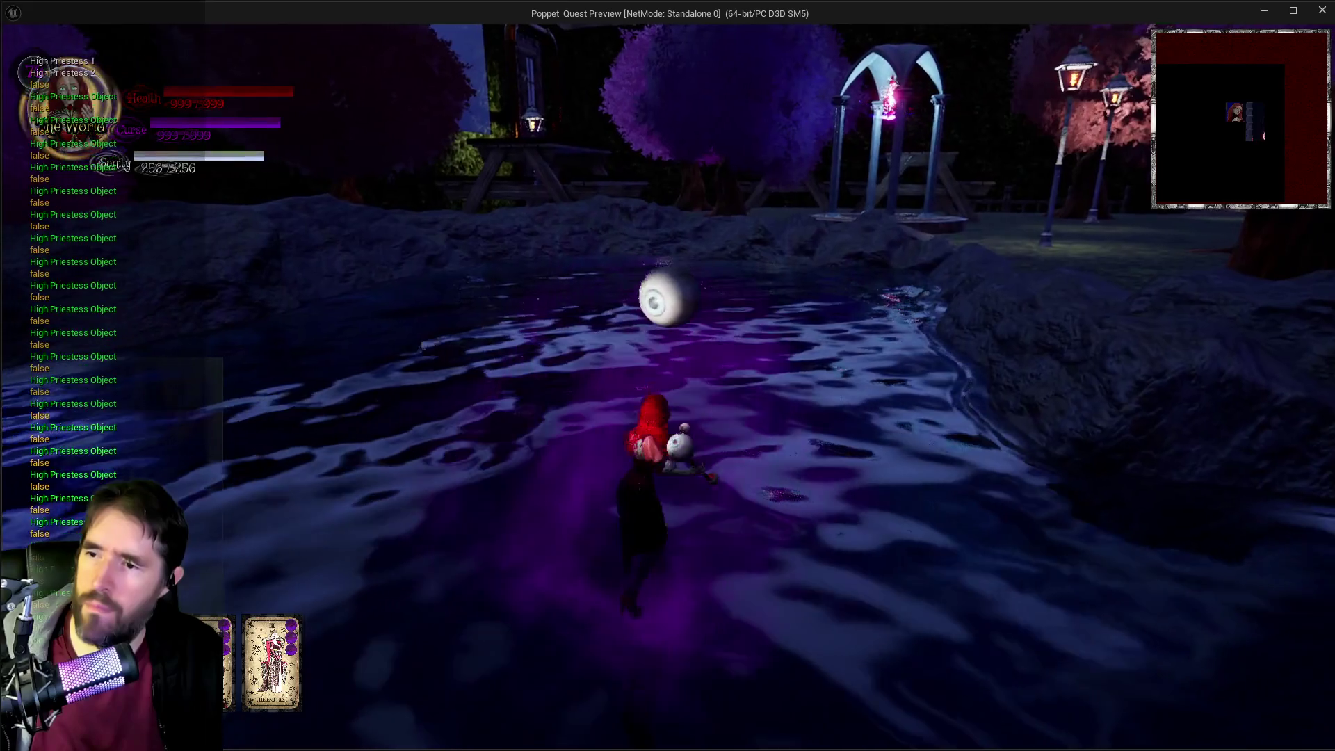
key("e")
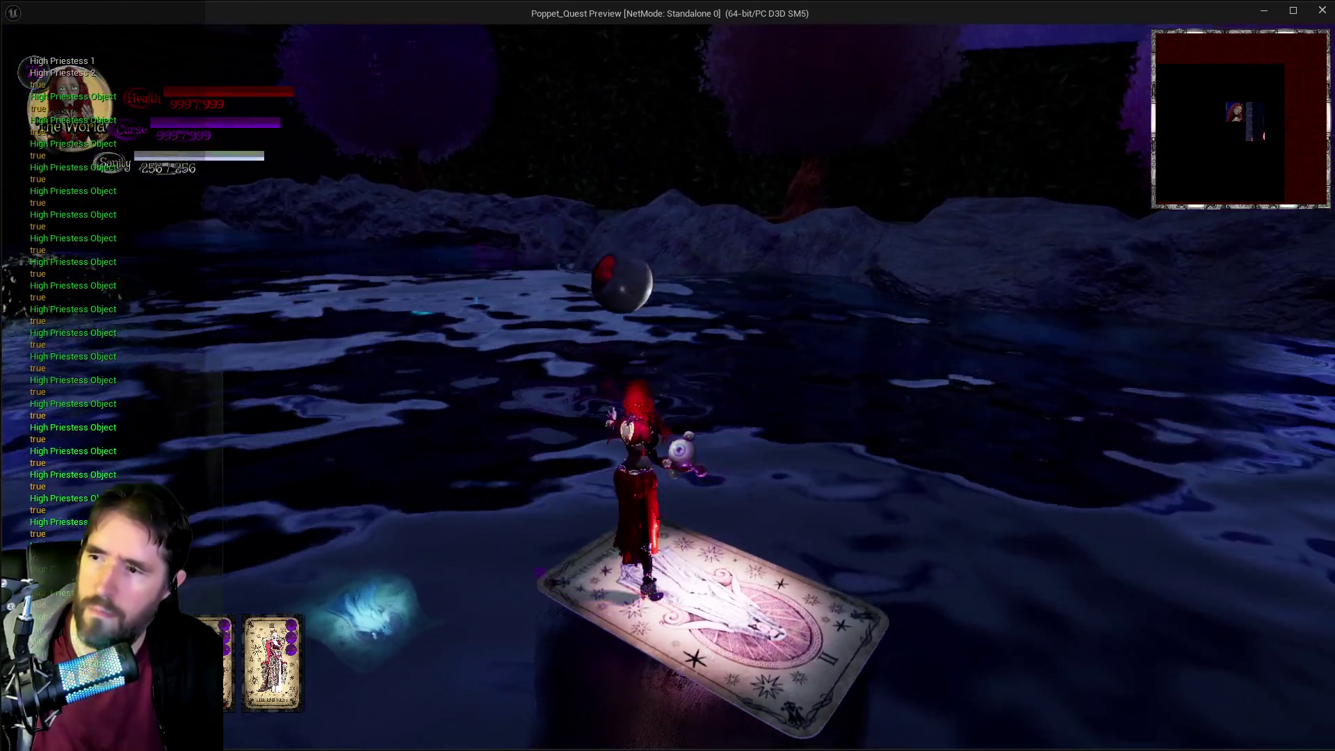
key("alt+Tab")
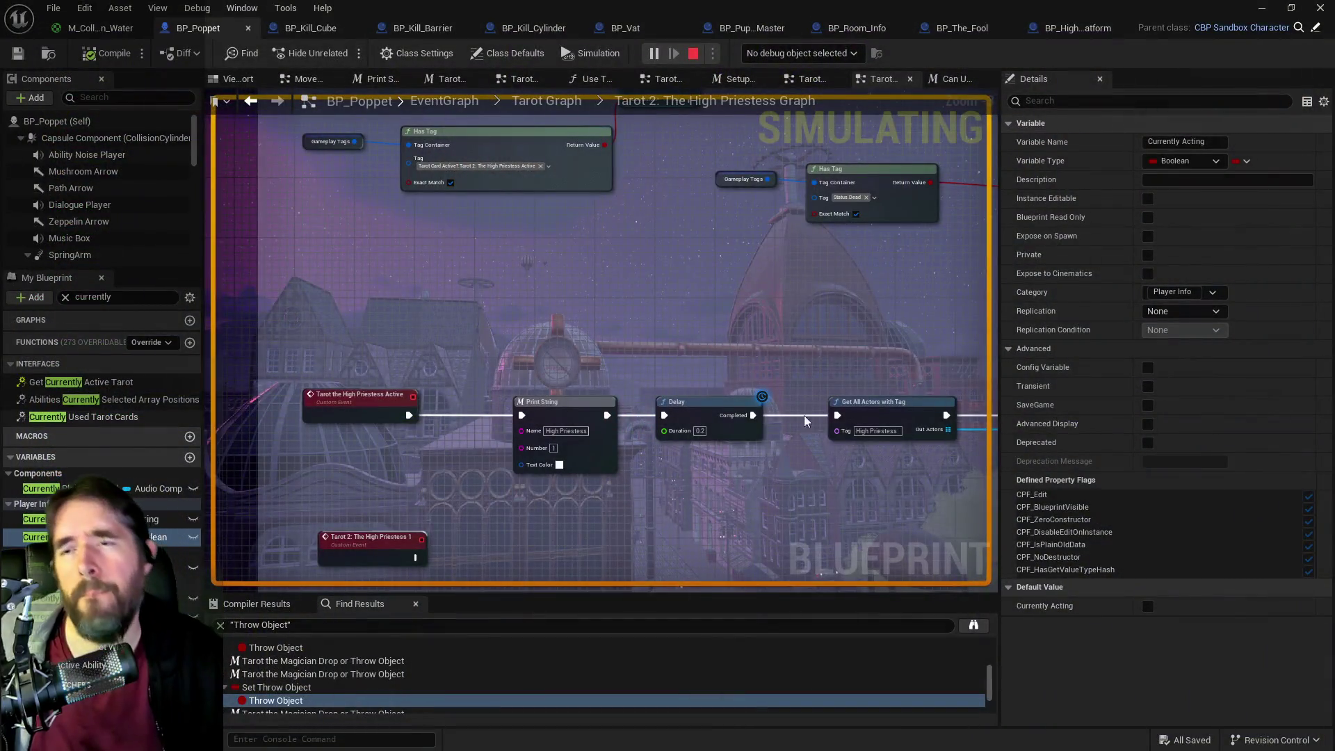
- Back in the level editor, select the two High Priestess platforms near the mushroom rock
key("alt+Tab")
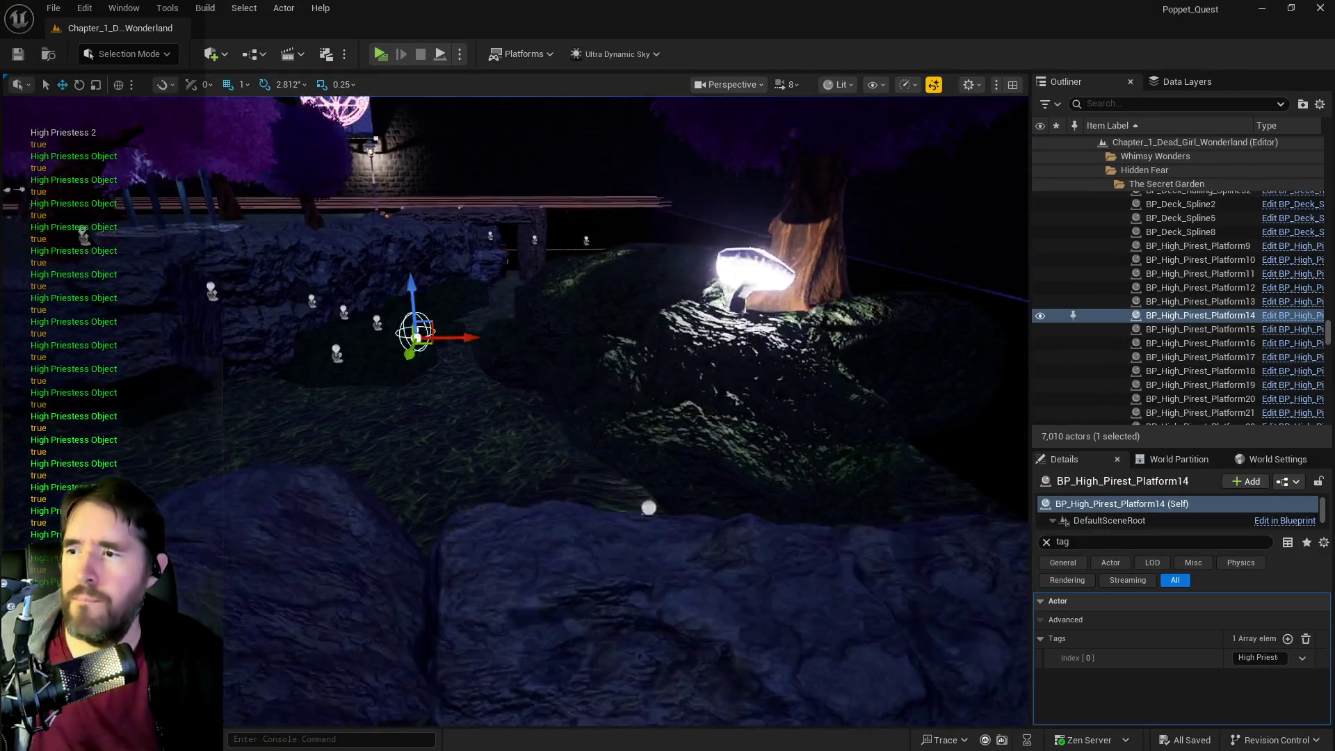
mouse_move(626, 417)
left_mouse_down()
mouse_move(692, 345)
mouse_move(659, 364)
mouse_move(668, 376)
mouse_move(698, 358)
left_mouse_up()
left_click(736, 375)
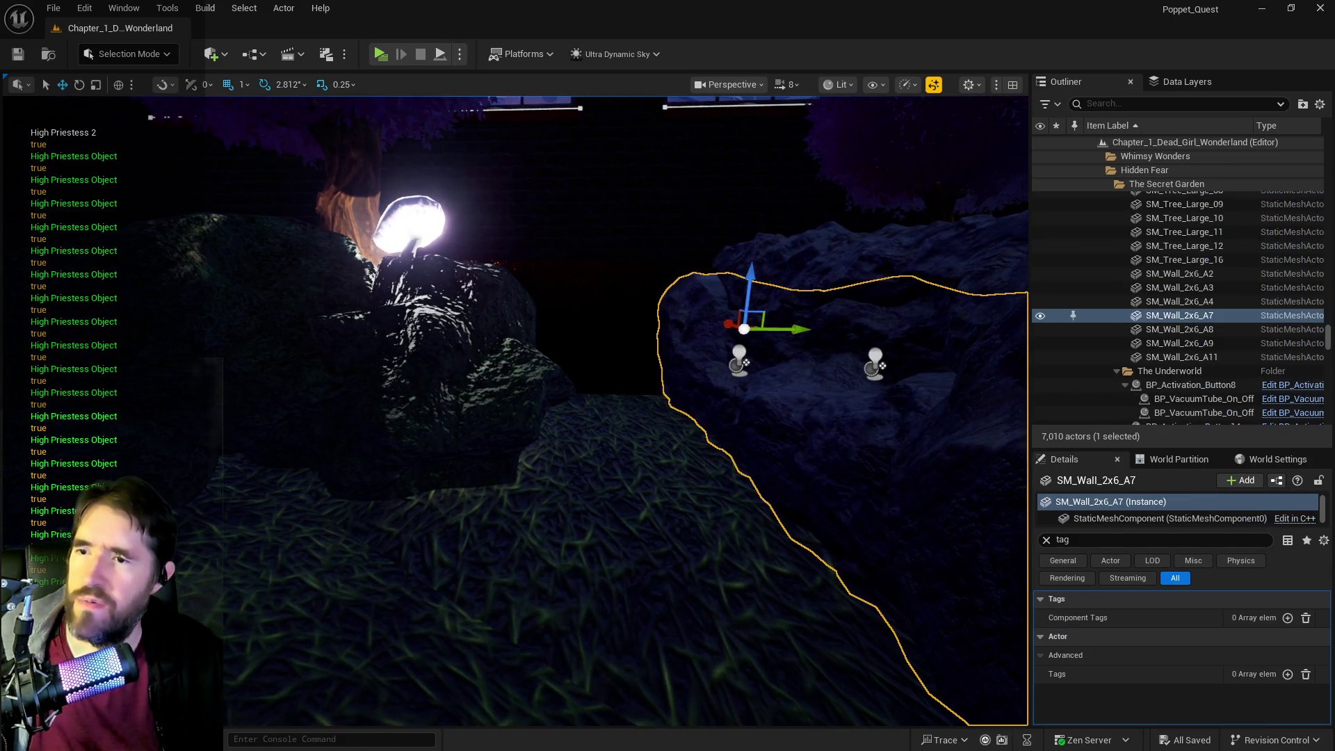
left_click(740, 360)
left_click(875, 363, "ctrl")
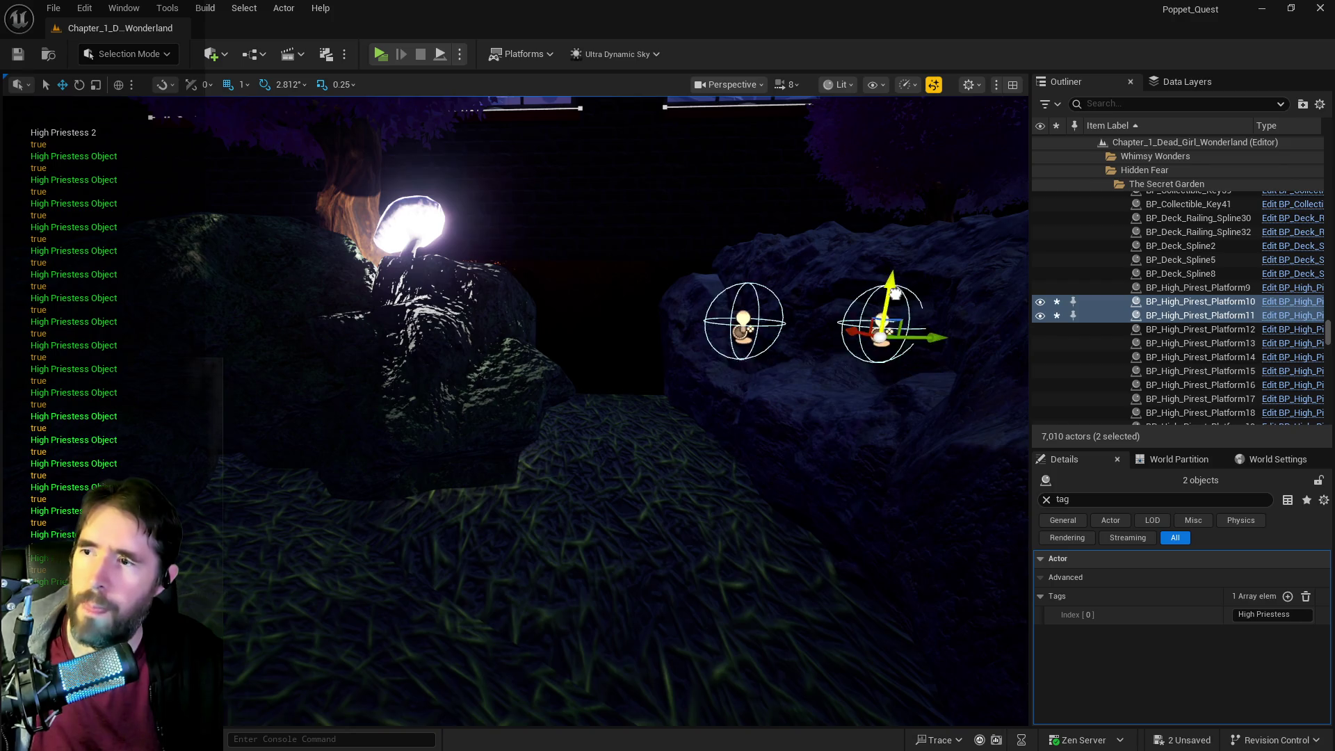
left_click_drag(915, 191, 911, 209)
key("f")
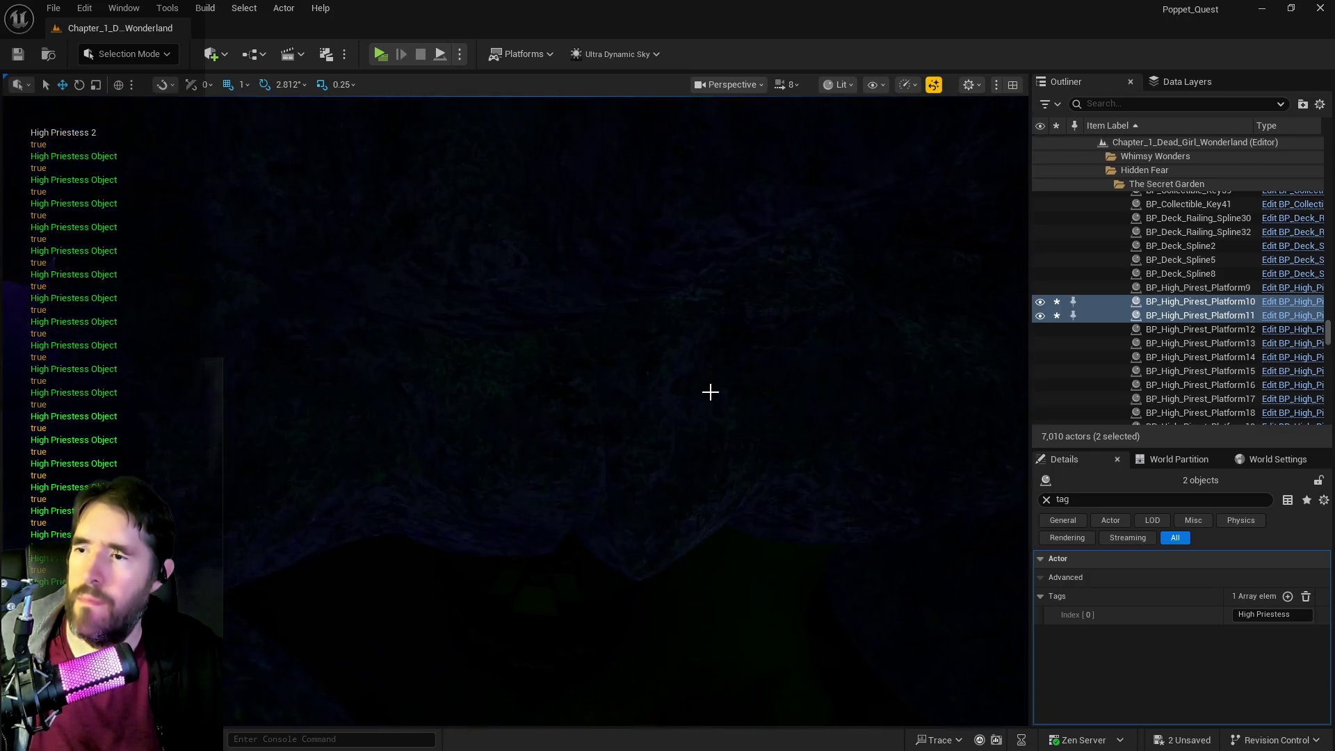
- Select The Secret Garden Pool, clear the Details tag filter, and expand Puzzle Transform Map entry 0
left_click(462, 512)
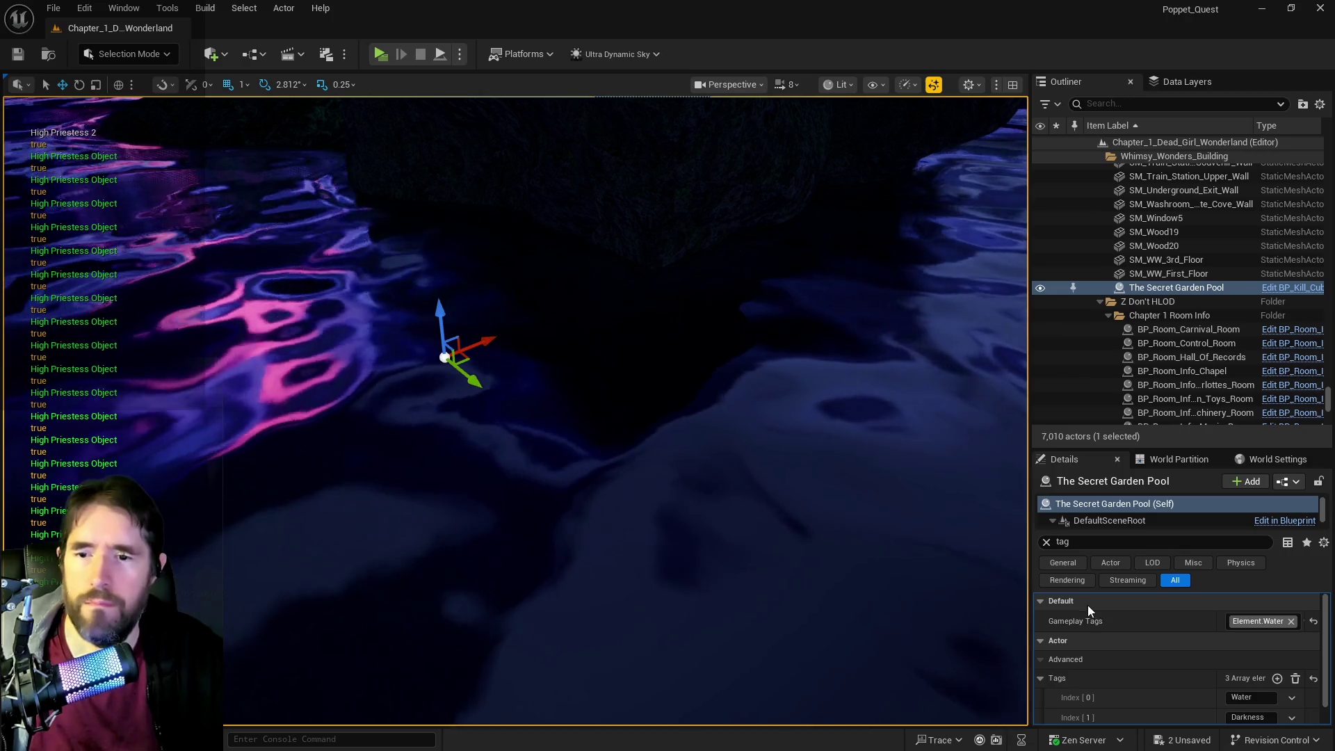
scroll(1090, 635, "down", 1)
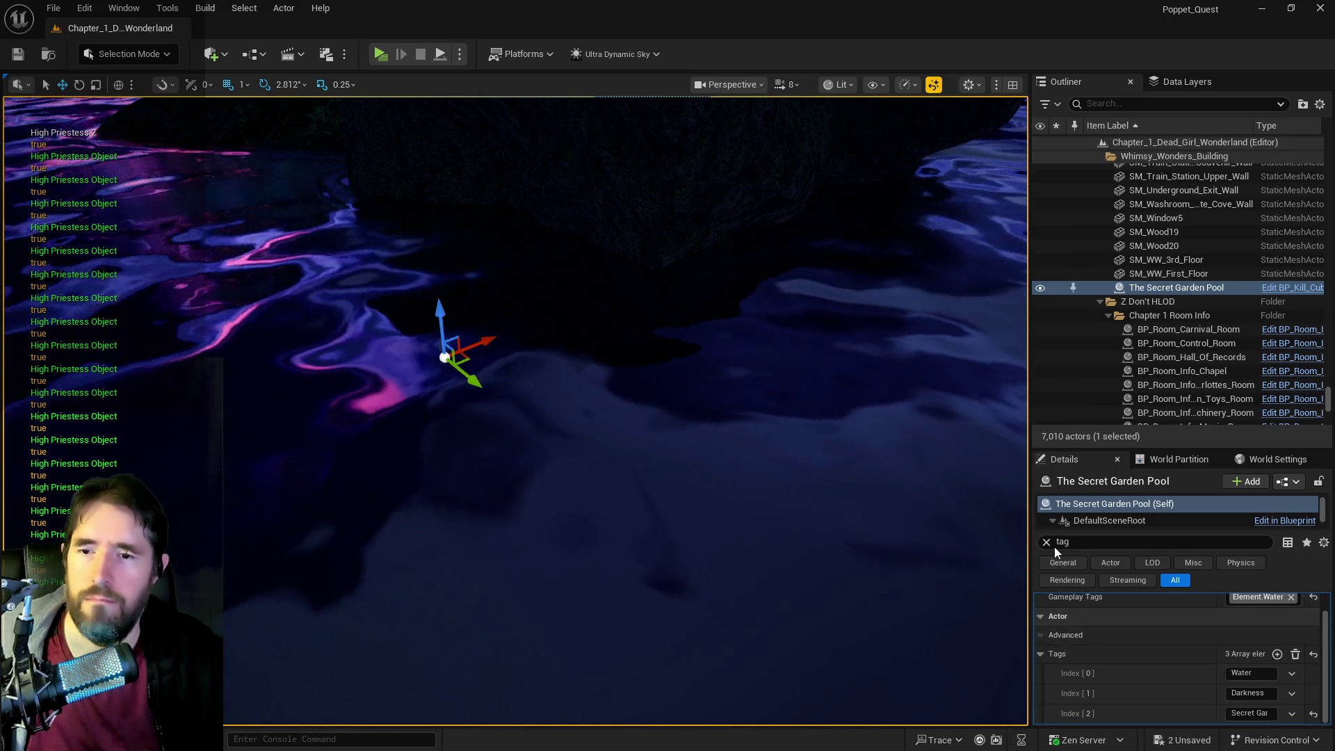
left_click(1046, 541)
scroll(1082, 675, "down", 1)
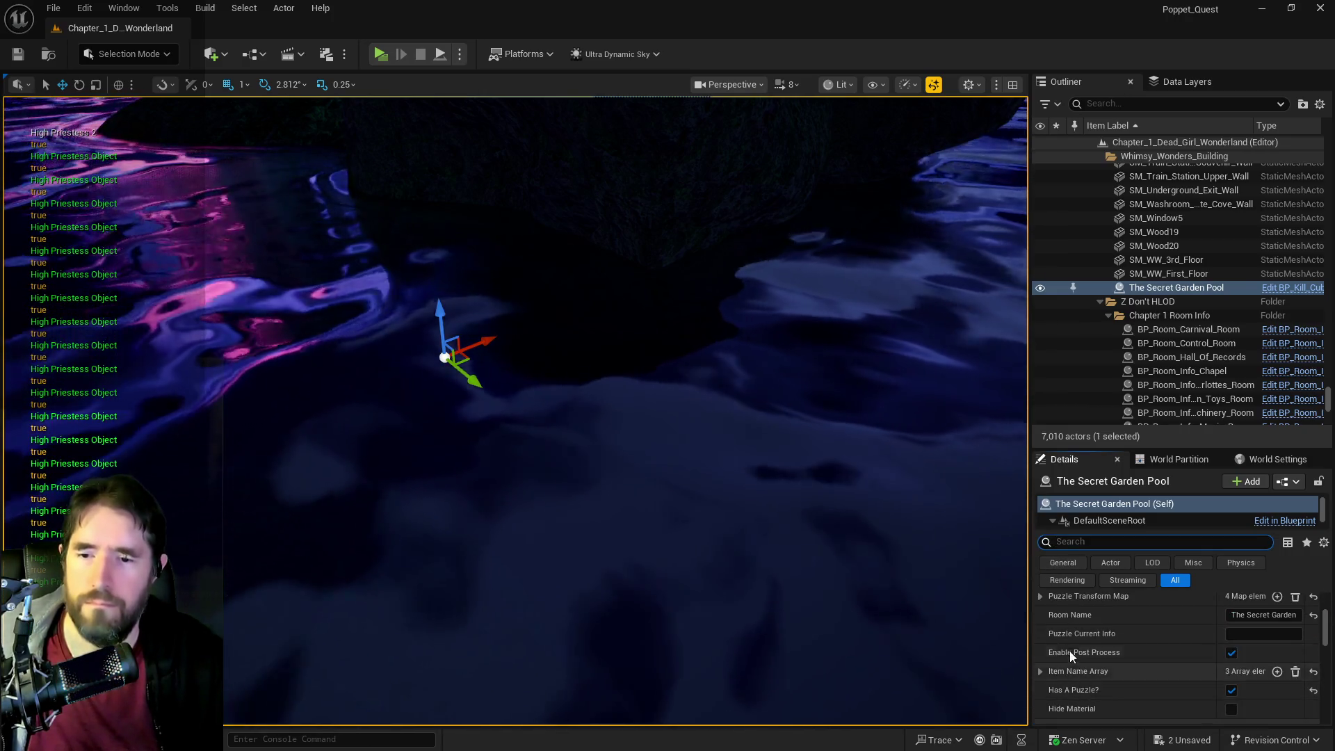
left_click(1041, 619)
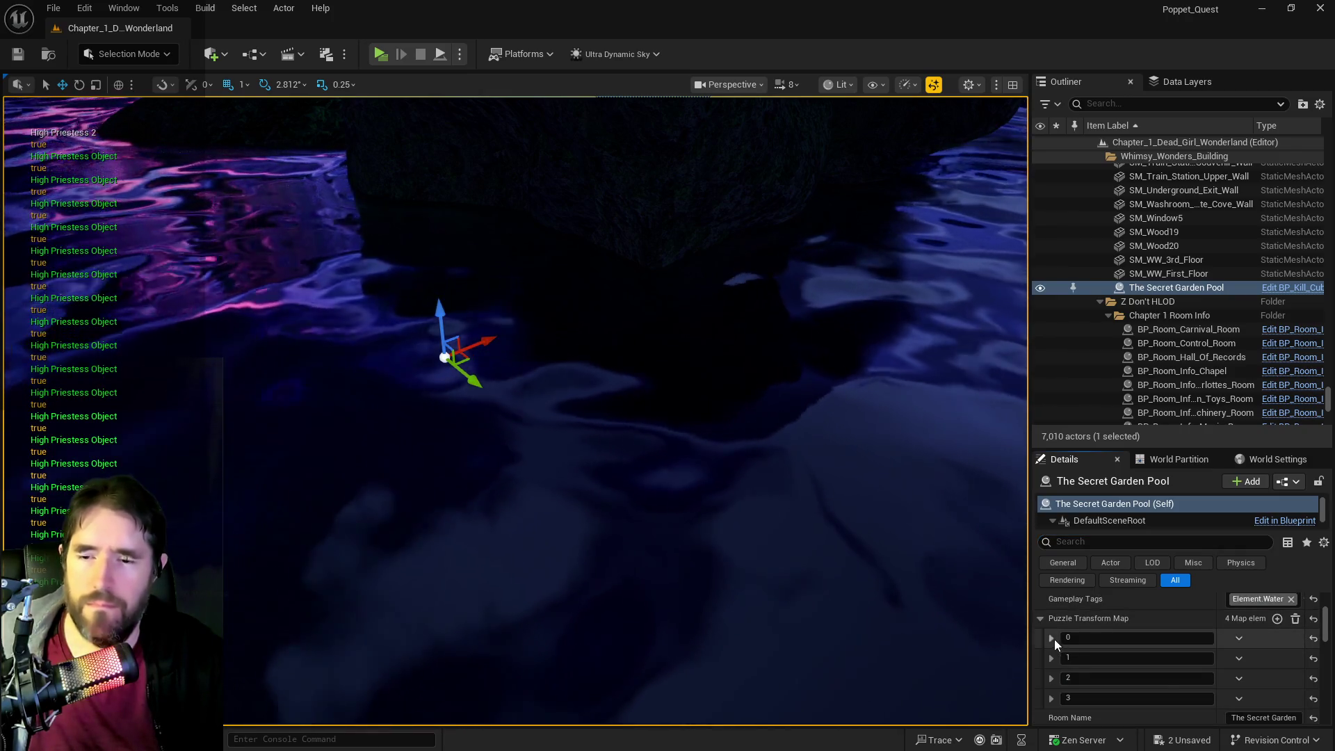
left_click(1053, 638)
- Copy entry 0's transform and scale onto the pool so its Z scale becomes 22.0
right_click(1120, 666)
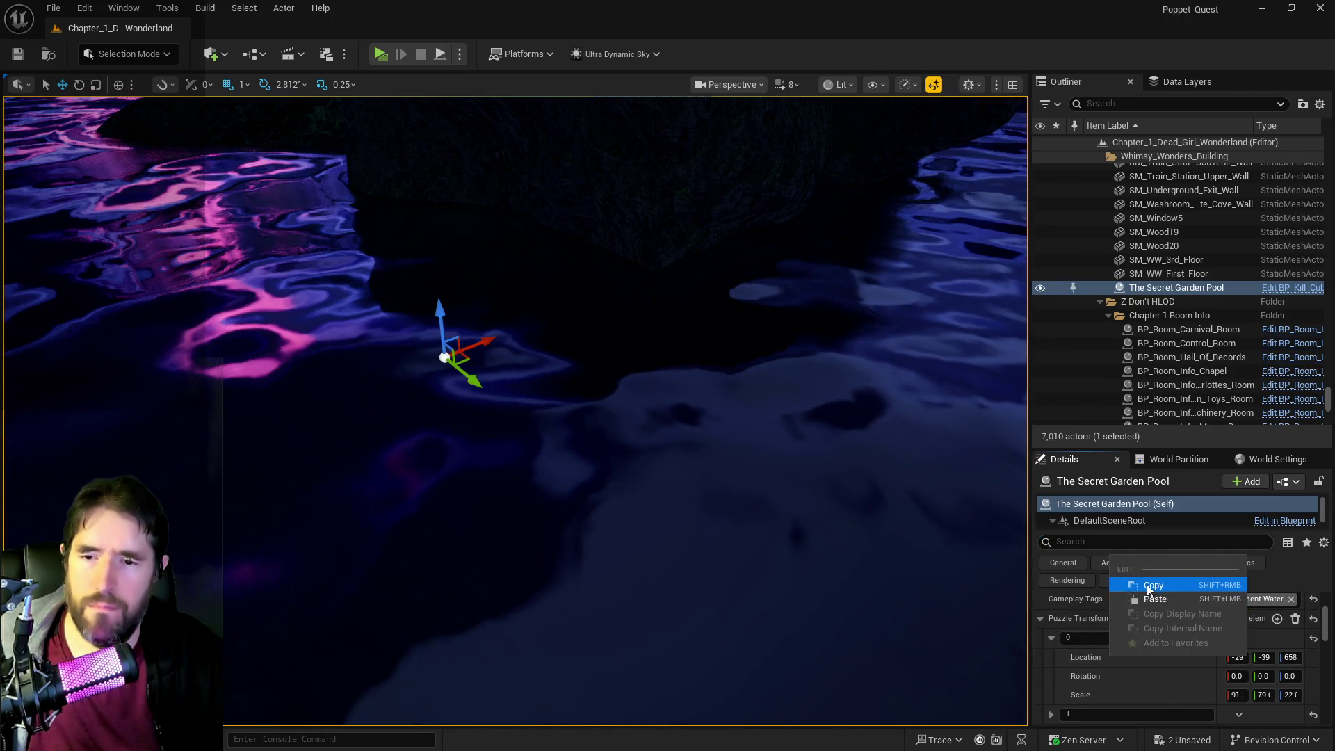
left_click(1146, 604)
right_click(1141, 629)
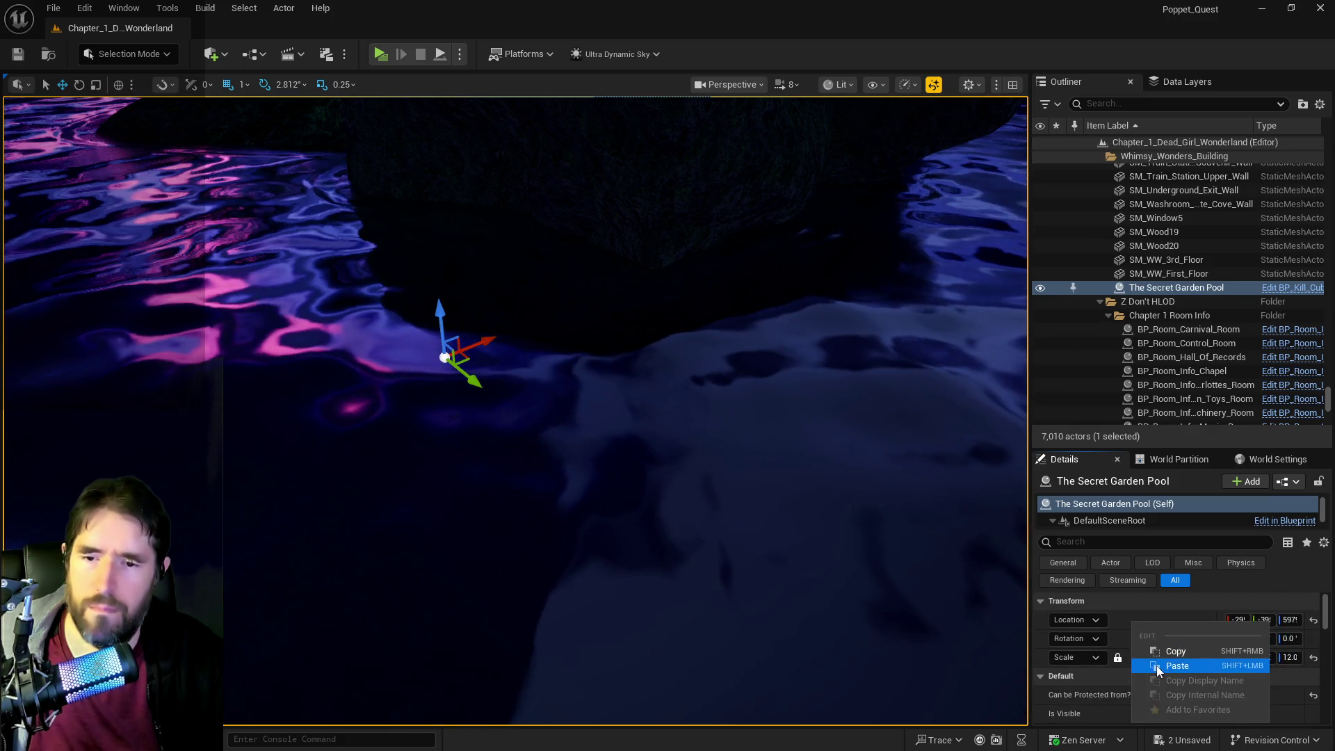
left_click(1157, 666)
right_click(1125, 654)
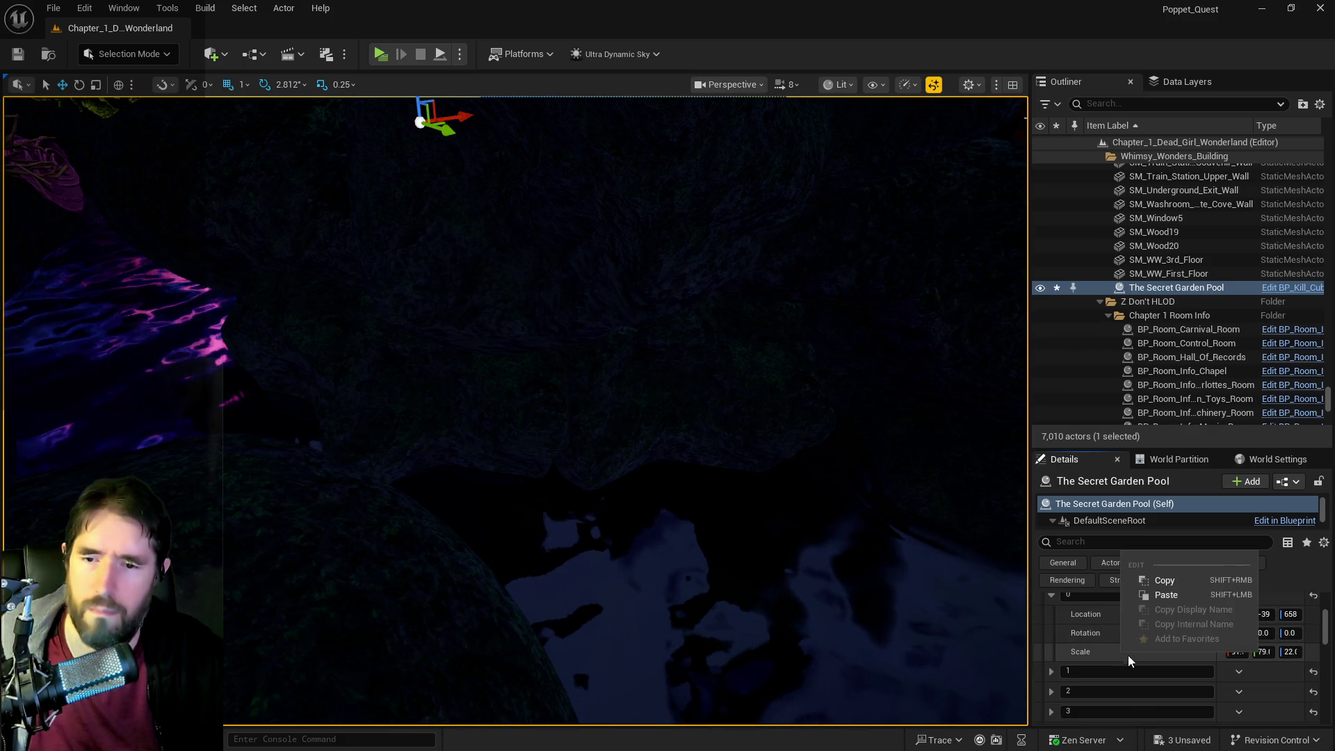
left_click(1158, 585)
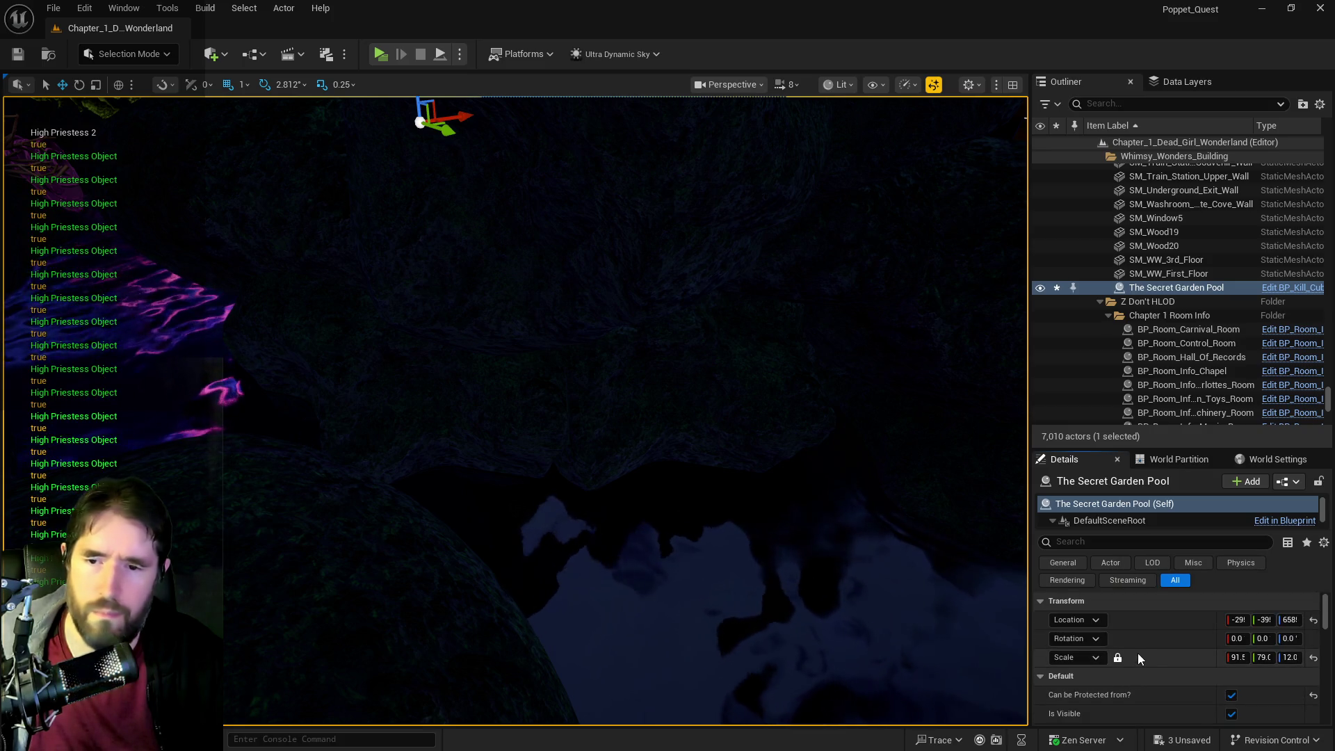
right_click(1138, 653)
left_click(1168, 595)
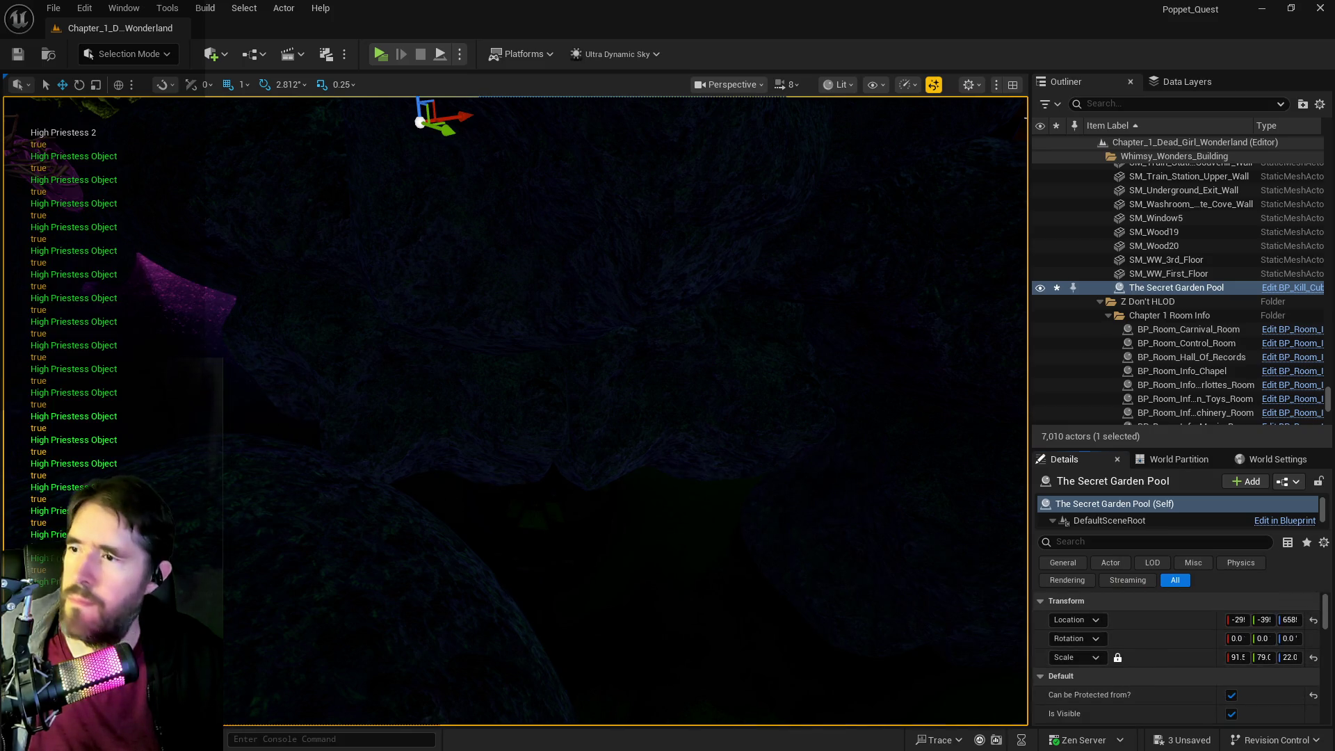
key("f")
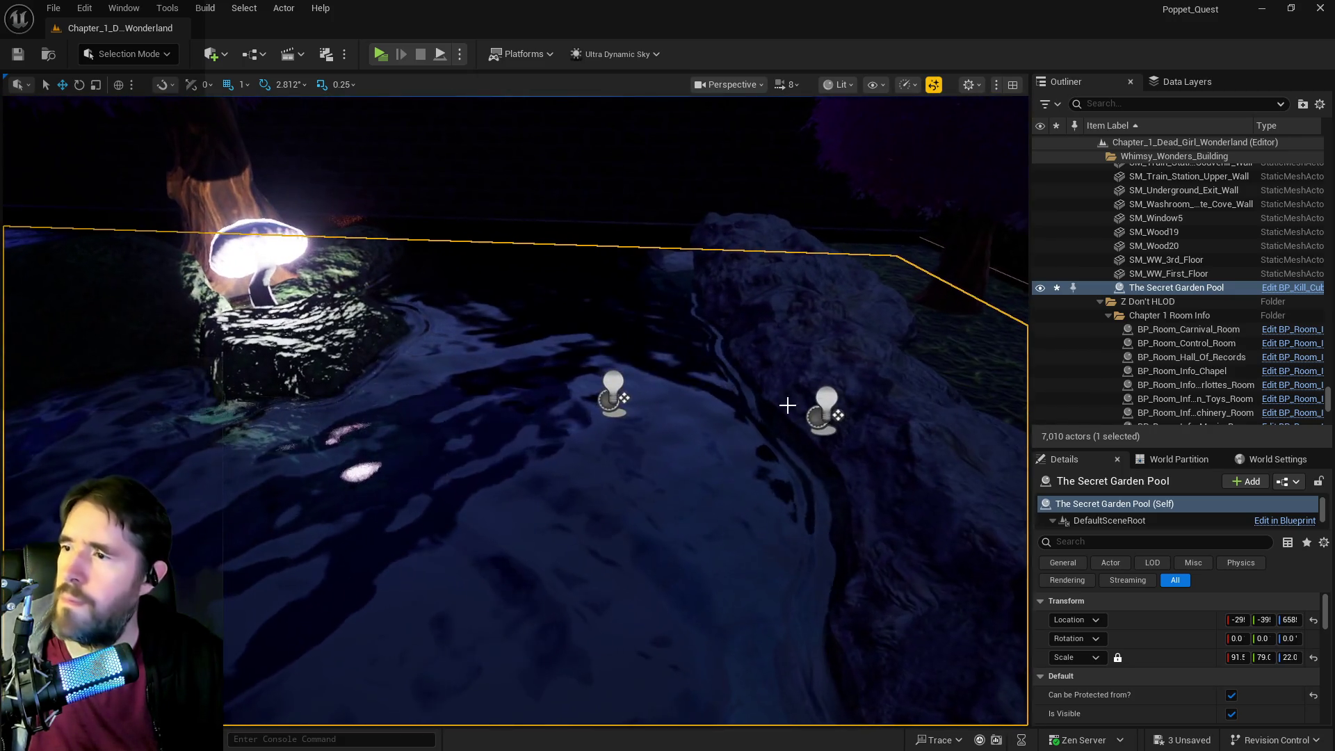
- Select several High Priestess platforms around the pond, including platforms 14 and 15
left_click(615, 394)
left_click(828, 411, "ctrl")
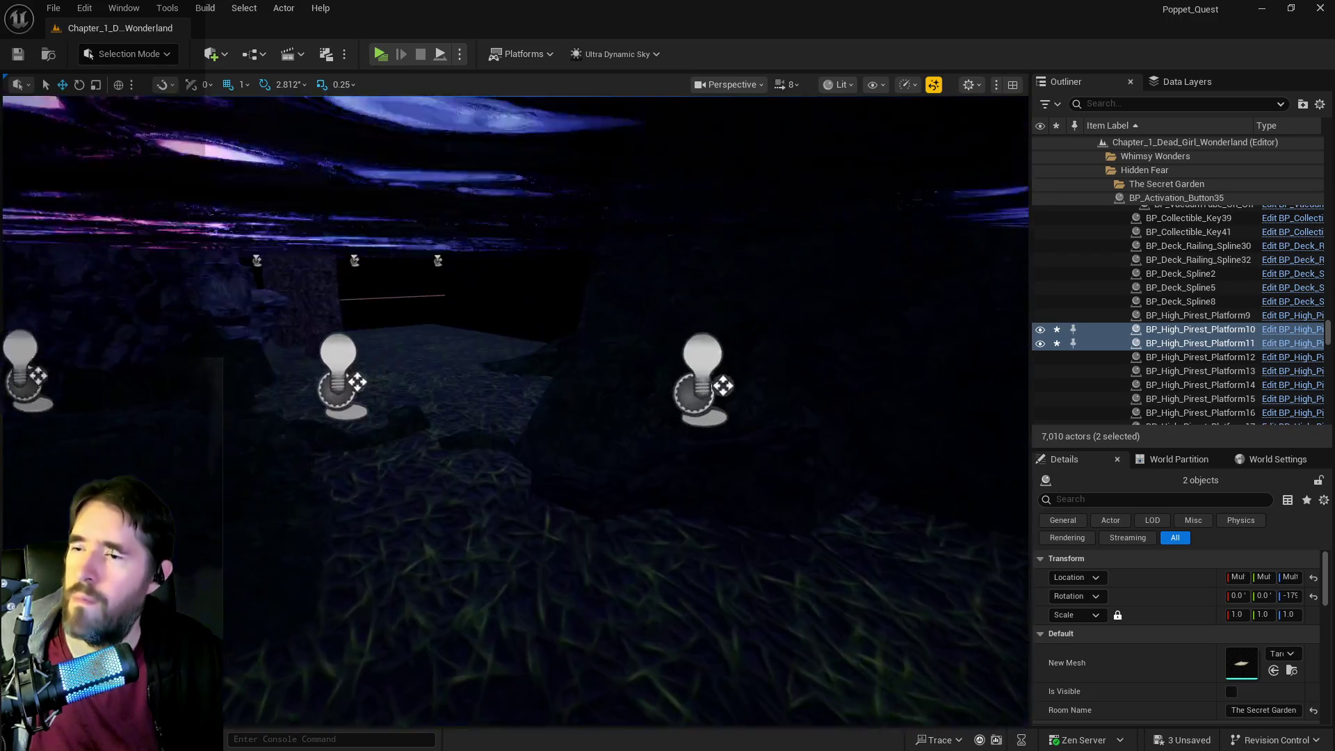
left_click(387, 294)
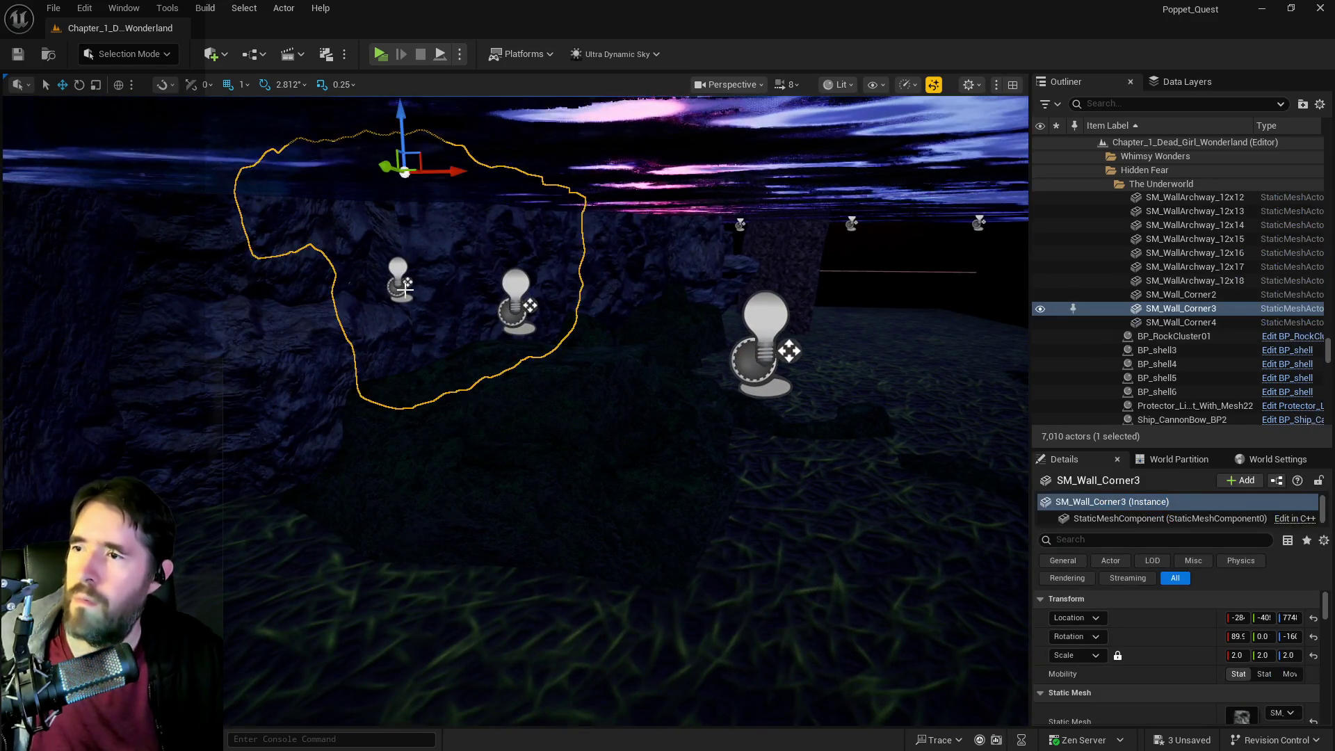
left_click(398, 282)
left_click(517, 313, "ctrl")
left_click(765, 327, "ctrl")
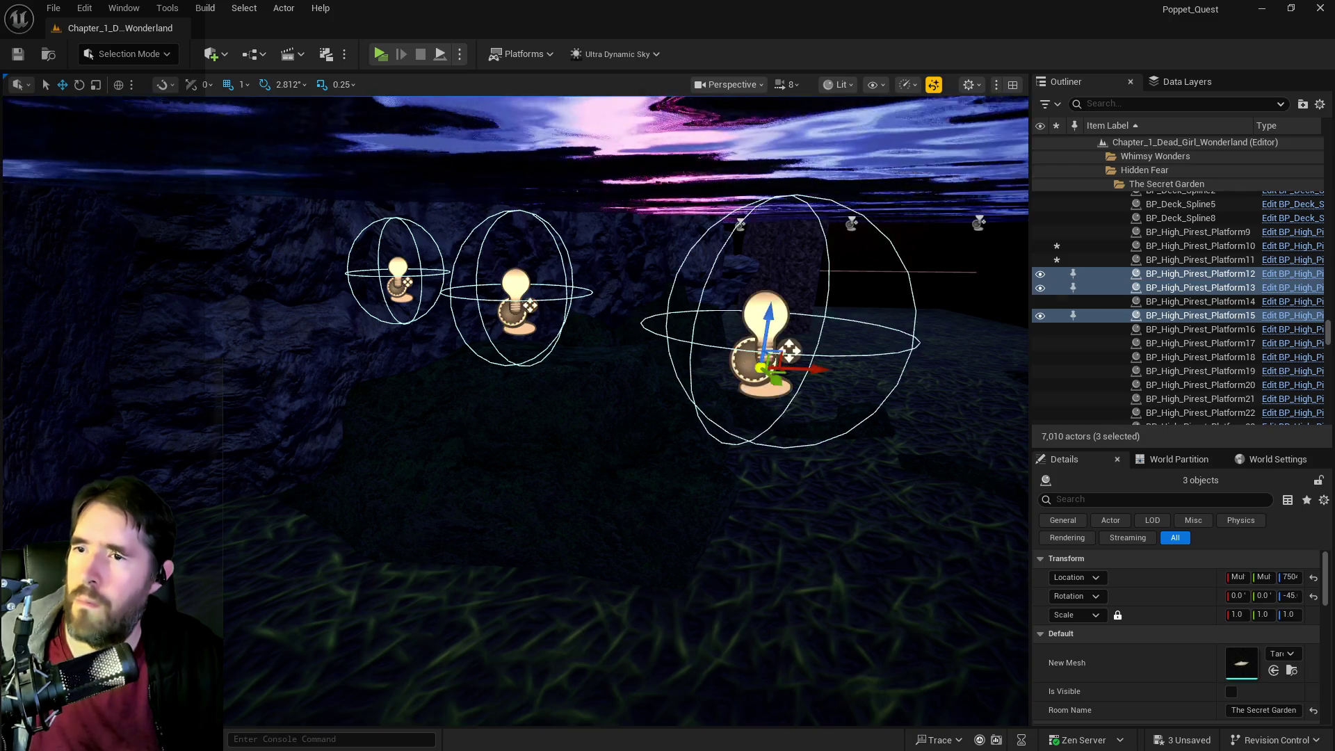
left_click(842, 320, "ctrl")
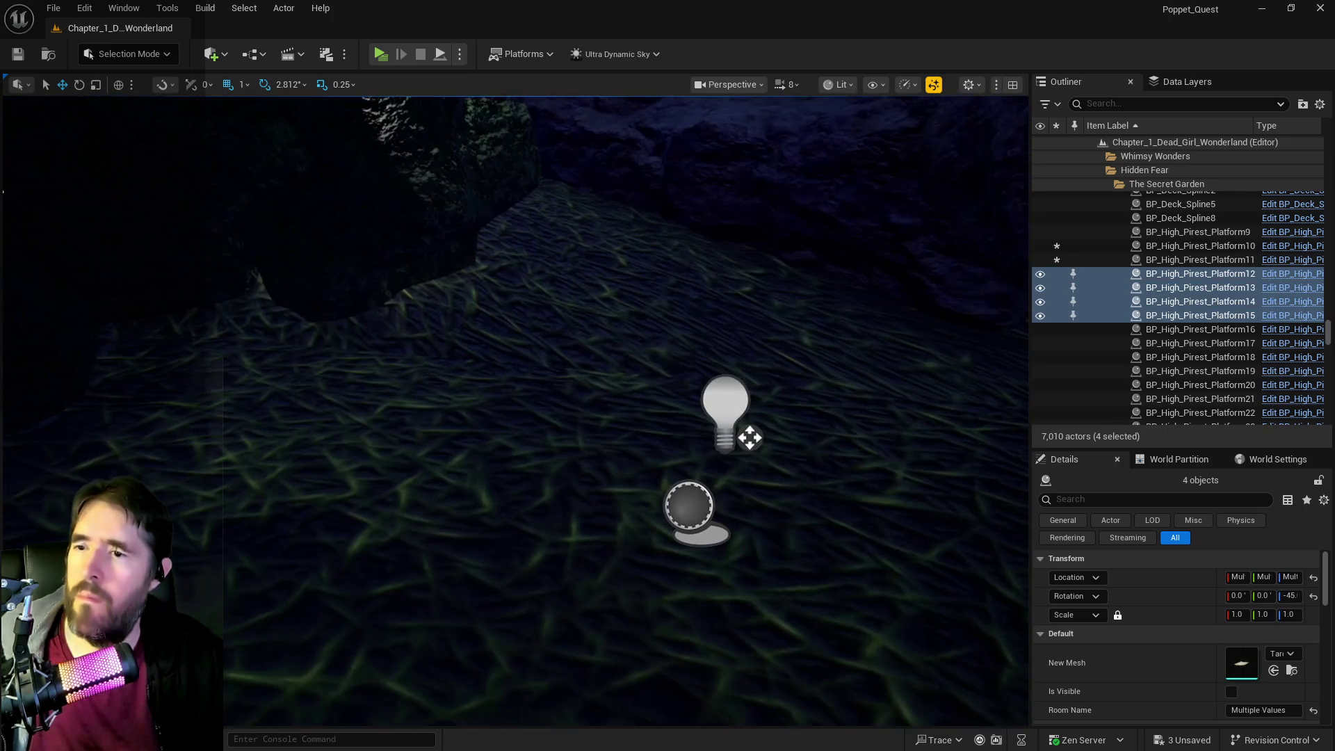
left_click_drag(669, 362, 669, 363)
left_click_drag(249, 138, 249, 138)
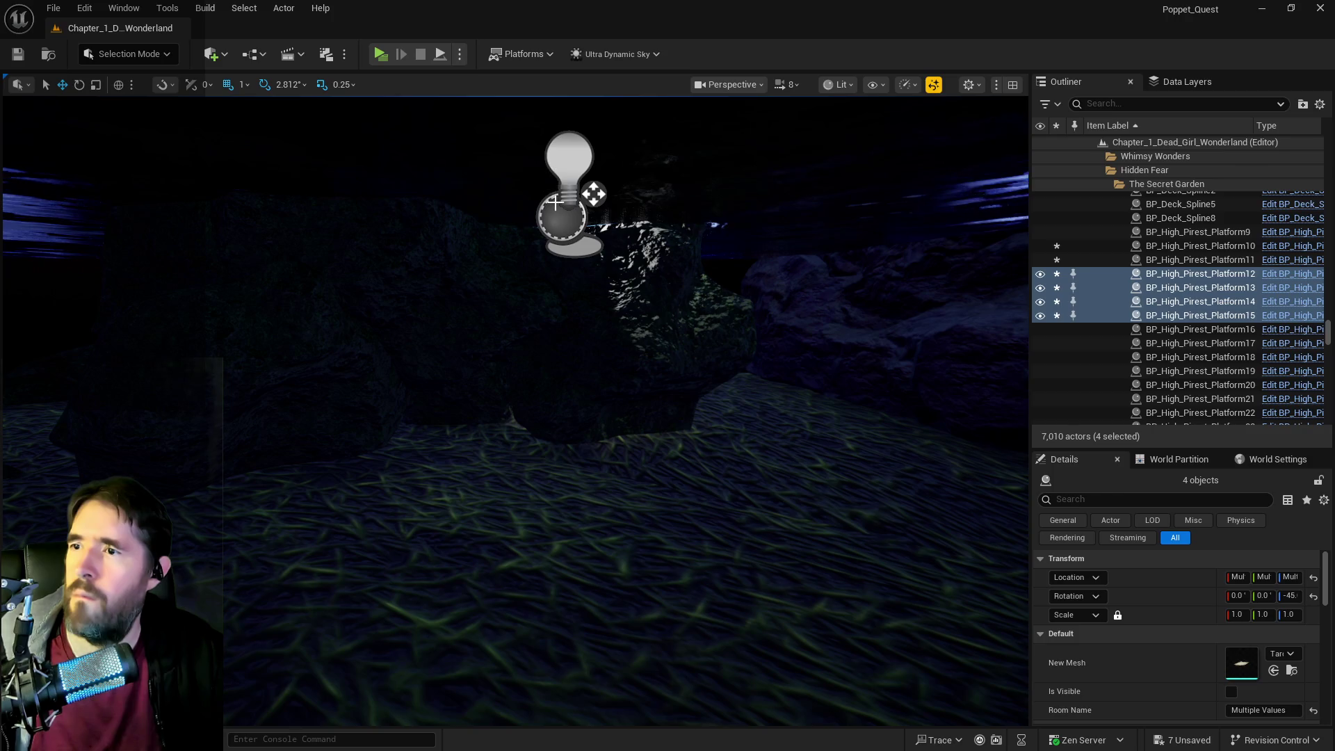
- Raise High Priestess platform 17 slightly, to Z 781
left_click(552, 191)
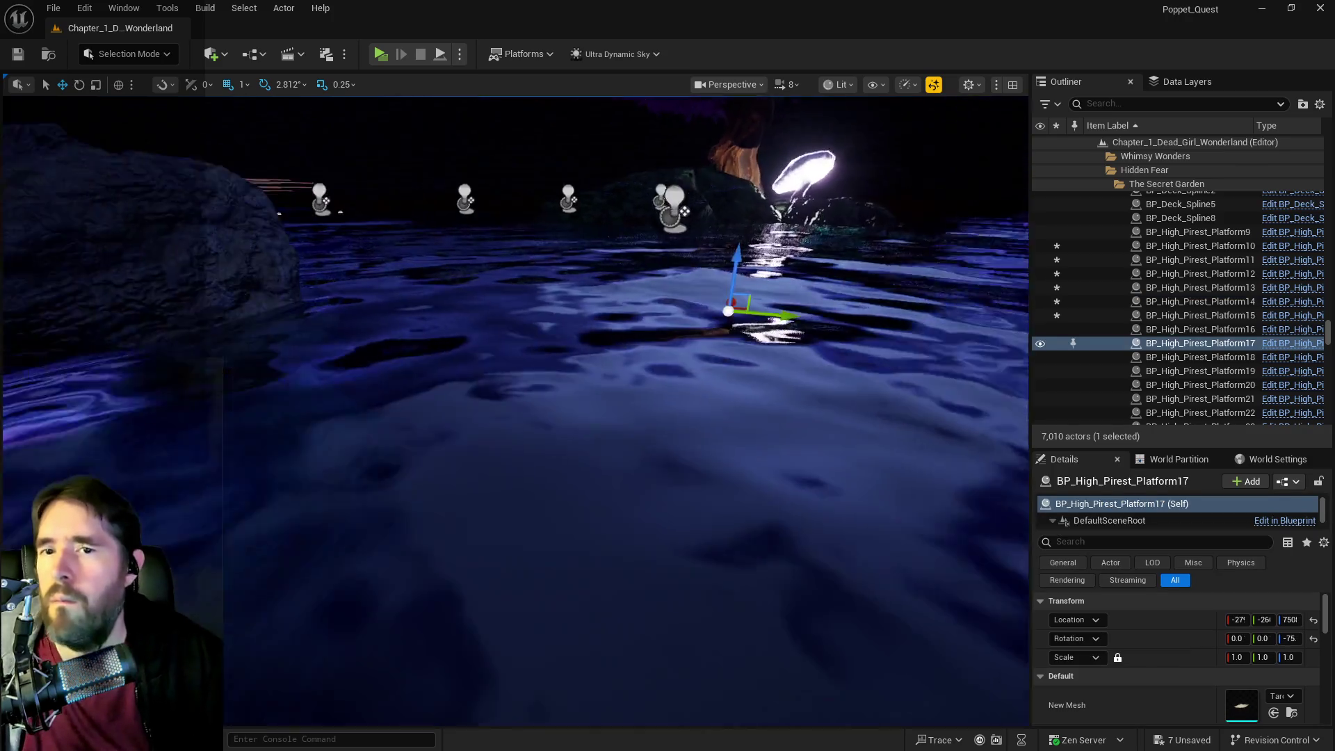
left_click_drag(654, 239, 694, 212)
left_click_drag(595, 324, 595, 320)
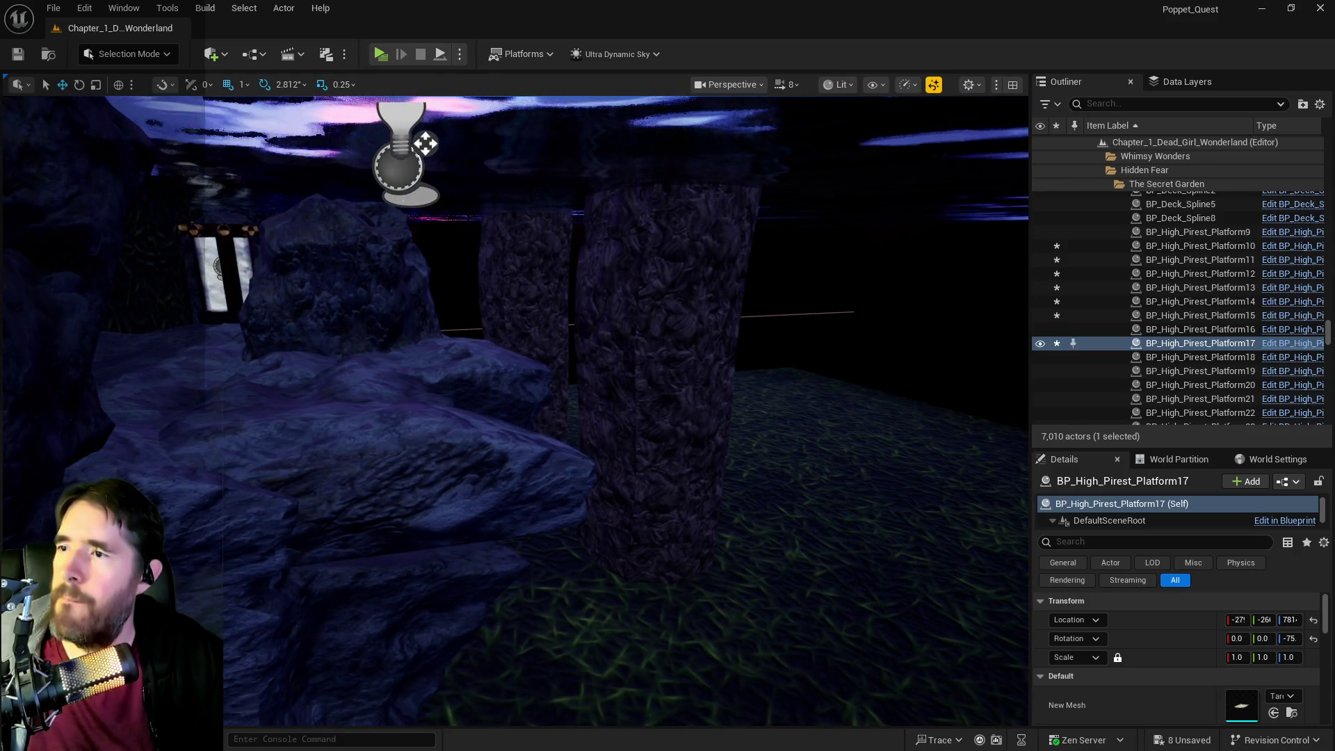
- Delete High Priestess platforms 24, 25 and 26
left_click(414, 230)
left_click_drag(404, 201, 403, 202)
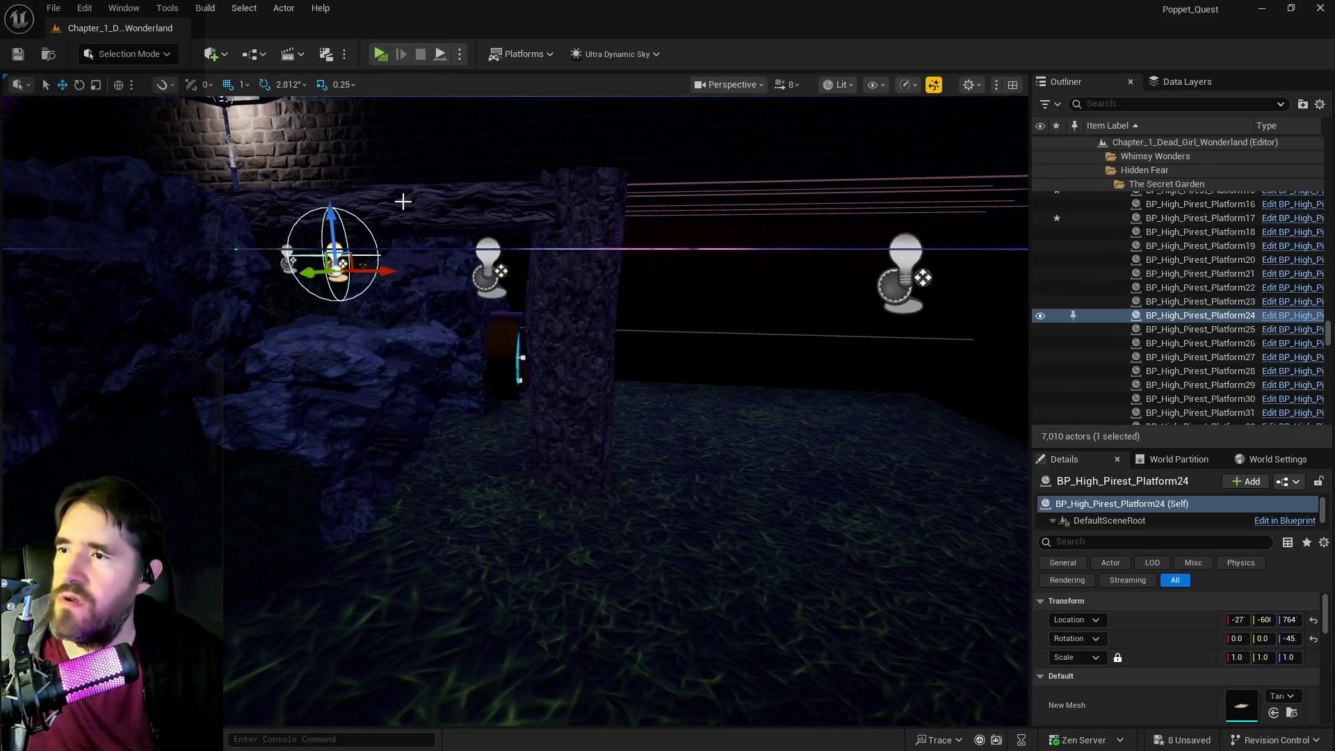
left_click(484, 273, "ctrl")
left_click(887, 287, "ctrl")
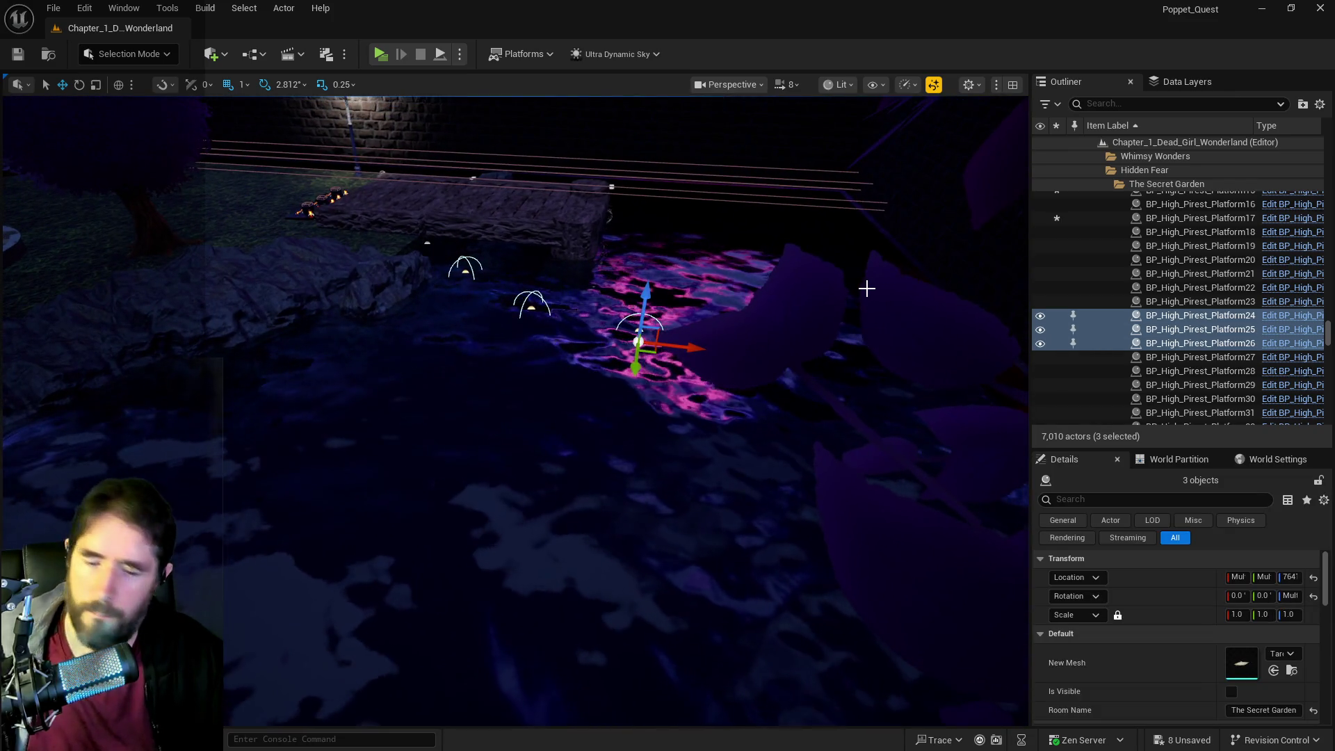
key("Delete")
- Save all unsaved level changes
left_click_drag(844, 292, 781, 268)
left_click_drag(570, 174, 570, 173)
left_click_drag(449, 189, 445, 197)
key("ctrl+s")
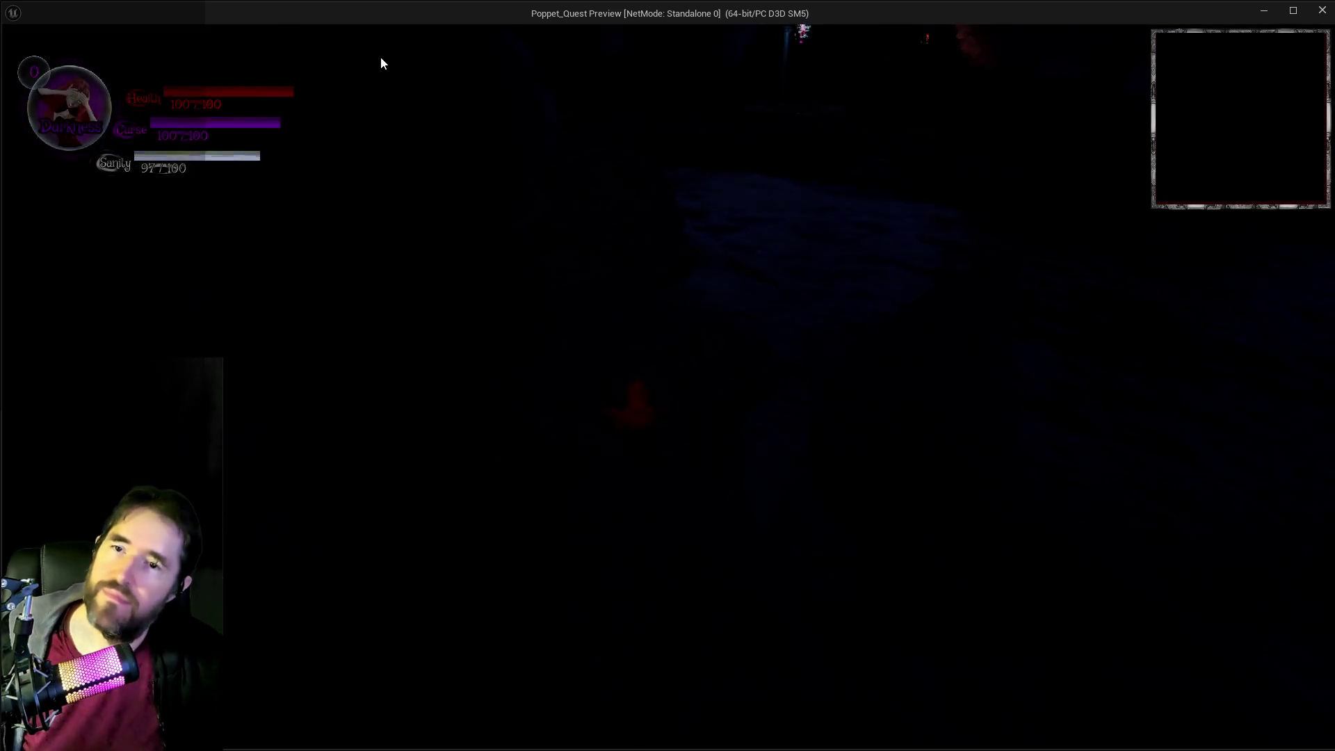
- Run the character to the water's edge, opening and closing the tarot card overlay on the way
left_click(637, 116)
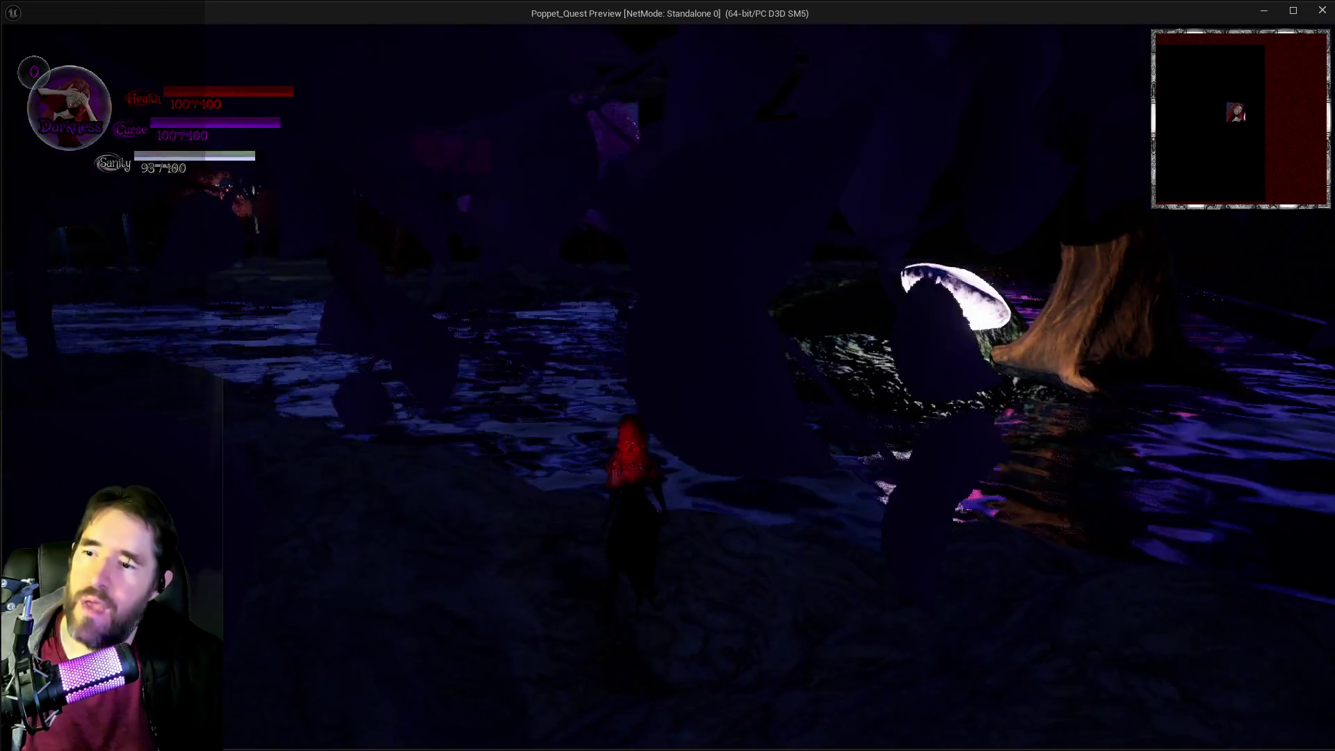
key("w")
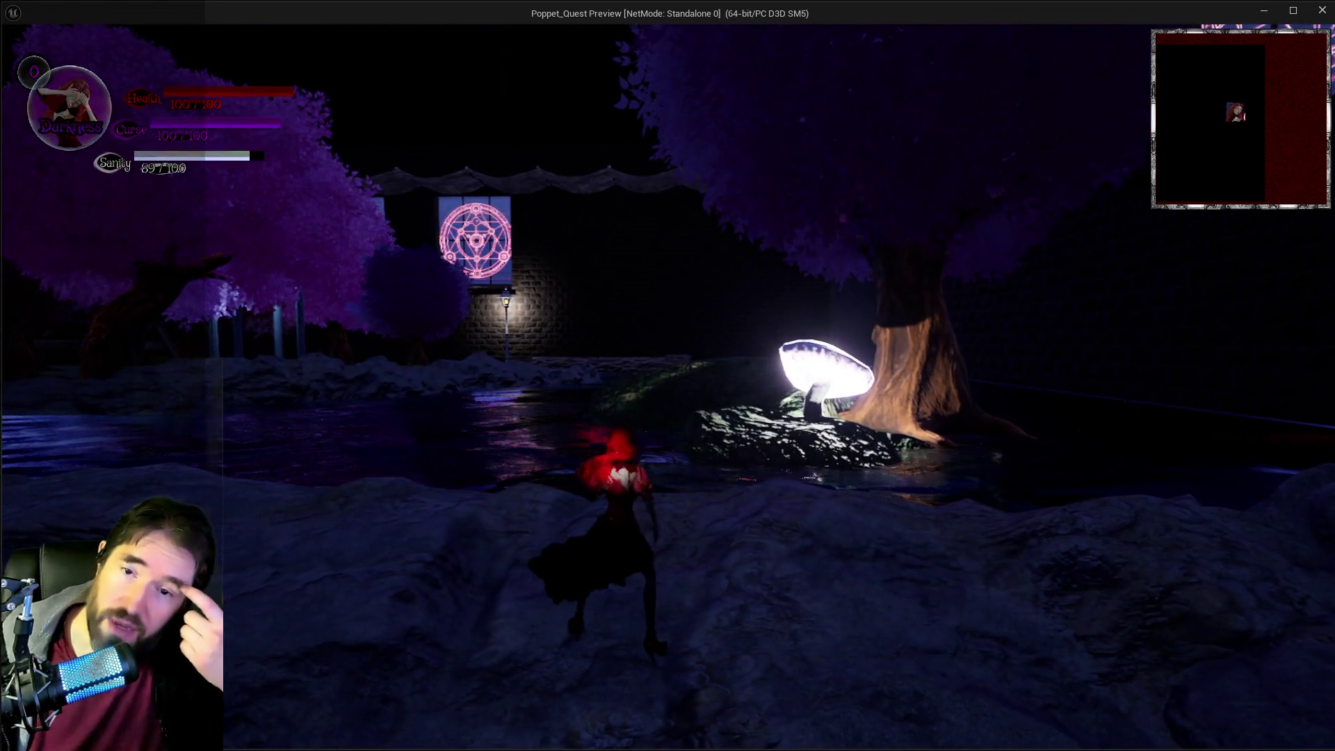
key("w")
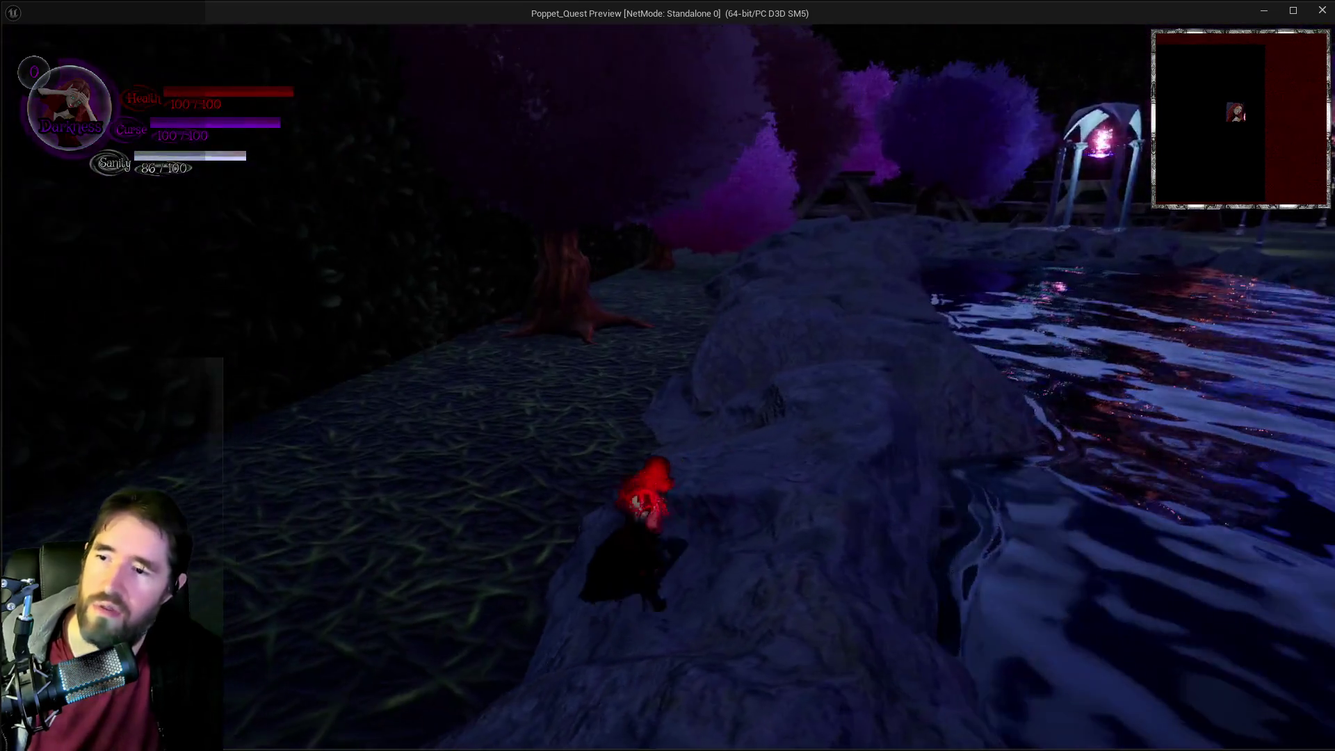
key("Tab")
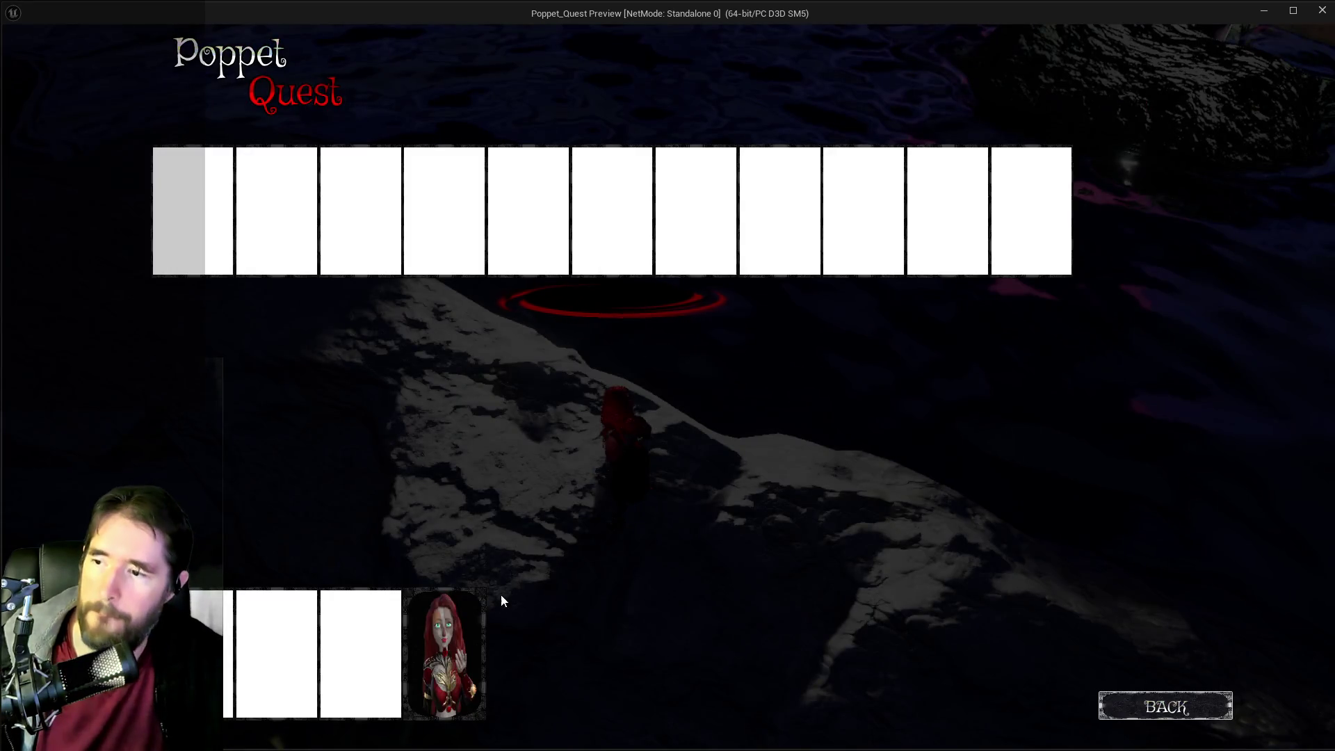
key("Tab")
key("w")
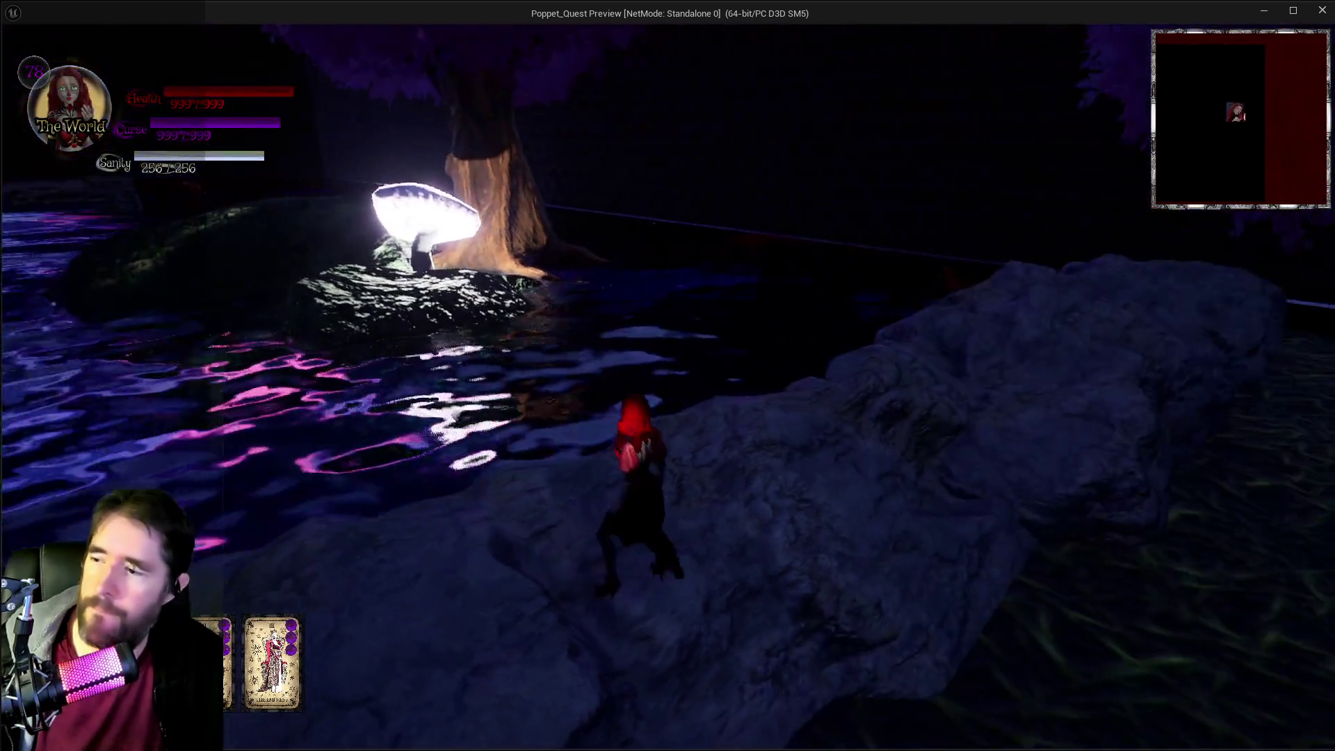
key("w")
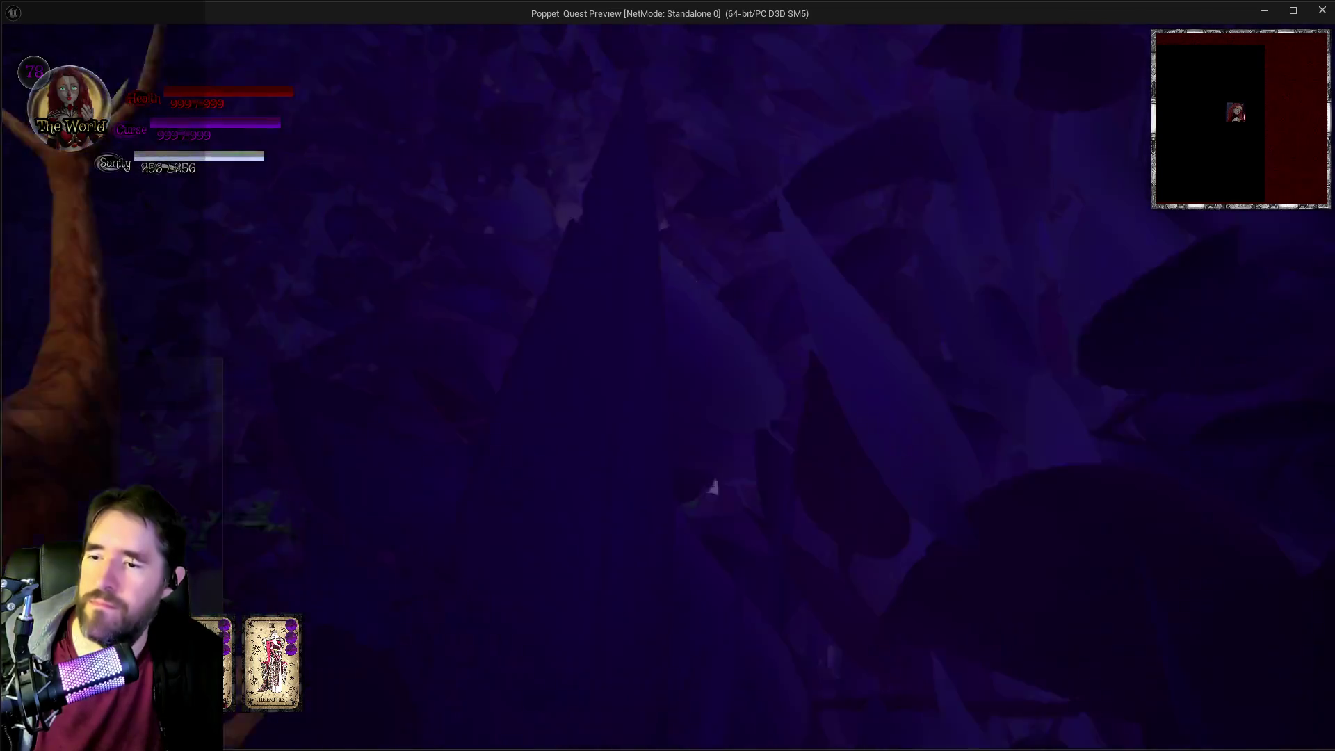
key("w")
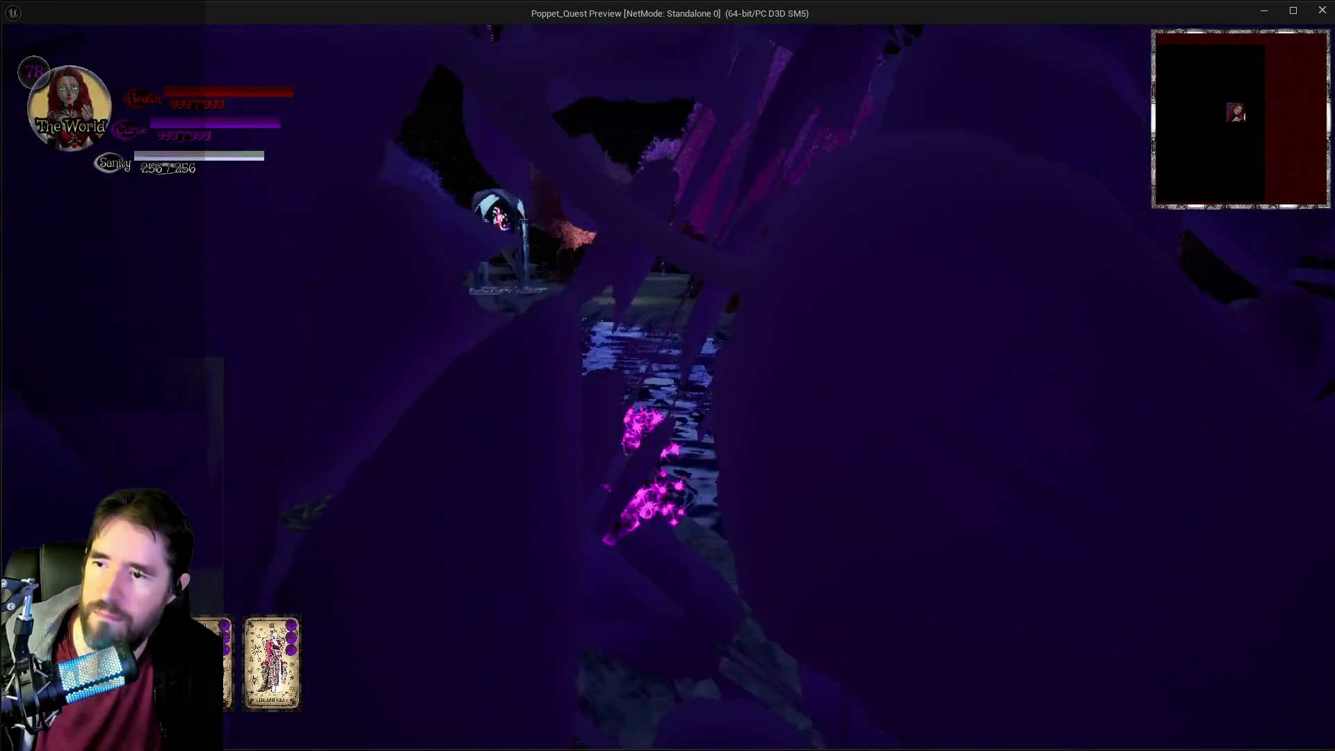
- Activate the High Priestess card, cross the risen card platforms to the mushroom rock, then stop play
key("e")
key("w")
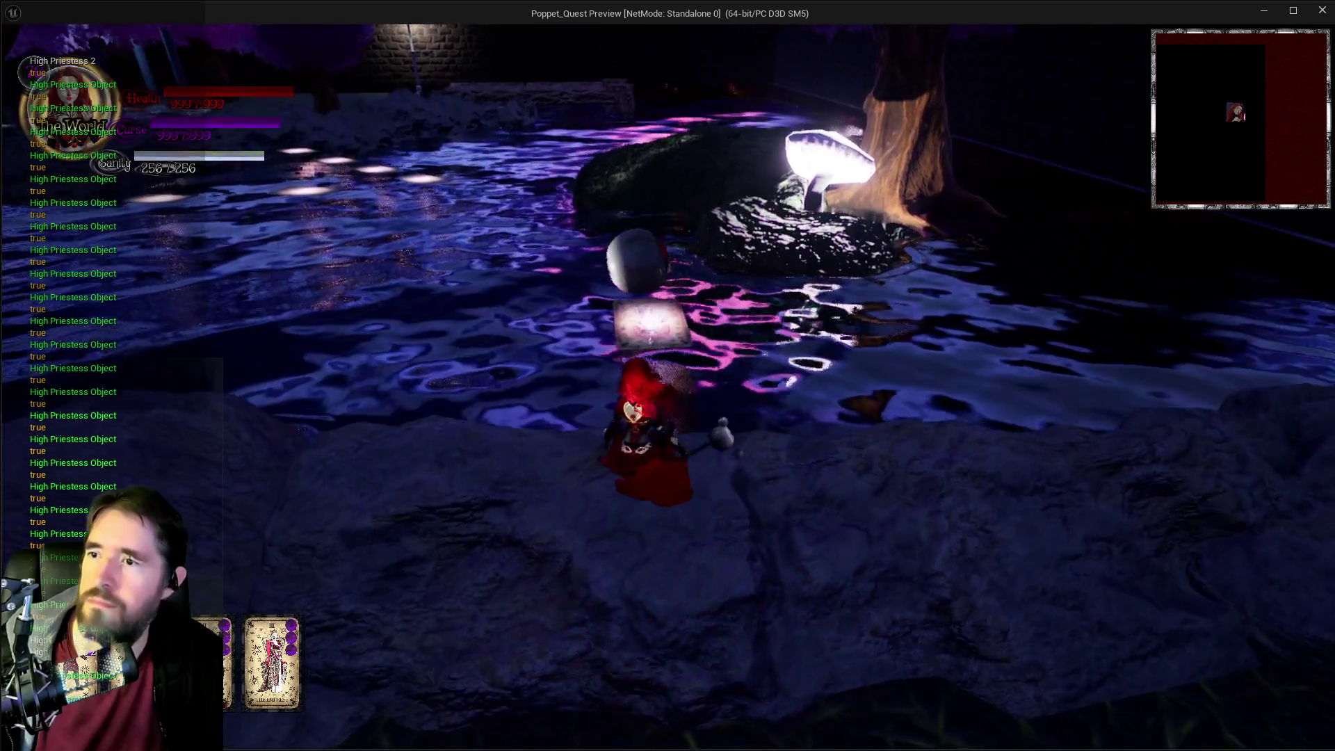
key("w")
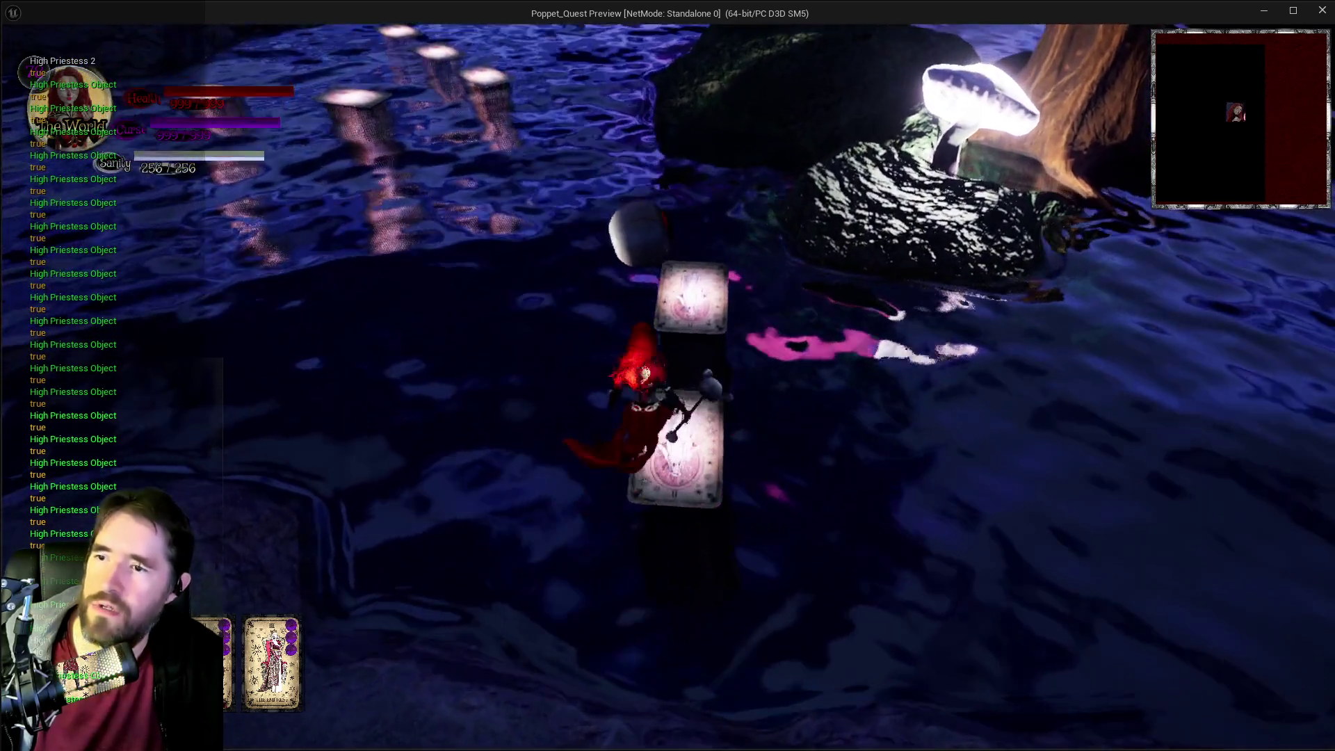
key("w")
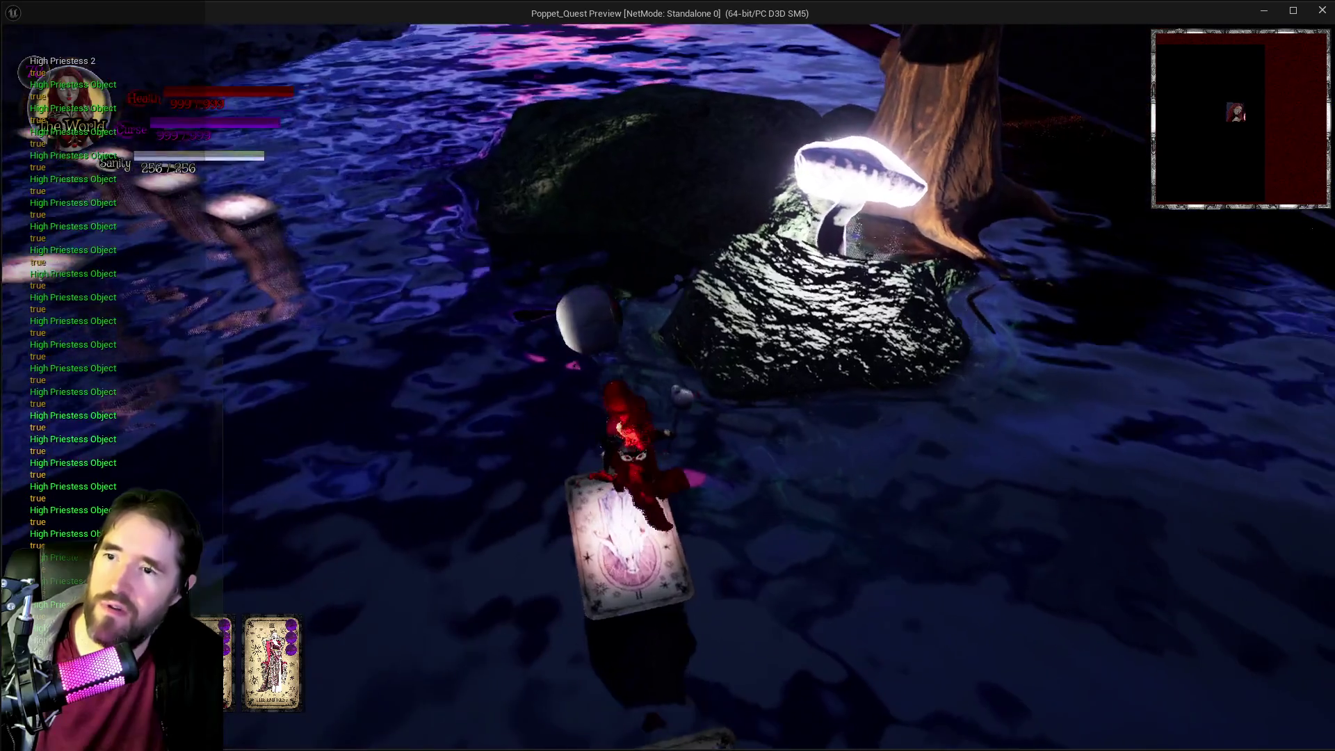
key("space")
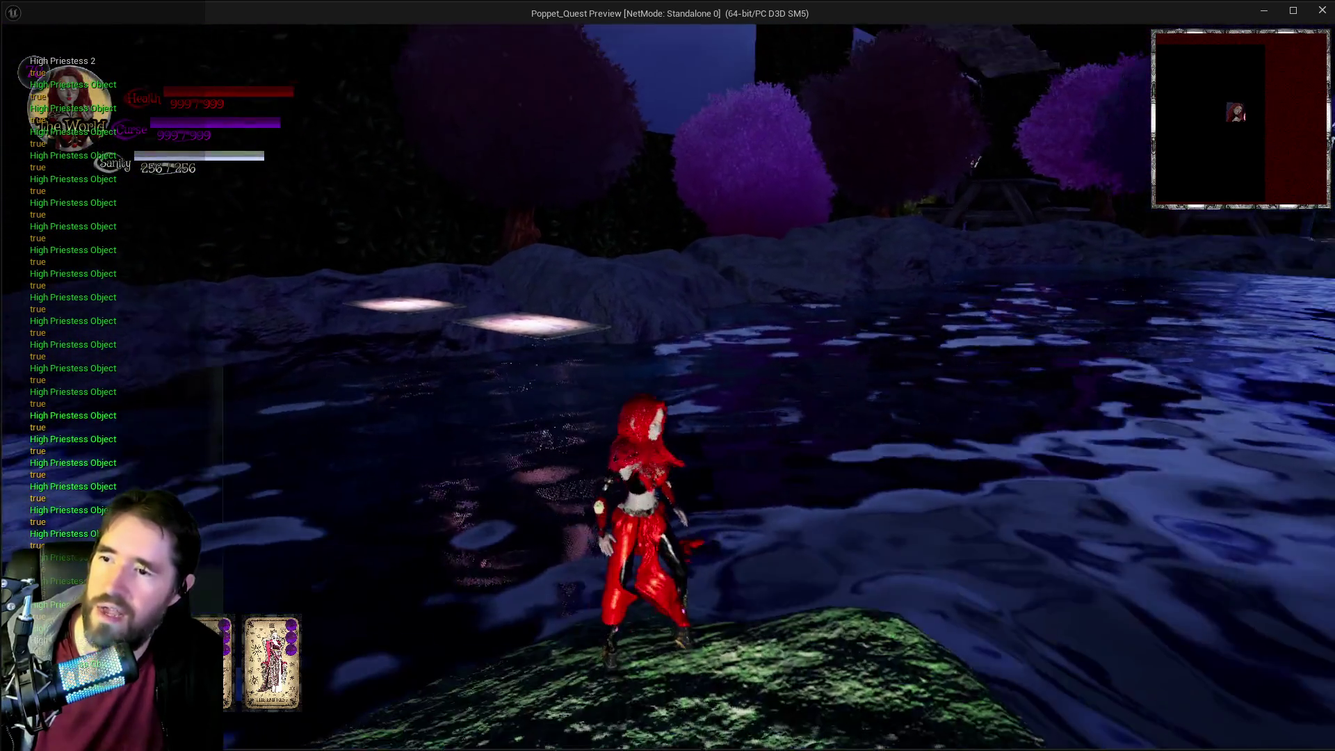
left_click(669, 387)
key("alt+Tab")
key("Escape")
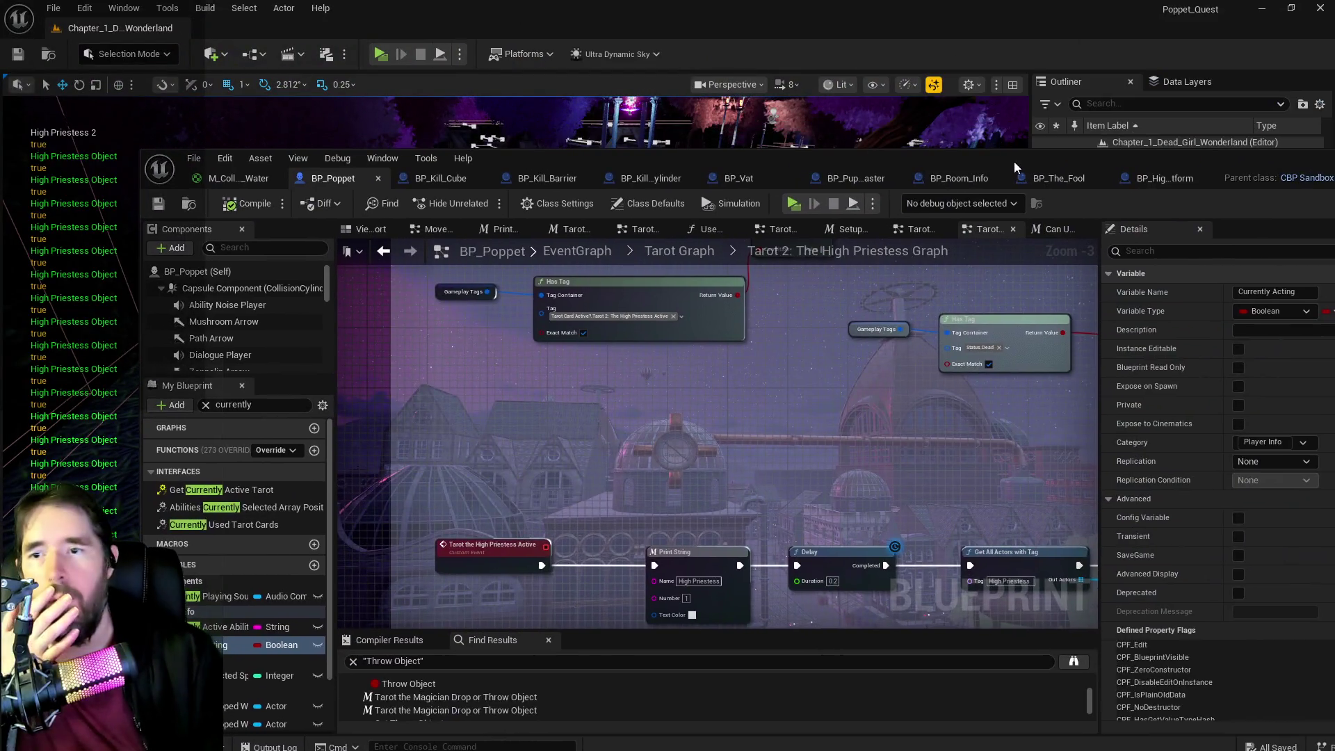
- In BP_Poppet, wire the High Priestess event directly to the Delay node
double_click(1014, 161)
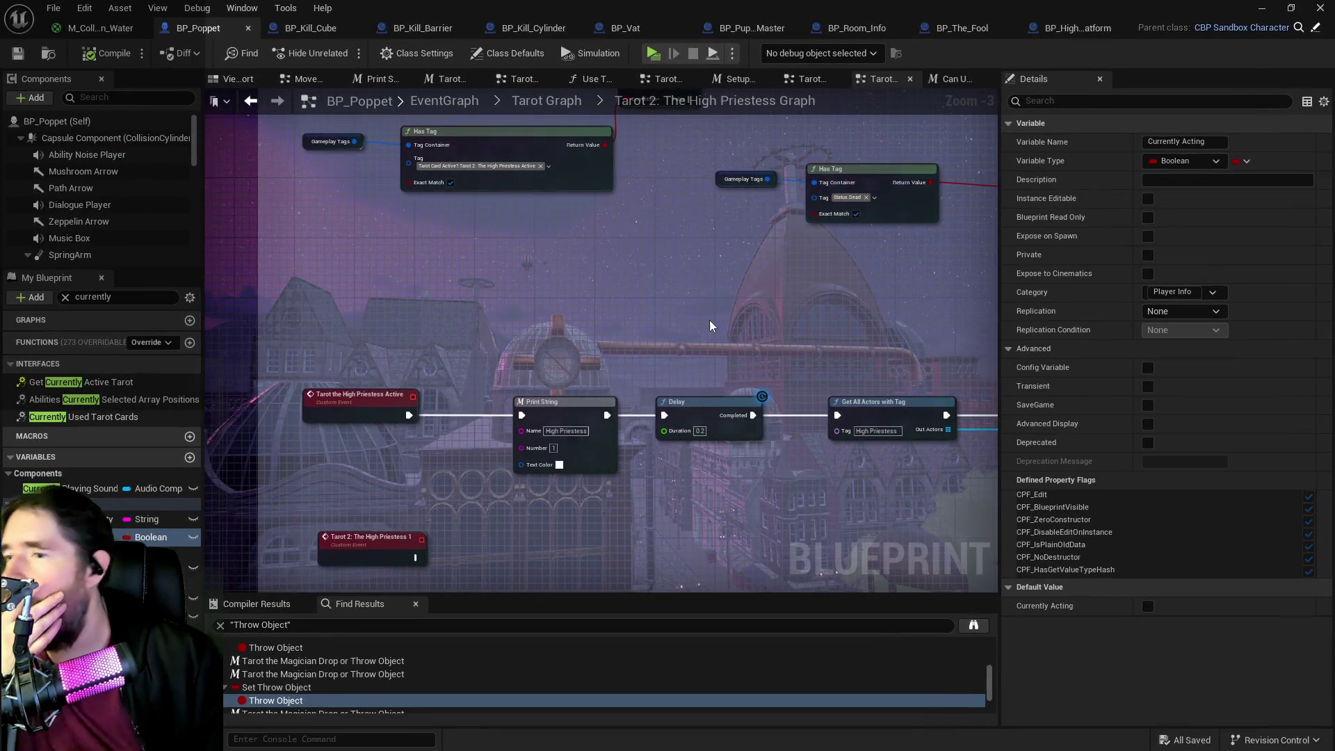
scroll(640, 356, "down", 1)
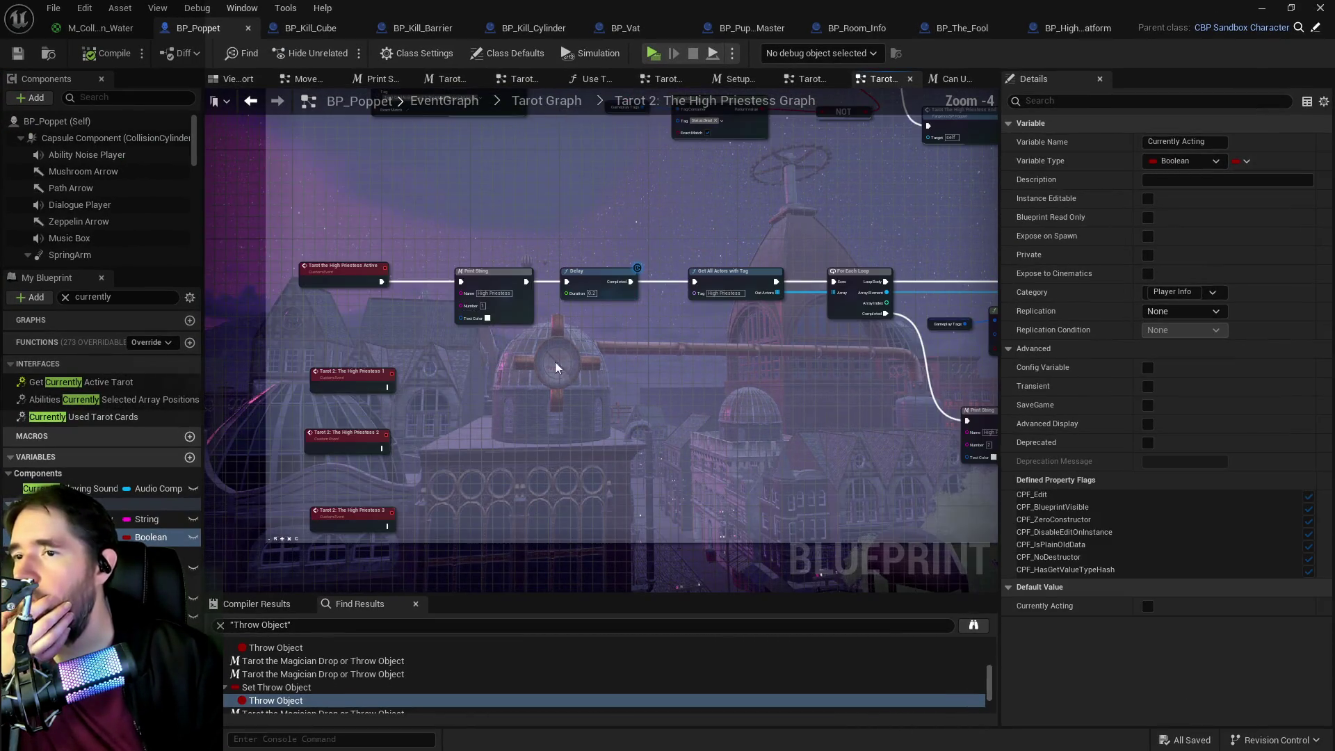
left_click_drag(380, 283, 567, 282)
left_click_drag(779, 371, 369, 382)
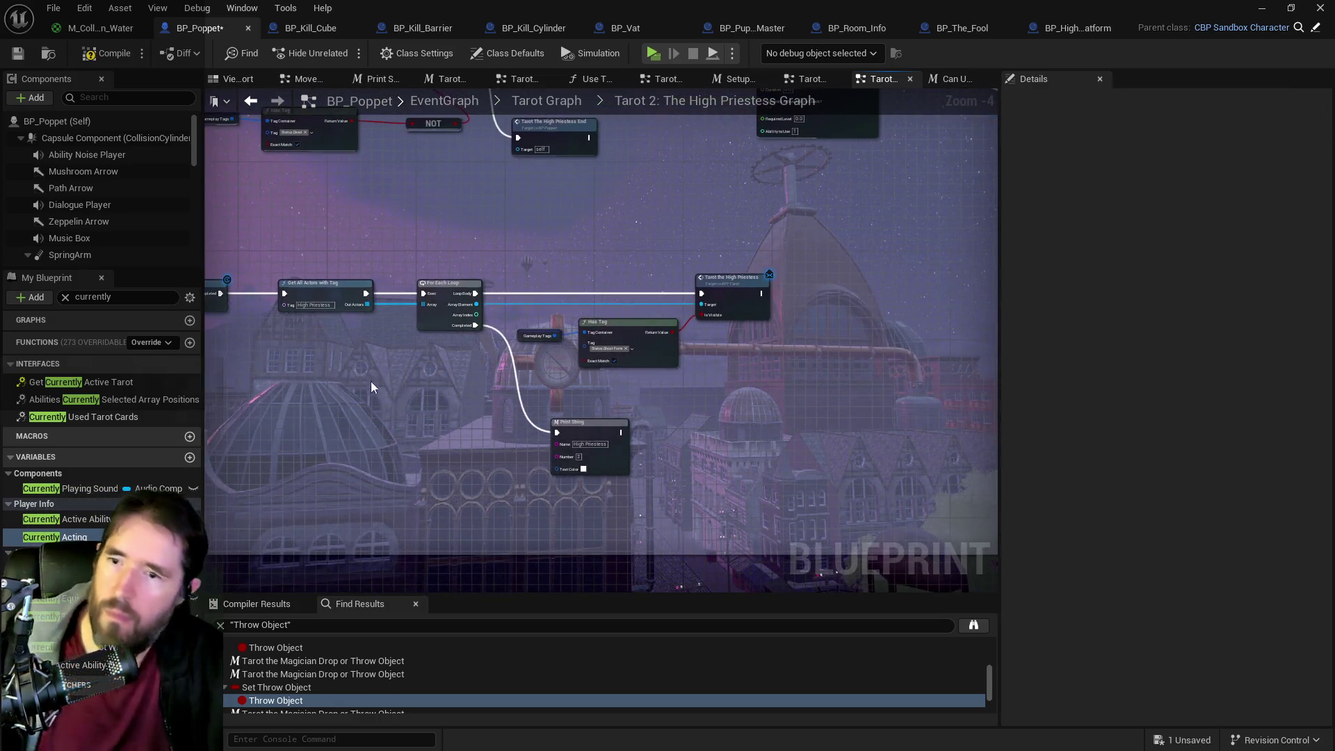
- Delete the debug Print String node that follows the loop in BP_Poppet
left_click(620, 452)
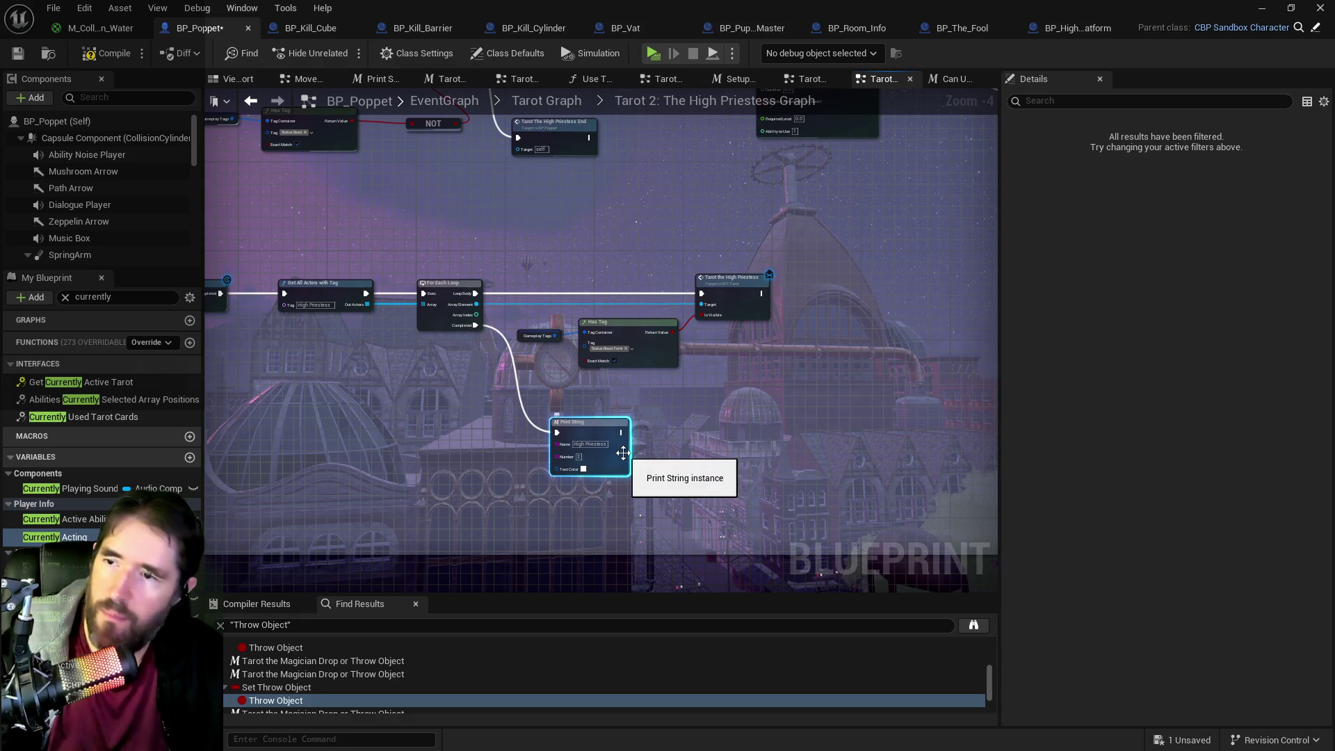
key("Delete")
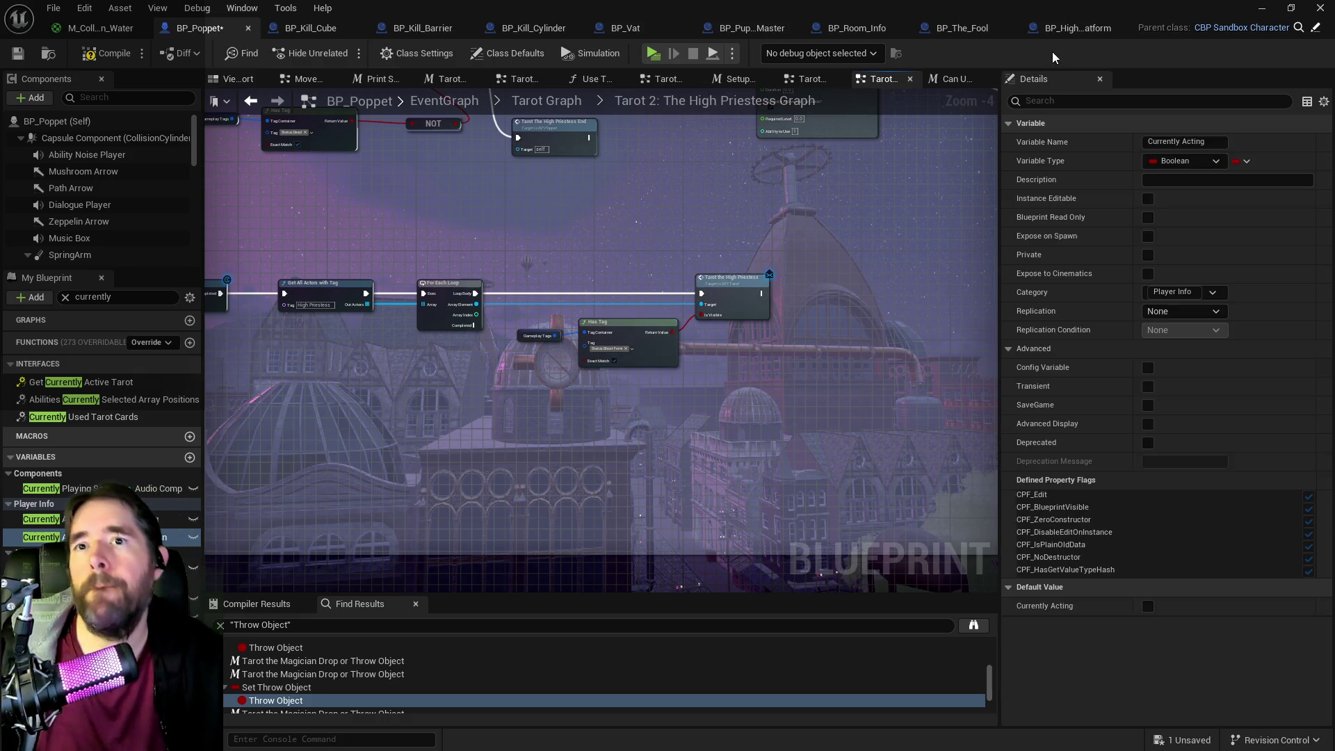
left_click(1078, 28)
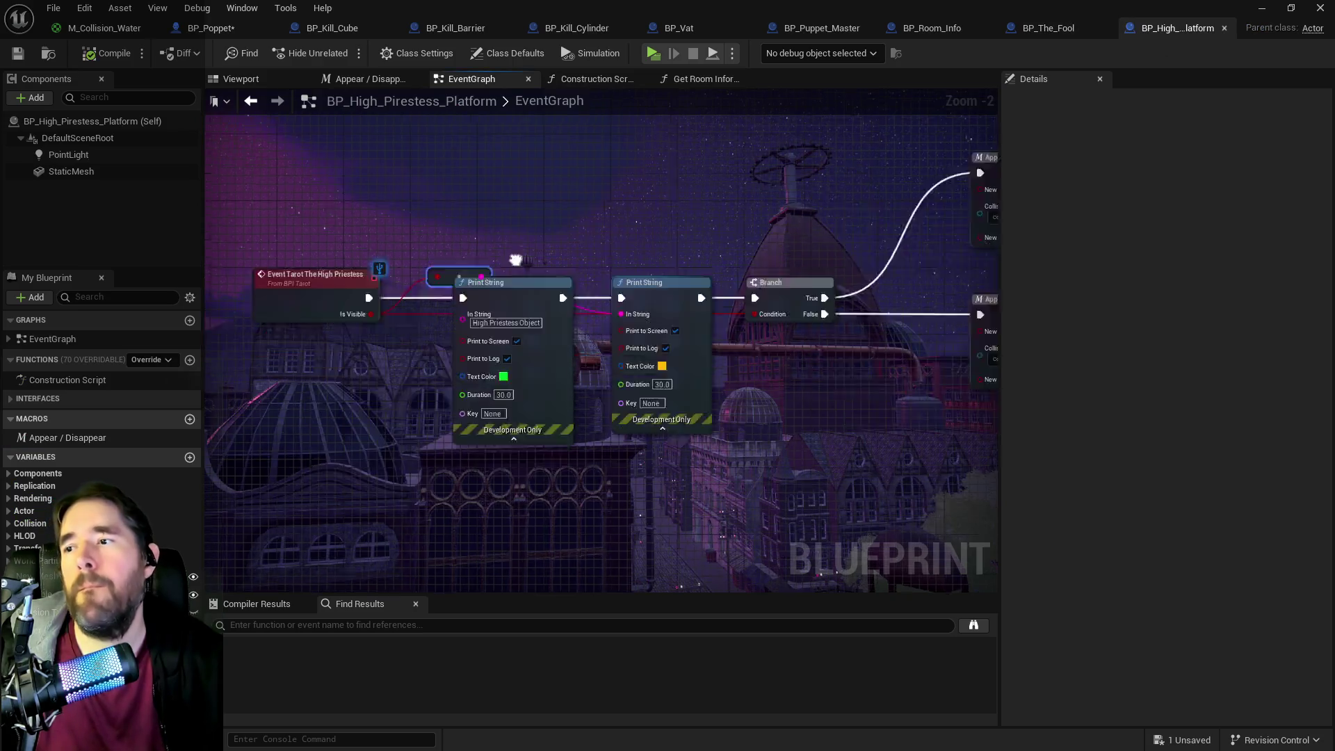
- Connect the platform's High Priestess event straight to the Branch, delete both Print Strings, and save all
left_click_drag(447, 271, 624, 244)
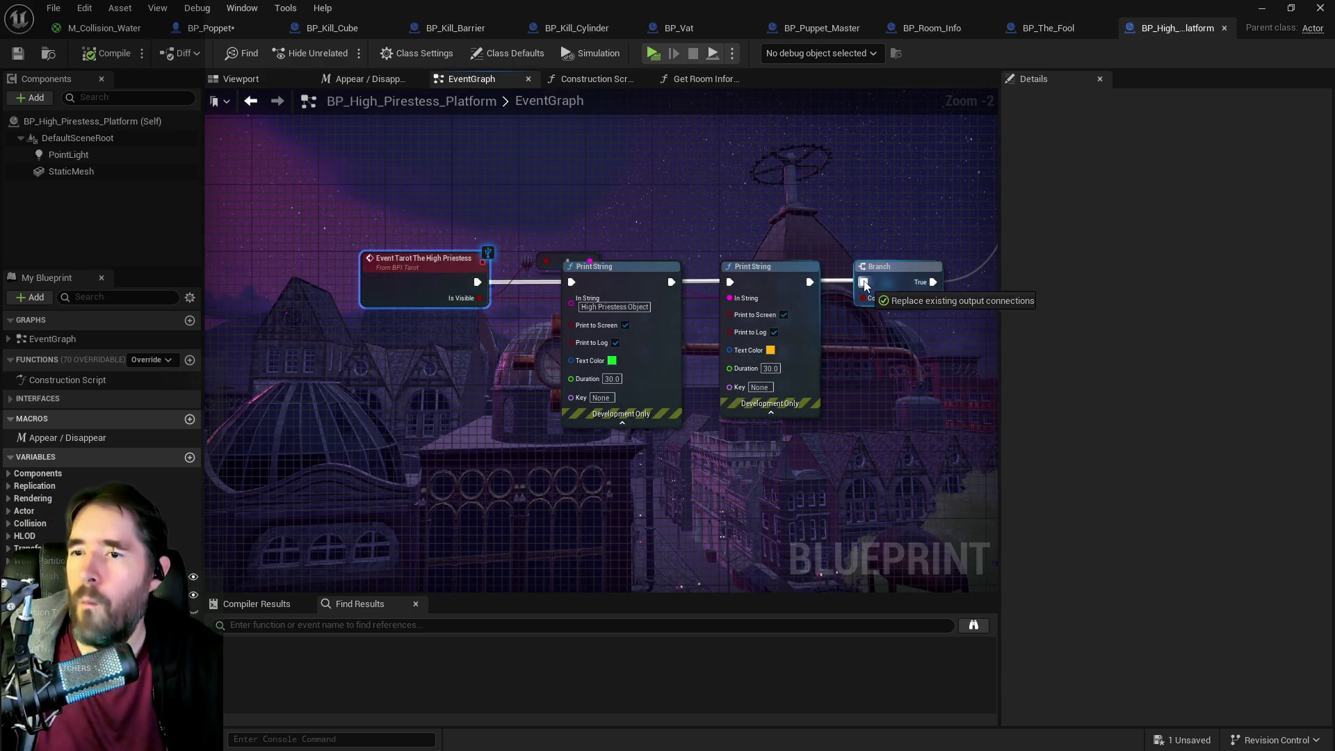
left_click_drag(865, 285, 865, 282)
left_click_drag(591, 231, 750, 299)
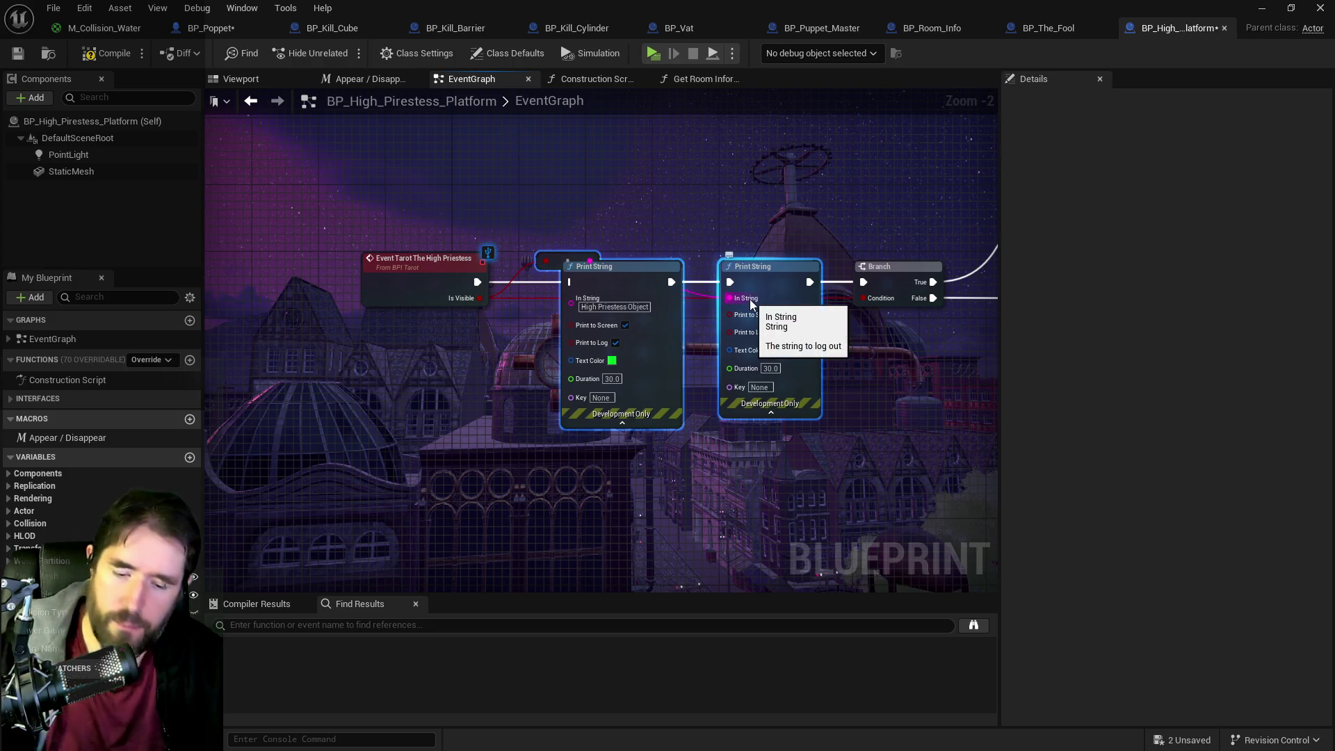
key("Delete")
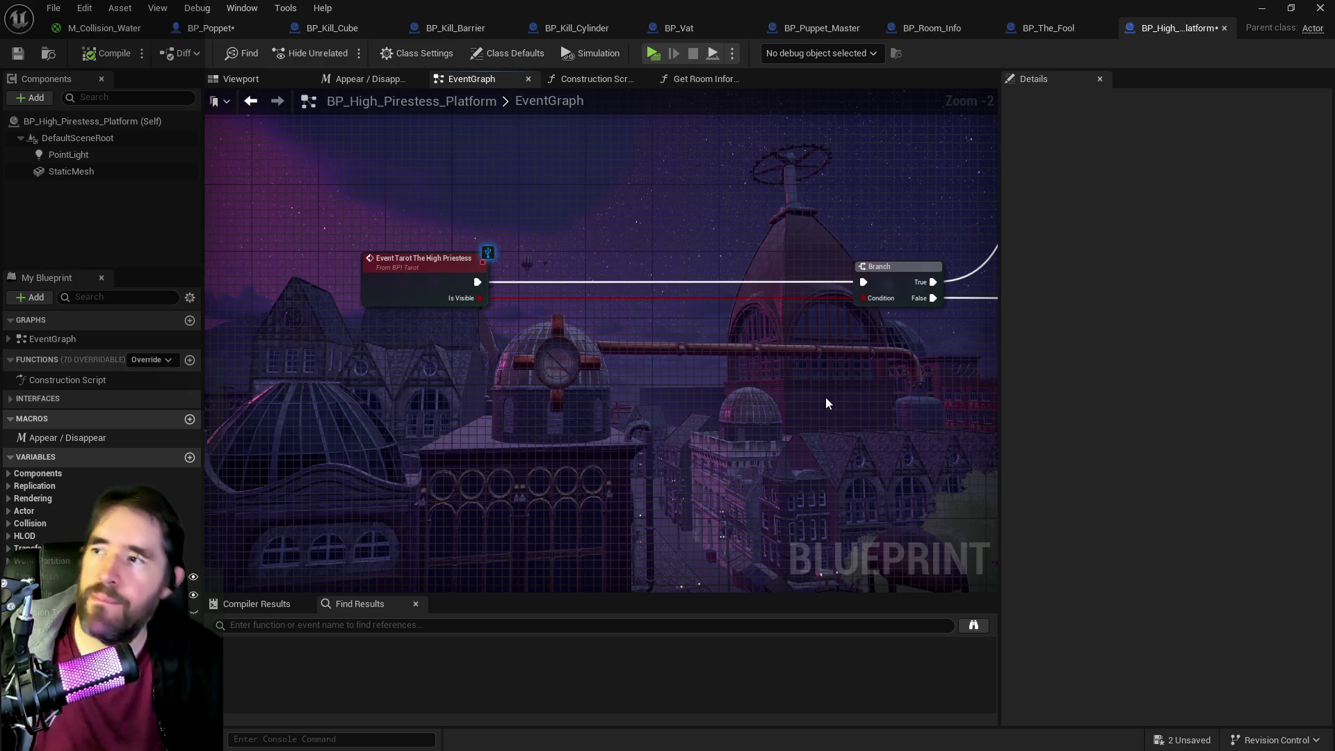
key("ctrl+shift+s")
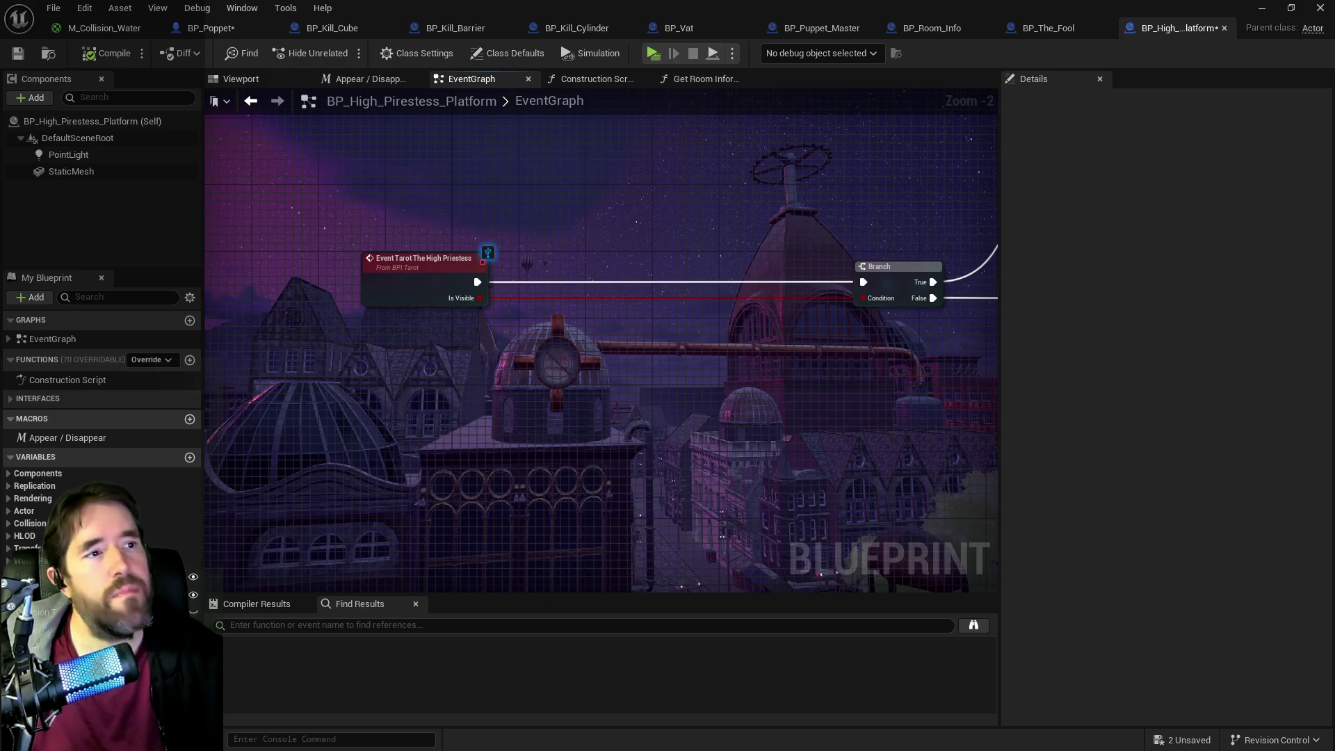
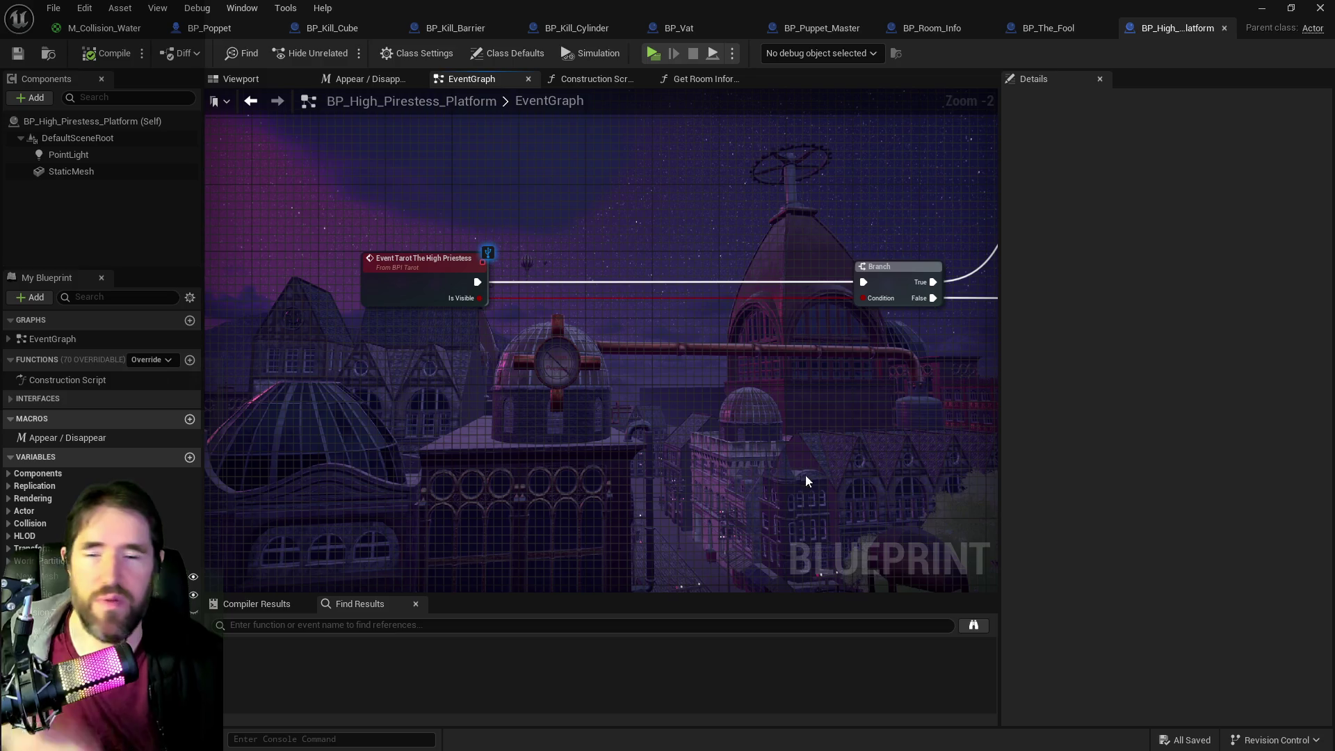
- Pan past the platform's Branch and Appear/Disappear macros, then switch to BP_Poppet's High Priestess graph
left_click_drag(644, 455, 477, 477)
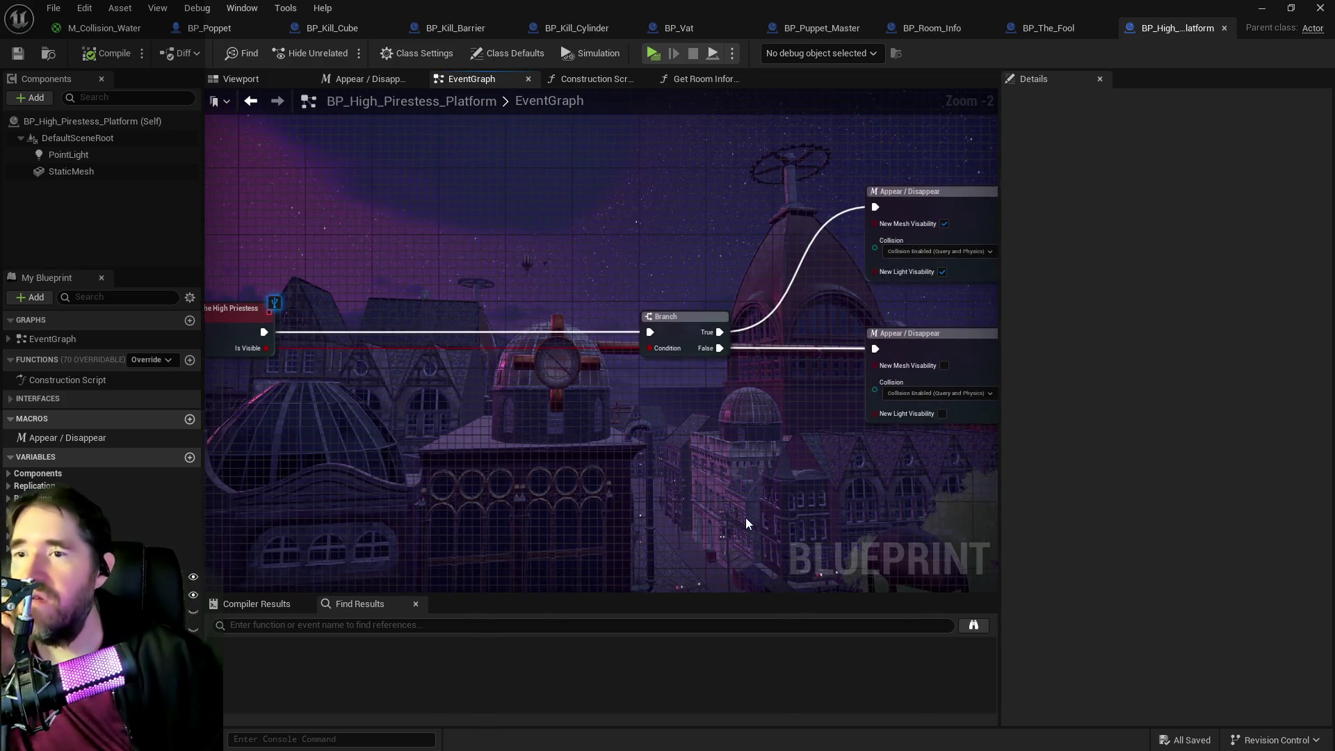
left_click_drag(733, 513, 574, 482)
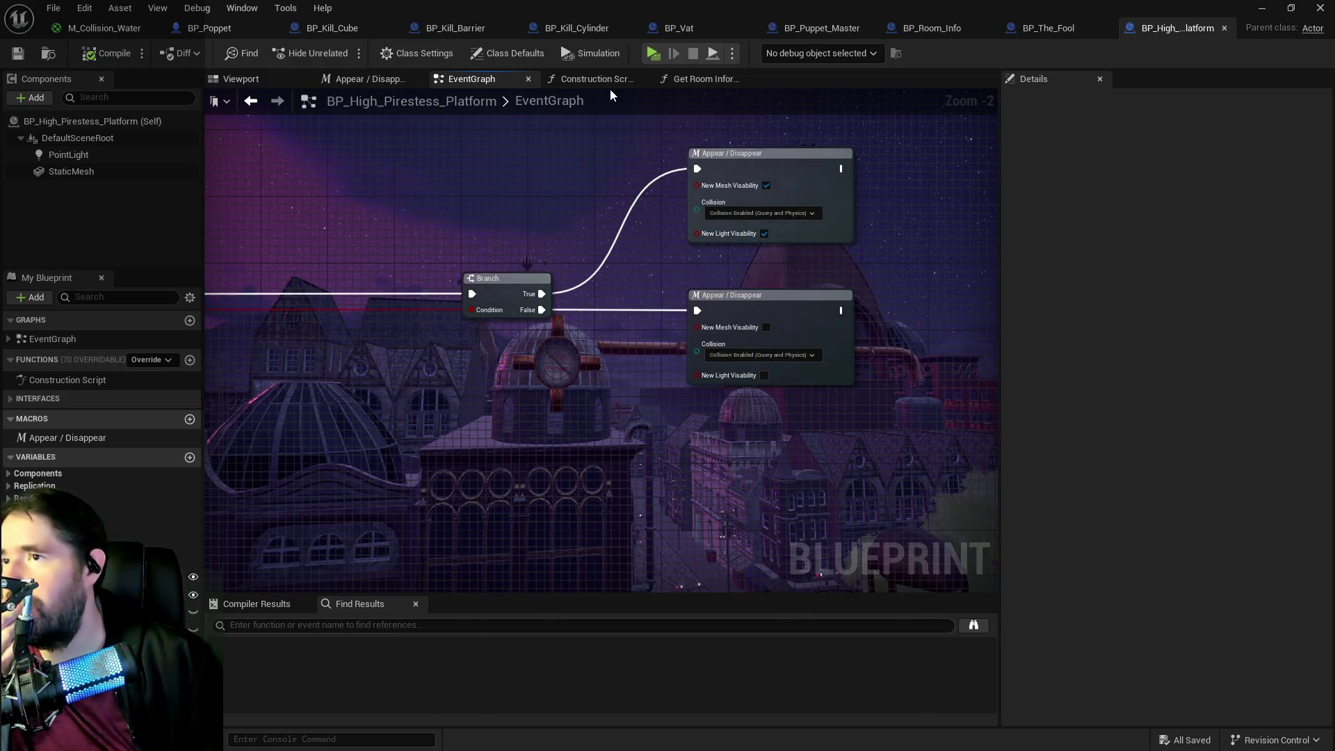
left_click(208, 28)
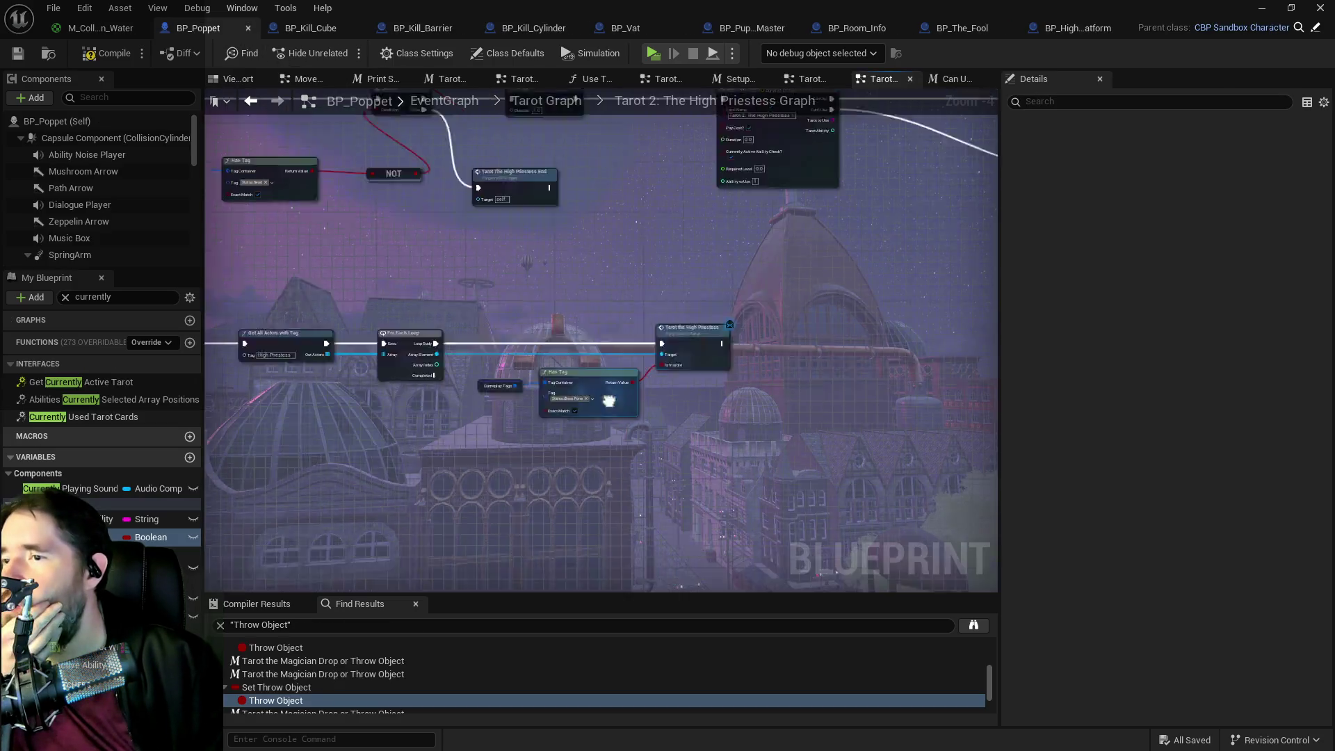
- Select Can Use Tarot? and jump to the Tarot the High Priestess End custom event
left_click(716, 275)
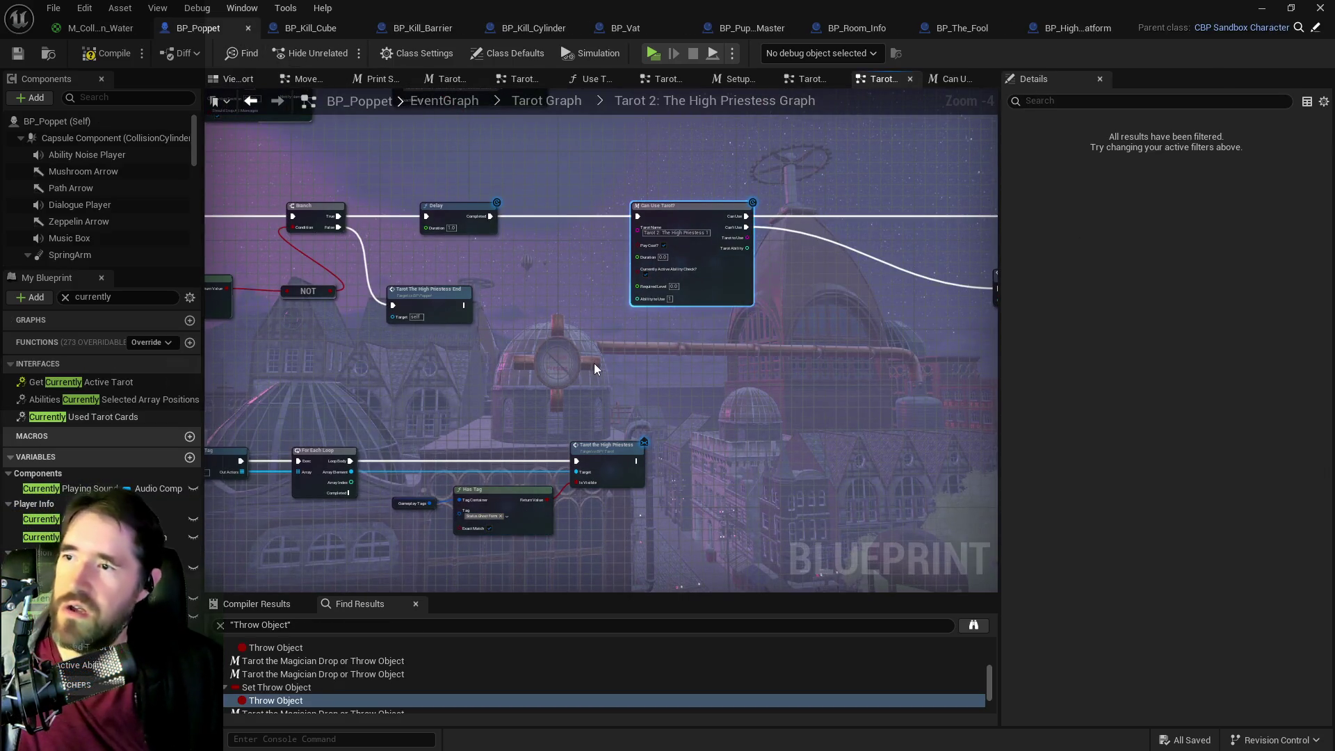
mouse_move(558, 377)
left_mouse_down()
mouse_move(882, 372)
mouse_move(273, 432)
mouse_move(1000, 269)
left_mouse_up()
mouse_move(754, 485)
left_mouse_down()
mouse_move(501, 537)
mouse_move(575, 406)
mouse_move(699, 419)
left_mouse_up()
double_click(731, 467)
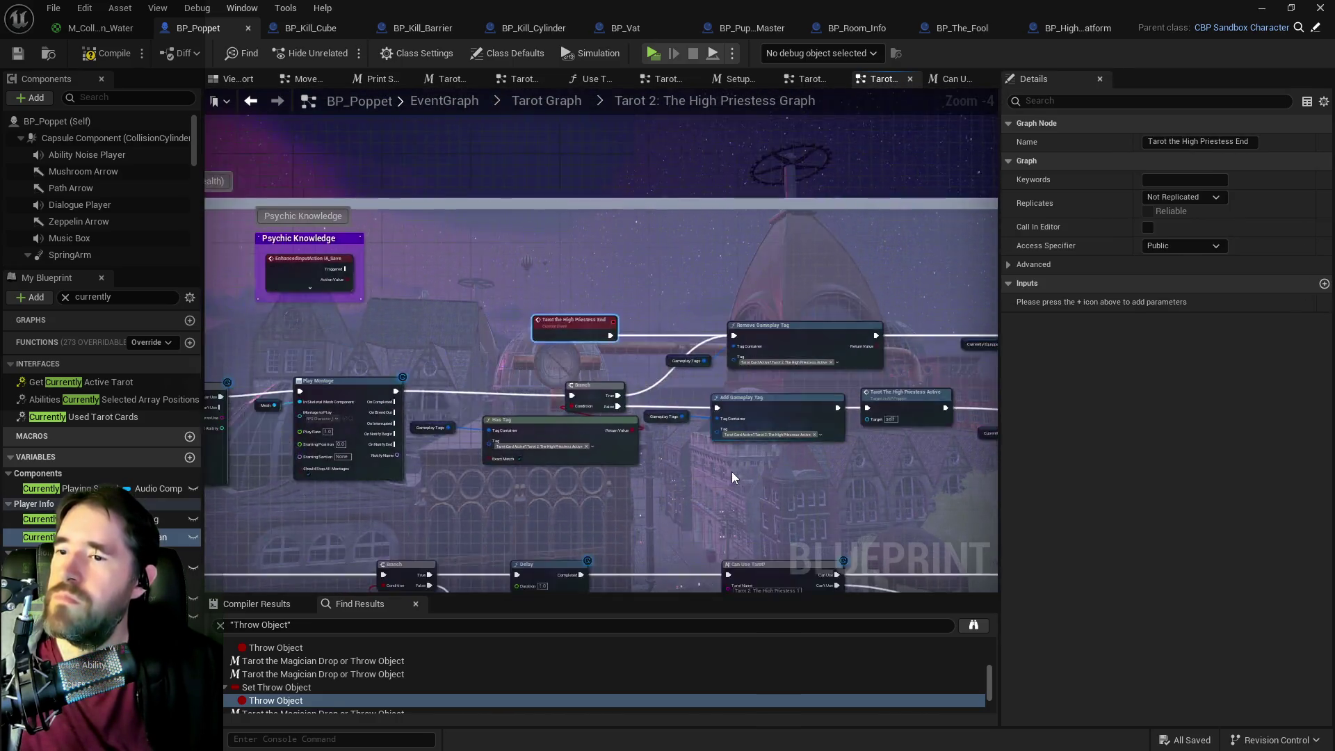
- Survey the Has Tag, NOT, Delay and Play Montage nodes around the End event
scroll(590, 418, "down", 2)
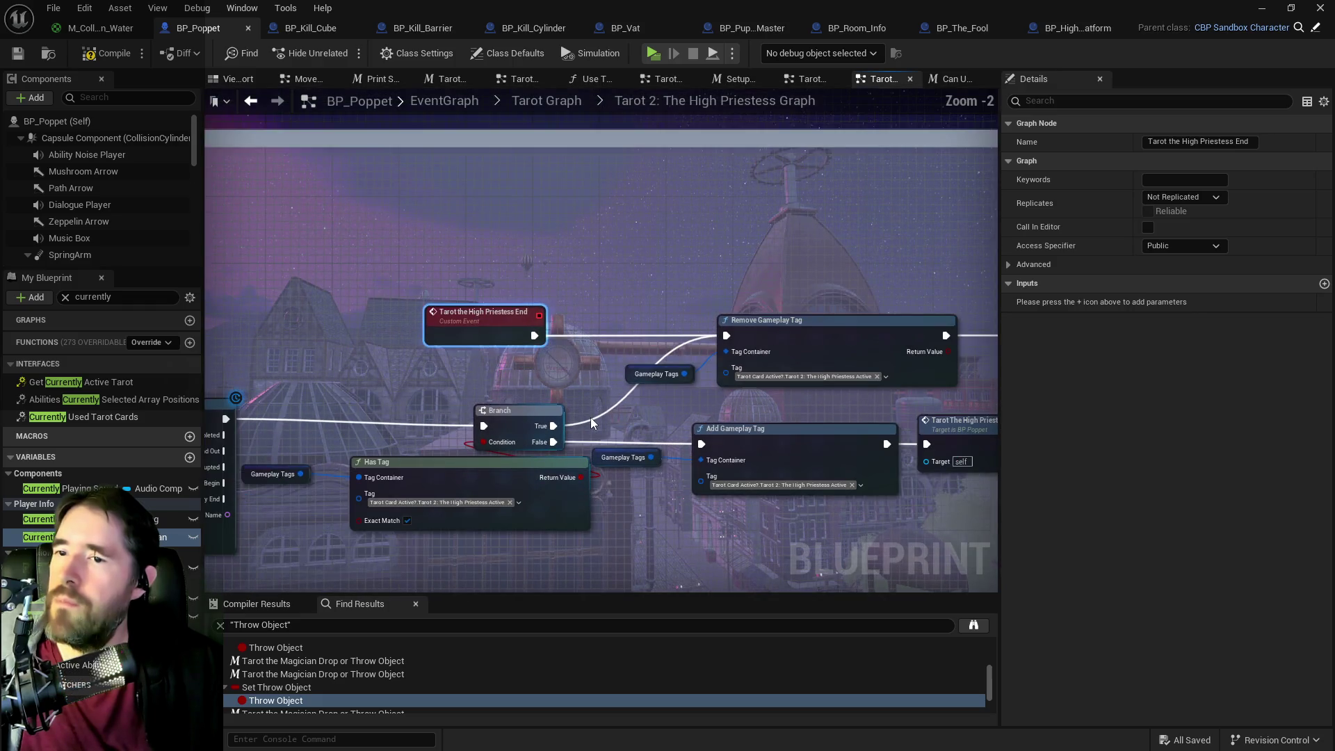
scroll(590, 417, "down", 3)
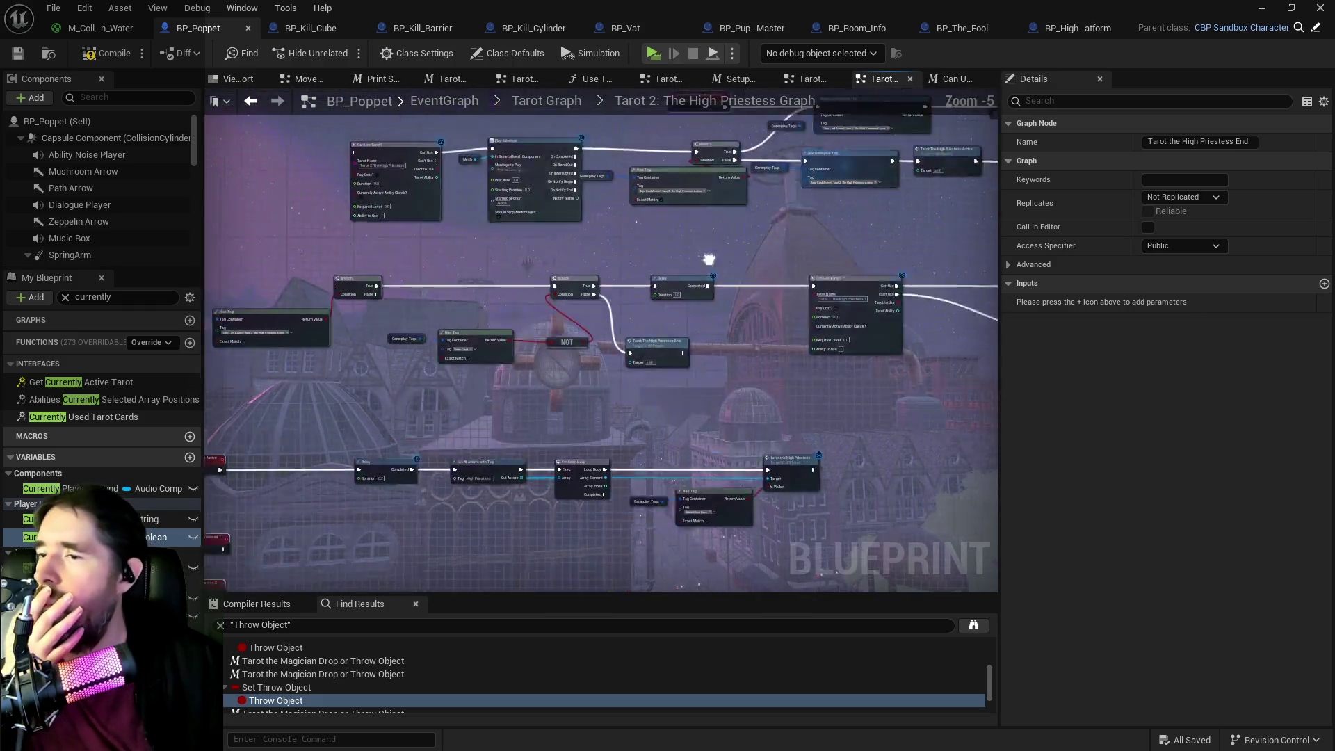
left_click_drag(782, 327, 594, 417)
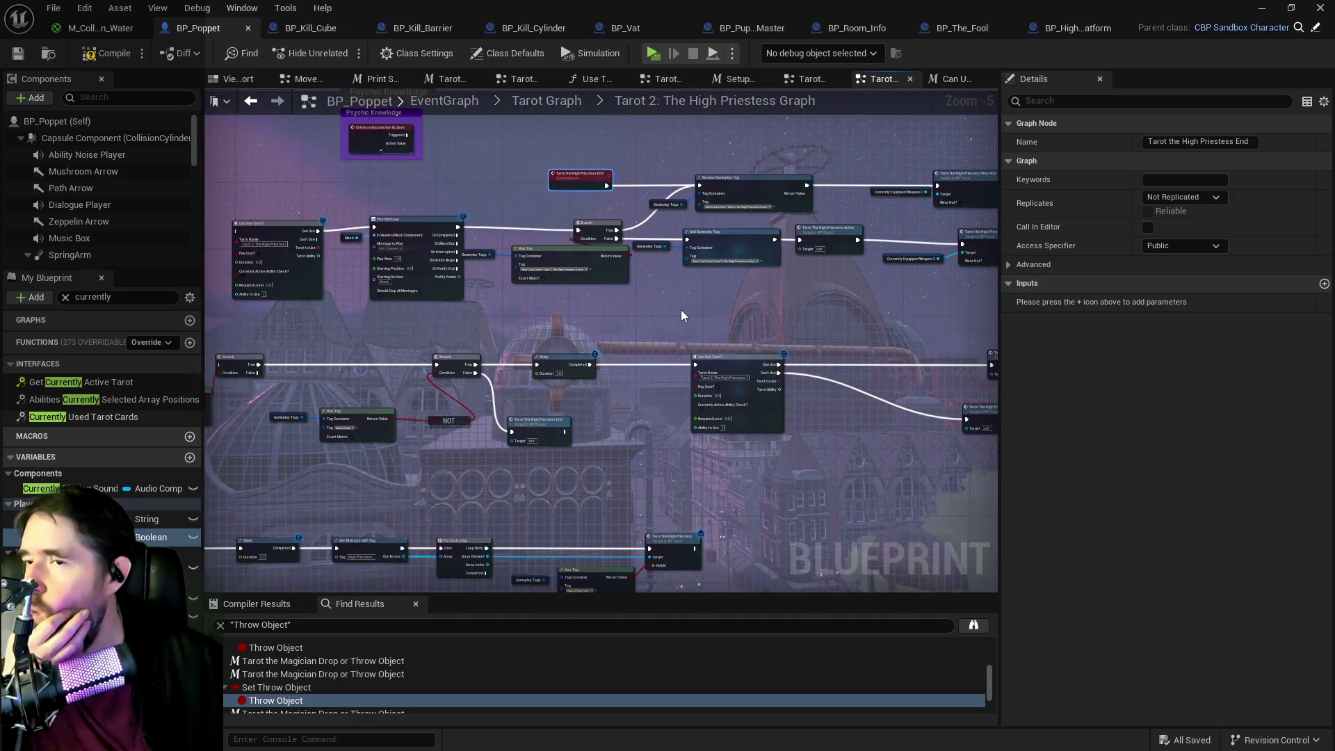
scroll(678, 309, "up", 2)
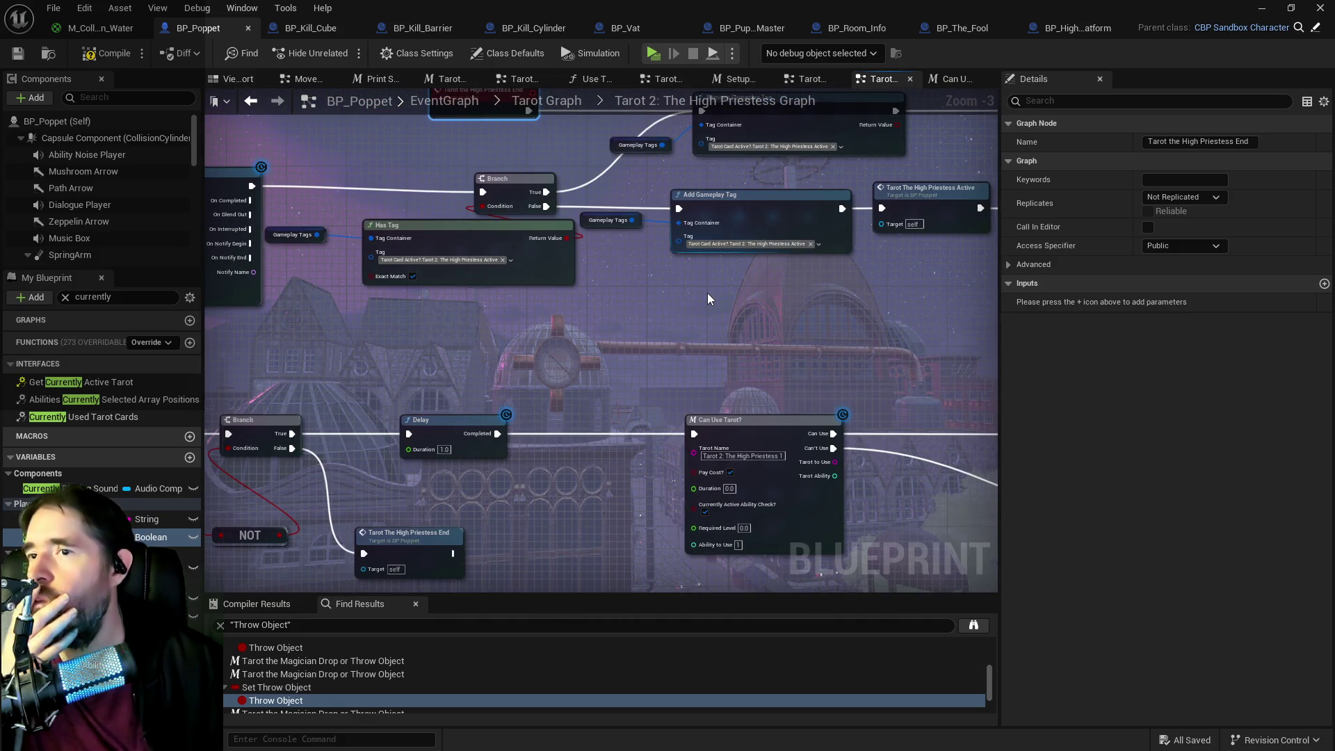
mouse_move(707, 294)
left_mouse_down()
mouse_move(411, 431)
mouse_move(709, 271)
left_mouse_up()
mouse_move(688, 187)
left_mouse_down()
mouse_move(680, 395)
mouse_move(525, 494)
mouse_move(735, 528)
mouse_move(447, 471)
mouse_move(963, 155)
mouse_move(741, 523)
mouse_move(594, 290)
mouse_move(606, 316)
mouse_move(753, 281)
mouse_move(806, 455)
mouse_move(473, 326)
mouse_move(633, 382)
left_mouse_up()
scroll(740, 523, "down", 1)
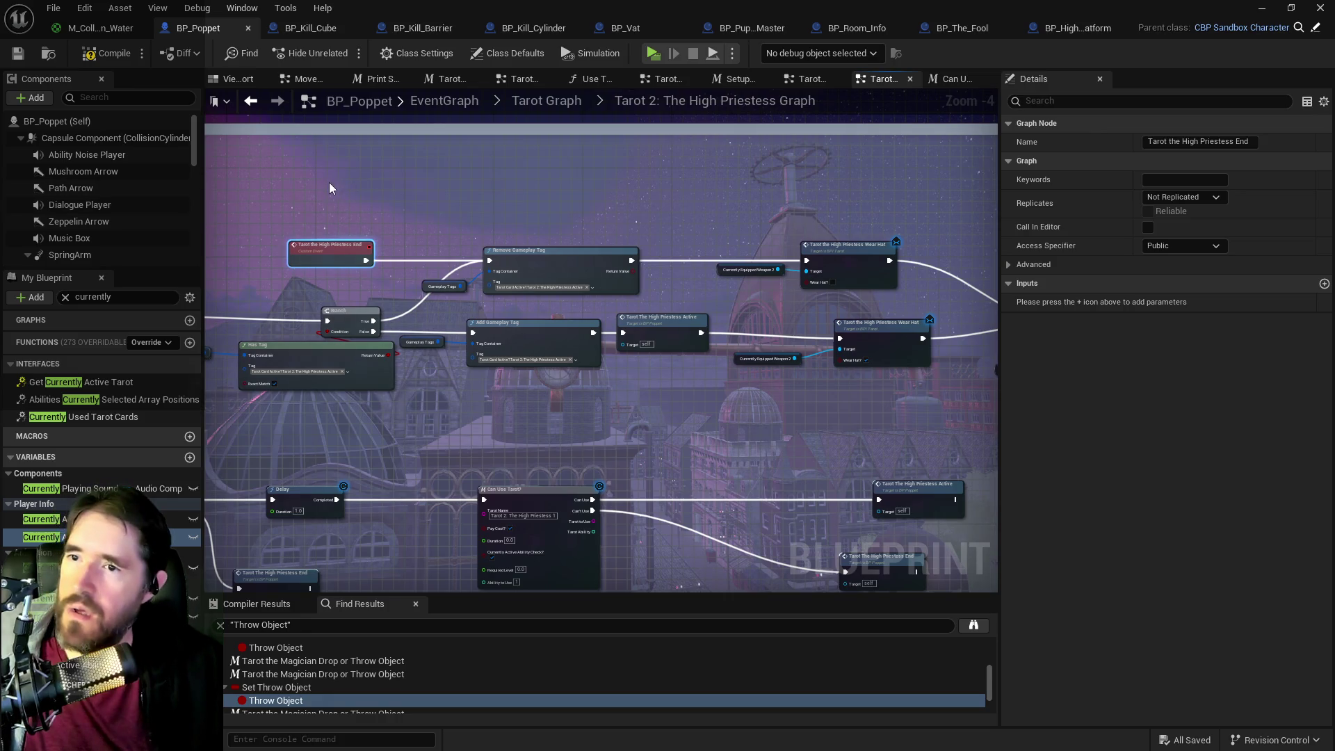
left_click(536, 247)
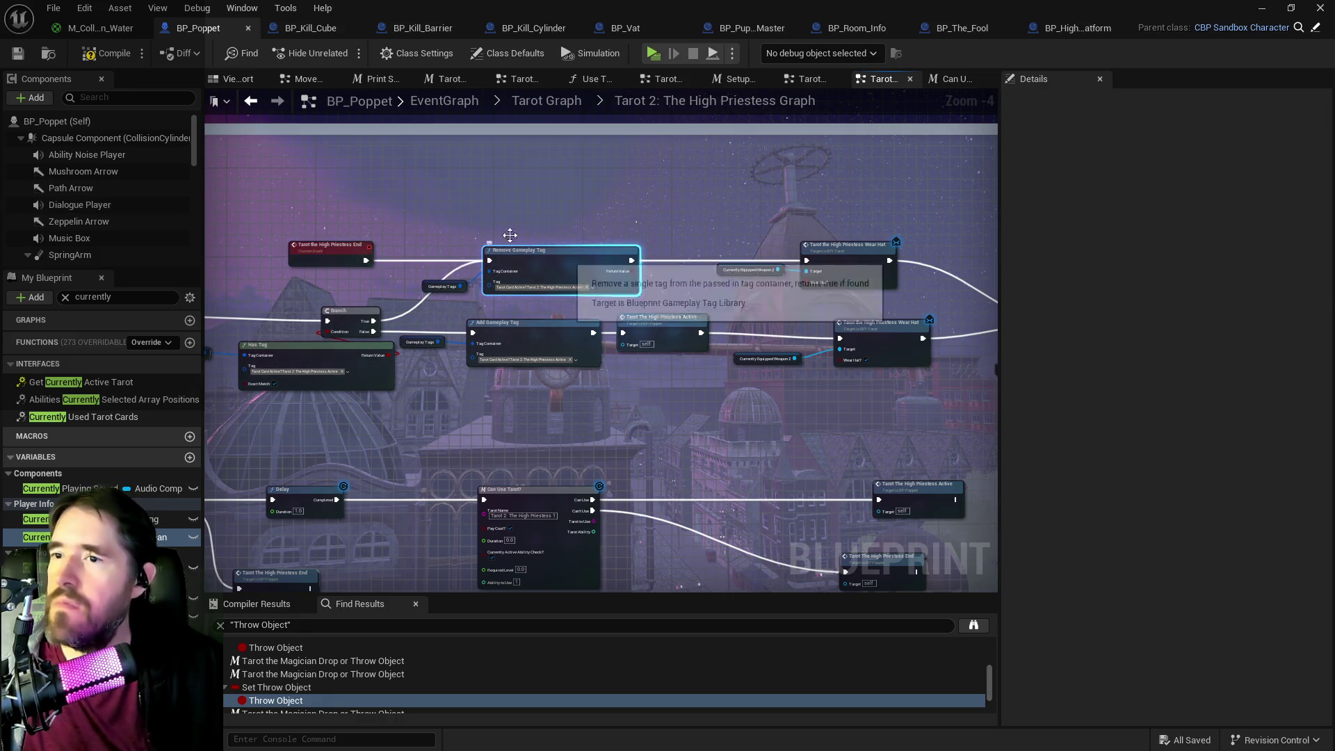
left_click(853, 287)
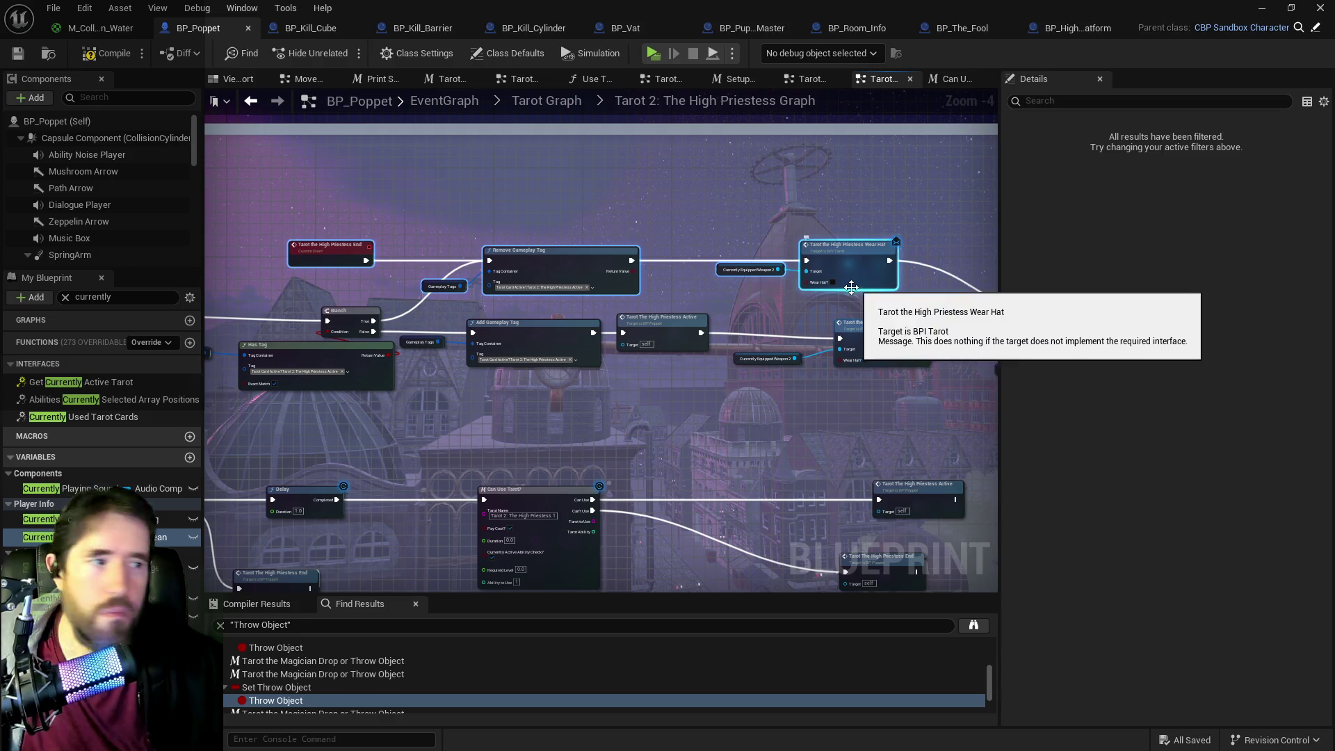
left_click_drag(853, 287, 845, 230)
left_click_drag(537, 432, 600, 468)
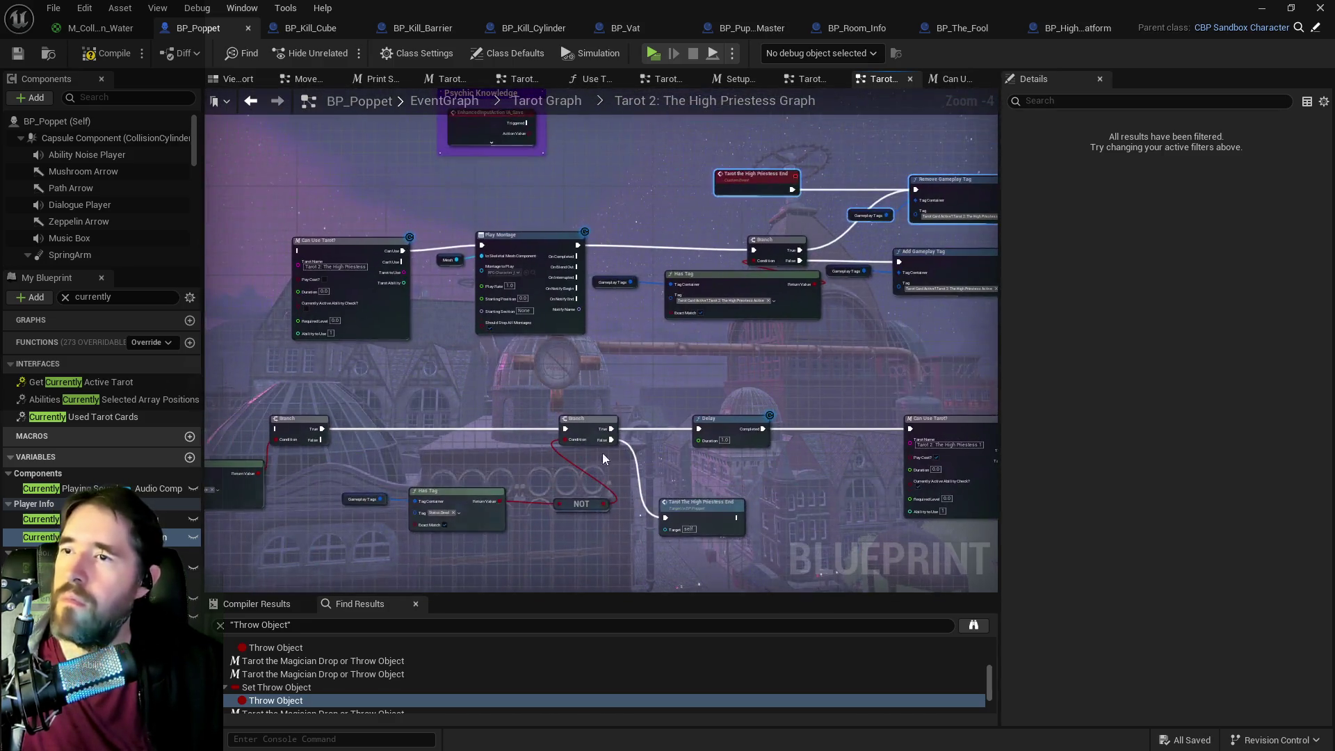
scroll(519, 307, "up", 1)
mouse_move(519, 308)
left_mouse_down()
mouse_move(677, 386)
mouse_move(541, 313)
left_mouse_up()
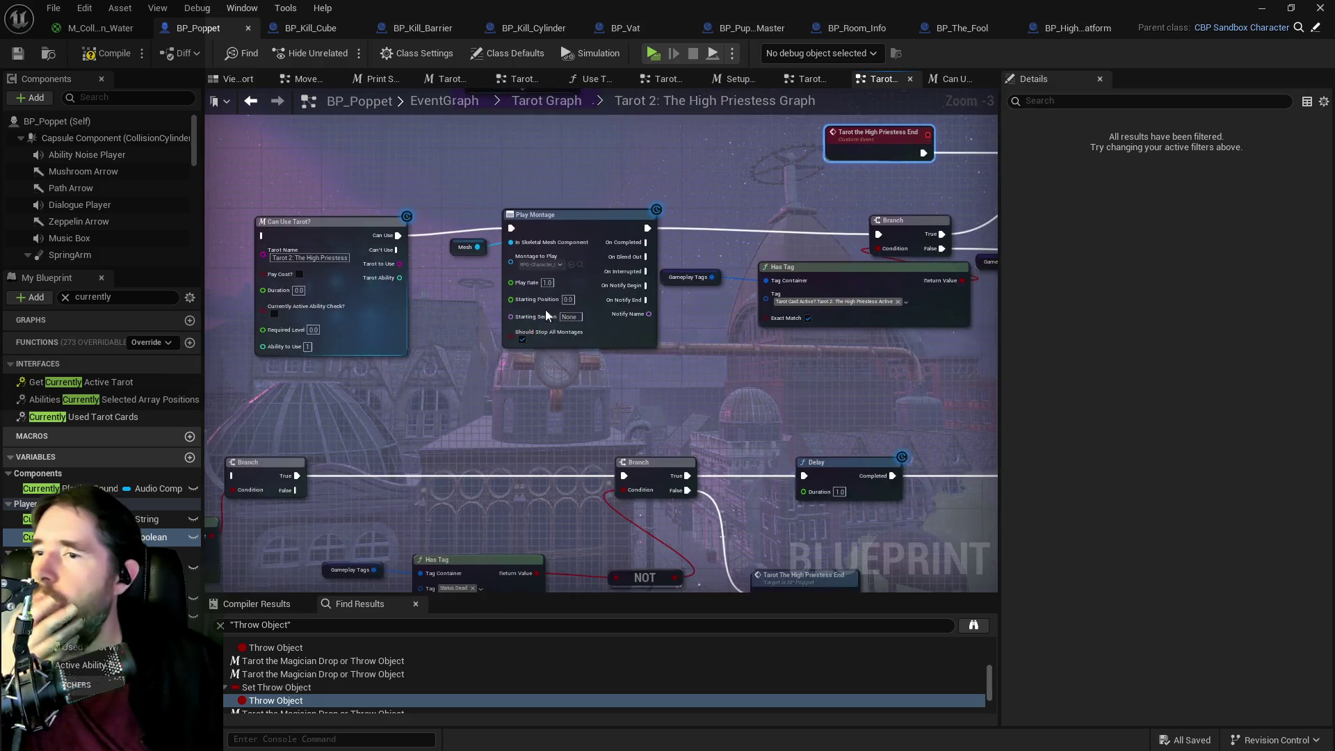
scroll(541, 313, "up", 2)
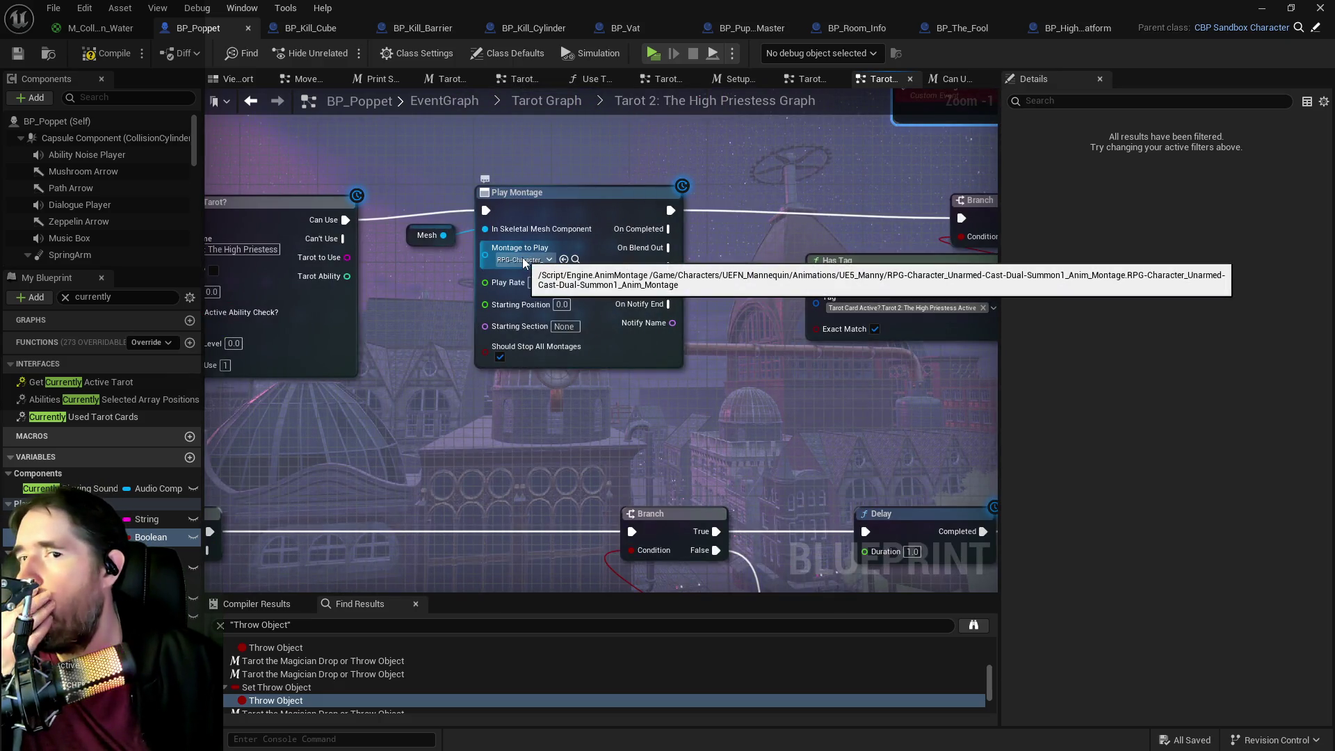
scroll(523, 262, "down", 2)
mouse_move(576, 405)
left_mouse_down()
mouse_move(724, 228)
mouse_move(455, 375)
left_mouse_up()
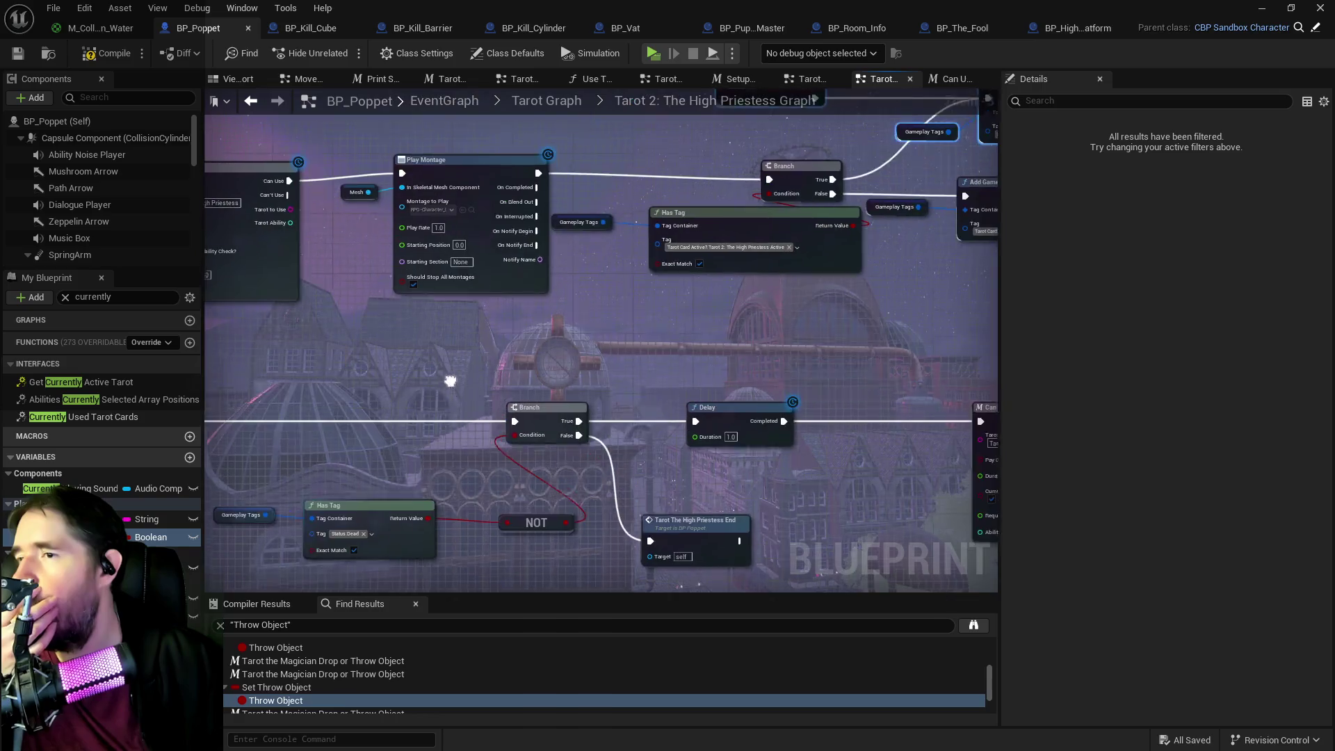
left_click_drag(635, 219, 712, 299)
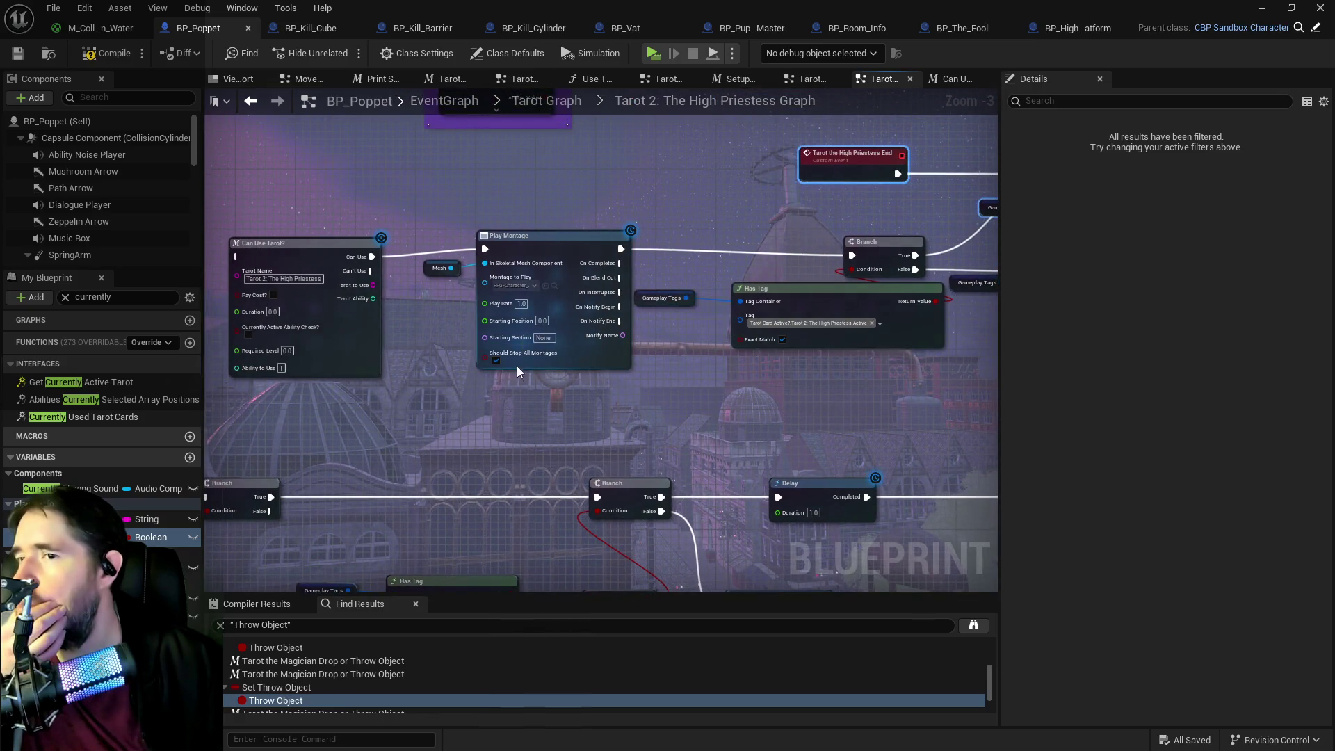
mouse_move(949, 352)
left_mouse_down()
mouse_move(612, 354)
mouse_move(432, 378)
left_mouse_up()
left_click_drag(680, 390, 417, 367)
scroll(416, 362, "down", 1)
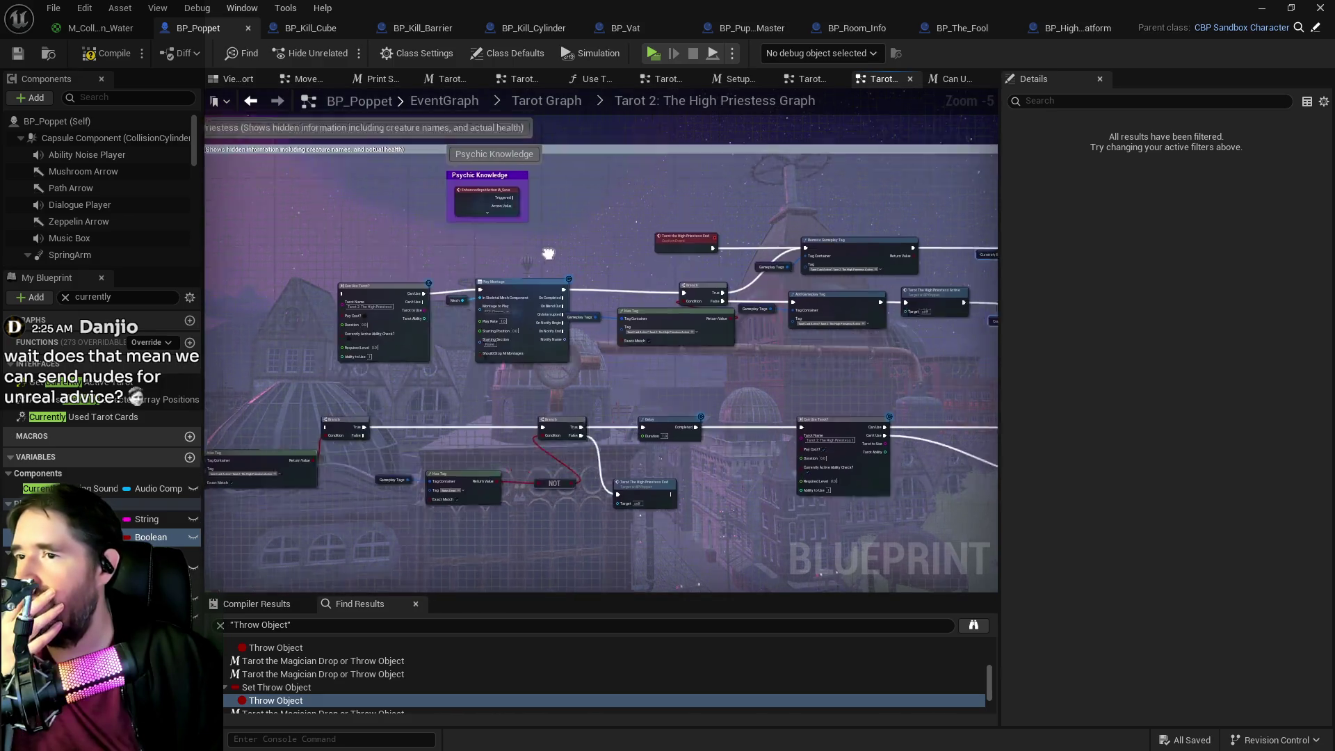
left_click_drag(662, 249, 390, 257)
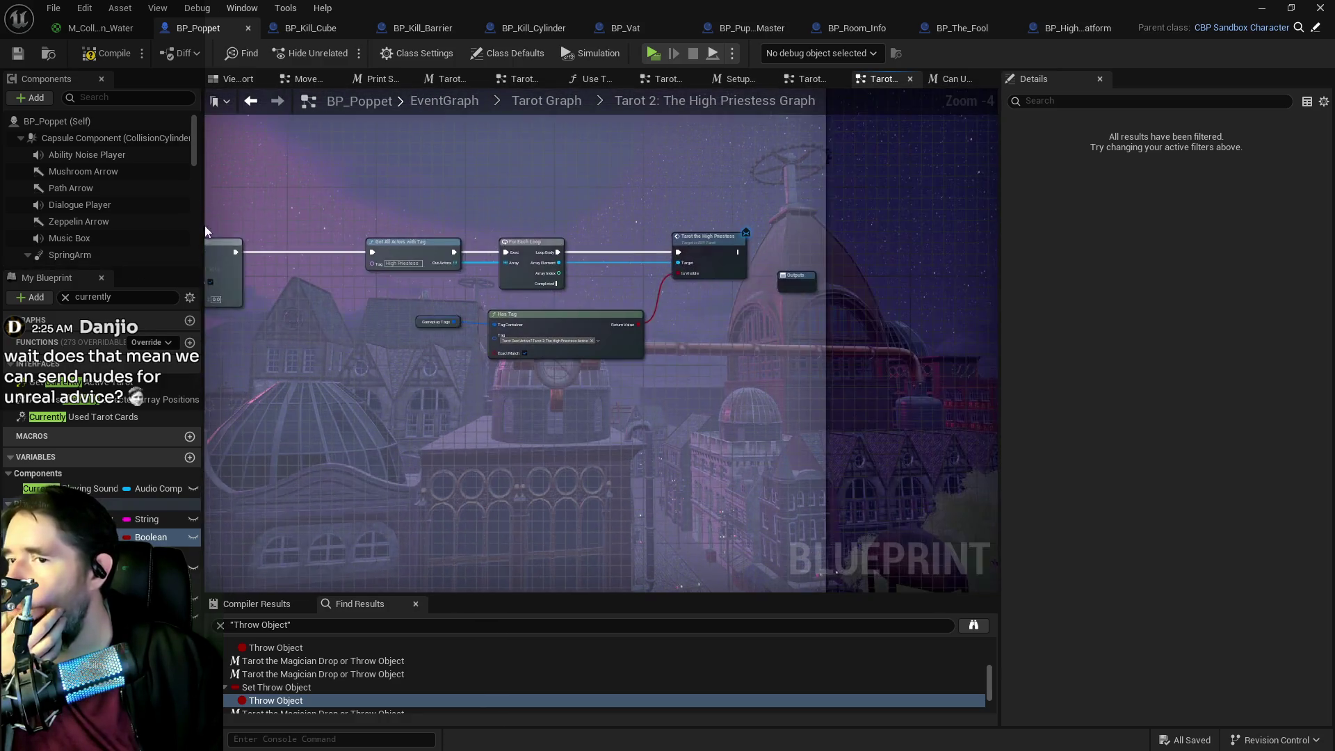
- Look over the Get All Actors with Tag loop and the Has Tag and Tarot nodes
mouse_move(591, 240)
left_mouse_down()
mouse_move(537, 215)
mouse_move(436, 220)
left_mouse_up()
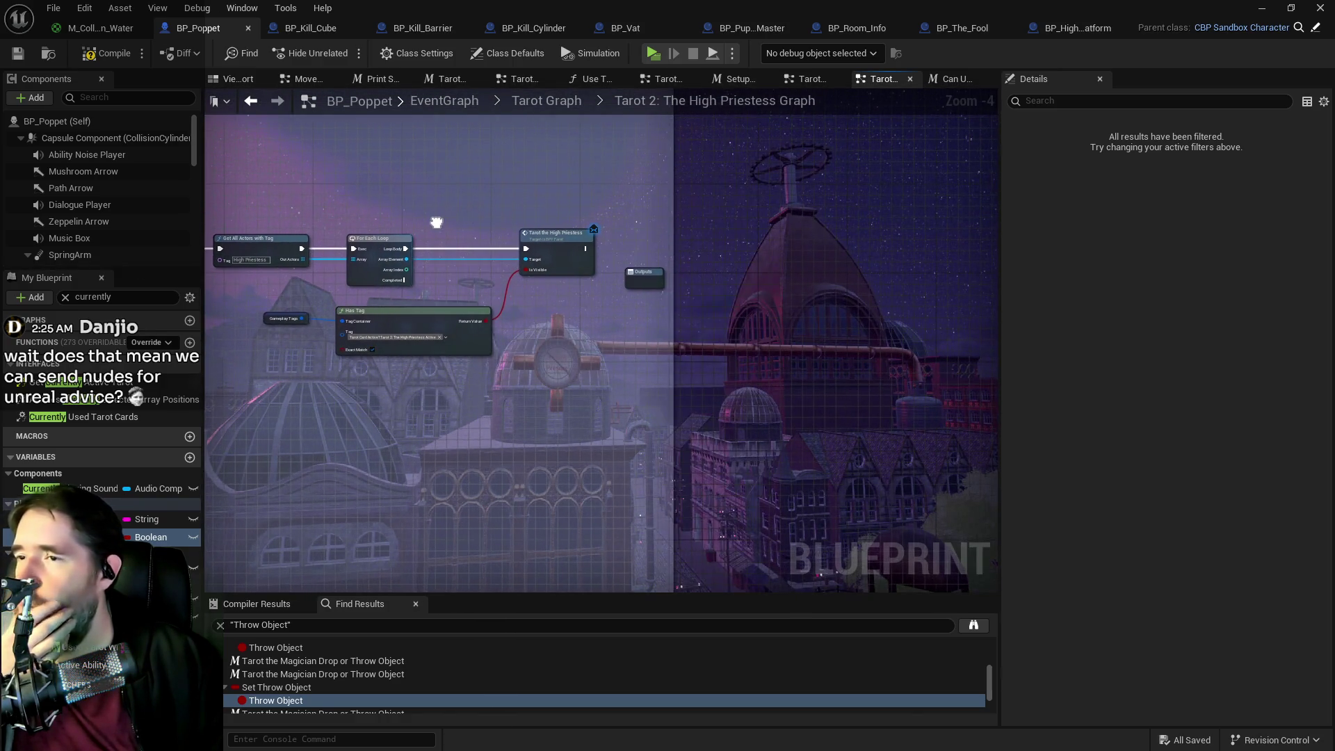
scroll(565, 224, "up", 1)
scroll(665, 268, "up", 1)
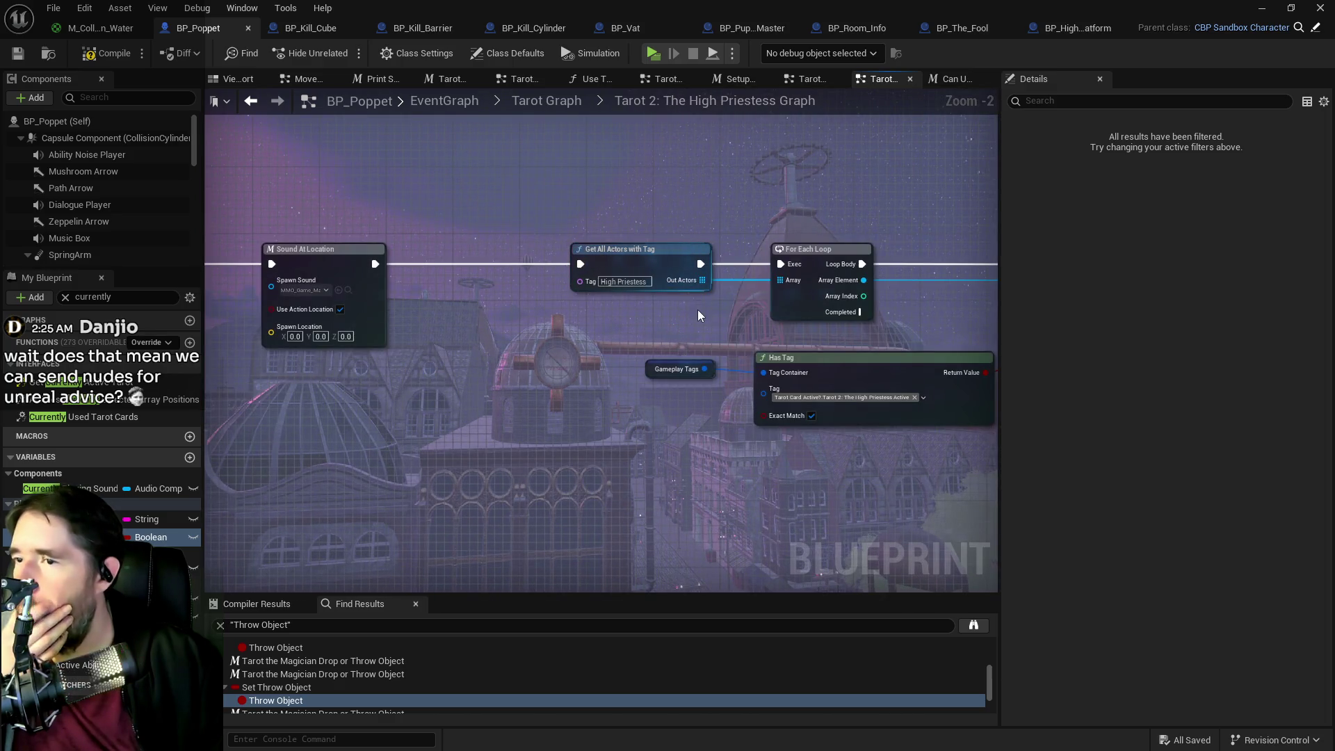
mouse_move(485, 335)
left_mouse_down()
mouse_move(362, 304)
mouse_move(653, 269)
mouse_move(558, 281)
mouse_move(667, 286)
left_mouse_up()
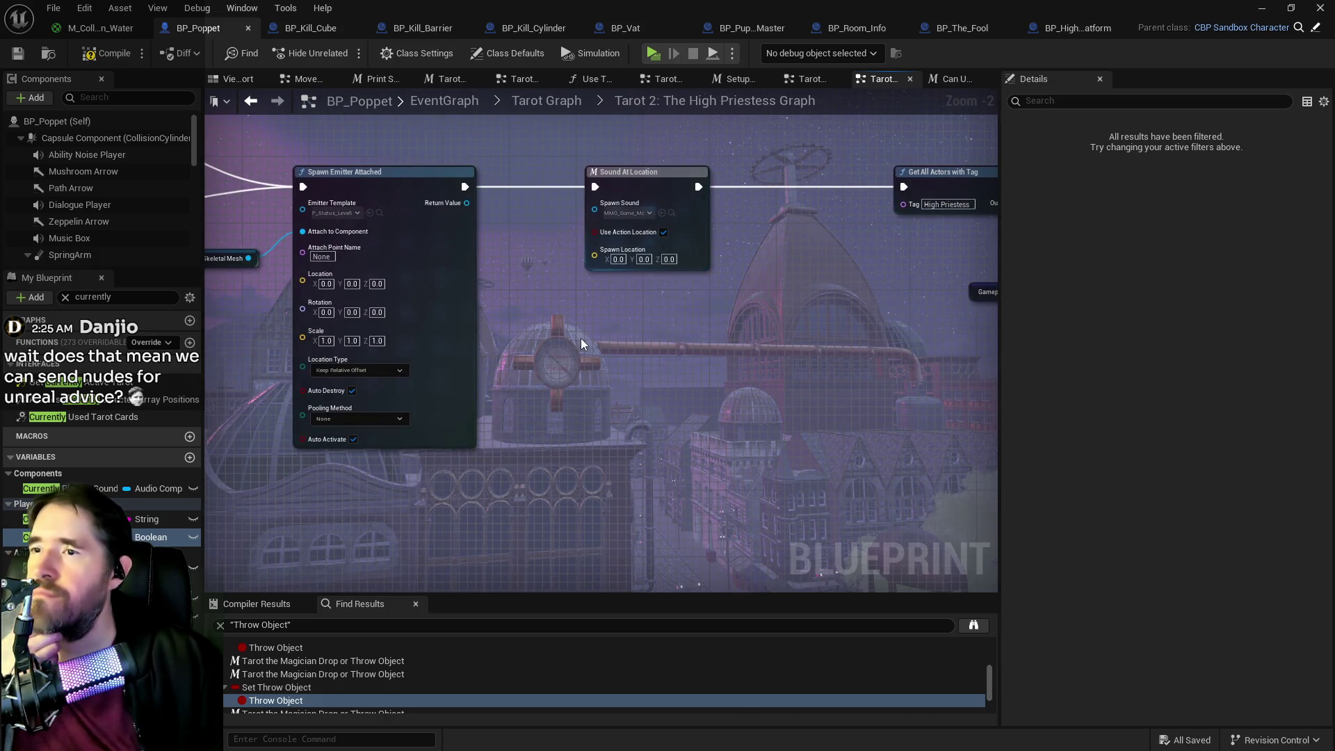
scroll(577, 338, "down", 3)
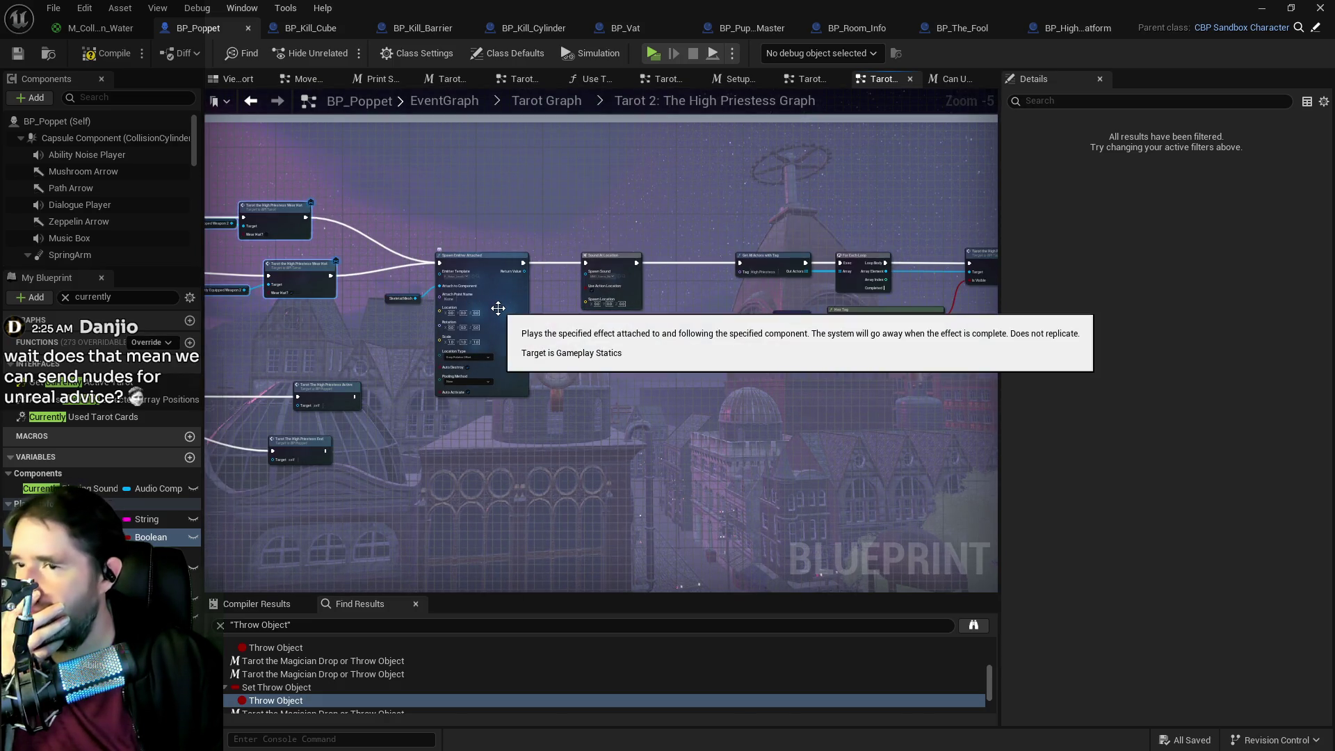
left_click_drag(552, 364, 286, 312)
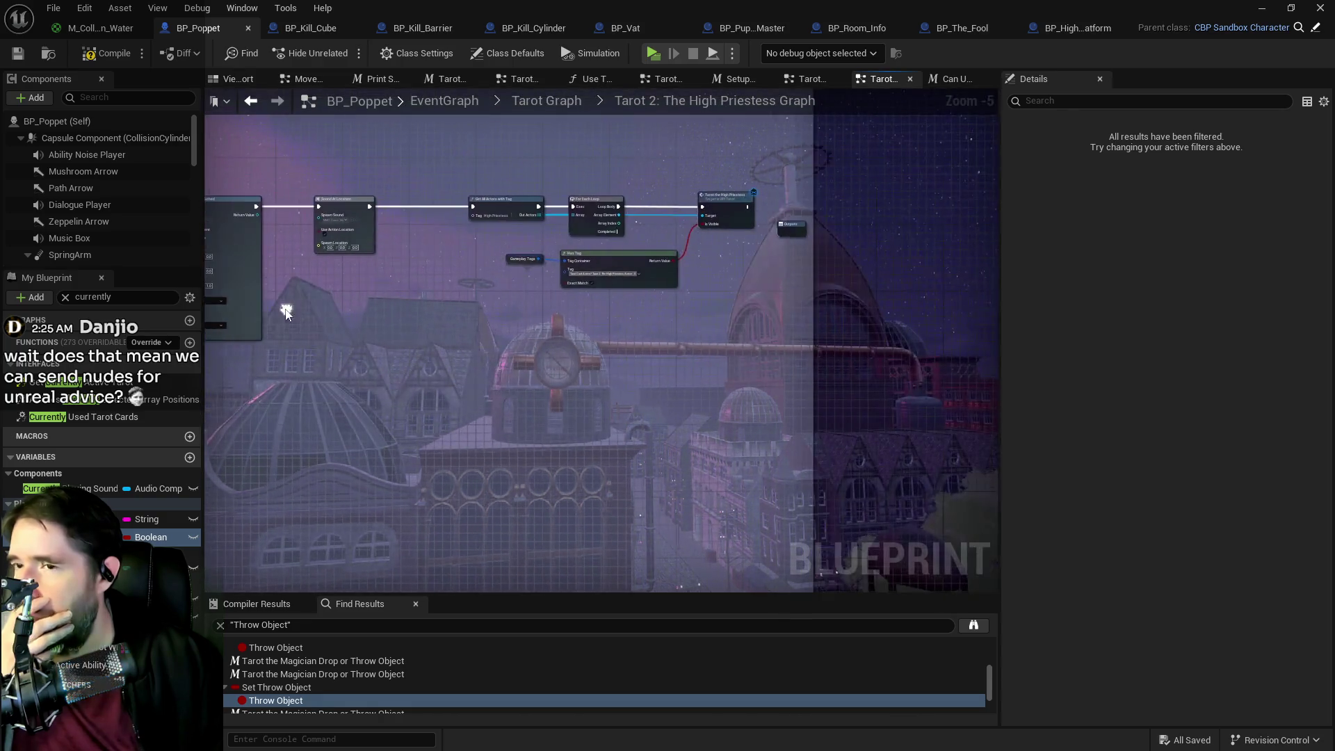
scroll(391, 244, "up", 1)
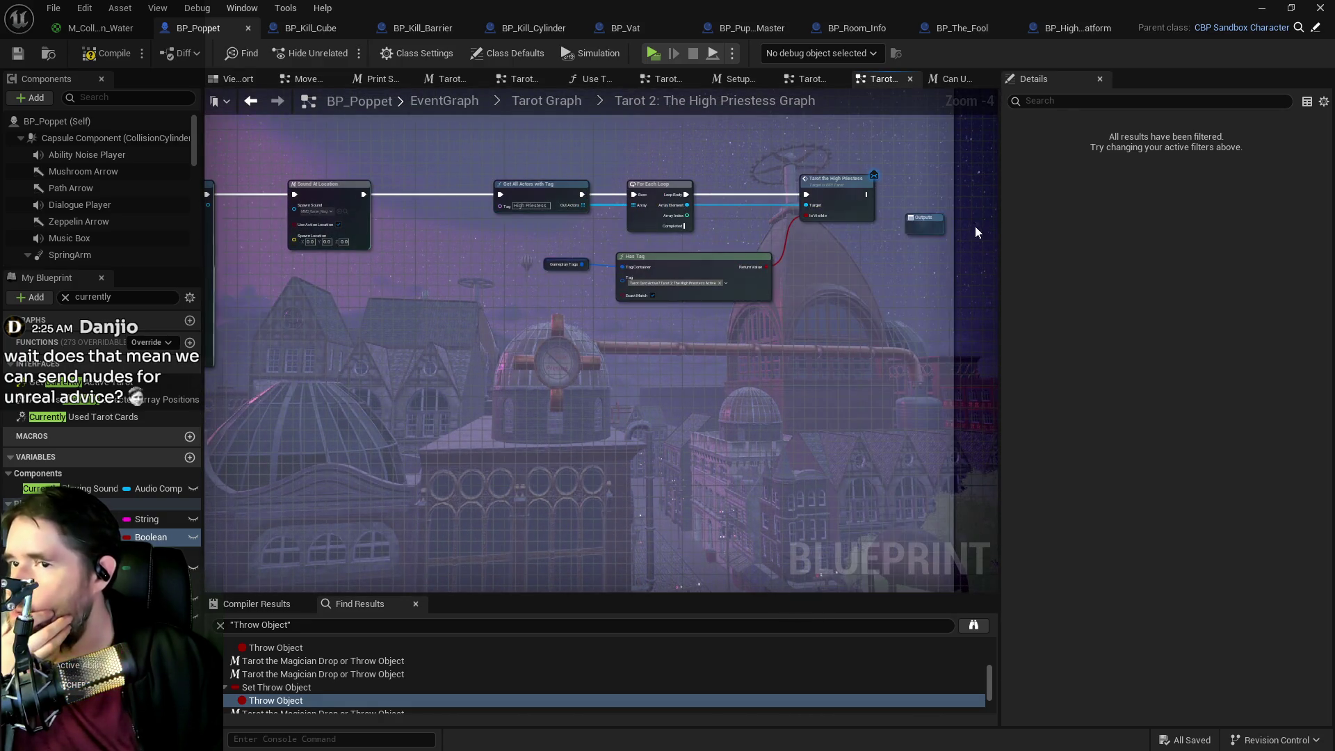
- Move the Outputs node further right and return to BP_Poppet's main EventGraph
left_click_drag(933, 224, 986, 224)
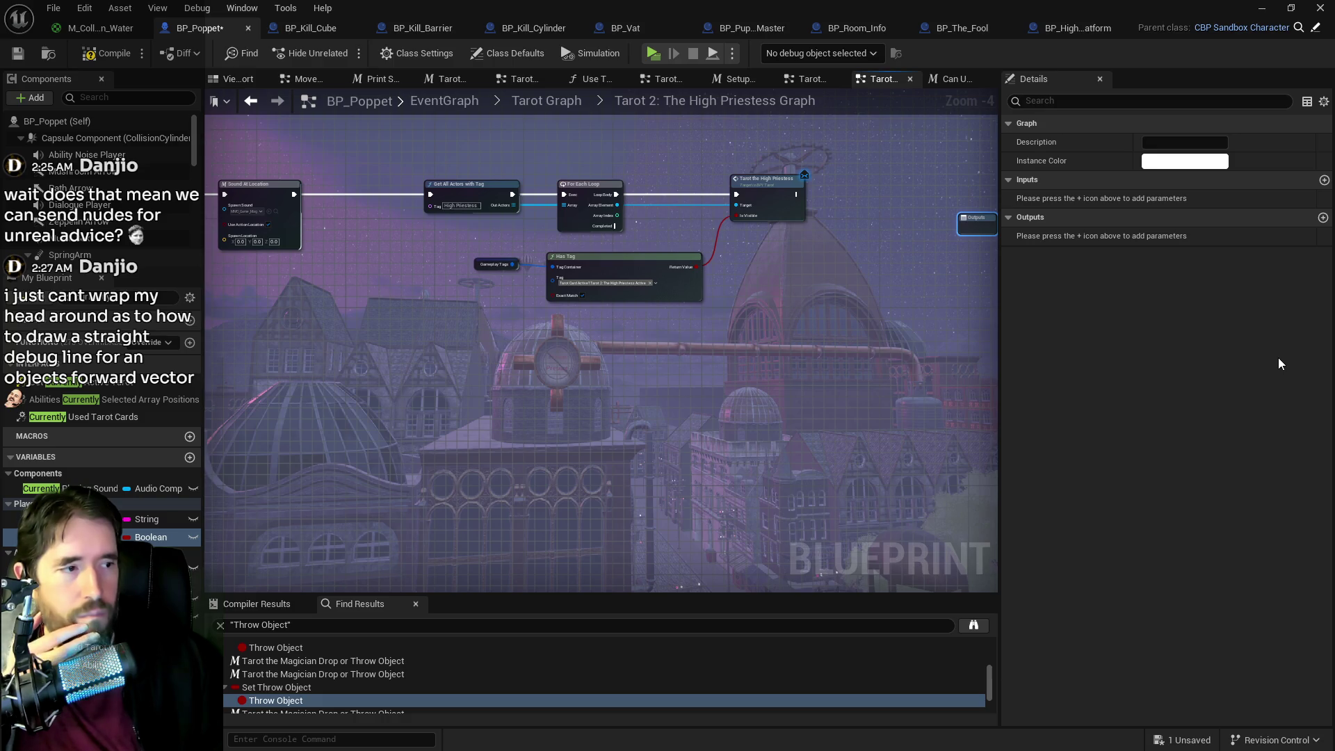
mouse_move(990, 421)
left_mouse_down()
mouse_move(837, 399)
mouse_move(185, 238)
left_mouse_up()
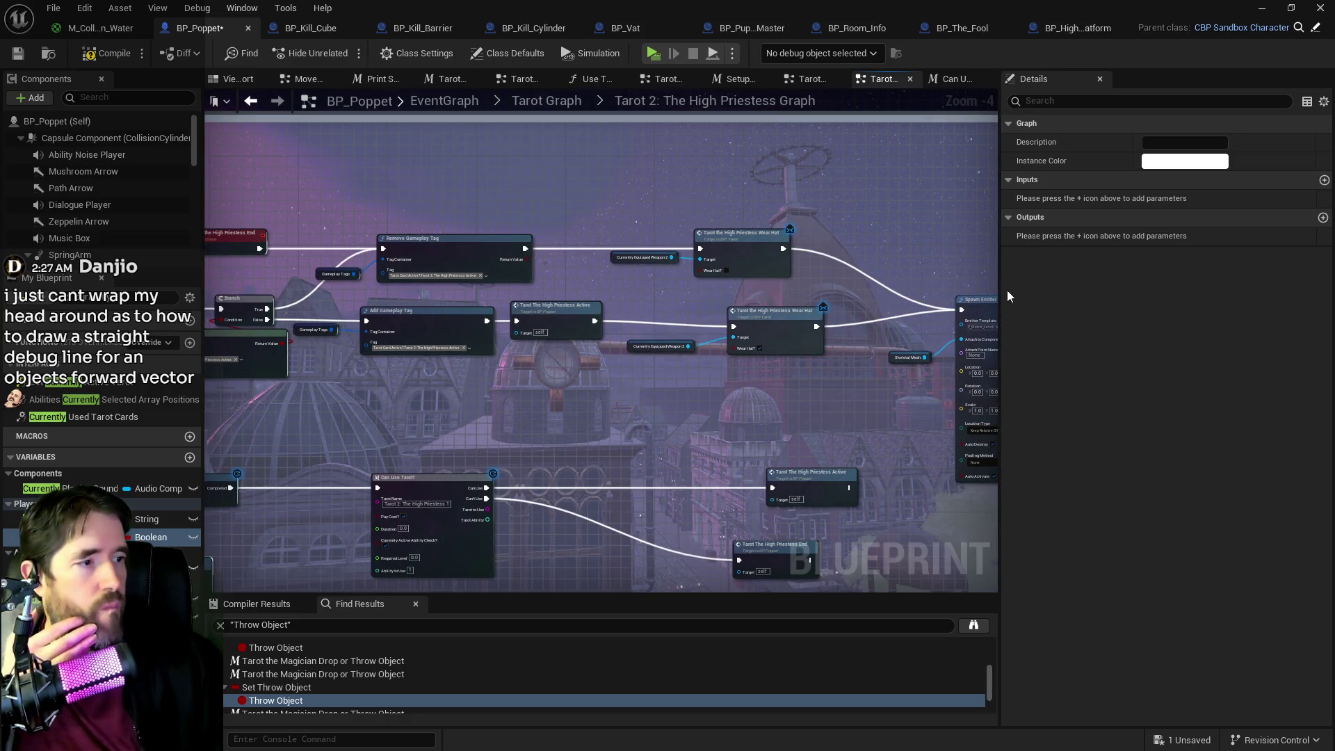
left_click(441, 103)
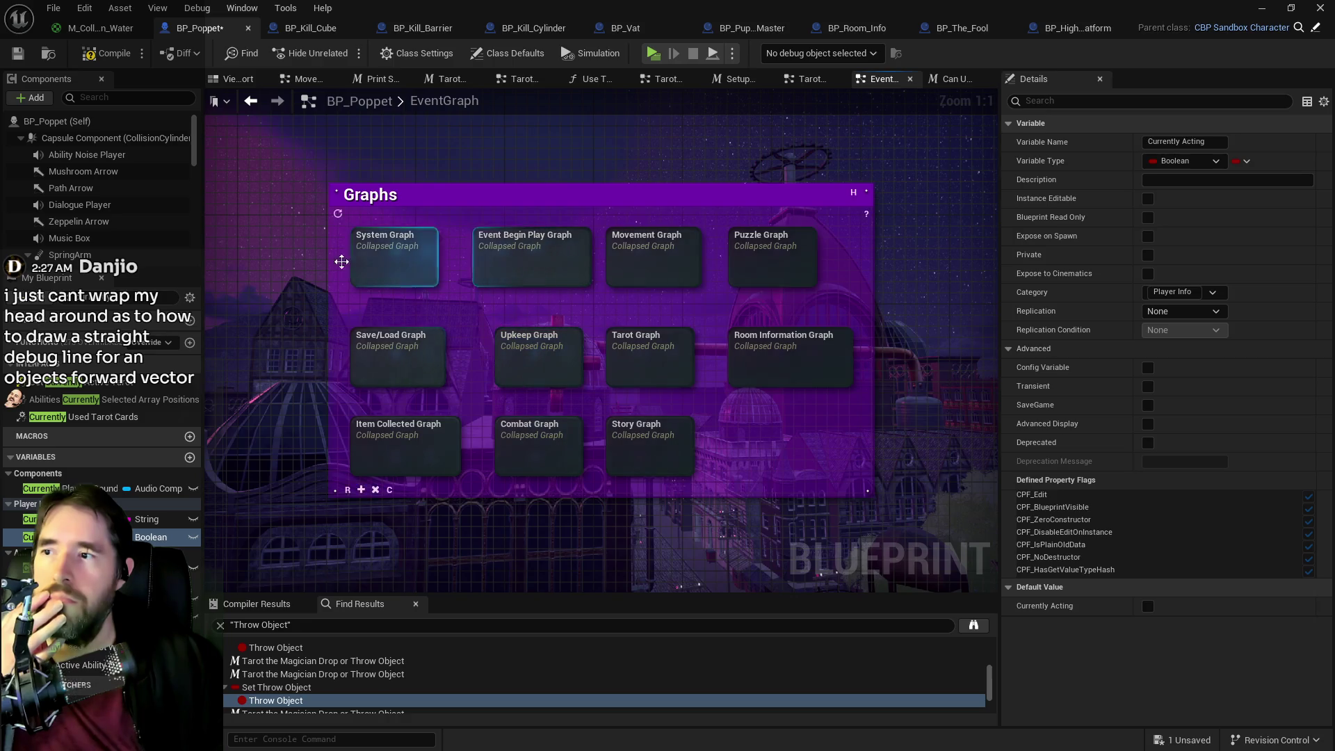
- Open the Upkeep Graph, then the Display Use Icon function's line trace setup
double_click(529, 358)
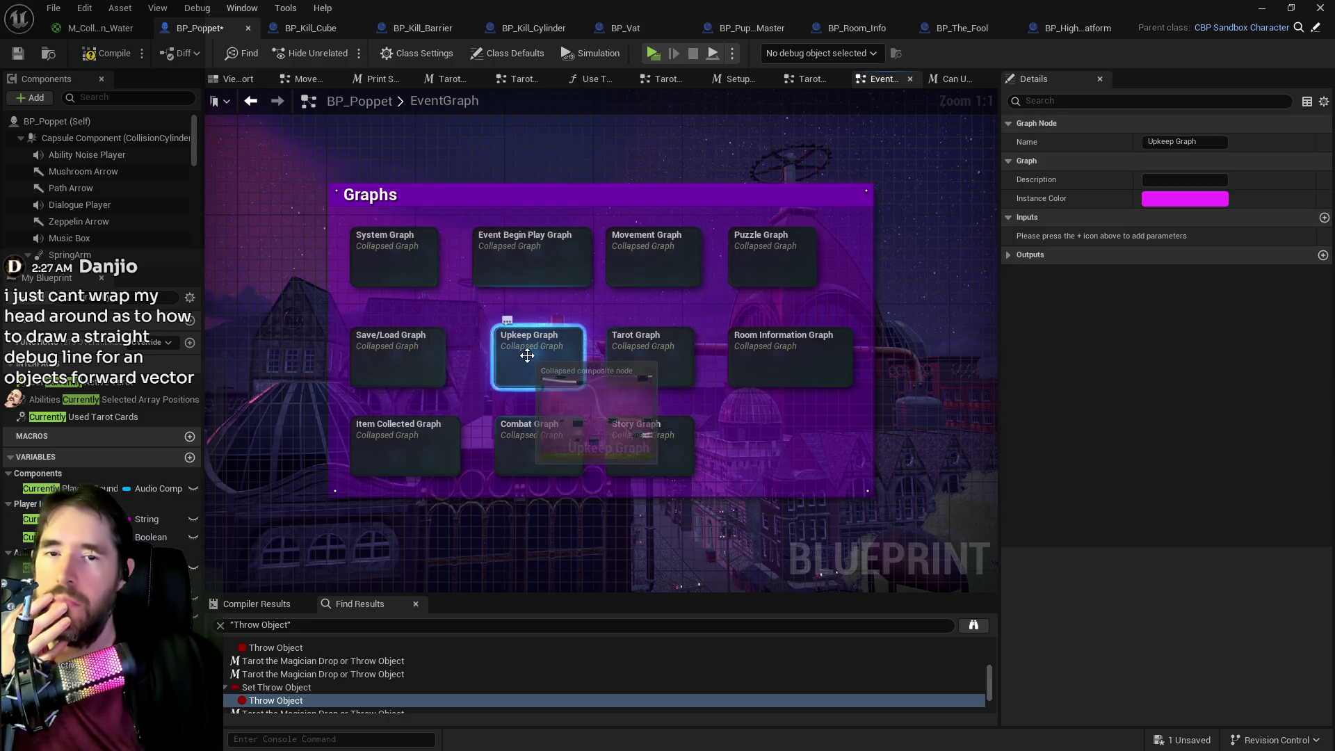
scroll(417, 209, "up", 5)
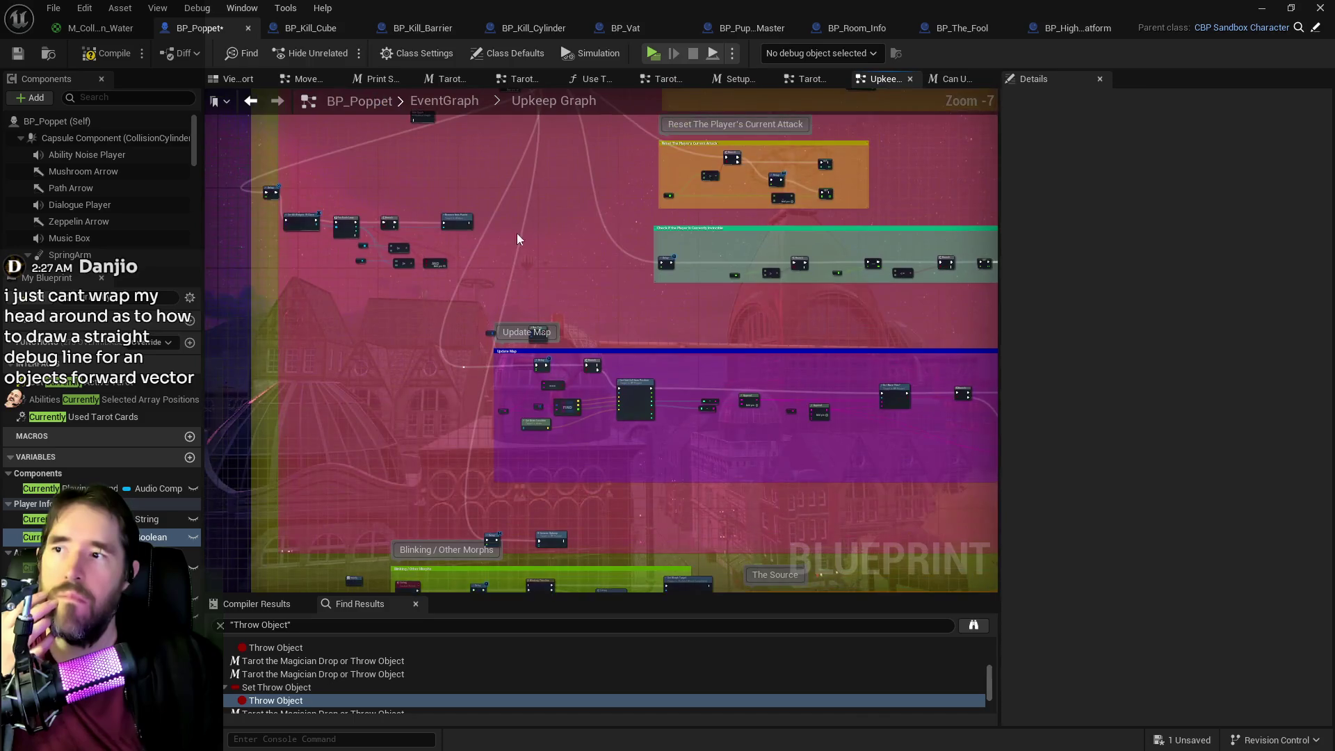
scroll(570, 308, "up", 2)
double_click(619, 274)
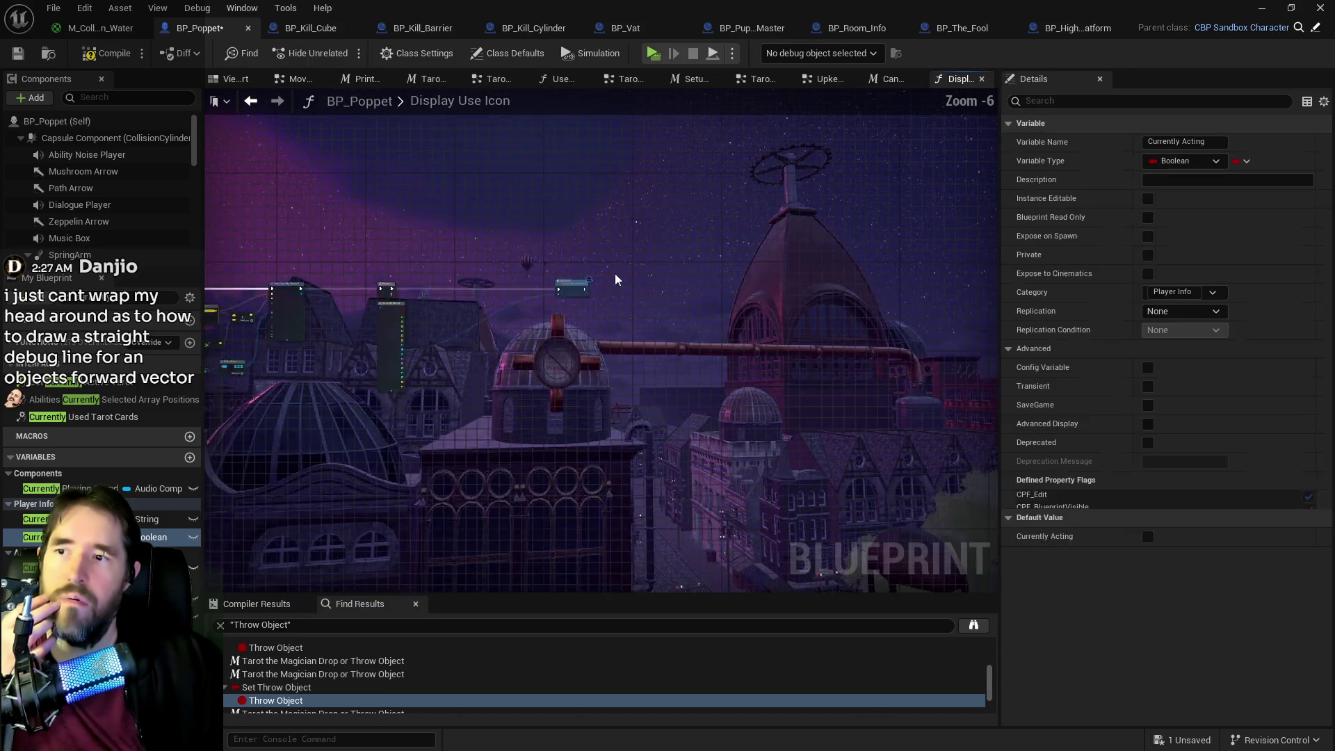
mouse_move(496, 306)
left_mouse_down()
mouse_move(549, 239)
mouse_move(640, 210)
mouse_move(585, 169)
left_mouse_up()
- Tidy the Make Vector and Add nodes and break Make Vector's X link
left_click(577, 248)
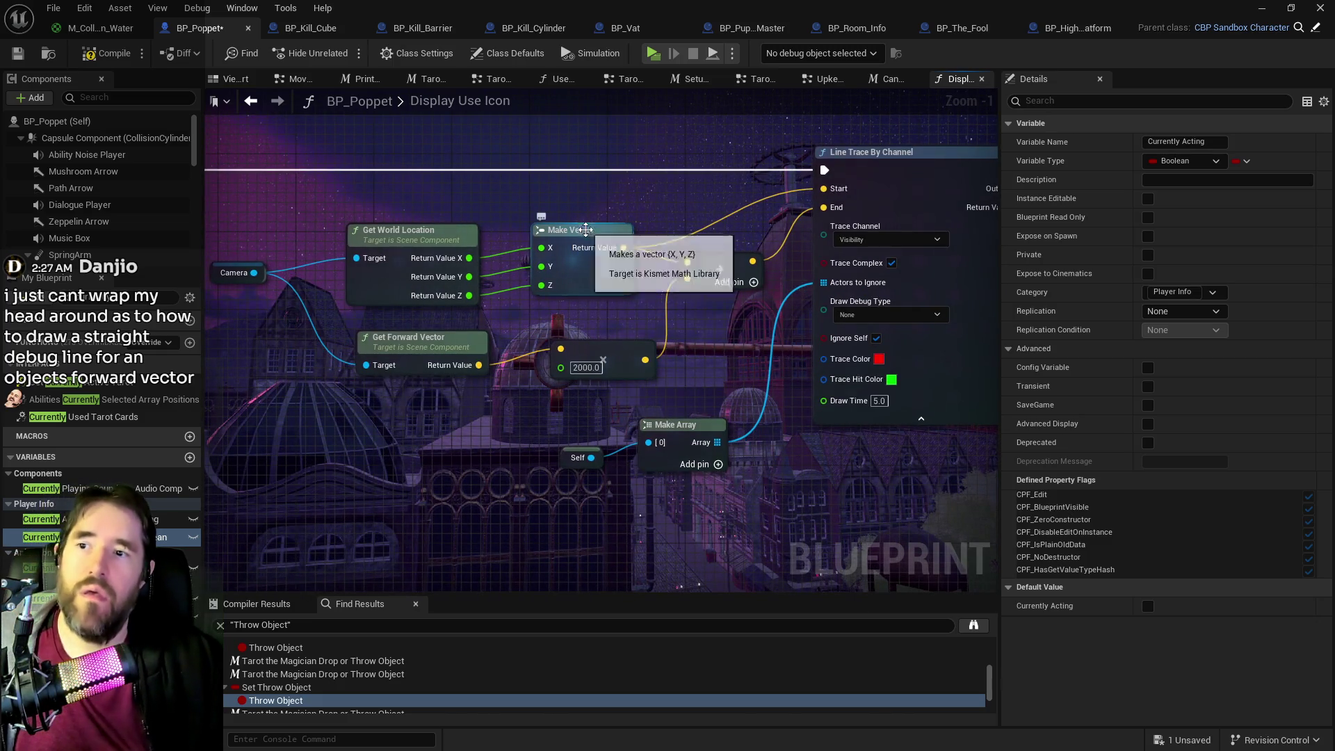
left_click_drag(577, 241, 577, 221)
left_click_drag(708, 260, 708, 270)
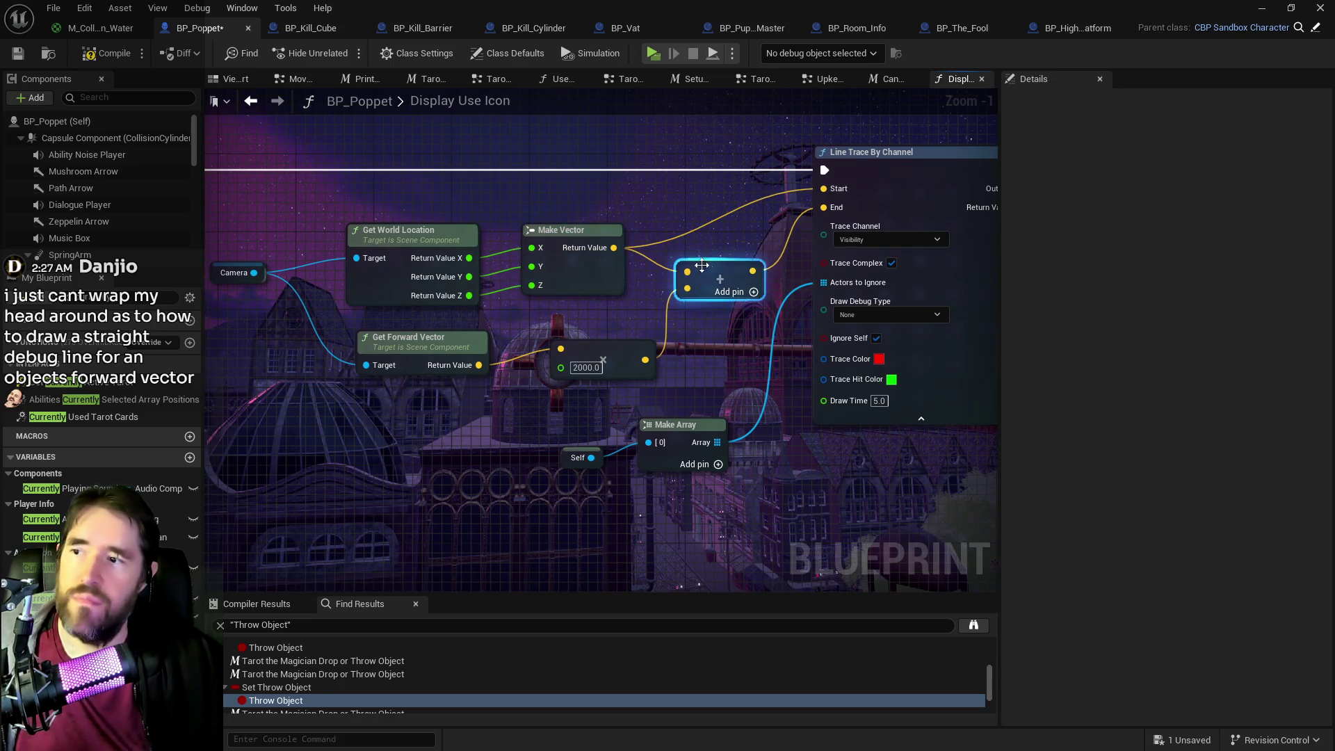
left_click_drag(574, 244, 585, 247)
left_click_drag(327, 306, 454, 261)
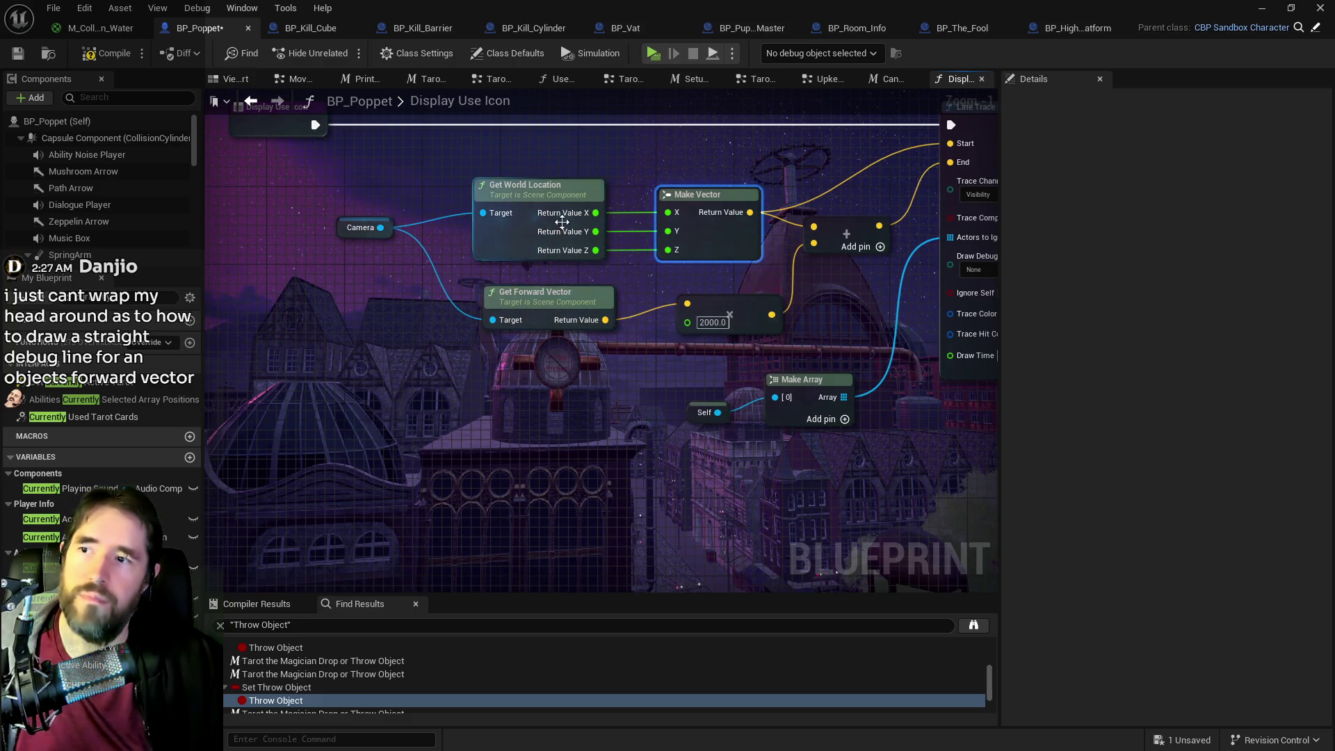
left_click(619, 215, "alt")
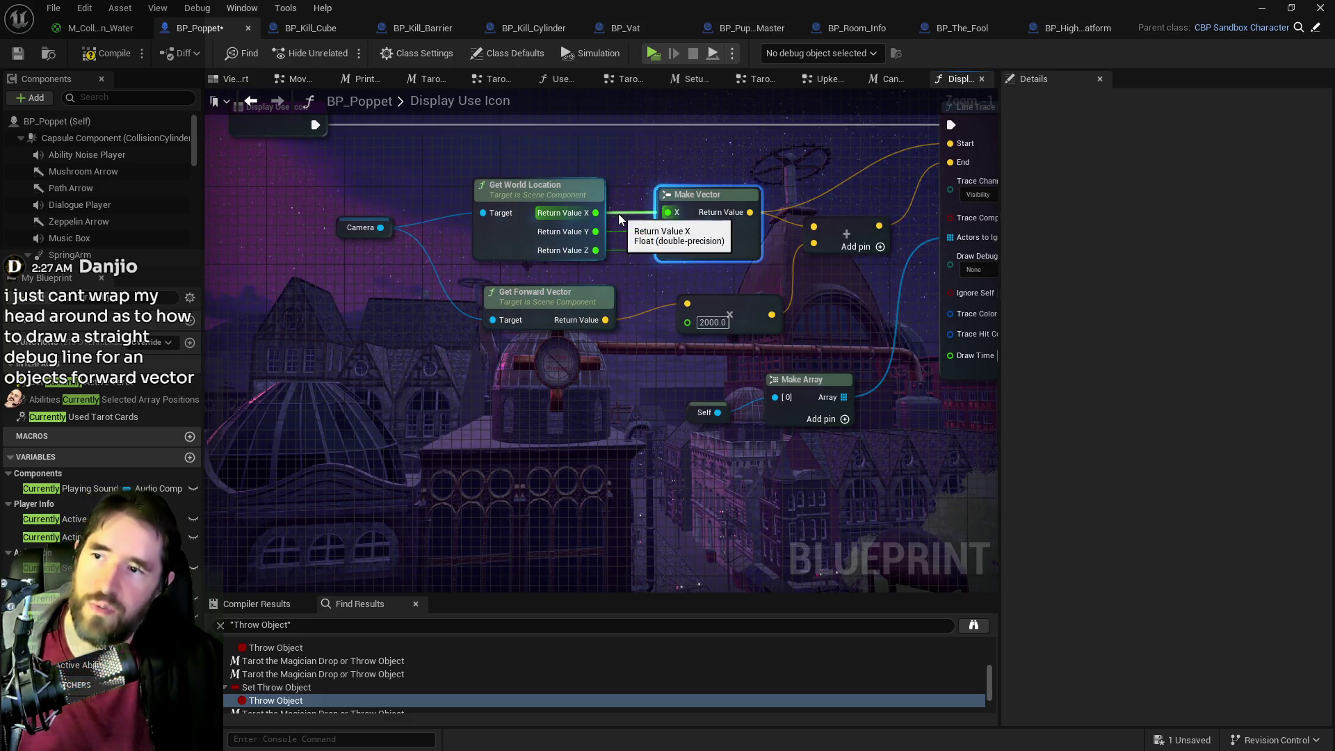
- Break Make Vector's Y link and recombine Get World Location's split outputs
left_click(620, 229, "alt")
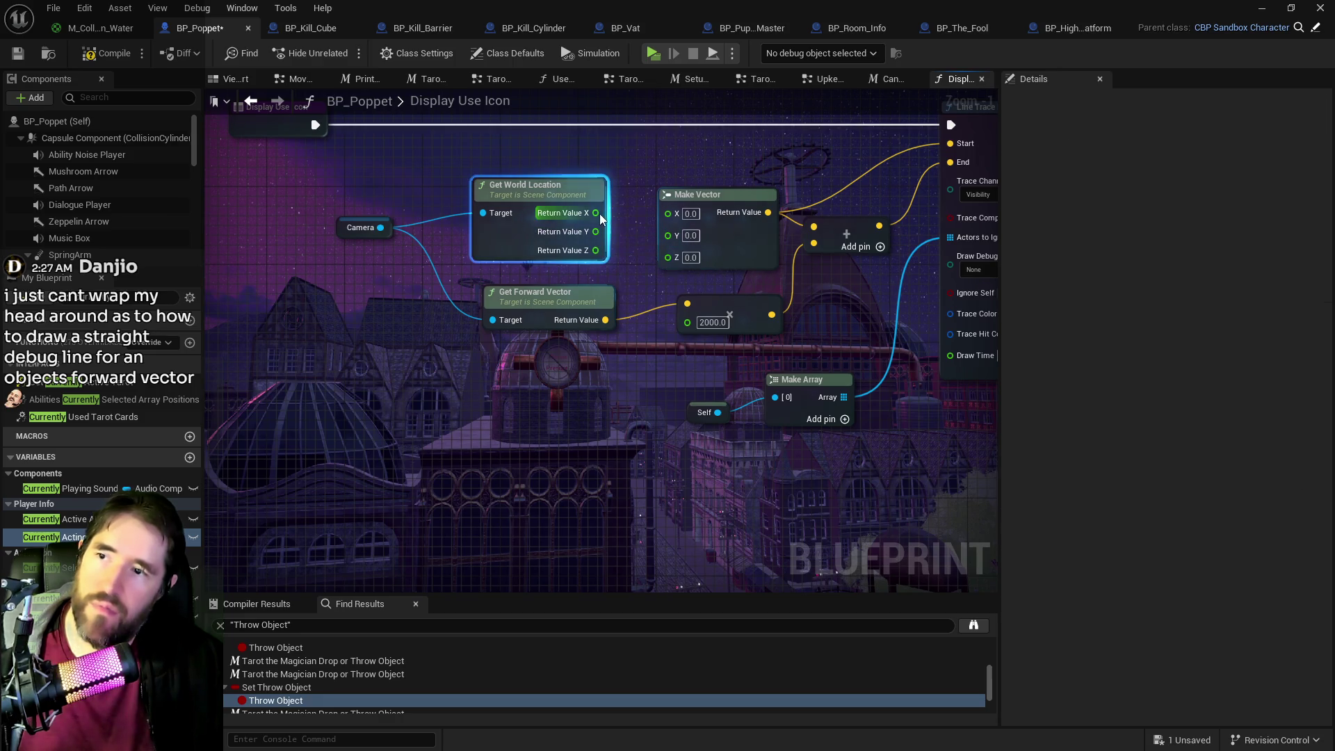
right_click(595, 213)
left_click(654, 284)
- Promote a Make Vector input to a local variable, then undo that promotion
left_click(695, 195)
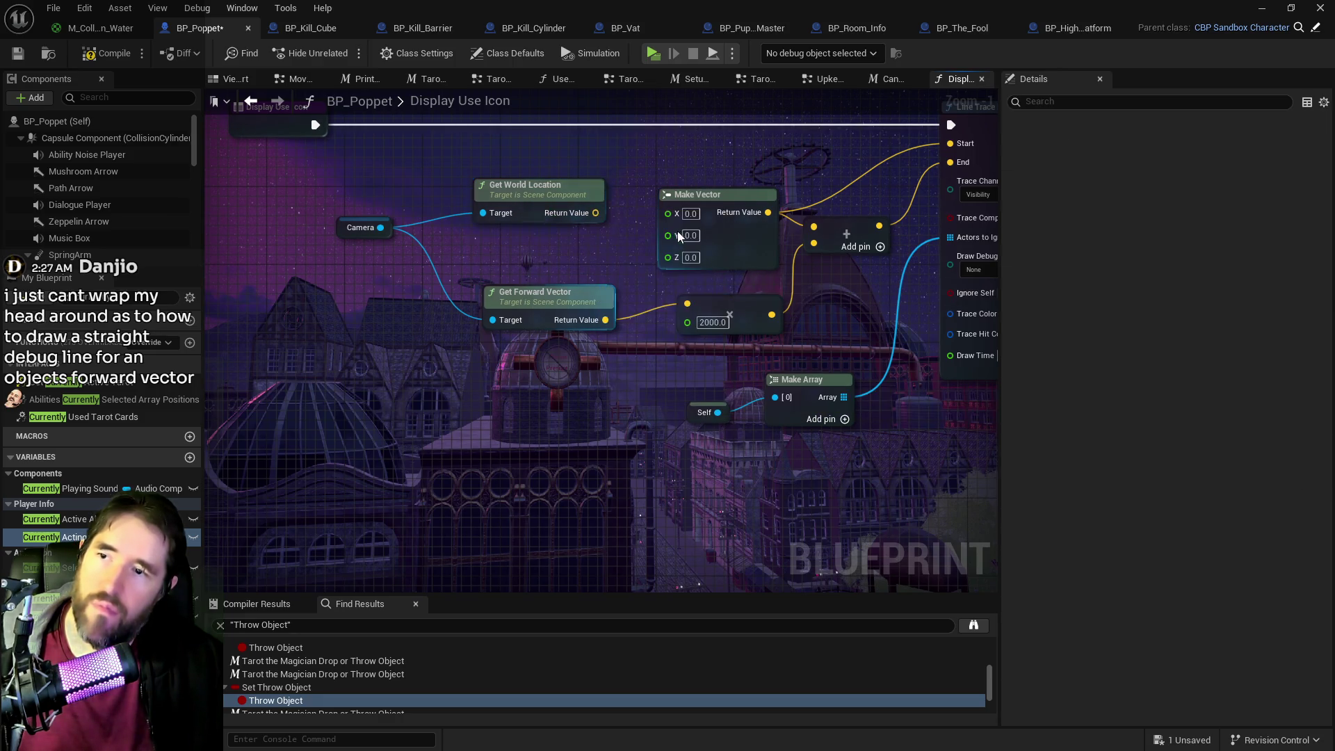
right_click(669, 214)
left_click(701, 276)
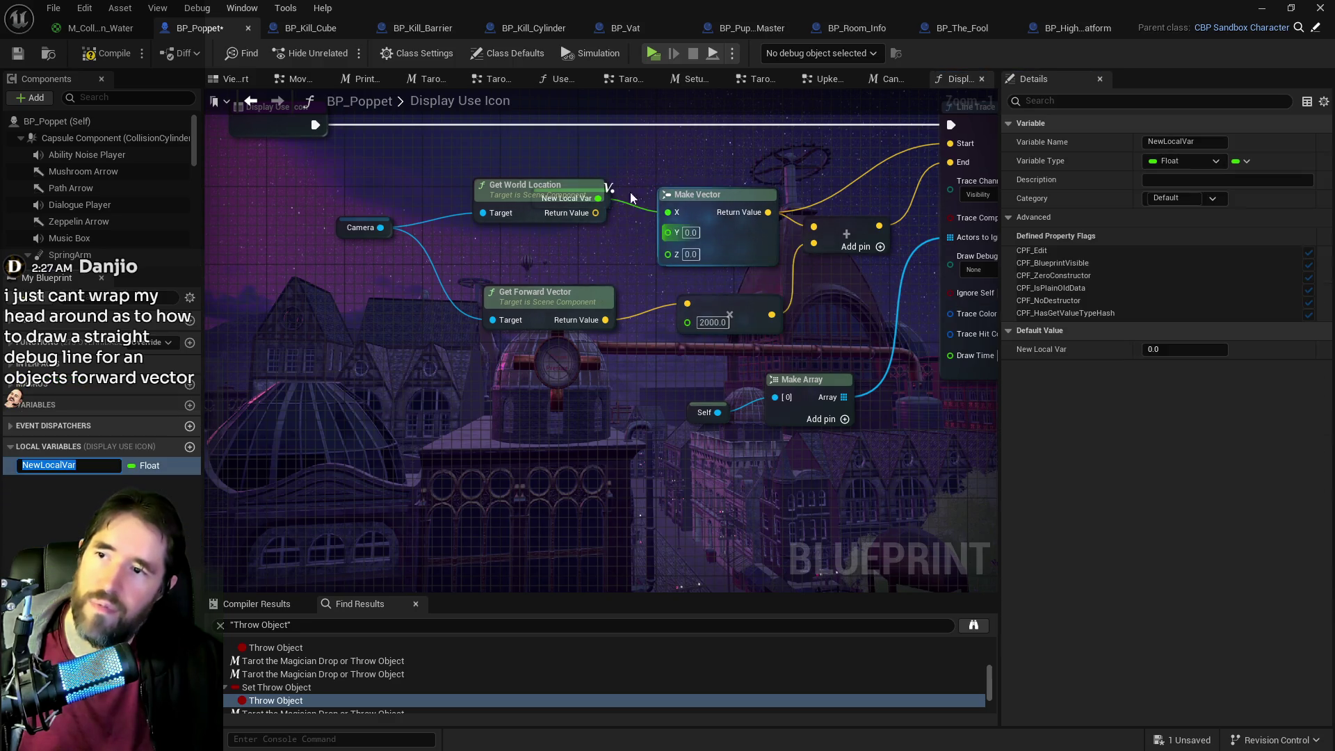
left_click(86, 12)
left_click(166, 46)
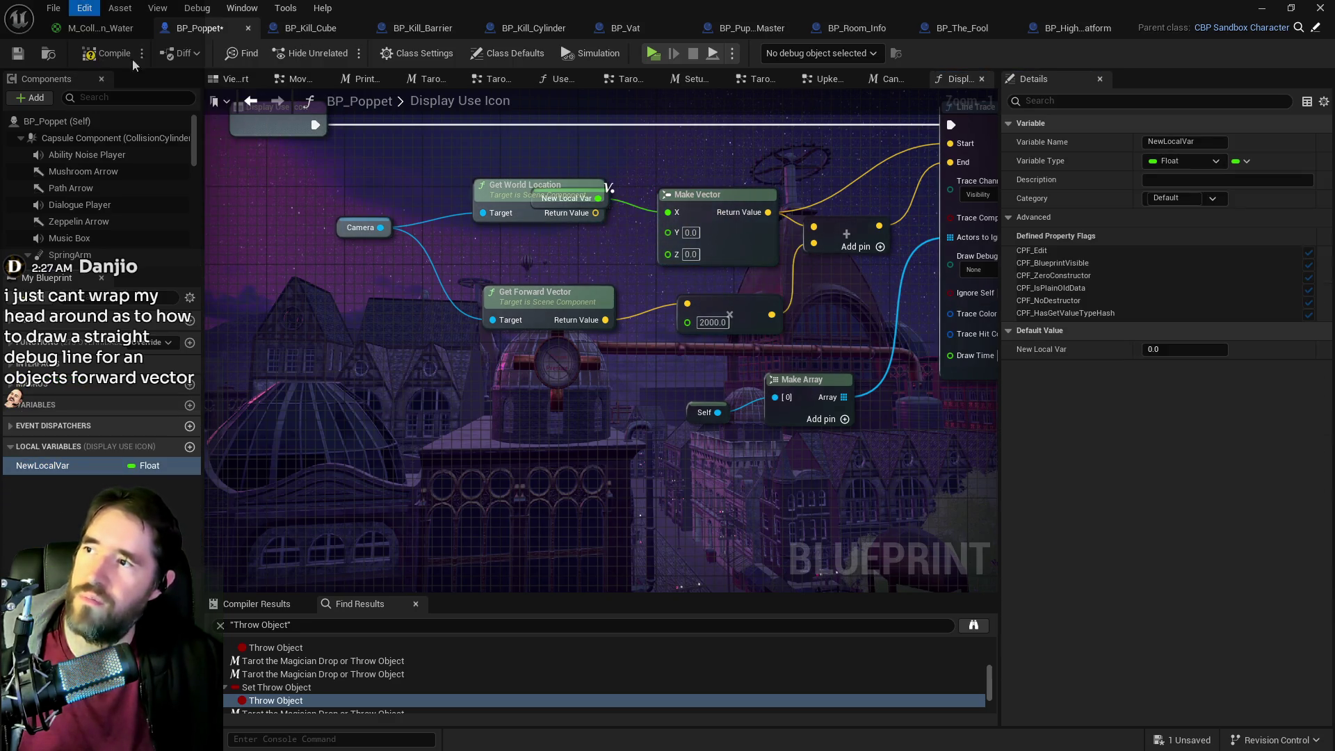
right_click(669, 213)
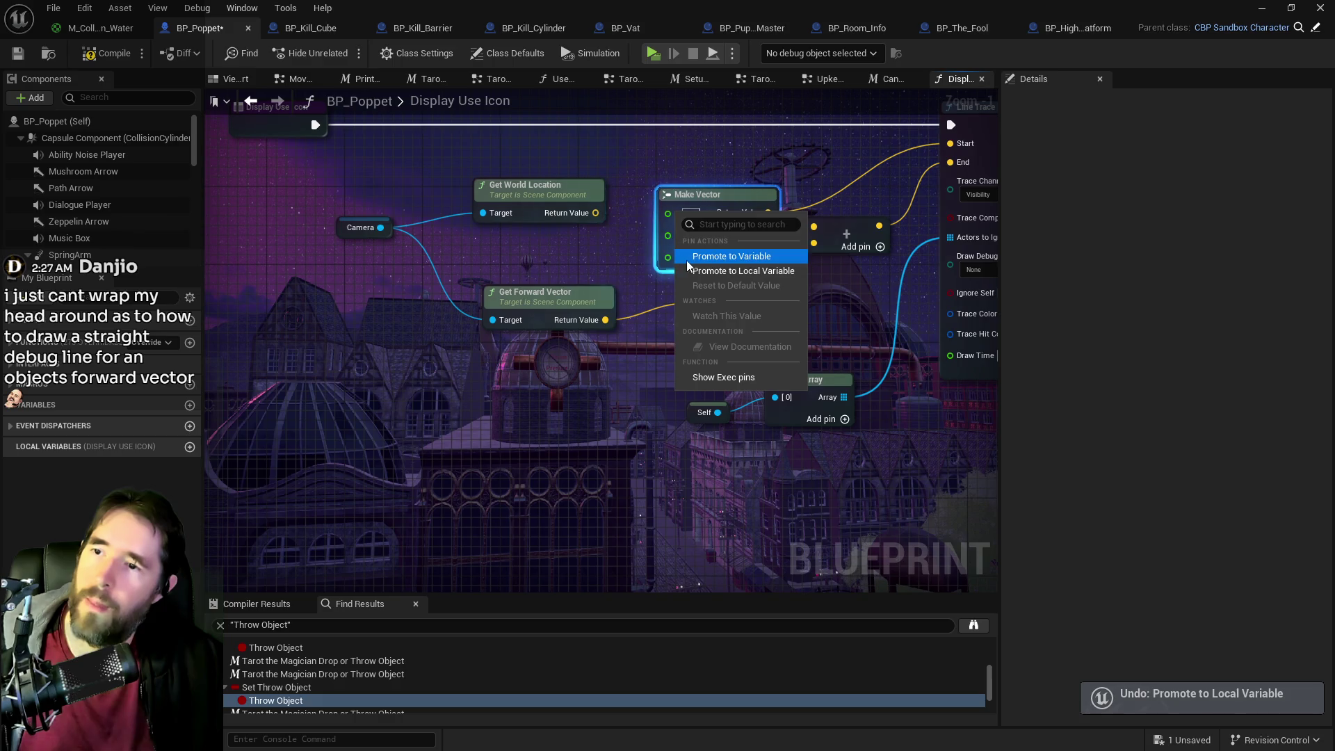
left_click(661, 215)
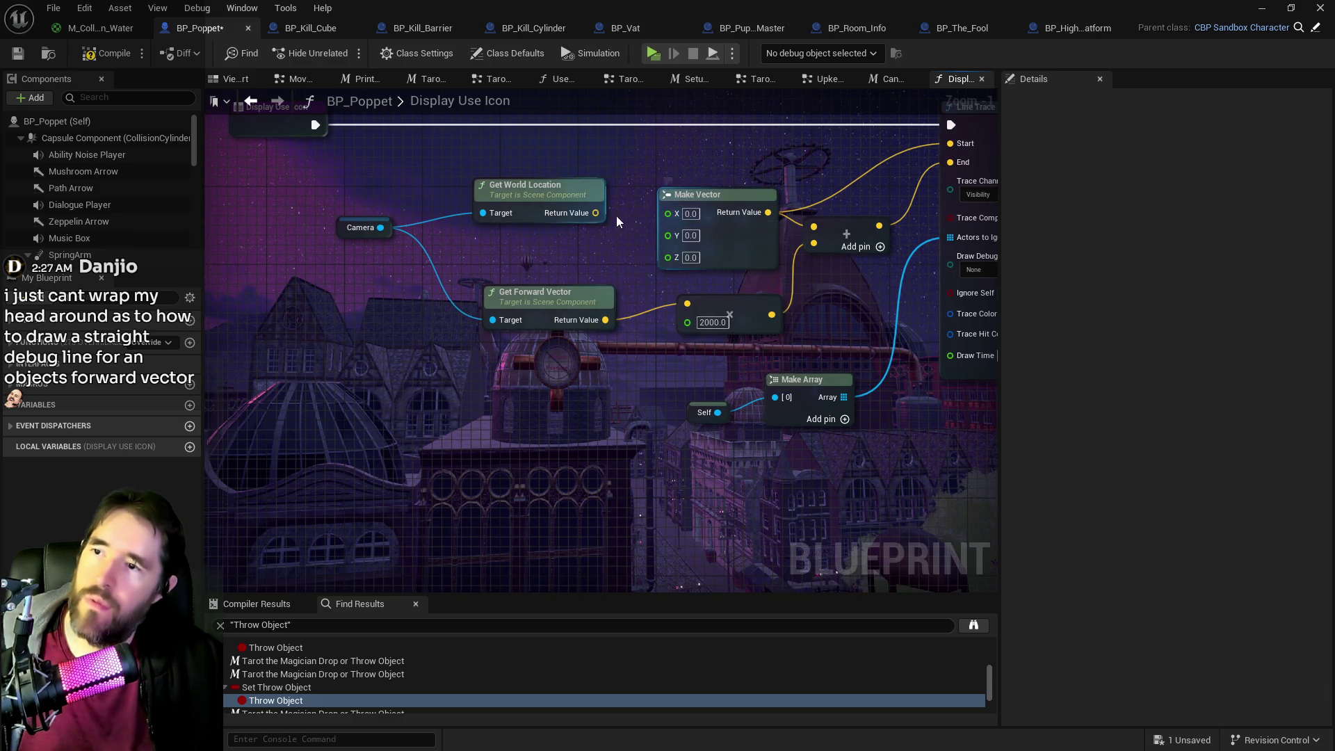
- Wire Get World Location's Return Value into trace Start and the Add node, deleting Make Vector
mouse_move(596, 213)
left_mouse_down()
mouse_move(953, 136)
mouse_move(695, 215)
mouse_move(814, 226)
left_mouse_up()
left_click(588, 221)
left_click(701, 204)
key("Delete")
- Reposition the Camera and Get World Location nodes beside the line trace
left_click_drag(340, 167, 393, 204)
left_click_drag(536, 194, 546, 195)
left_click_drag(360, 228, 379, 208)
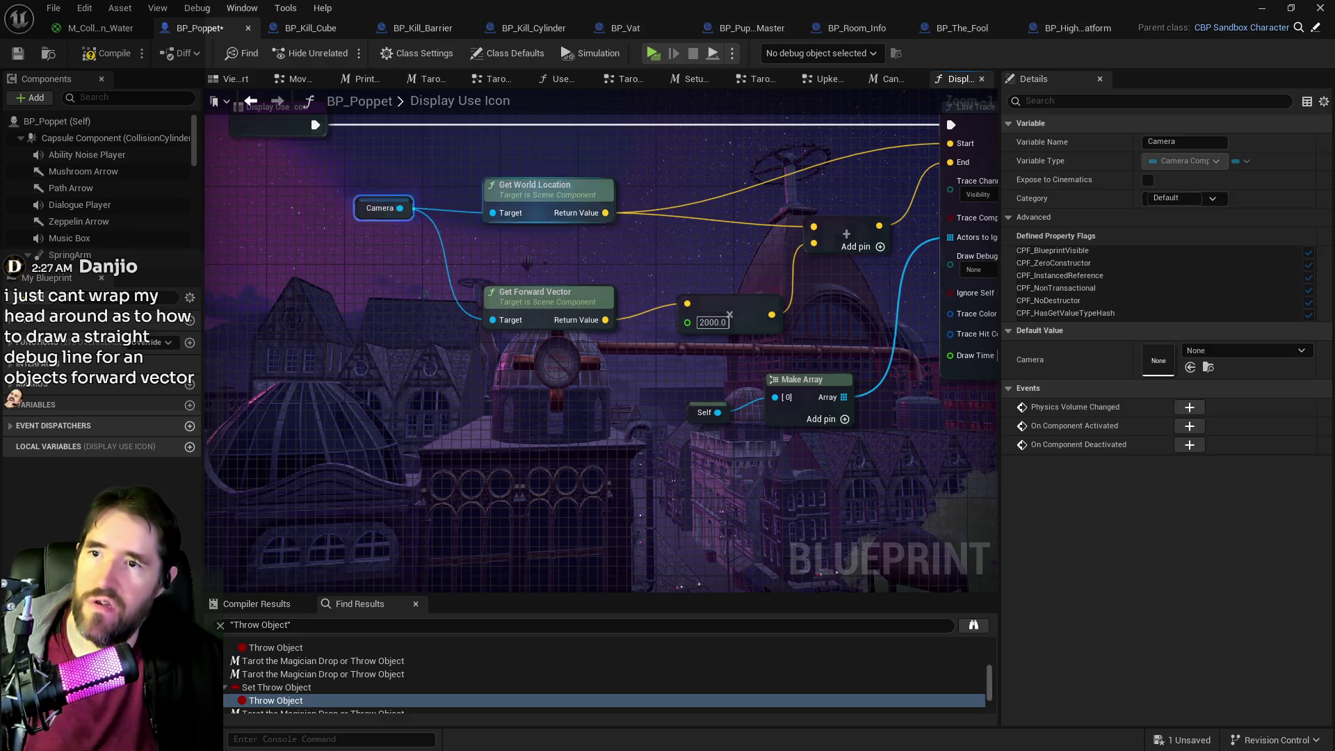
left_click_drag(868, 155, 748, 244)
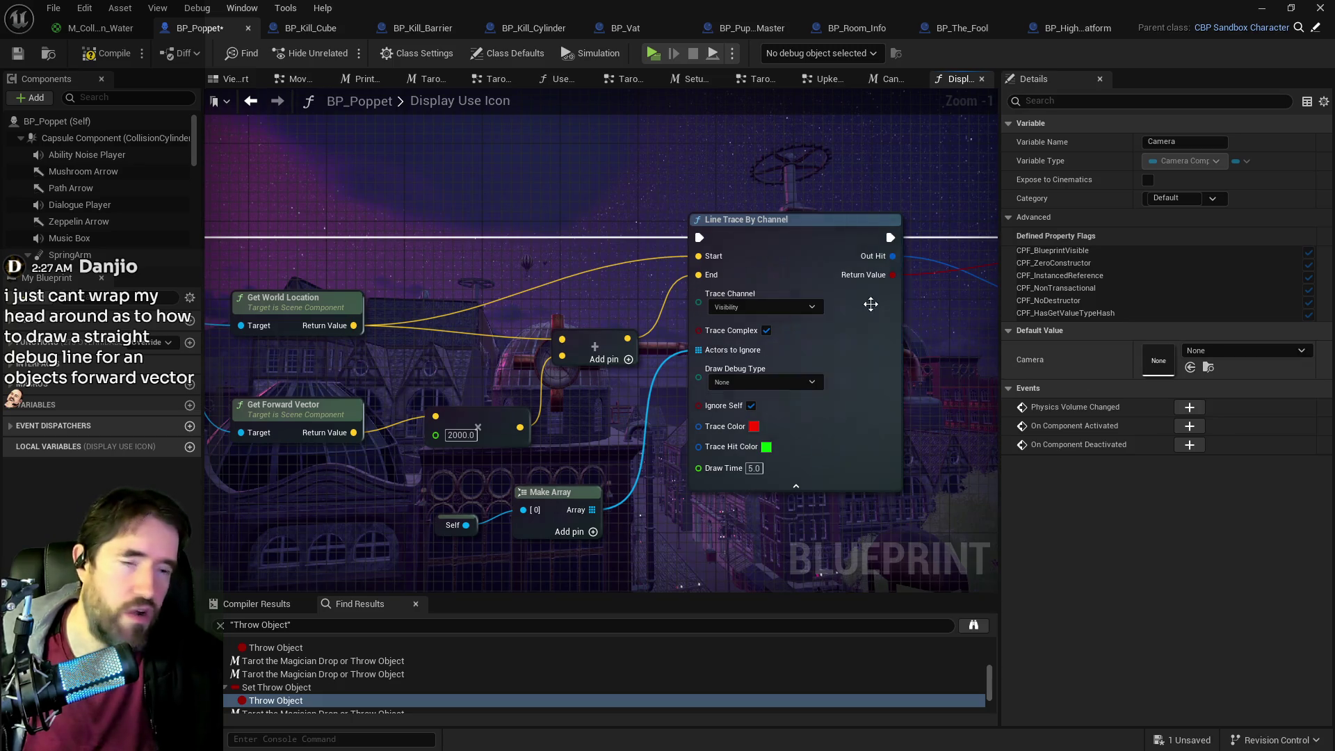
left_click_drag(519, 354, 695, 261)
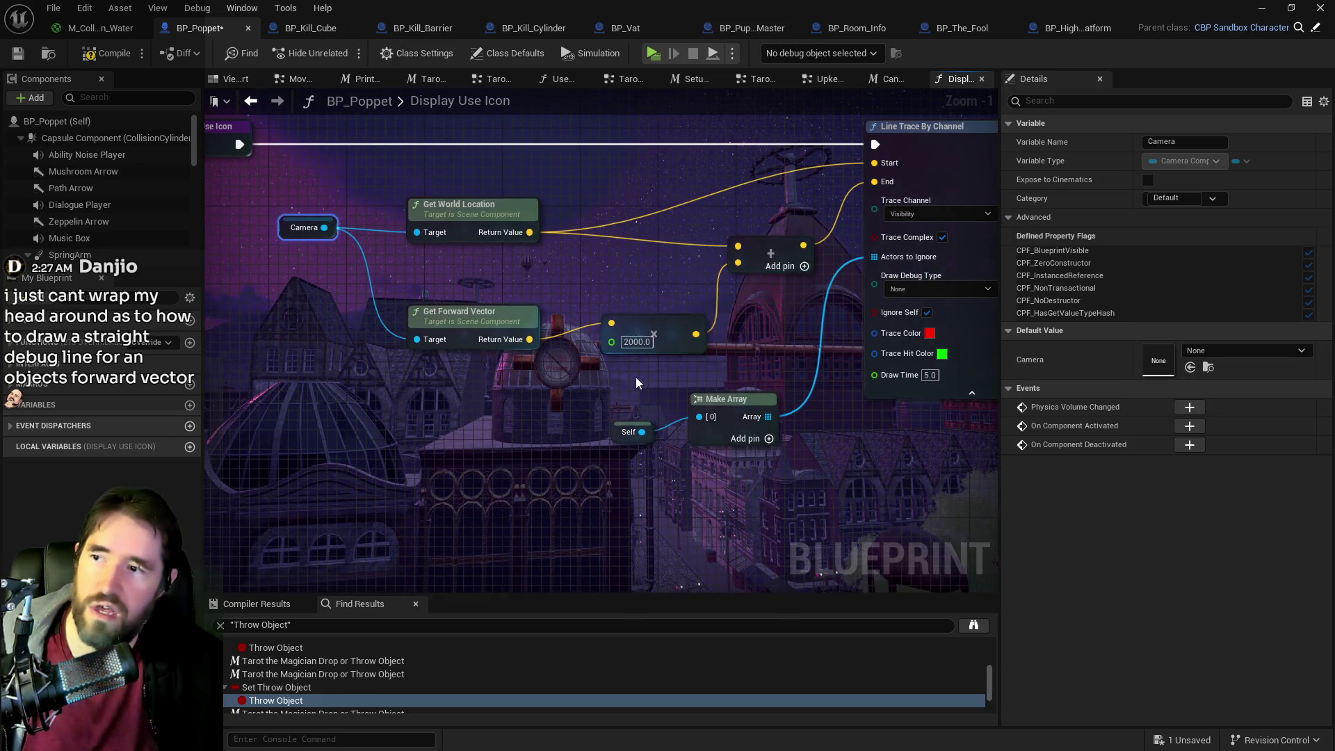
- Inspect the 2000 multiply, the Camera node, and Line Trace By Channel's Draw Debug Type options
left_click(651, 337)
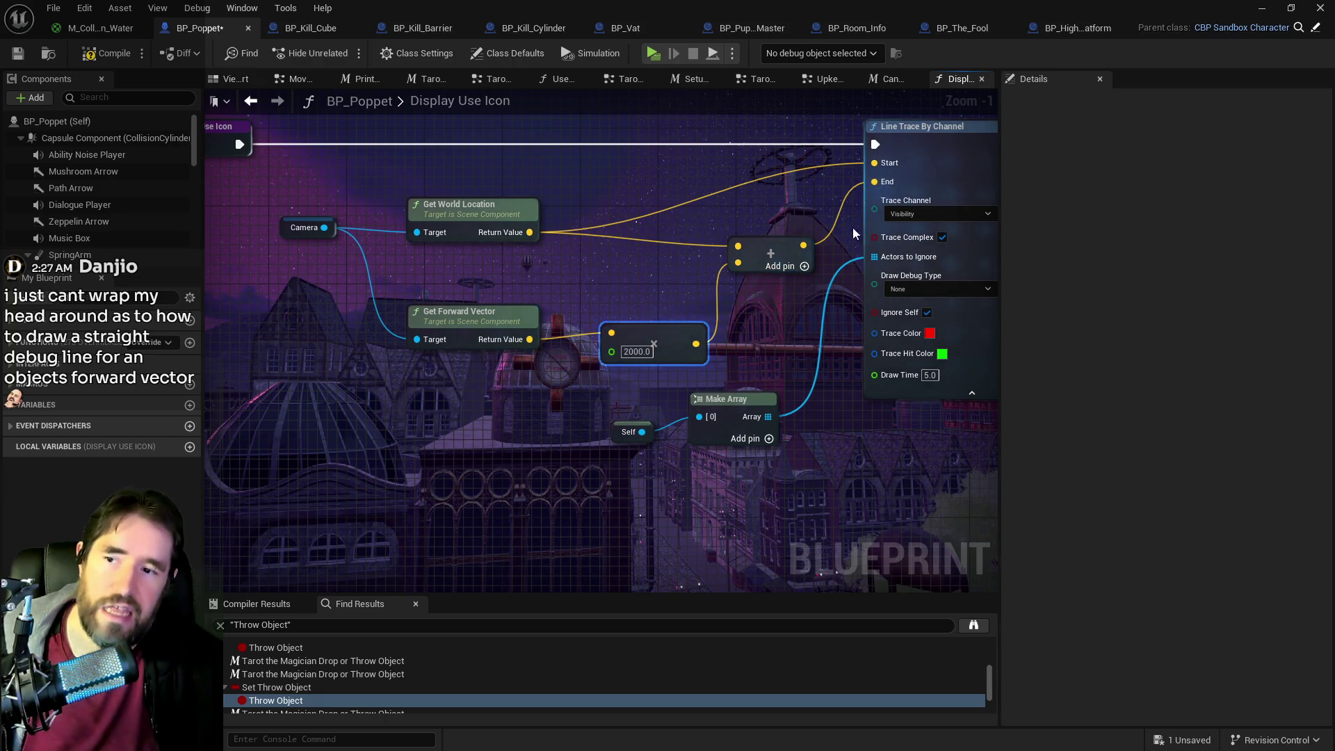
left_click_drag(861, 214, 696, 251)
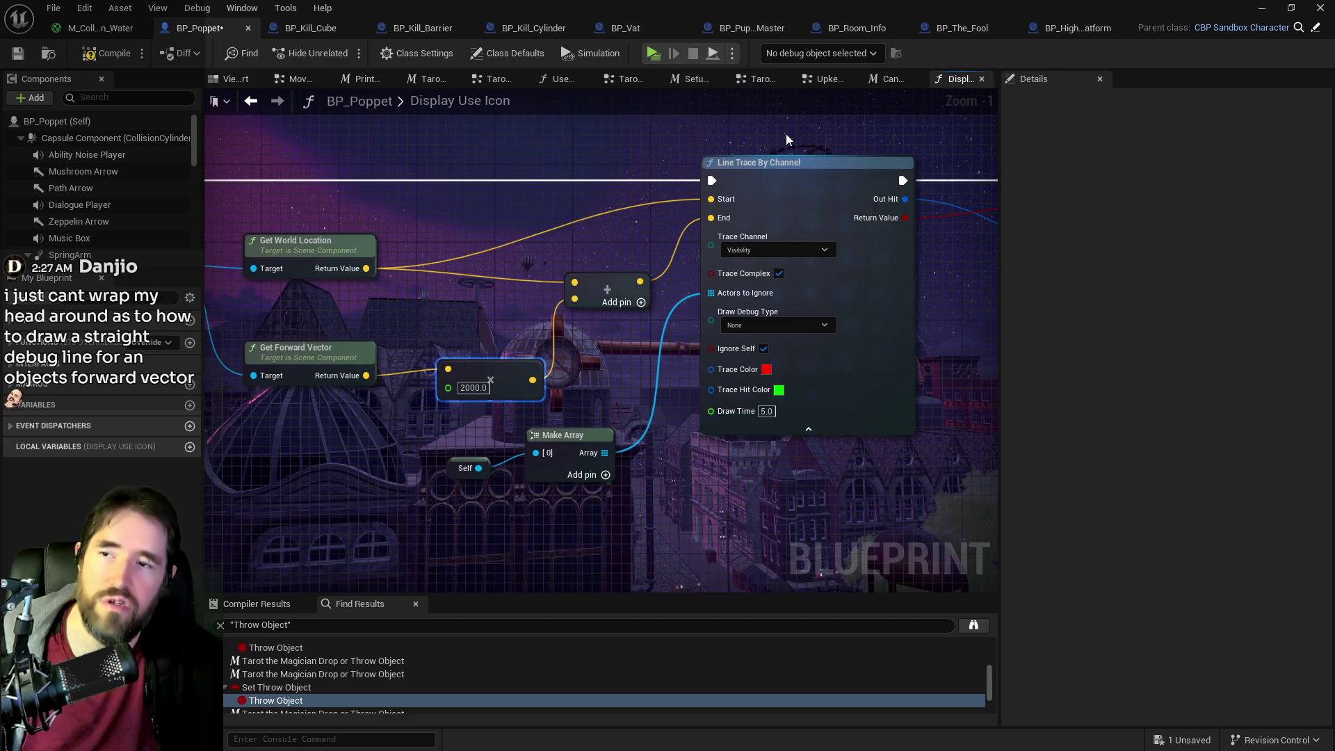
left_click(802, 336)
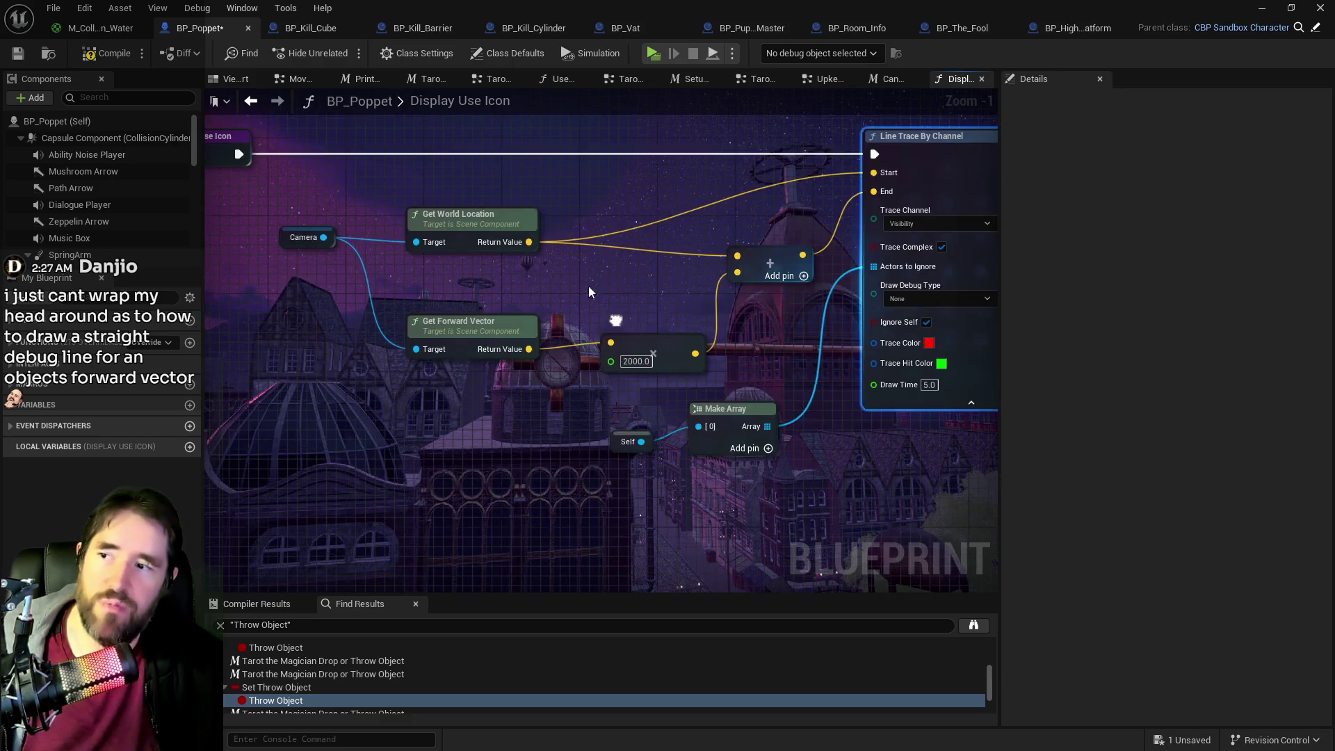
mouse_move(302, 189)
left_mouse_down()
mouse_move(731, 340)
mouse_move(265, 245)
left_mouse_up()
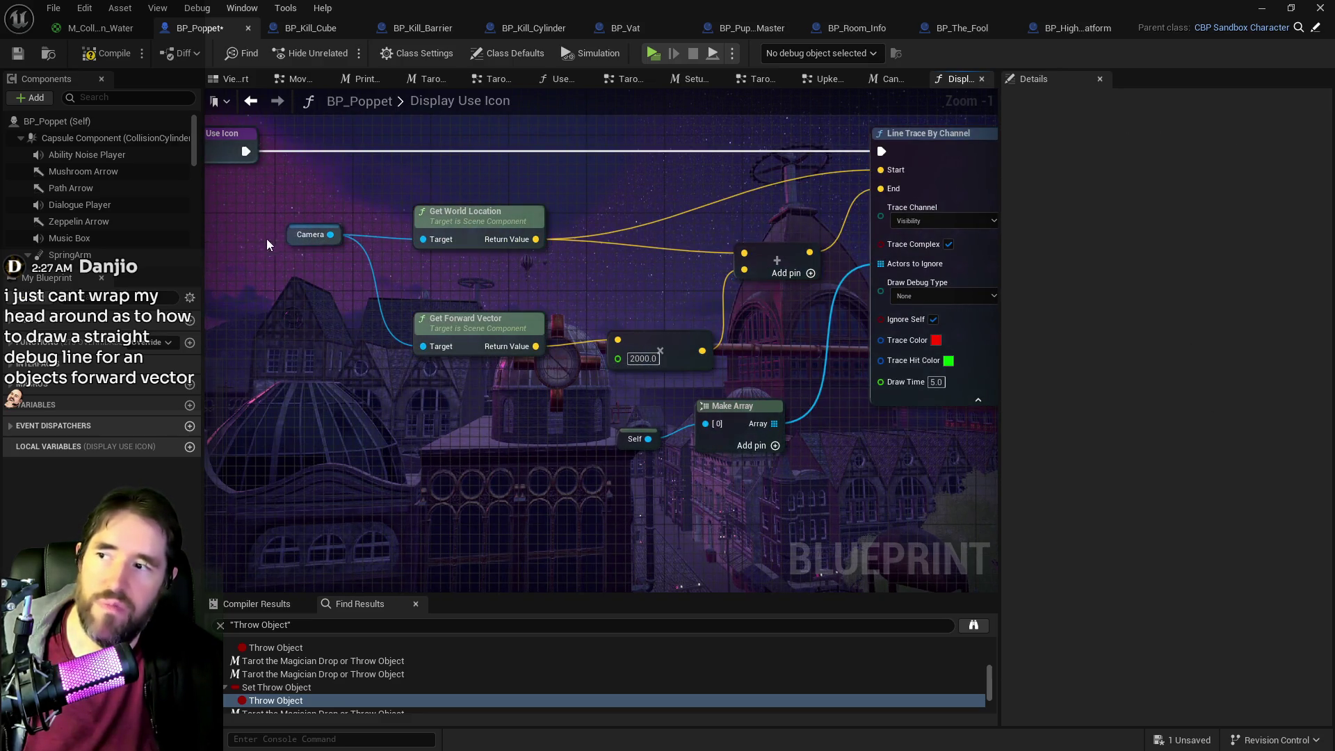
left_click(310, 235)
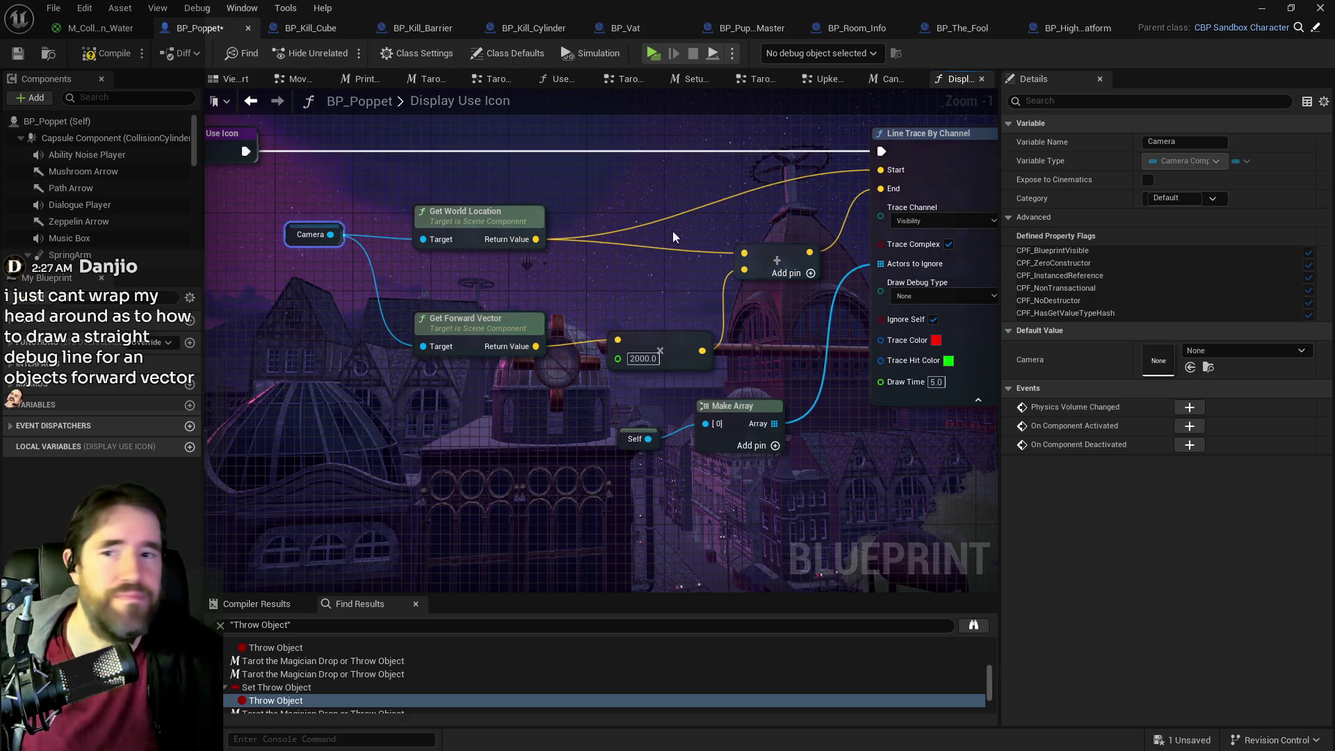
scroll(763, 371, "up", 1)
left_click(754, 382)
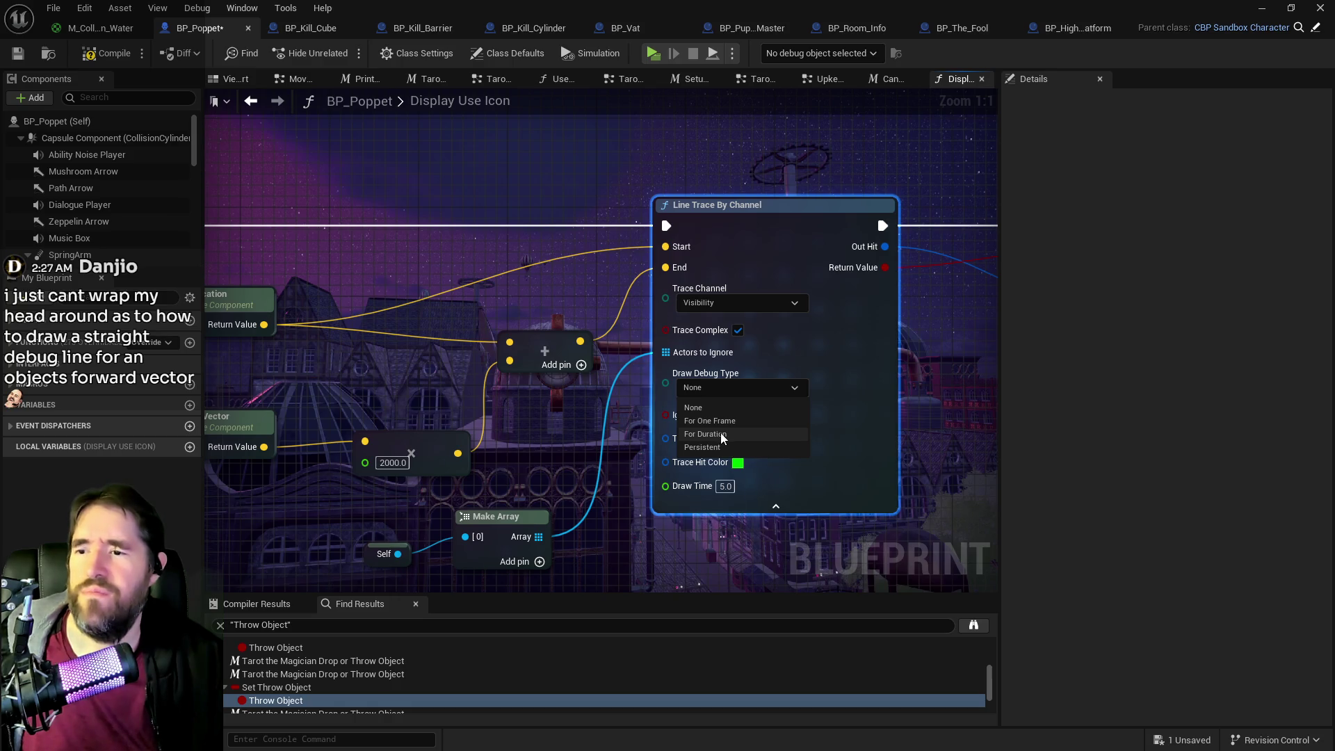
left_click(776, 506)
left_click(773, 440)
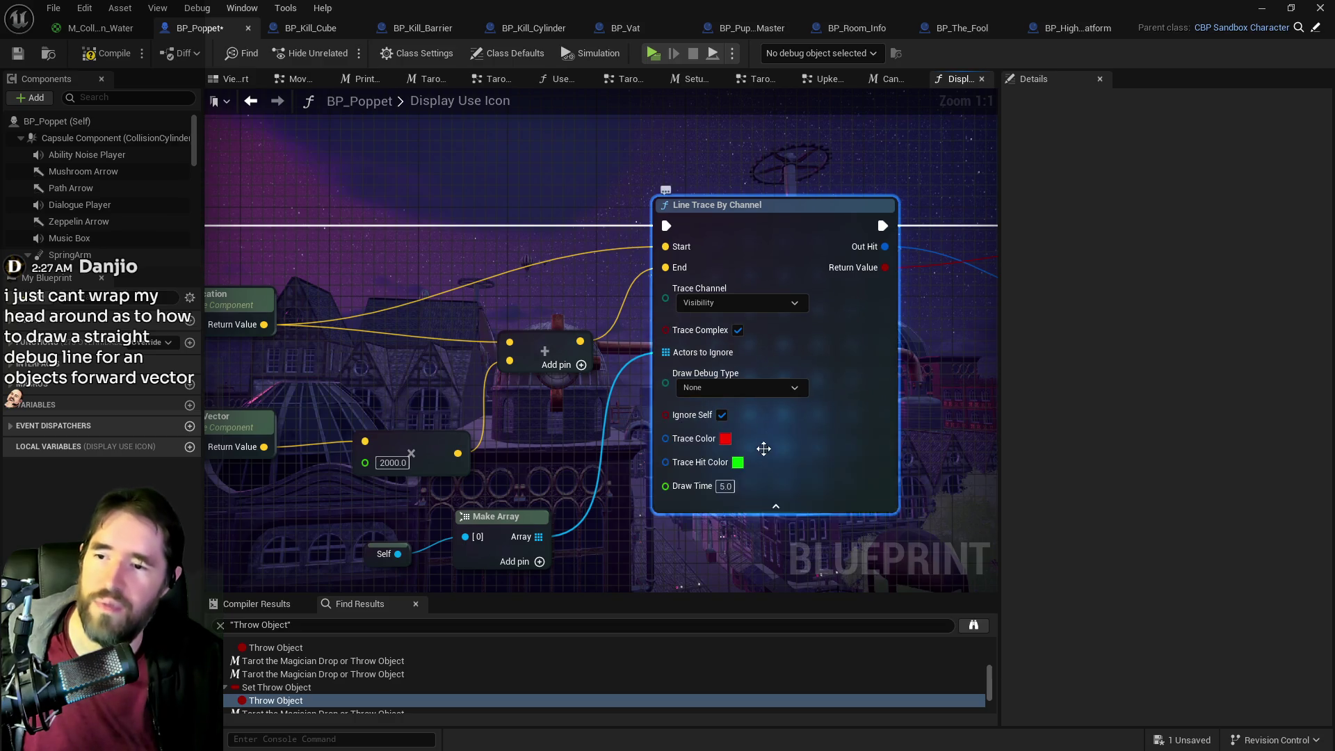
left_click(742, 390)
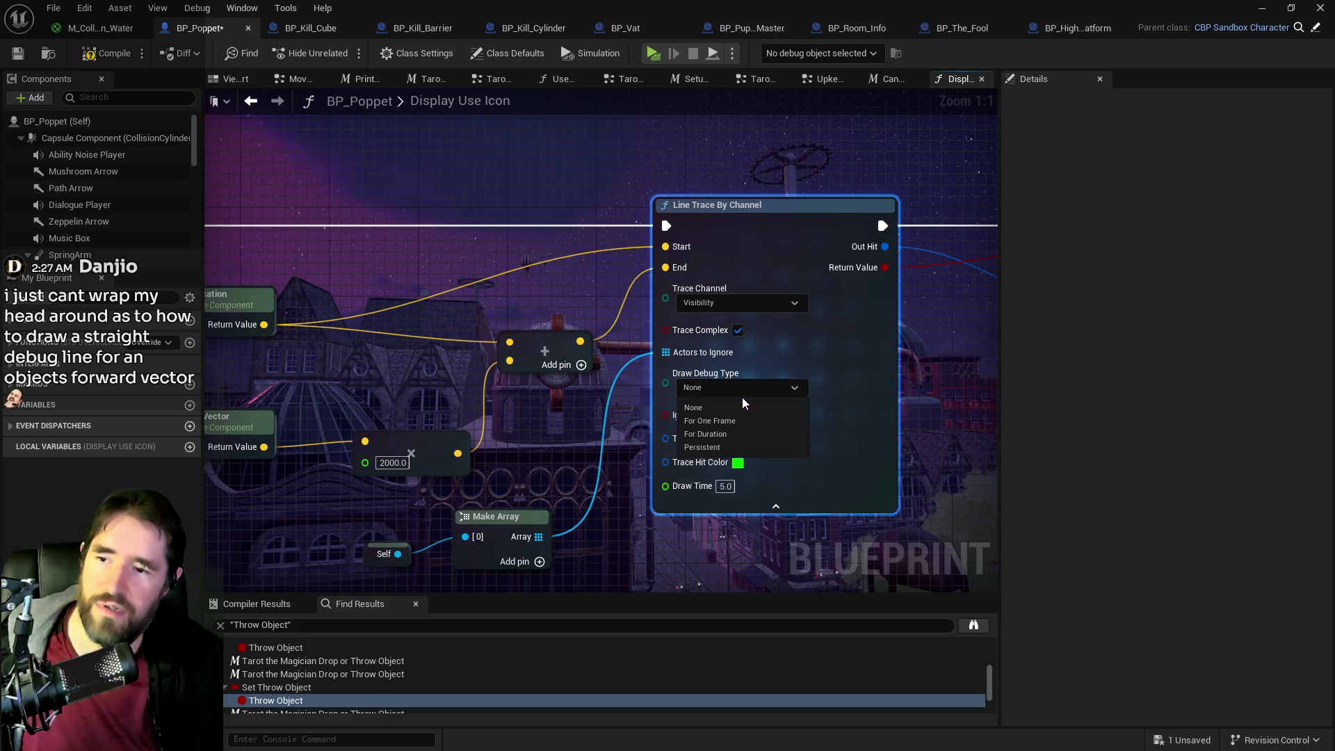
left_click(883, 422)
left_click_drag(681, 416, 935, 416)
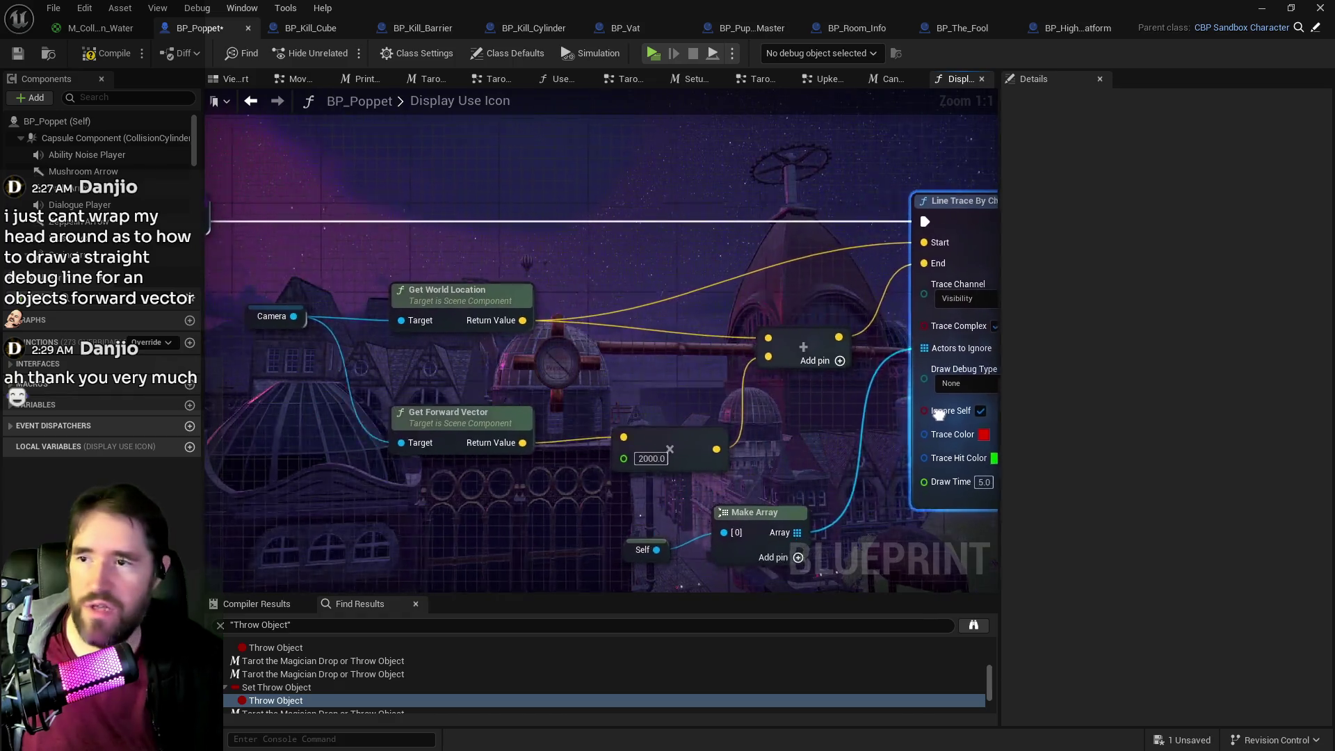
scroll(764, 406, "down", 1)
left_click_drag(750, 401, 658, 401)
left_click_drag(588, 510, 589, 525)
left_click_drag(482, 480, 641, 452)
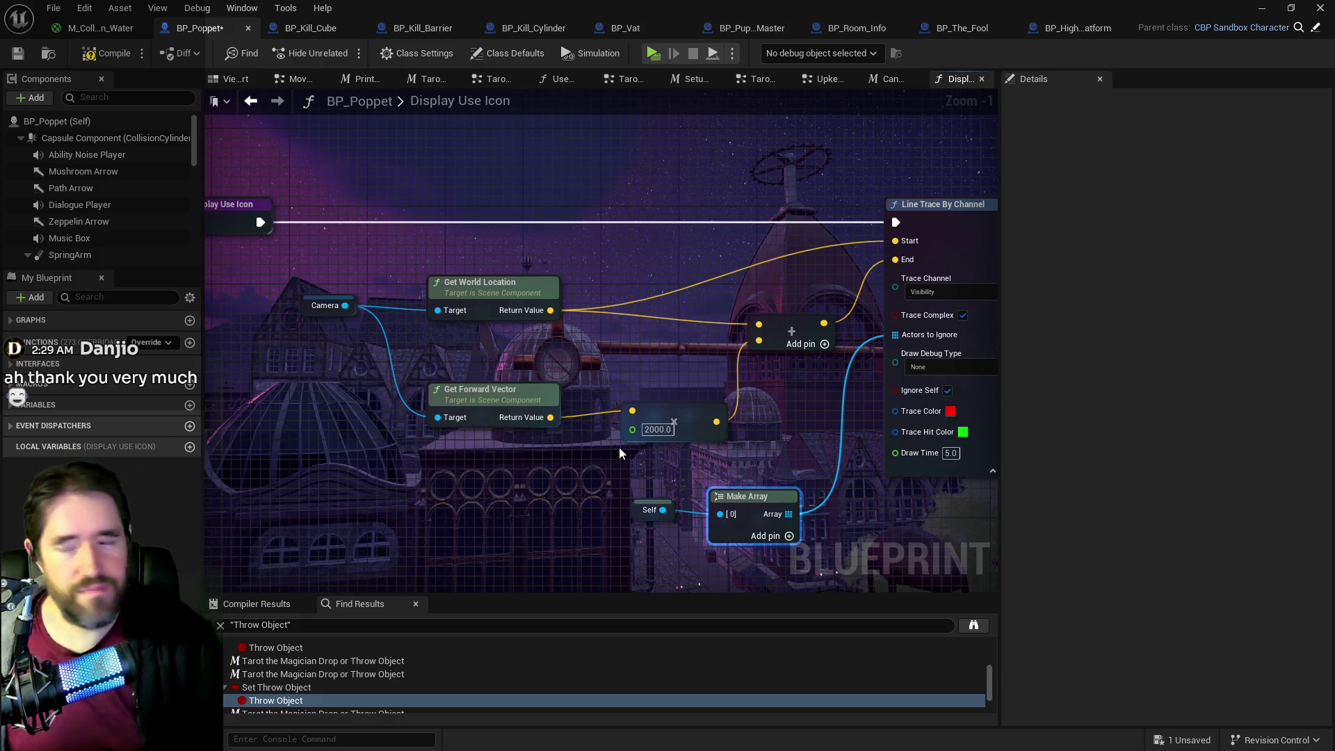
- Look over the Can Use Tarot? branches and the Tarot Form Effects node
left_click(888, 79)
left_click_drag(658, 253, 710, 298)
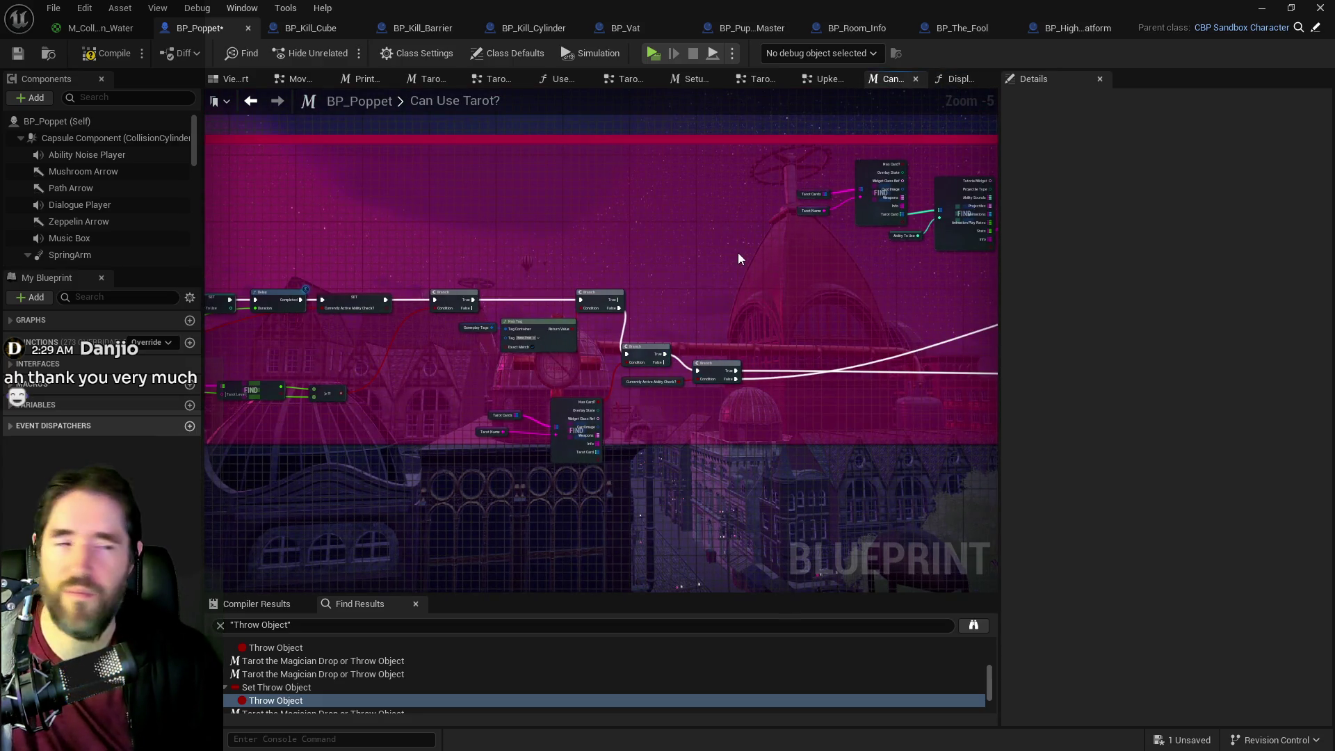
left_click_drag(738, 253, 709, 229)
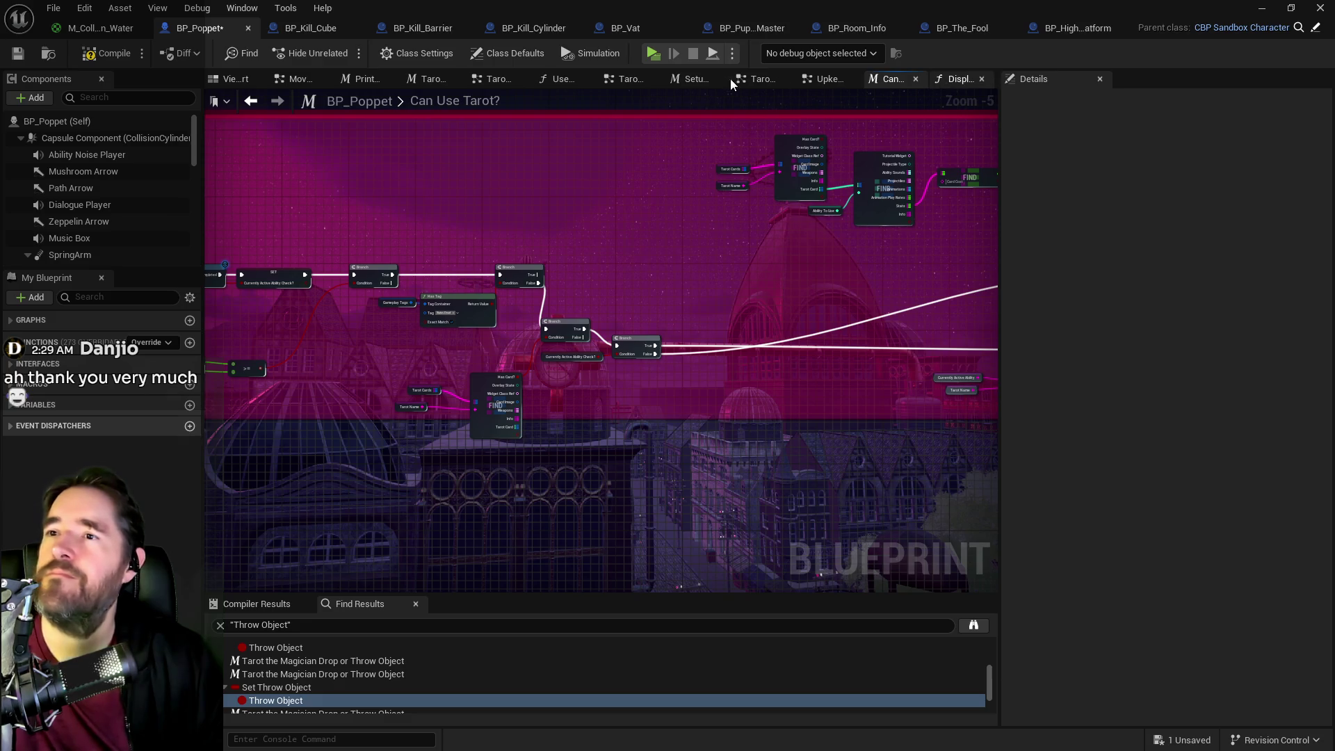
left_click(762, 81)
scroll(797, 349, "up", 2)
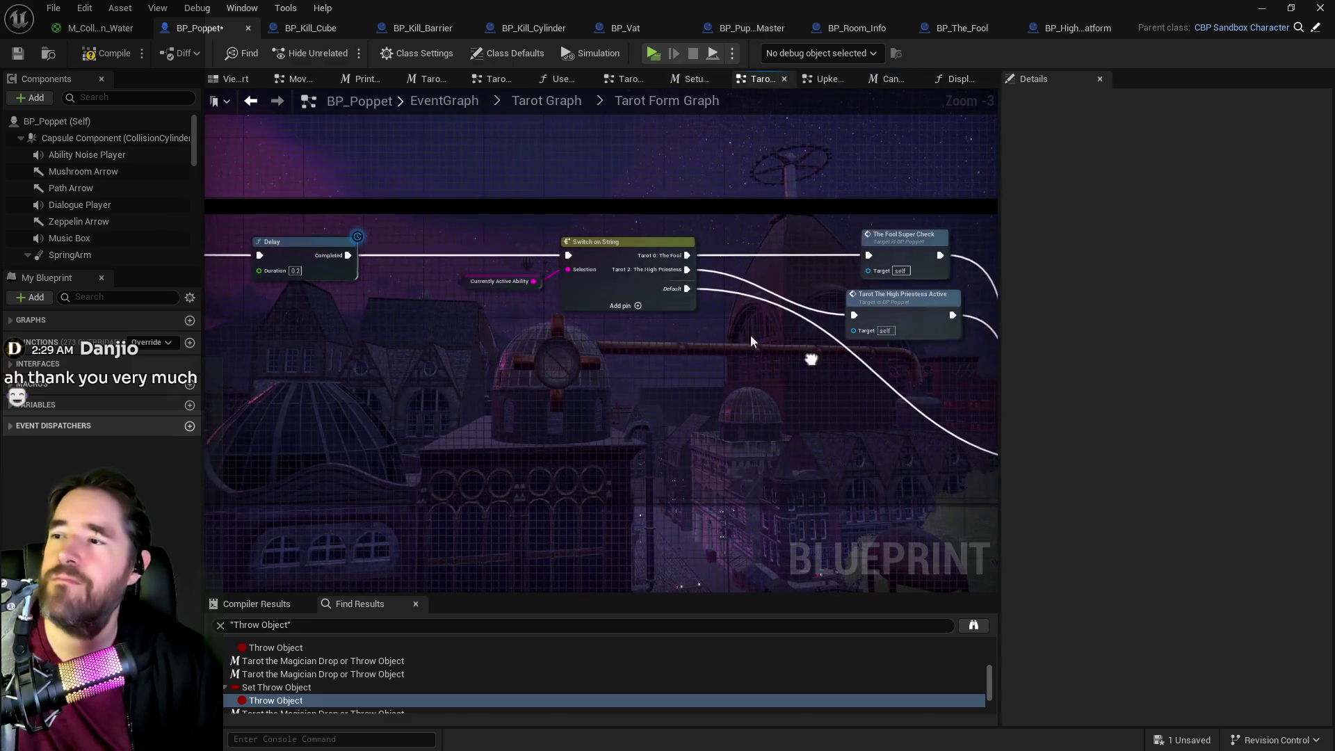
left_click_drag(685, 372, 496, 383)
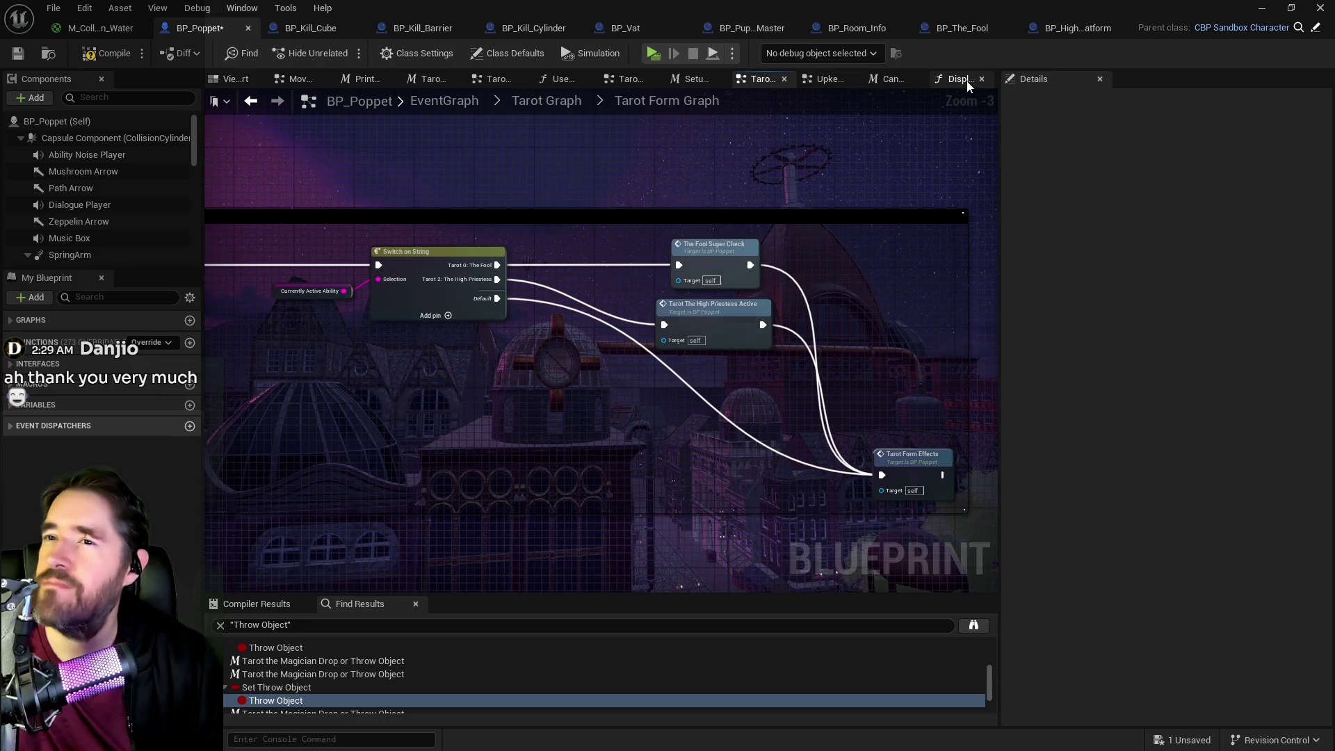
- Cycle through the Display Use Icon, Can Use Tarot? and Tarot Form Graph tabs
left_click(967, 78)
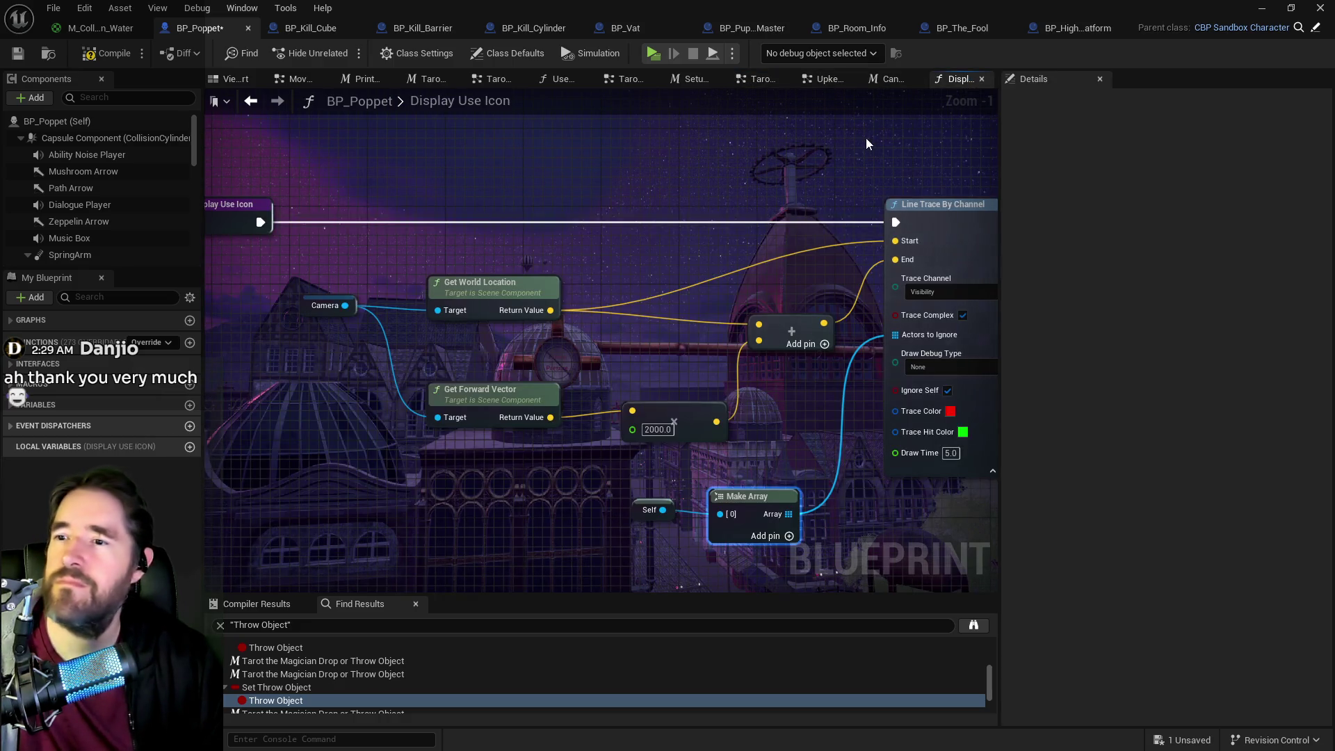
left_click(885, 79)
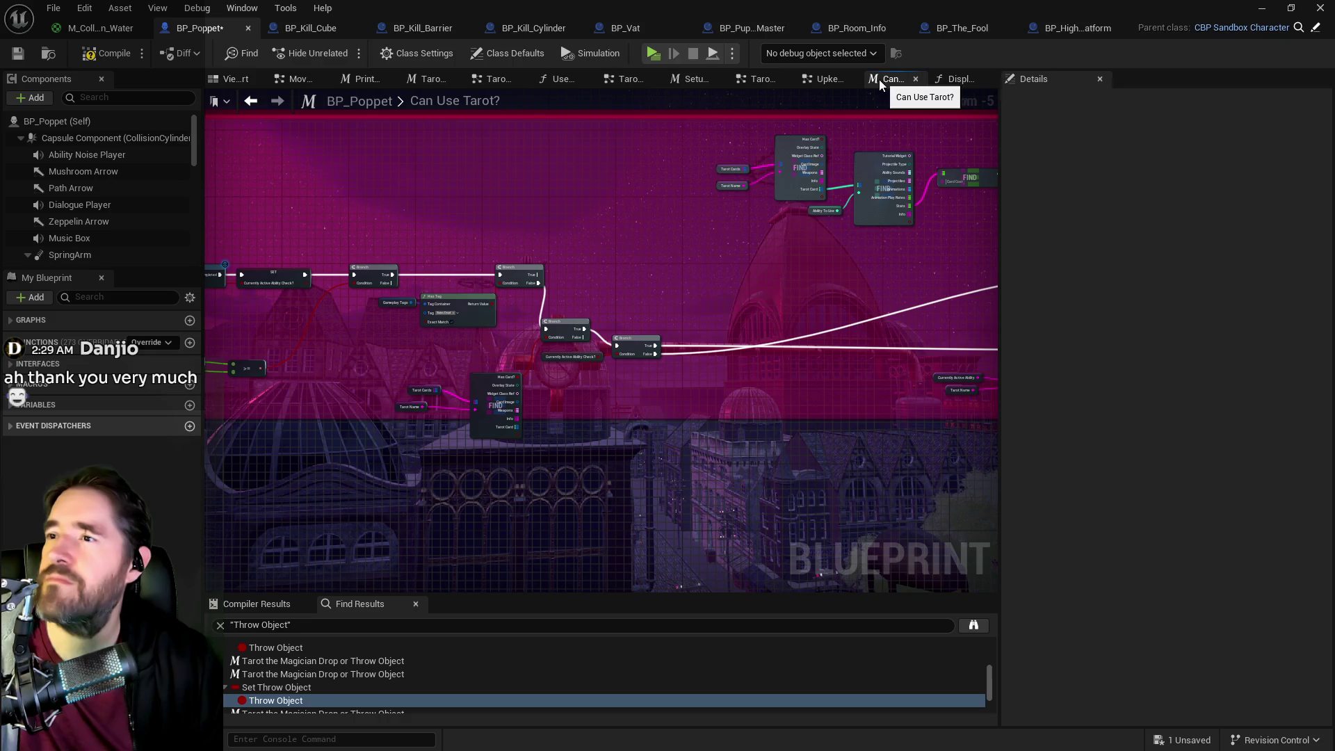
left_click(814, 80)
left_click(758, 81)
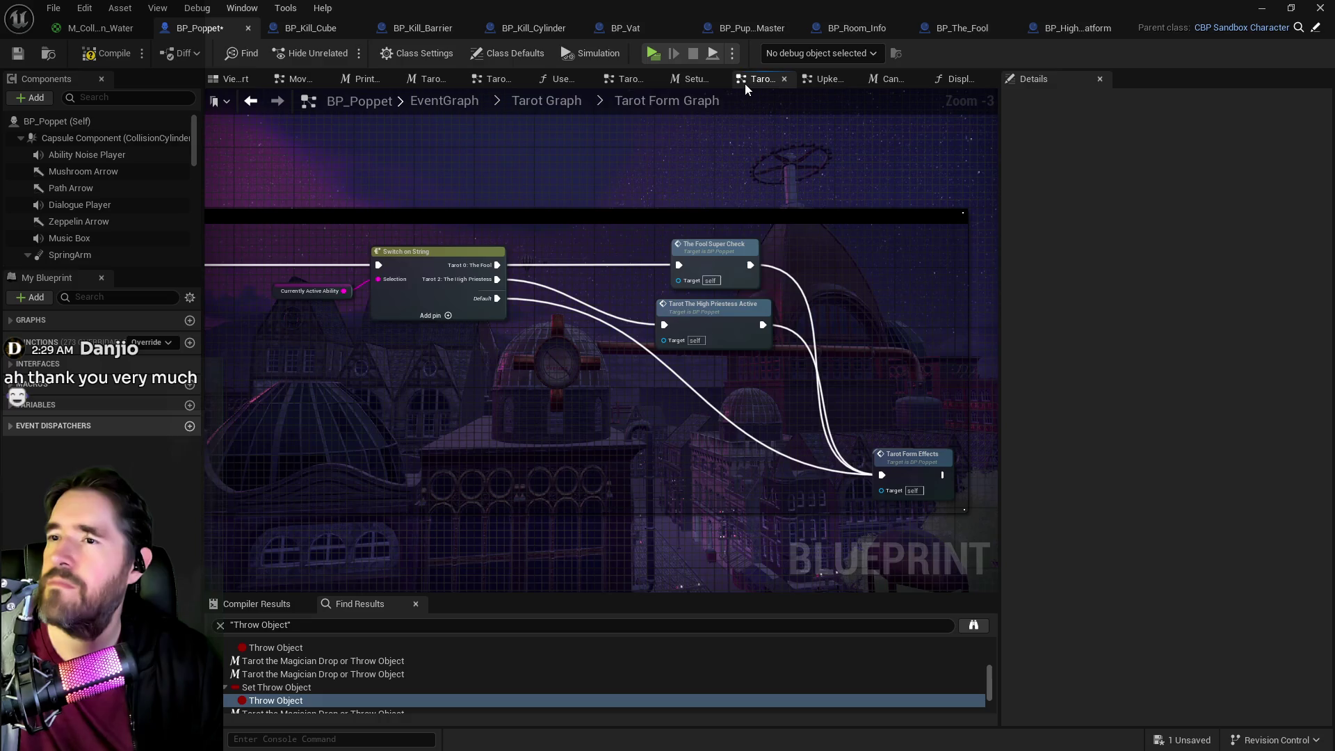
left_click(626, 79)
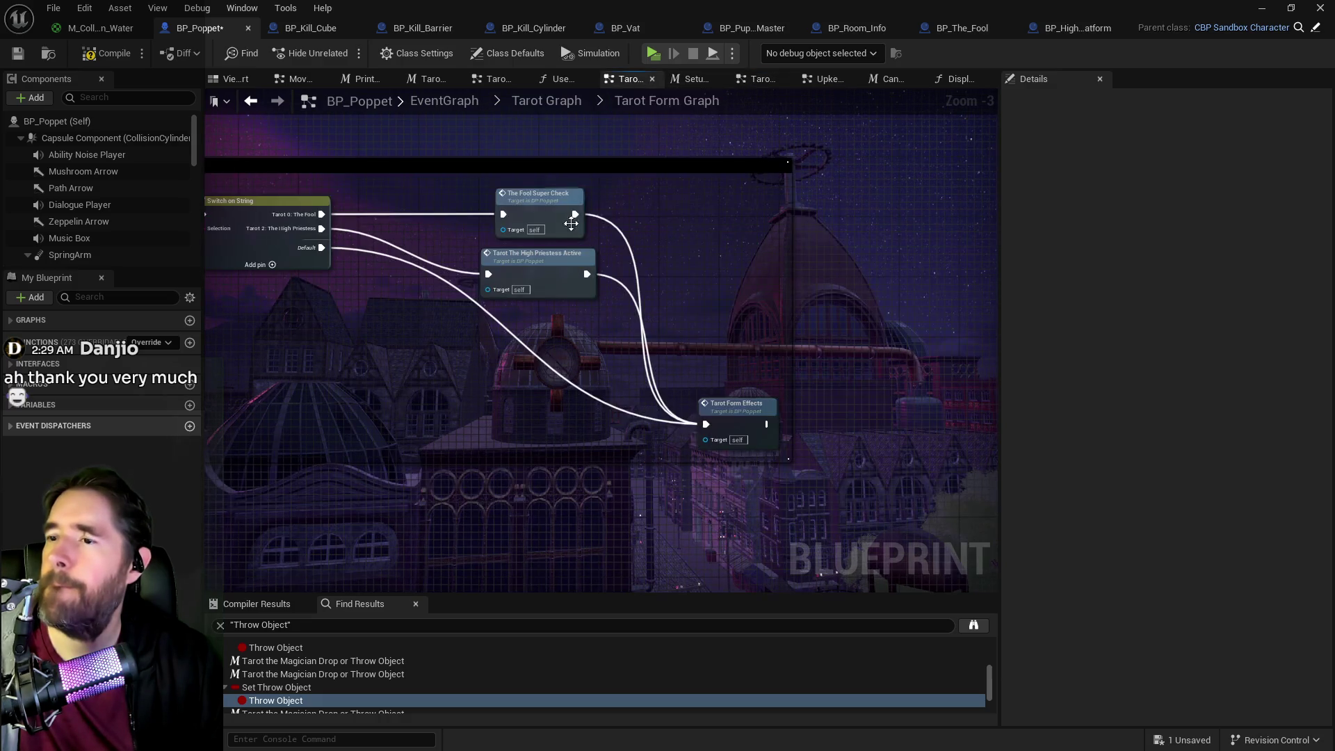
left_click(547, 101)
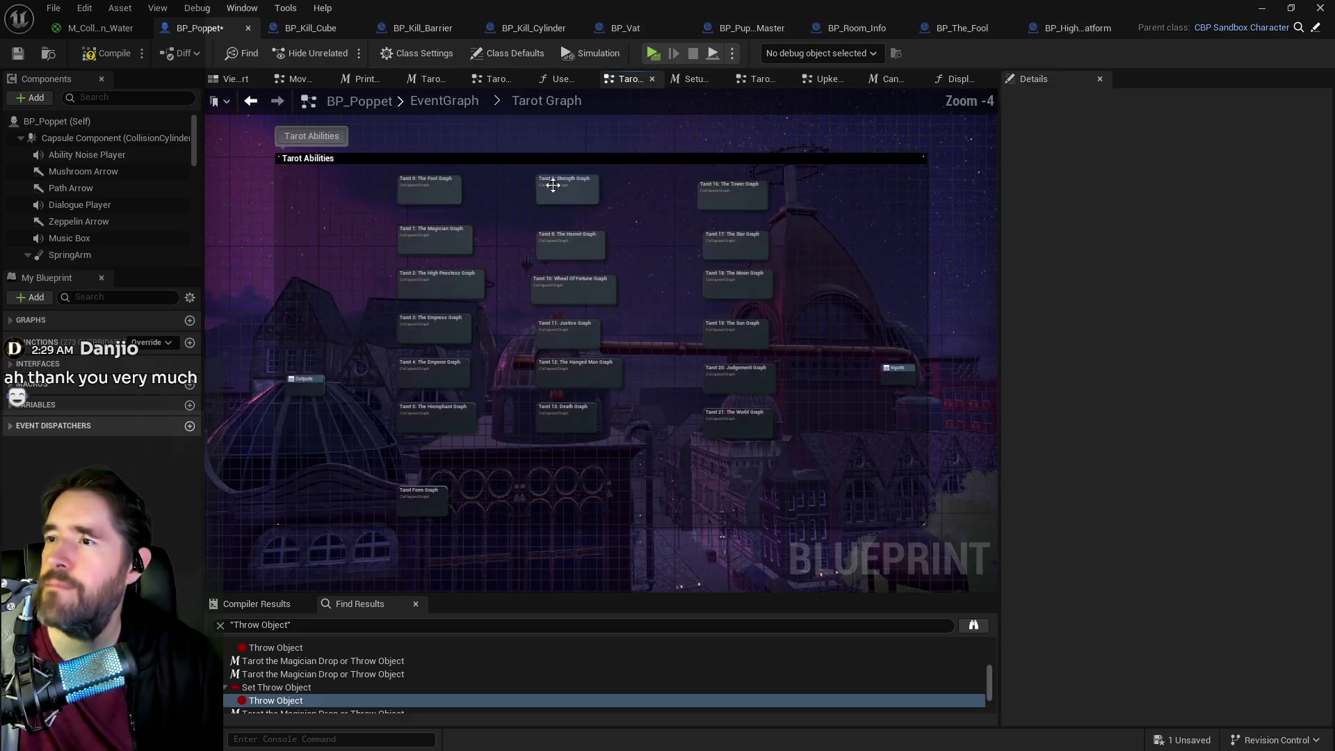
left_click(495, 79)
scroll(521, 278, "down", 3)
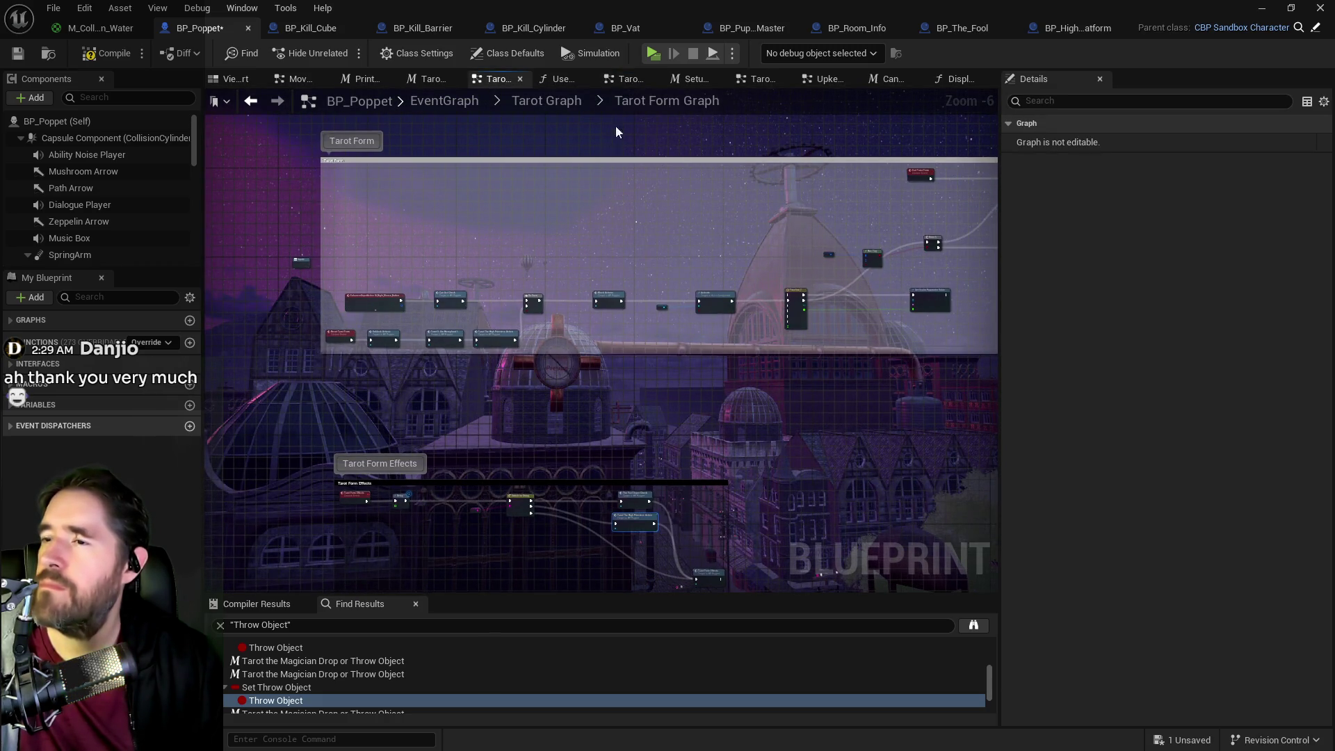
- Review the Tarot Form Macro's nodes, close it, and zoom into the Tarot Graph overview
left_click(426, 78)
scroll(465, 339, "down", 1)
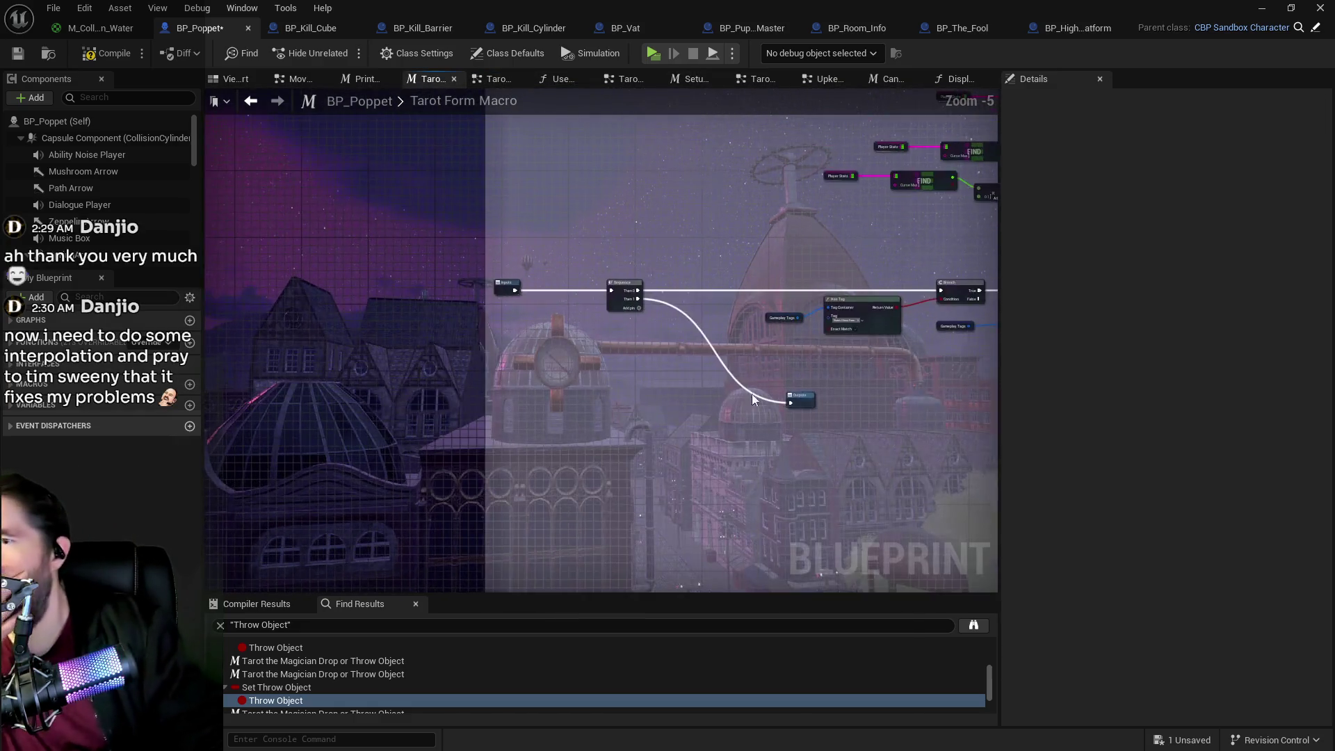
mouse_move(763, 402)
left_mouse_down()
mouse_move(286, 371)
mouse_move(299, 424)
left_mouse_up()
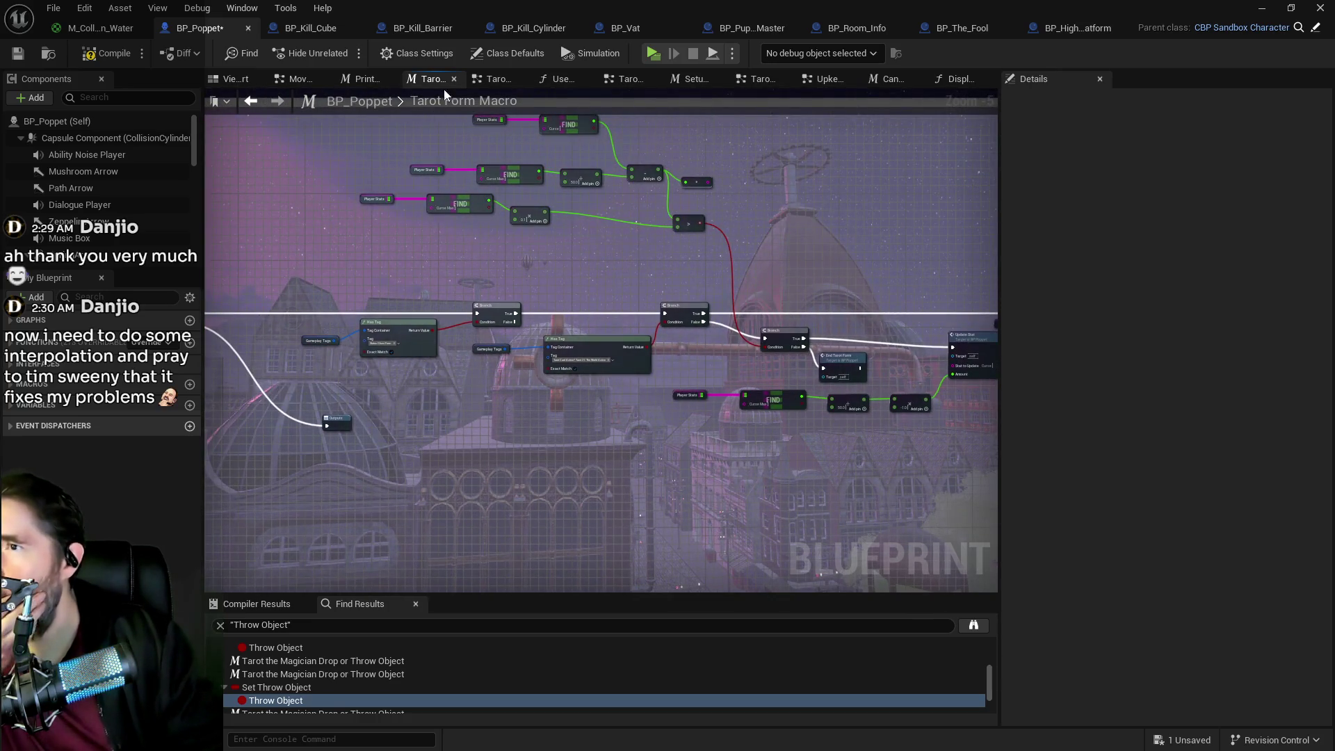
left_click(455, 78)
left_click(445, 79)
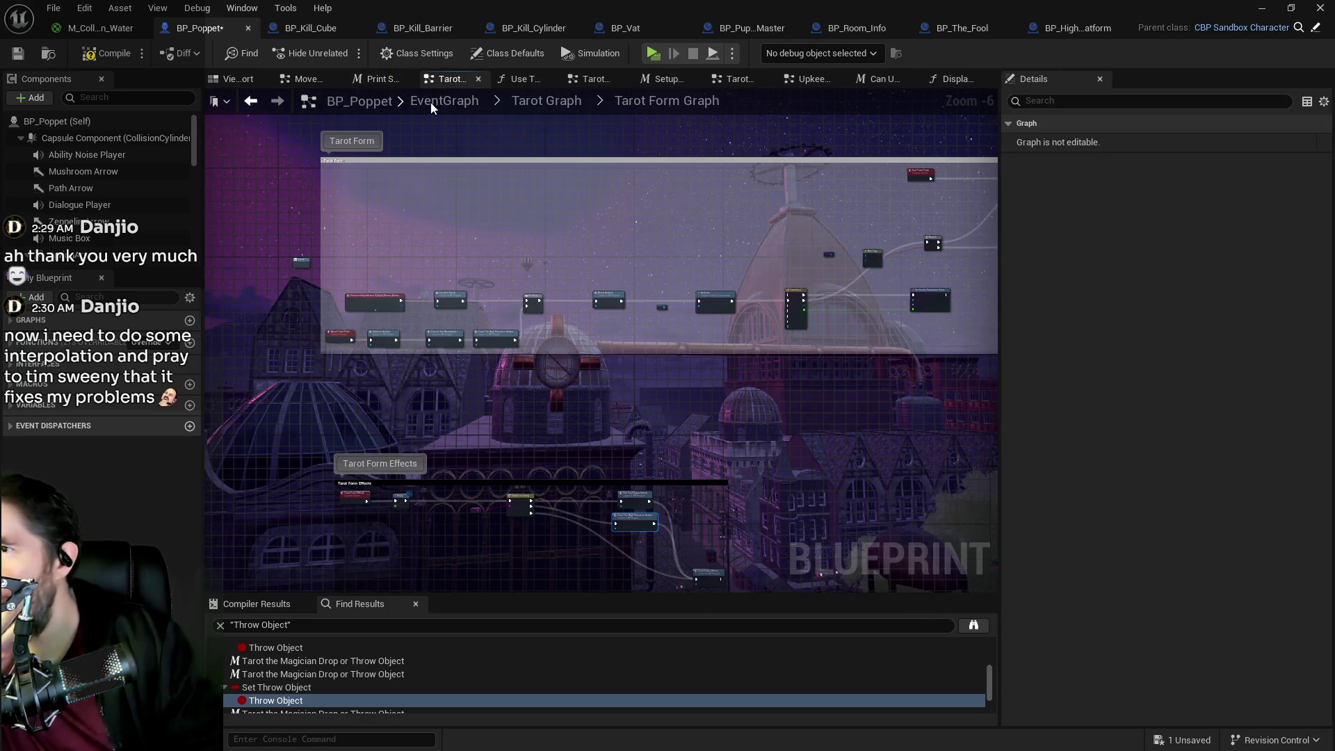
left_click(593, 79)
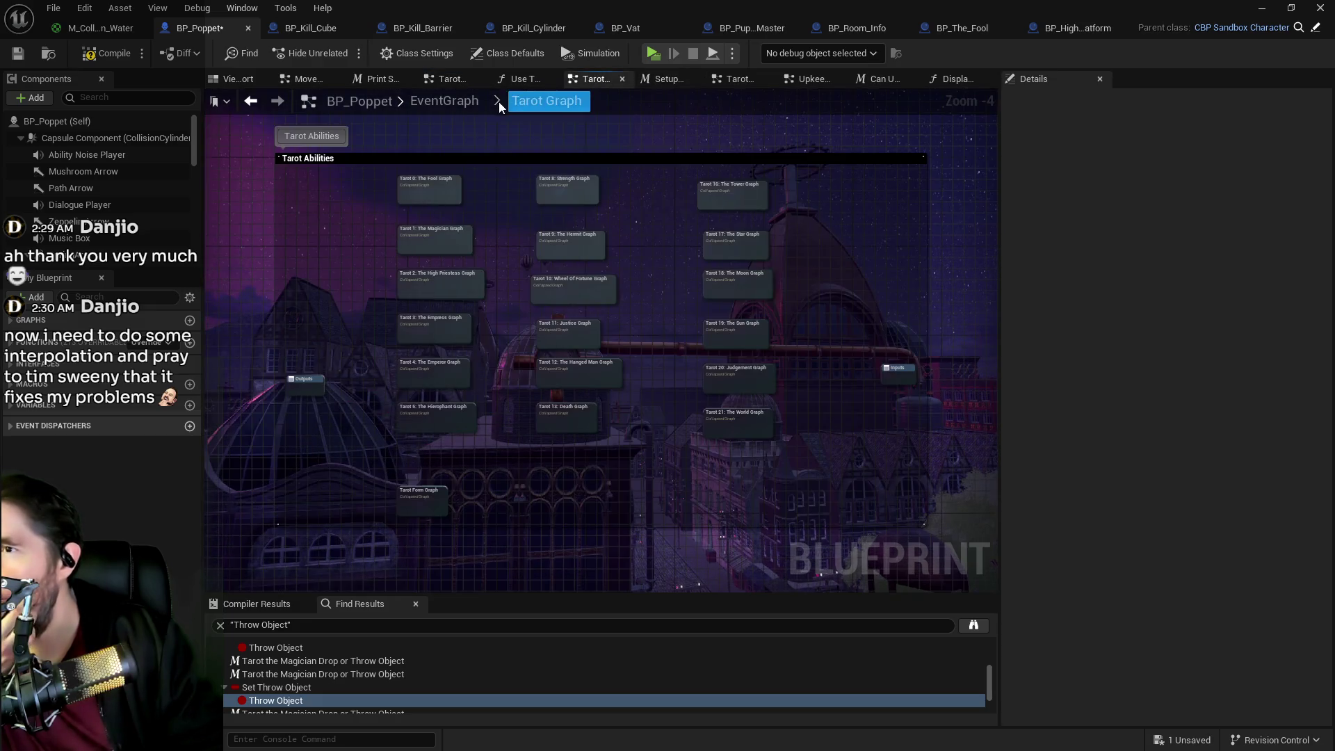
scroll(560, 236, "up", 1)
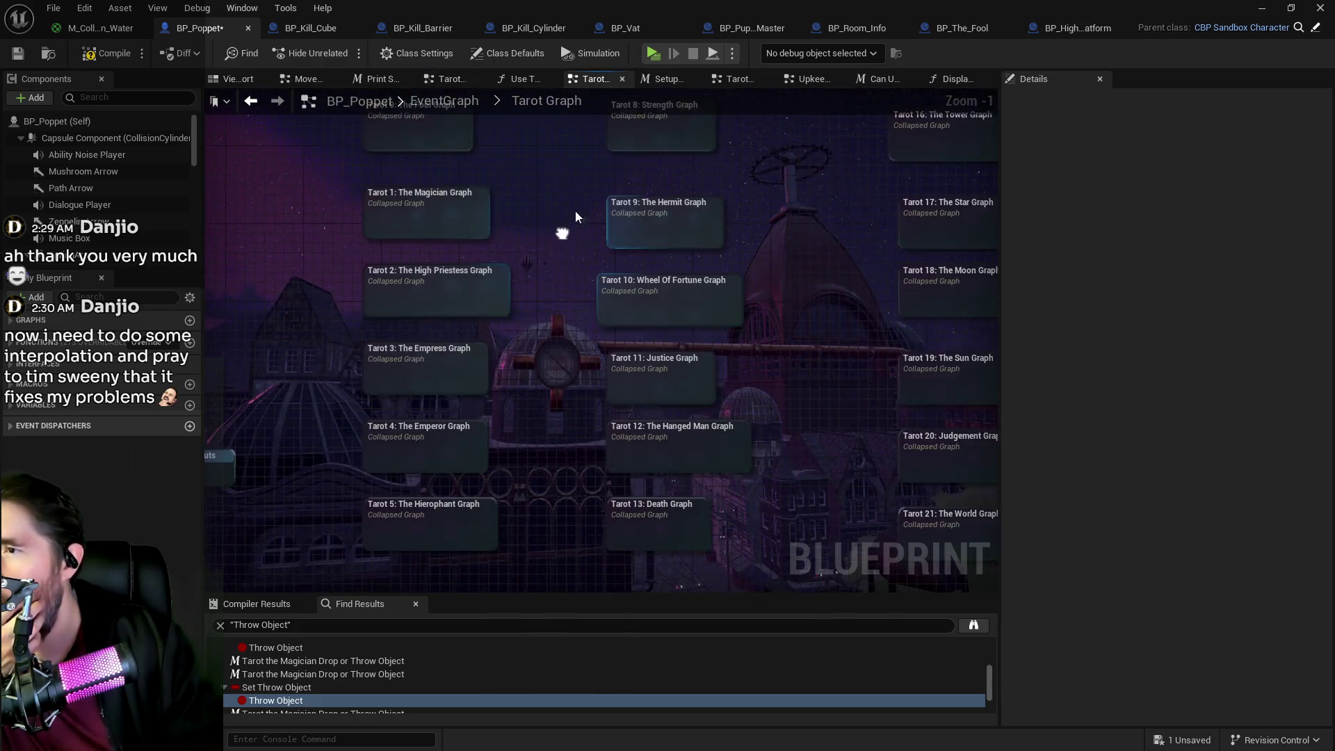
double_click(452, 277)
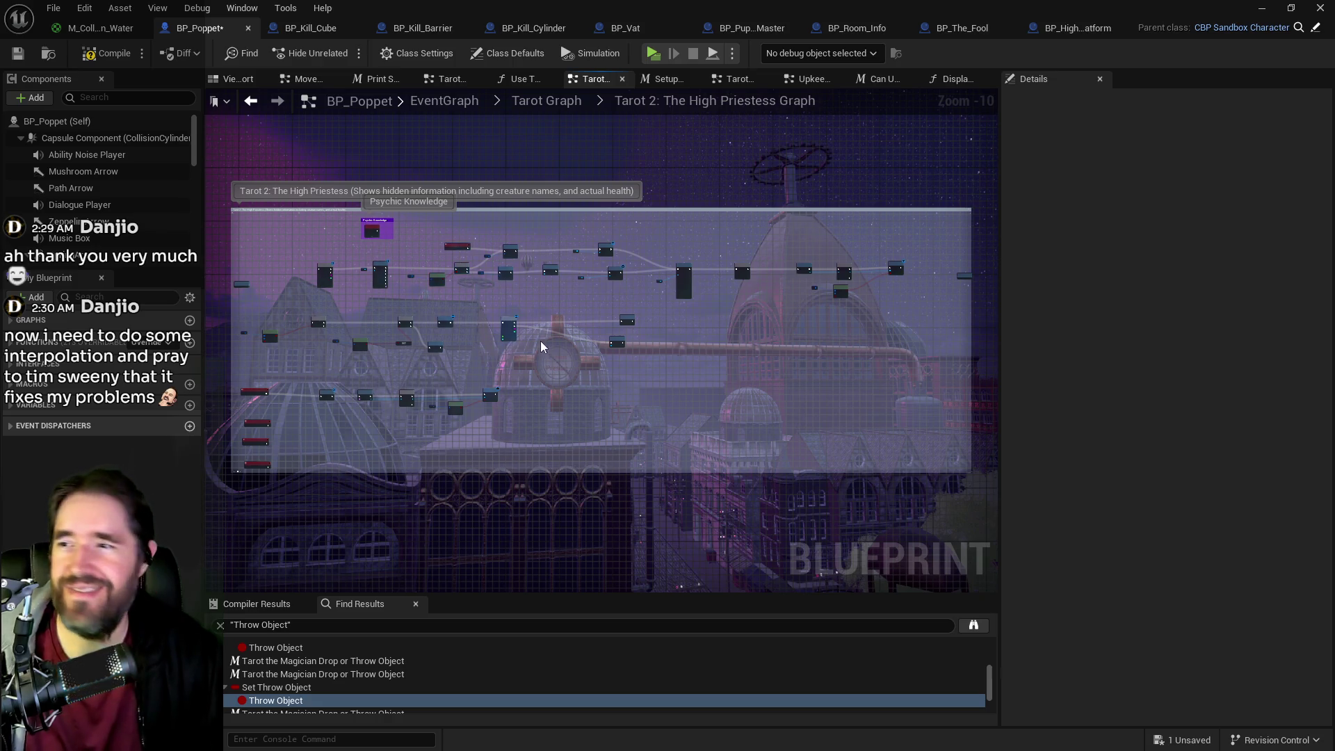
scroll(532, 330, "up", 3)
scroll(487, 346, "up", 3)
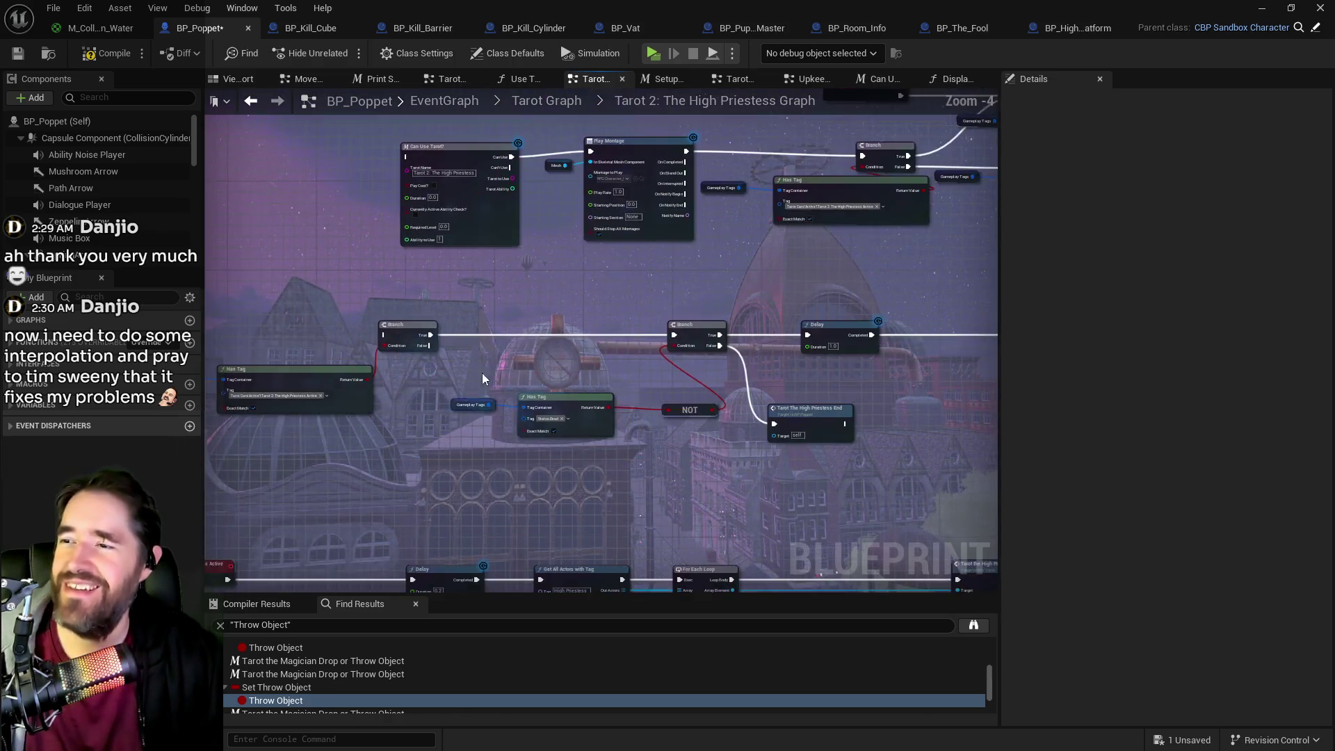
mouse_move(528, 367)
left_mouse_down()
mouse_move(405, 359)
mouse_move(445, 389)
mouse_move(622, 340)
mouse_move(886, 332)
mouse_move(763, 397)
mouse_move(573, 591)
mouse_move(822, 200)
mouse_move(781, 334)
mouse_move(619, 285)
mouse_move(640, 323)
mouse_move(770, 277)
mouse_move(724, 252)
mouse_move(594, 242)
mouse_move(773, 256)
mouse_move(807, 306)
mouse_move(661, 315)
mouse_move(663, 337)
left_mouse_up()
mouse_move(627, 394)
left_mouse_down()
mouse_move(558, 418)
mouse_move(495, 405)
left_mouse_up()
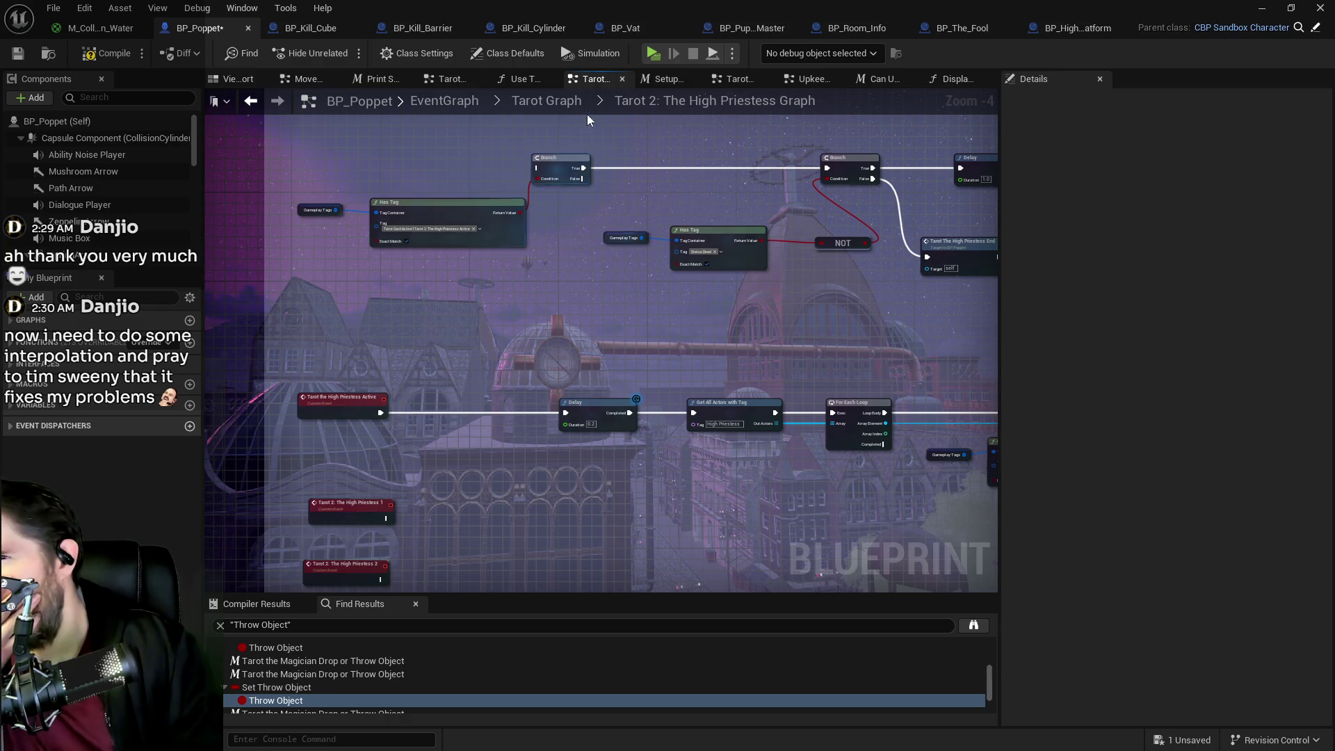
left_click(549, 101)
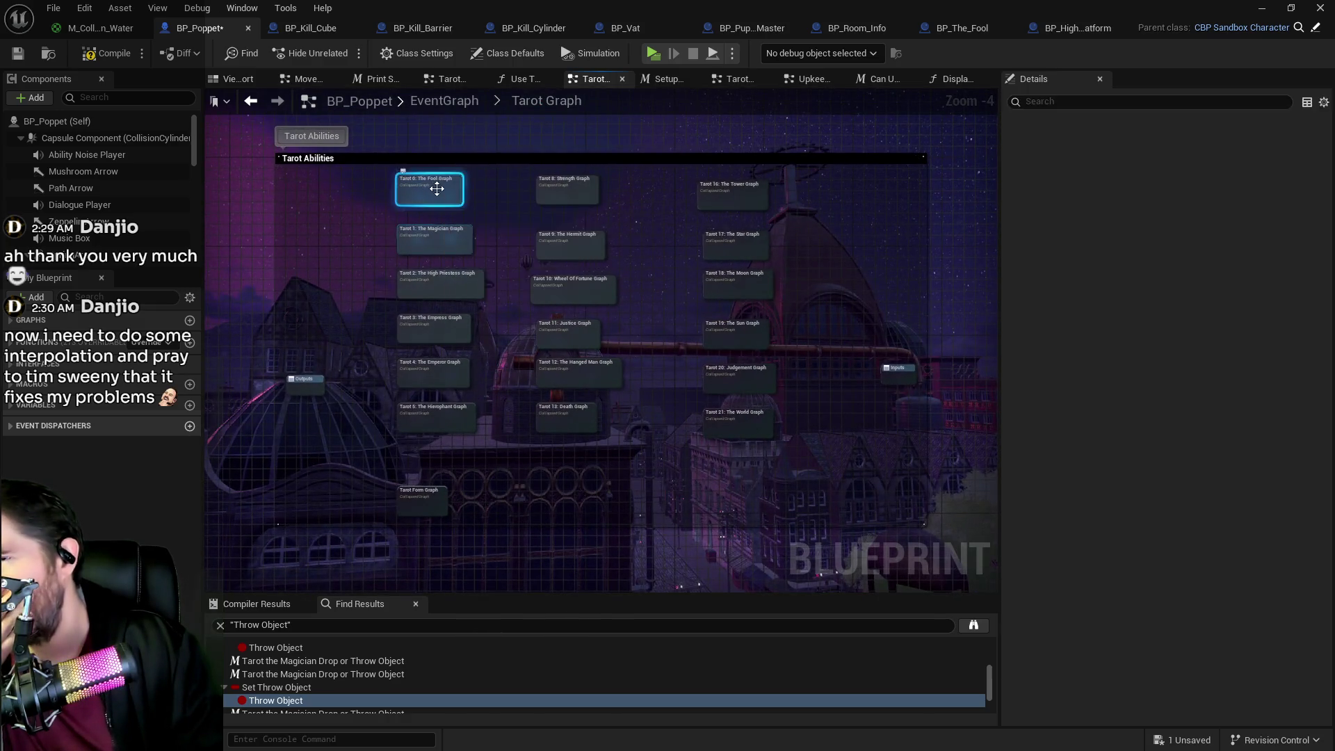
- Trace The Fool graph from Fool Super Check through its Branch and SET chain, then open Can Use Tarot?
double_click(437, 189)
scroll(666, 363, "up", 2)
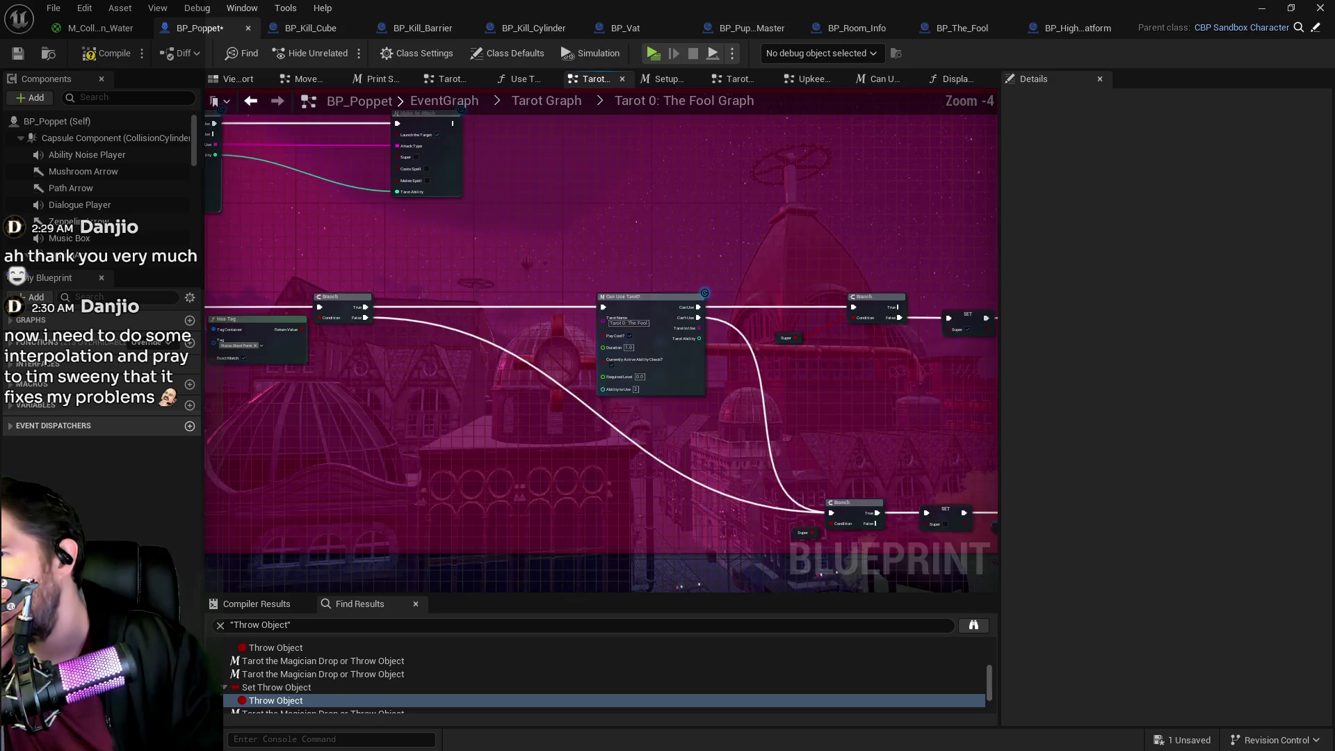
mouse_move(793, 351)
left_mouse_down()
mouse_move(756, 364)
mouse_move(314, 337)
left_mouse_up()
left_click_drag(575, 364, 699, 293)
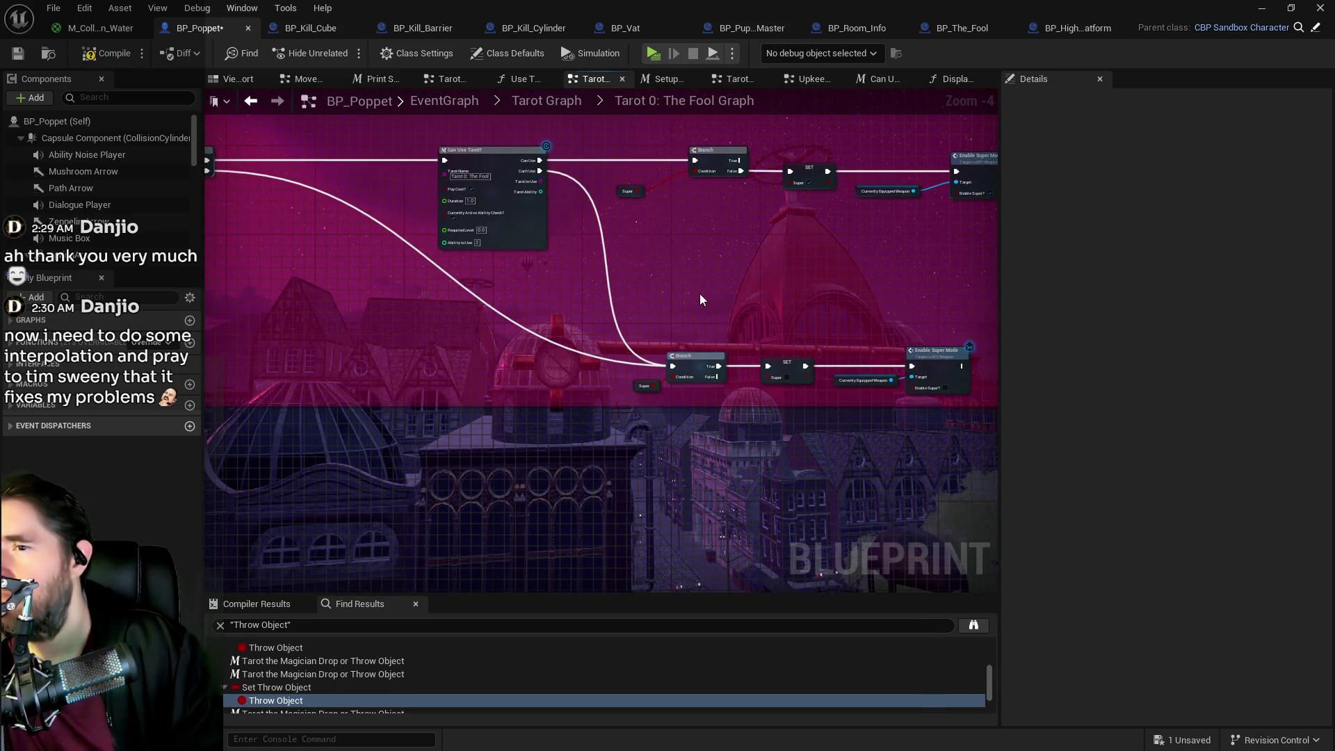
scroll(616, 273, "down", 1)
left_click_drag(462, 258, 720, 292)
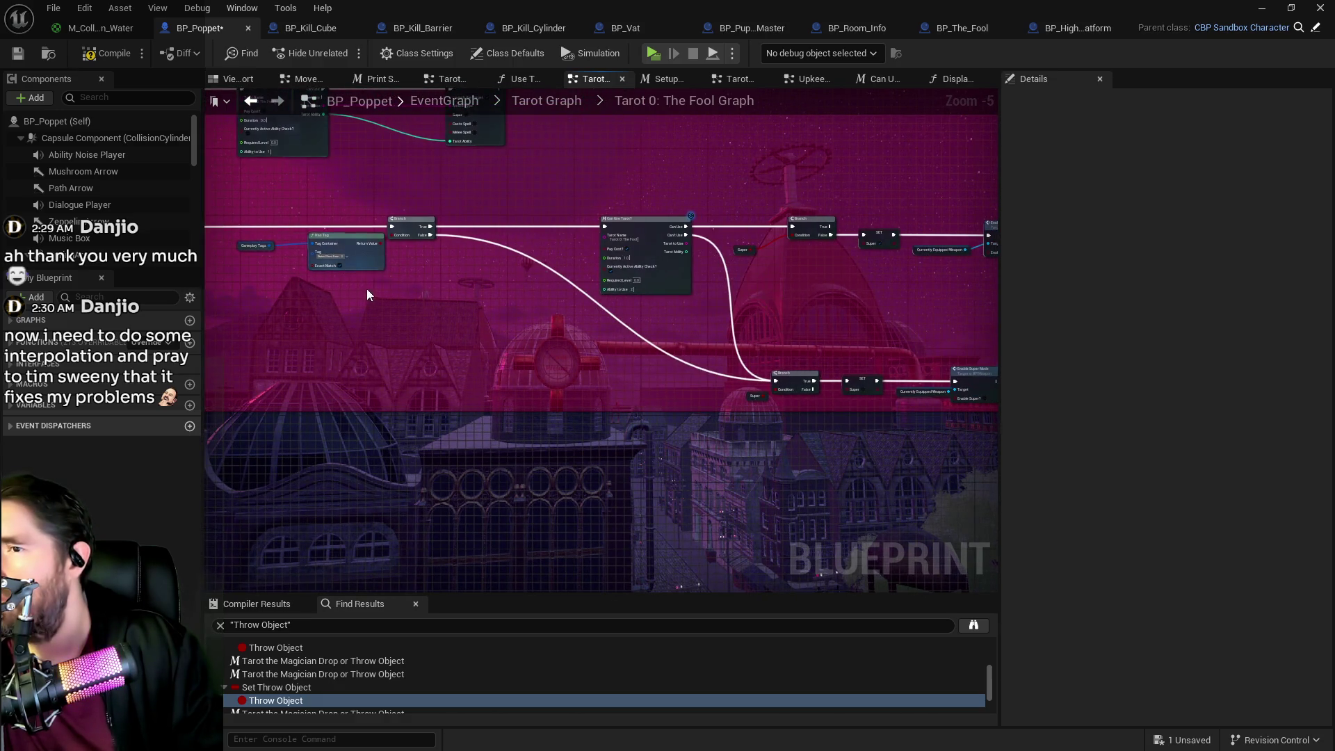
left_click_drag(363, 287, 621, 303)
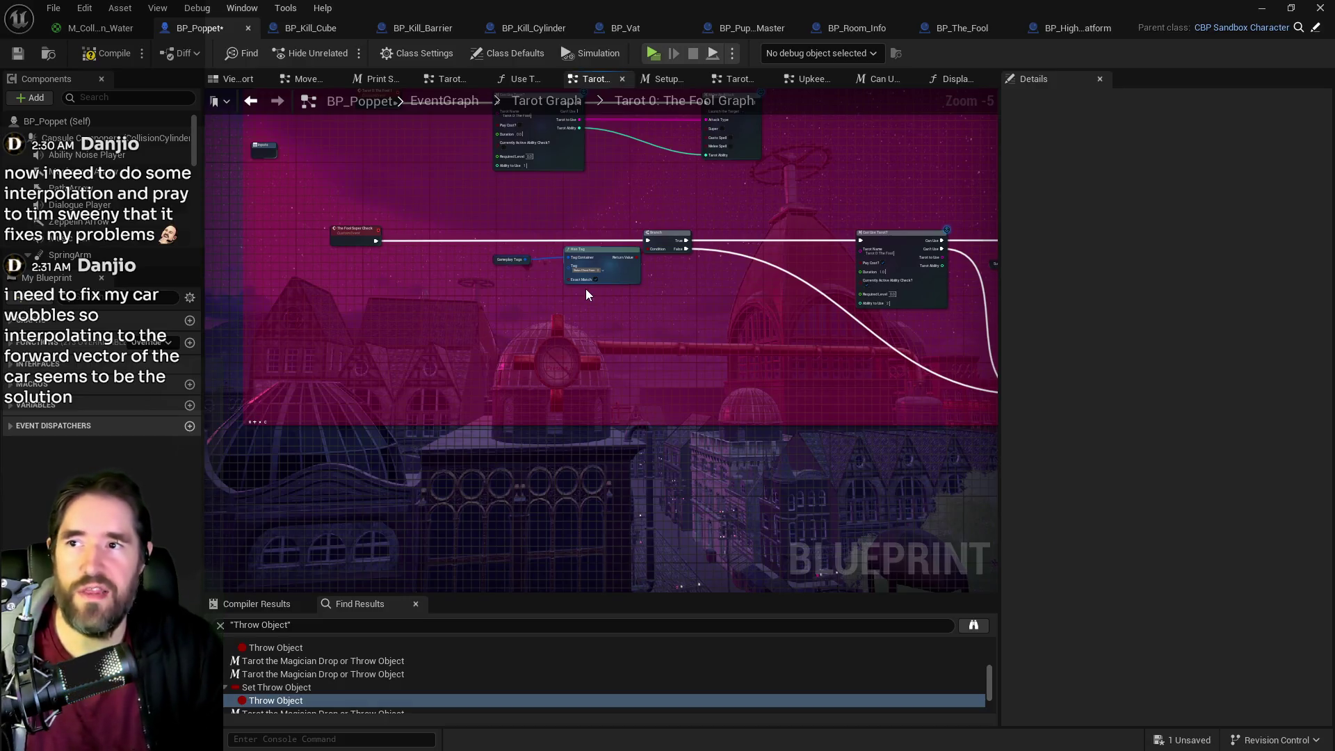
left_click(897, 82)
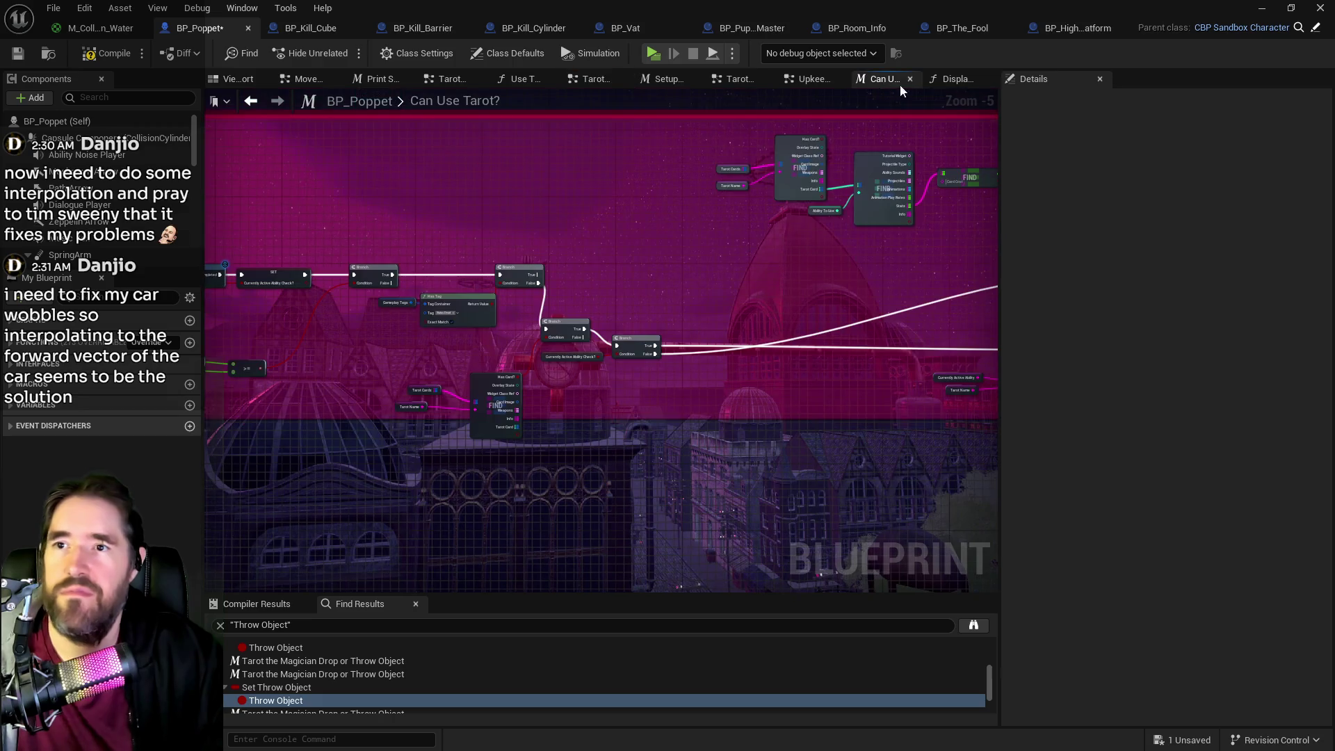
- Disconnect Get Forward Vector from the 2000 multiply, then split and recombine its output
left_click(929, 81)
left_click_drag(680, 252, 616, 207)
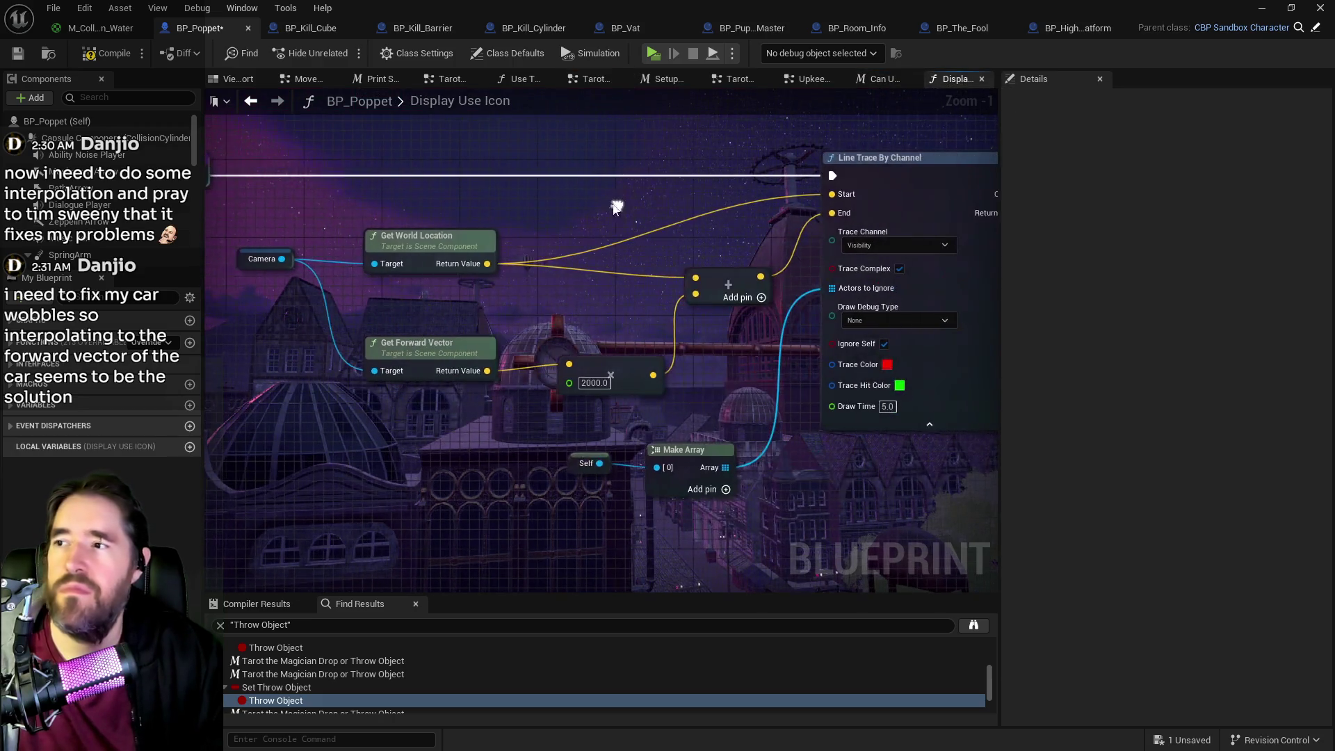
left_click_drag(492, 474, 389, 453)
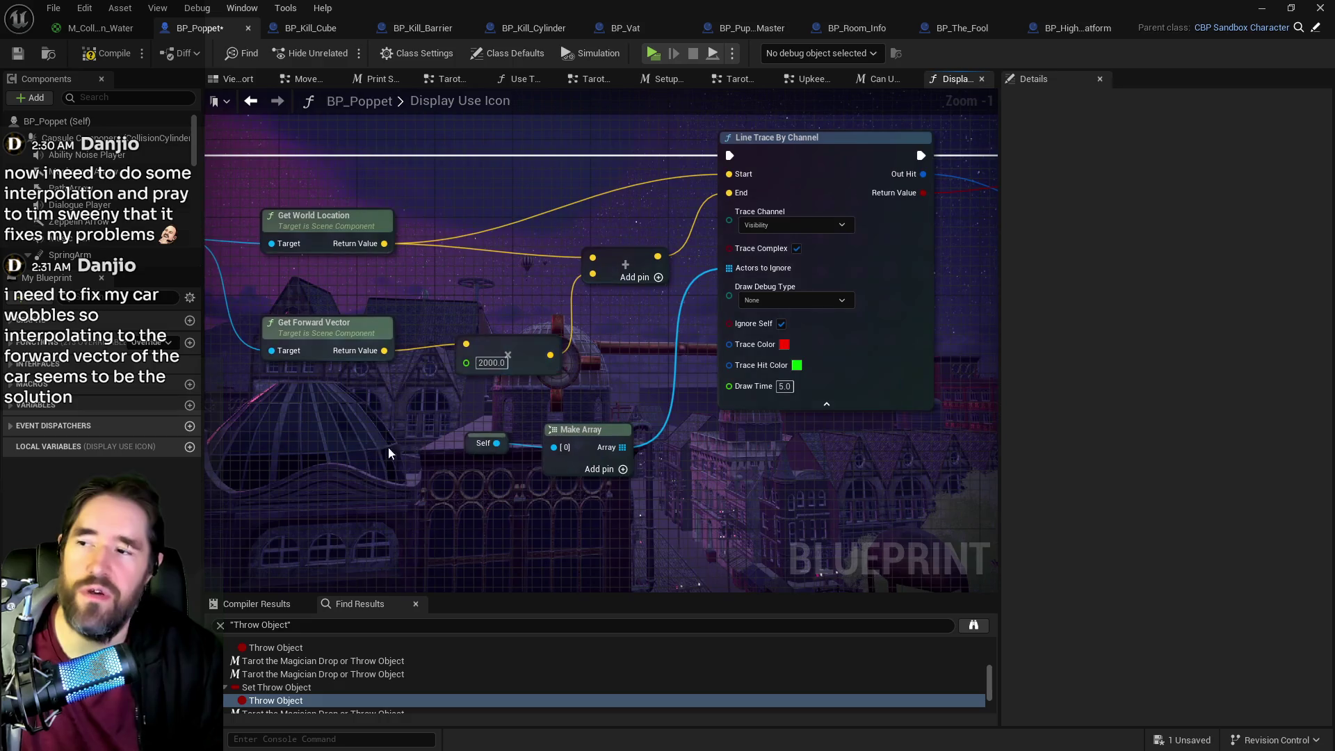
left_click_drag(462, 329, 661, 382)
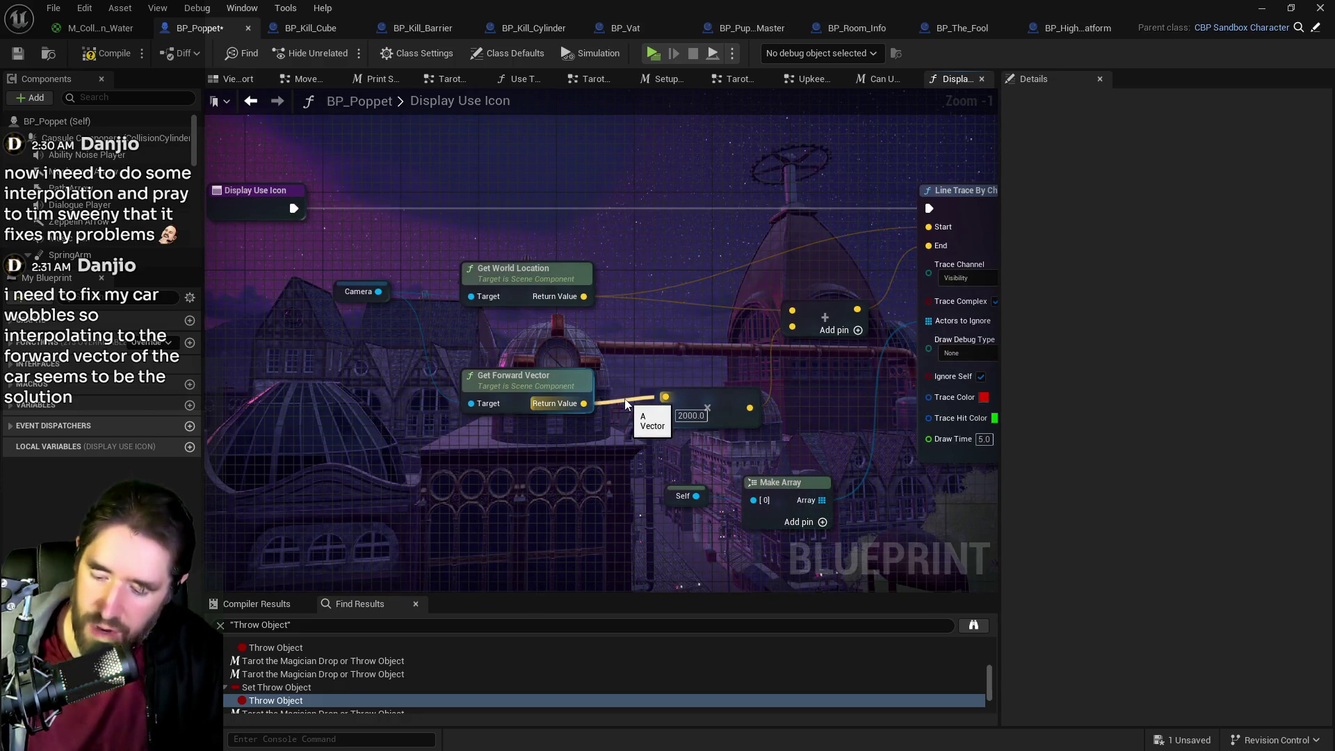
left_click(584, 402, "alt")
right_click(583, 402)
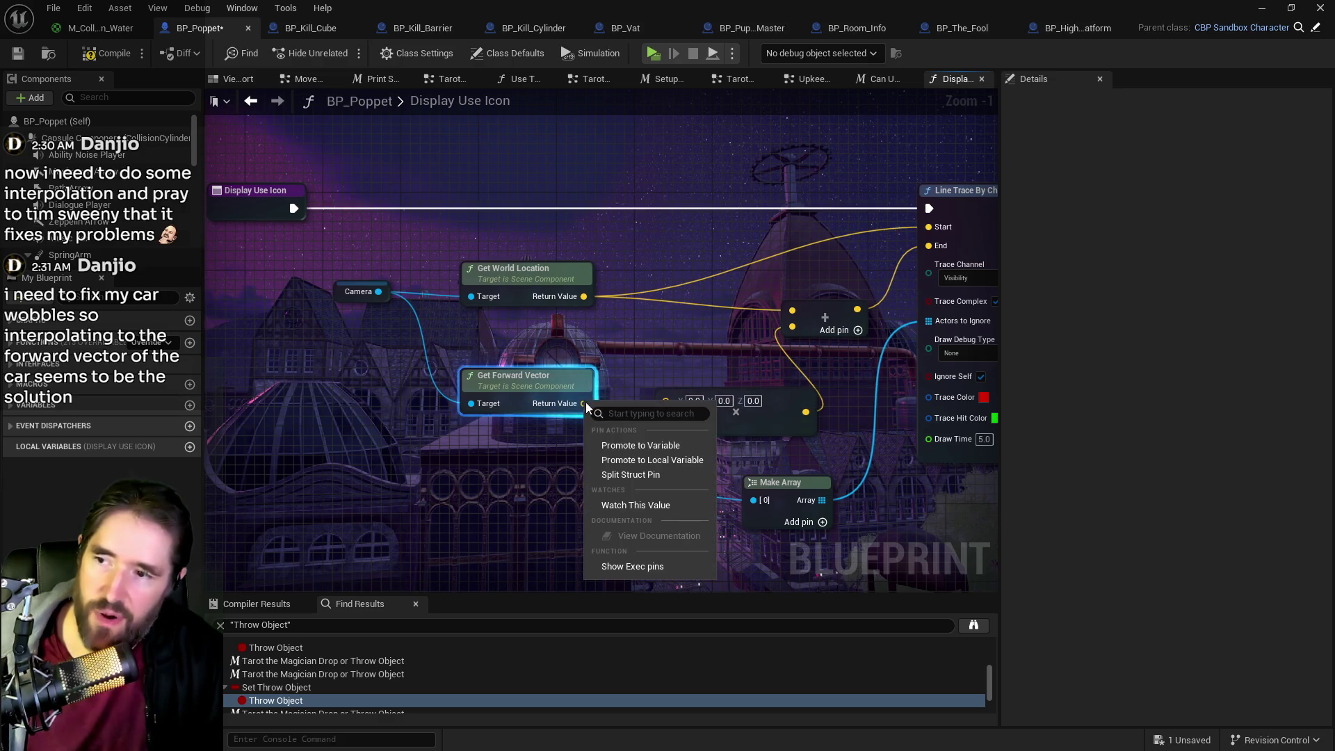
left_click(595, 476)
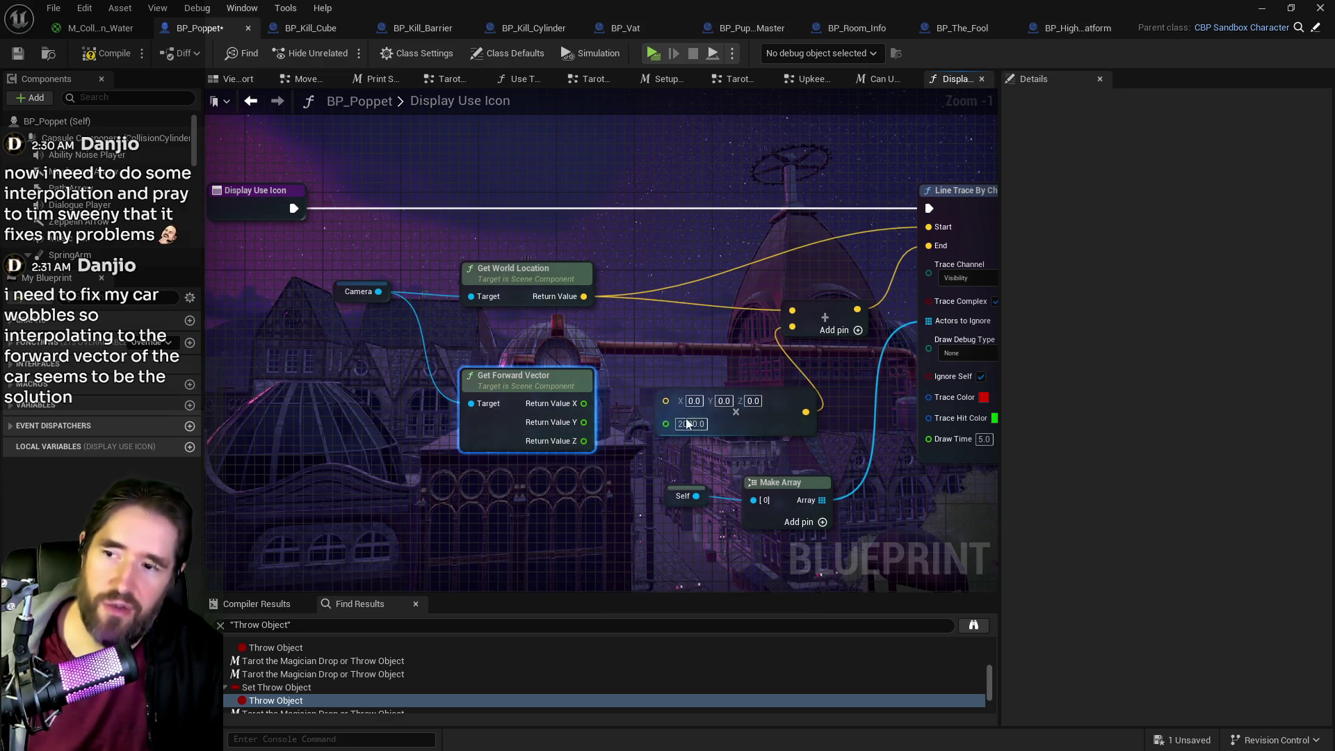
right_click(582, 403)
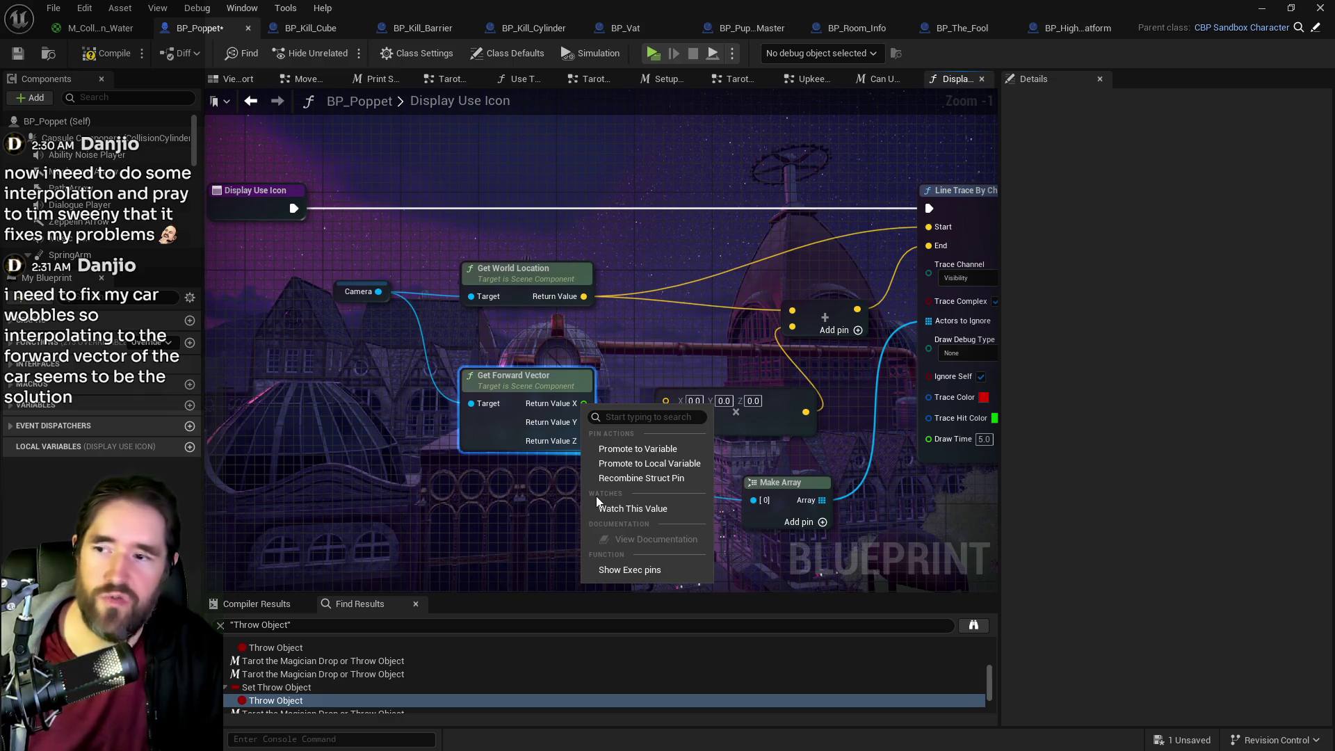
left_click(610, 477)
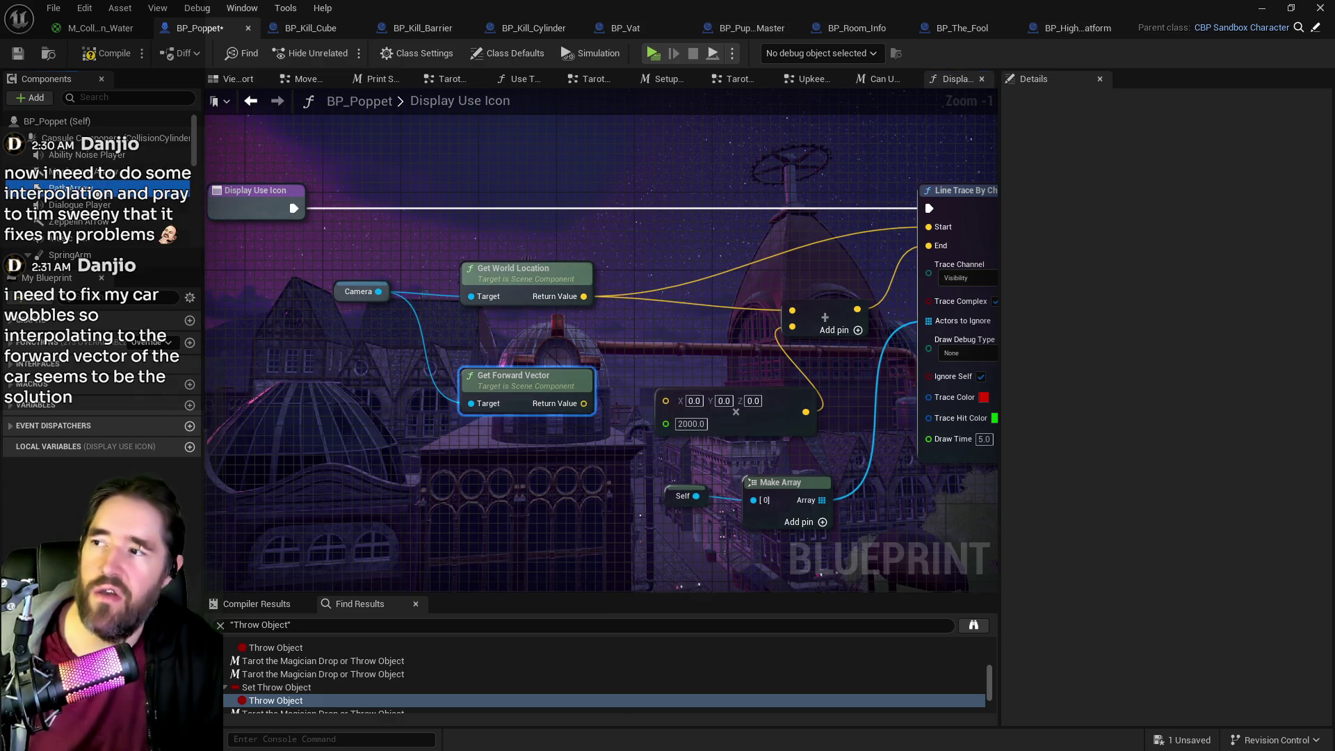
- Select the Path Arrow component and view it in the viewport at -200, 0, -50
left_click(69, 188)
left_click(233, 81)
scroll(609, 353, "up", 3)
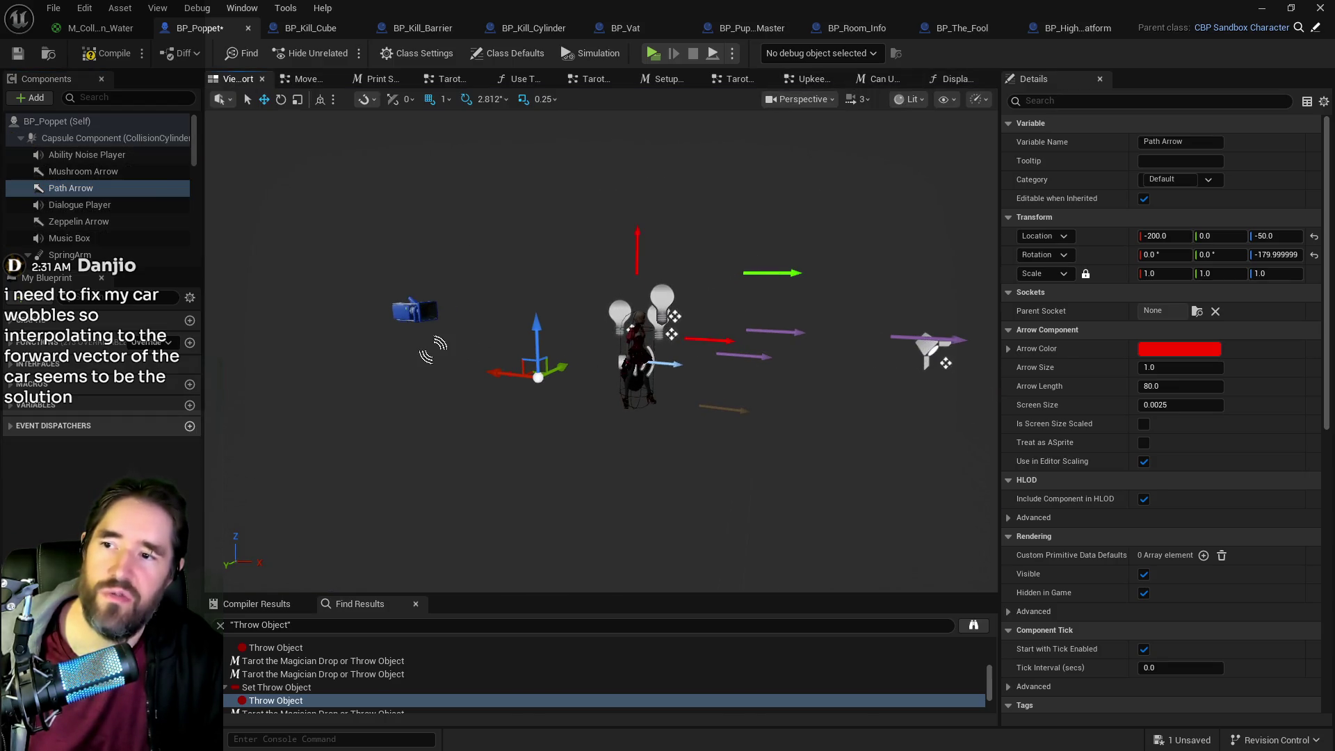
- Pitch the Arrow Capture arrow downward in the viewport, then undo the rotation
left_click(772, 272)
key("e")
left_click_drag(807, 216, 824, 327)
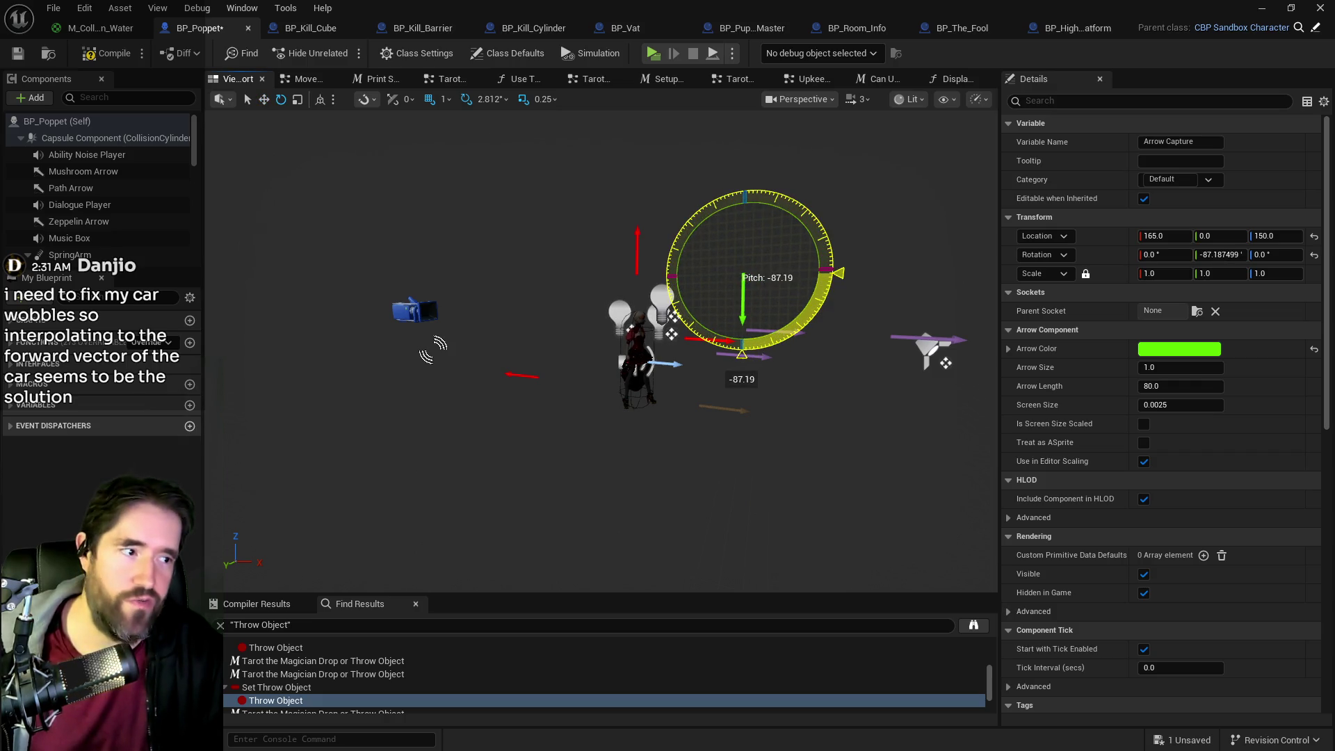
left_click(84, 7)
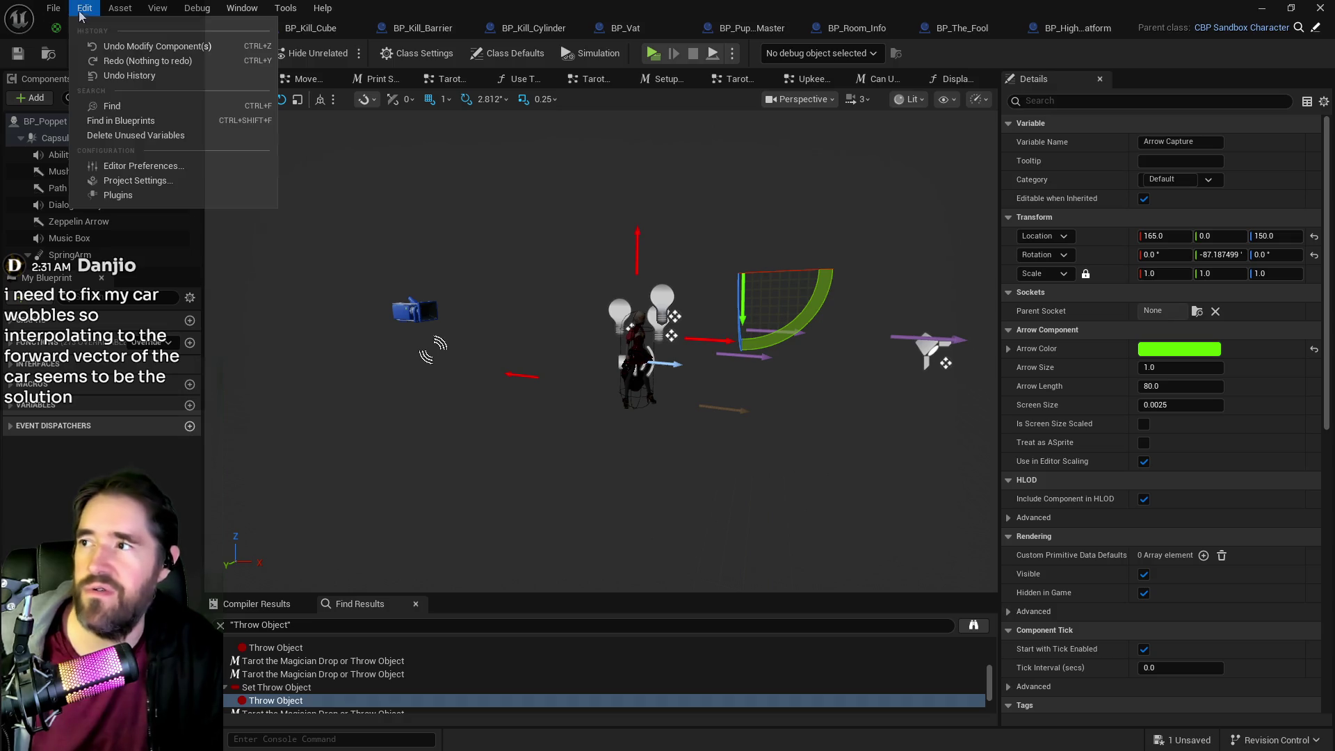
left_click(84, 46)
- Add a Path Arrow getter wired to the trace targets, then undo and delete it
left_click(946, 80)
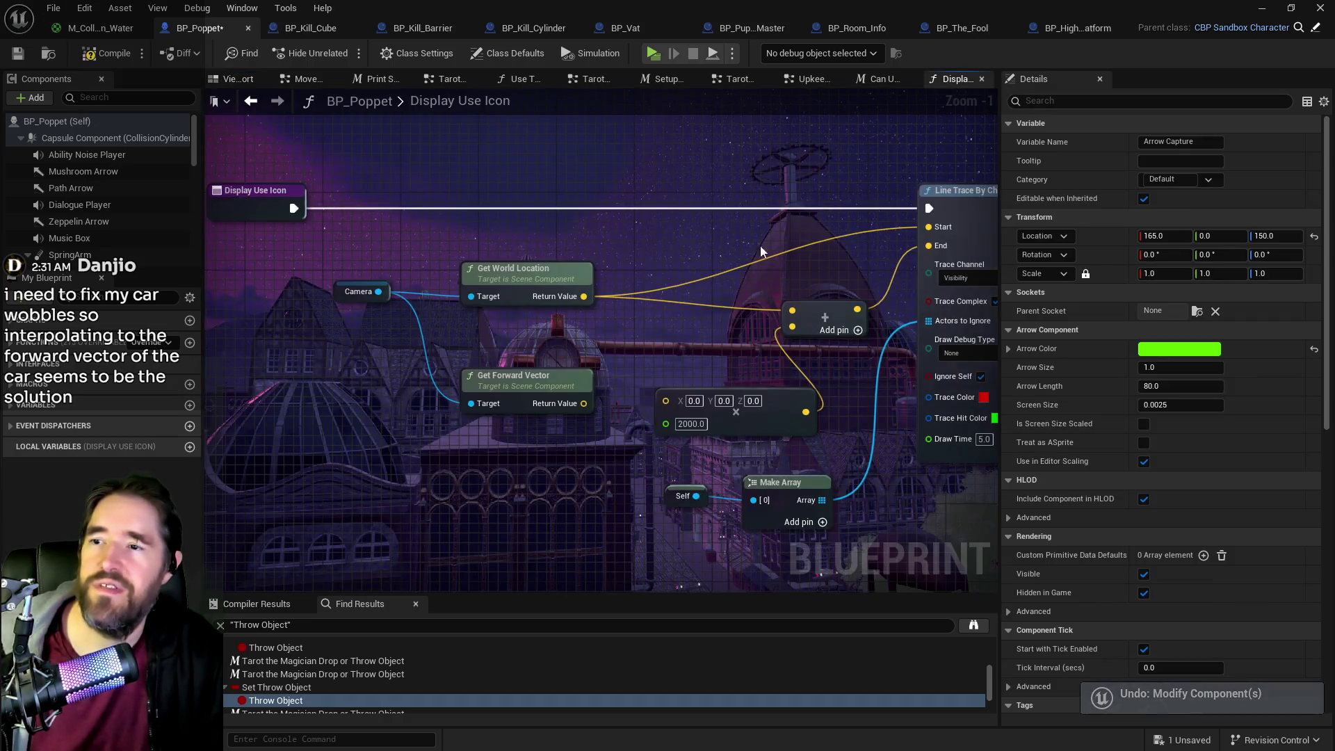
mouse_move(77, 188)
left_mouse_down()
mouse_move(186, 223)
mouse_move(335, 313)
left_mouse_up()
mouse_move(462, 295)
left_mouse_down()
mouse_move(437, 311)
mouse_move(471, 296)
left_mouse_up()
key("Escape")
left_click_drag(390, 321, 471, 403)
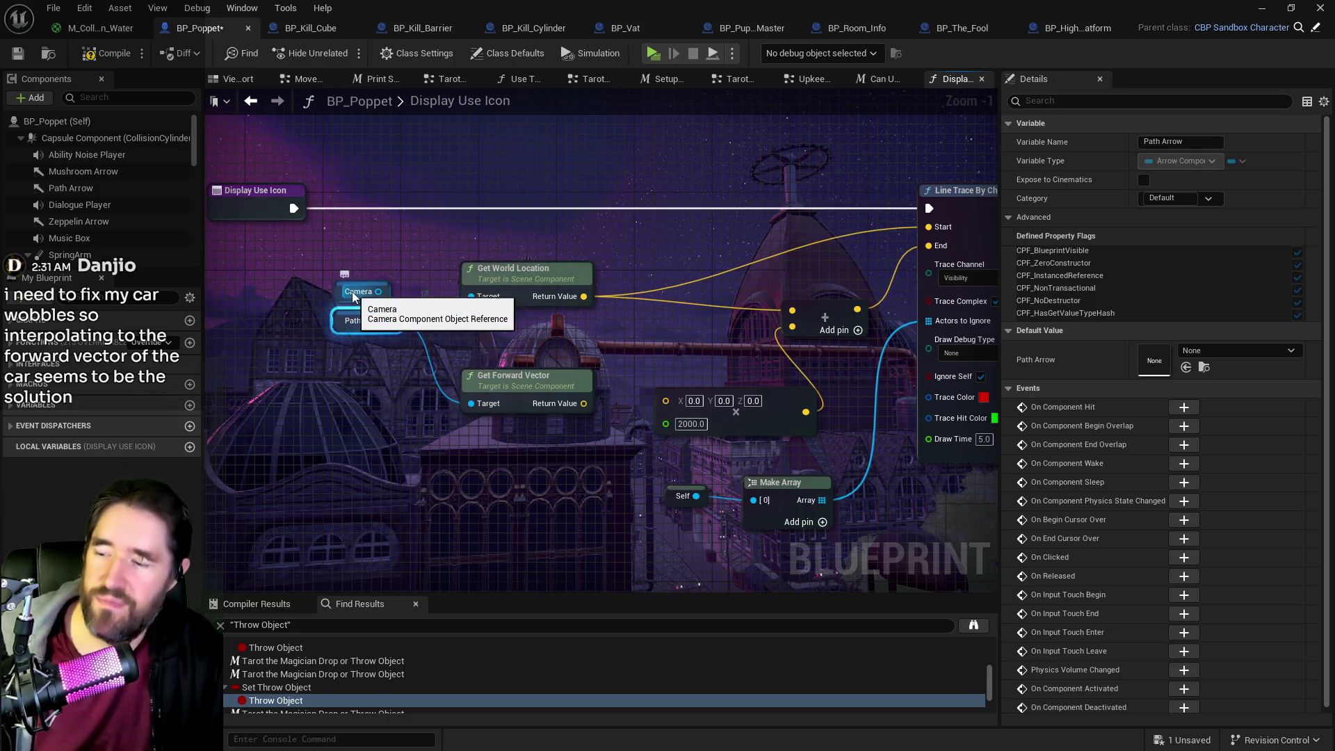
key("ctrl+z")
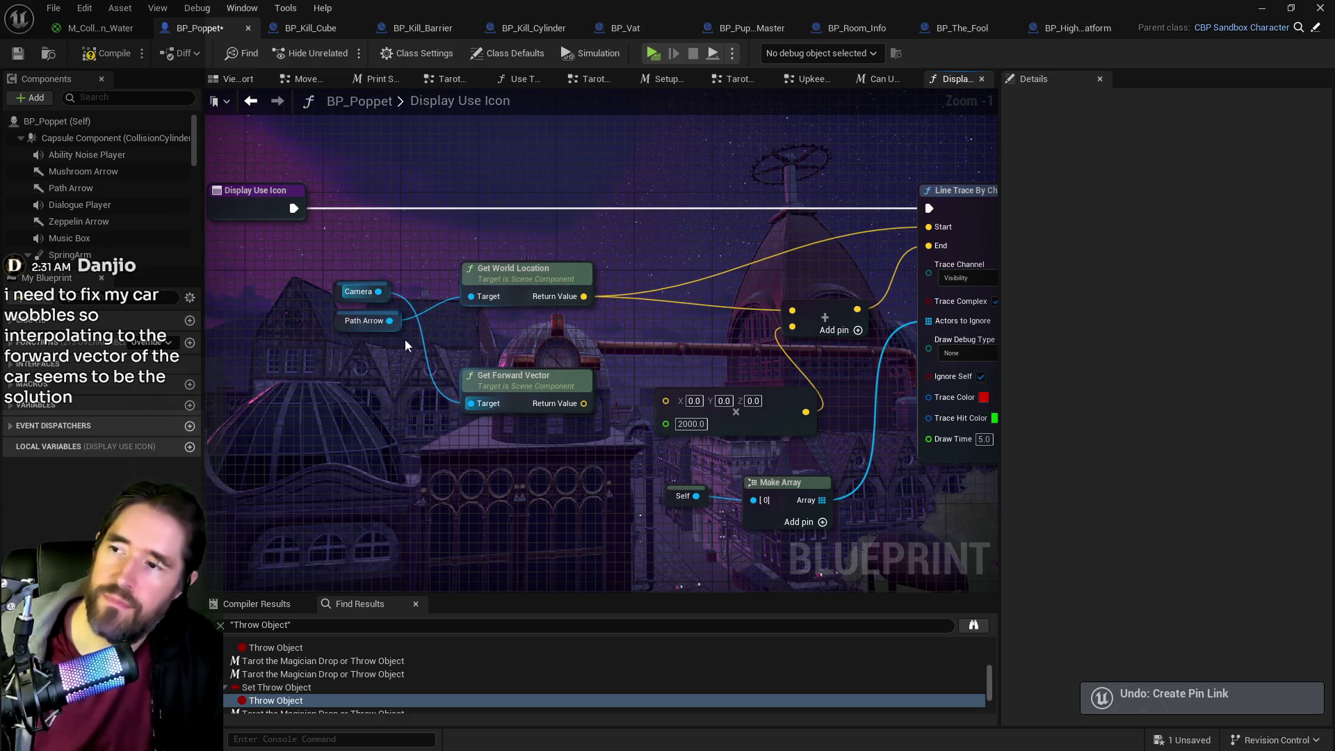
left_click(362, 321)
key("Delete")
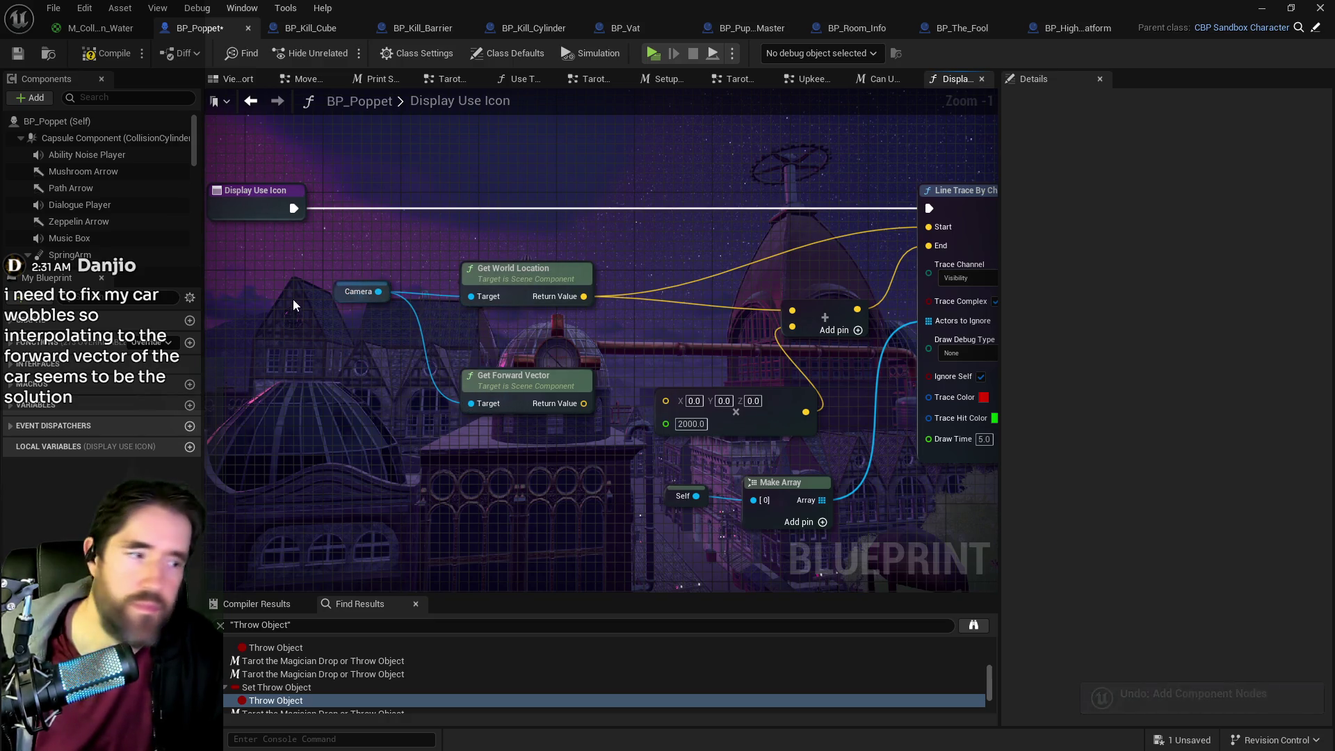
- Save, wire Get Forward Vector's Return Value into the 2000 multiply, and compile
key("ctrl+s")
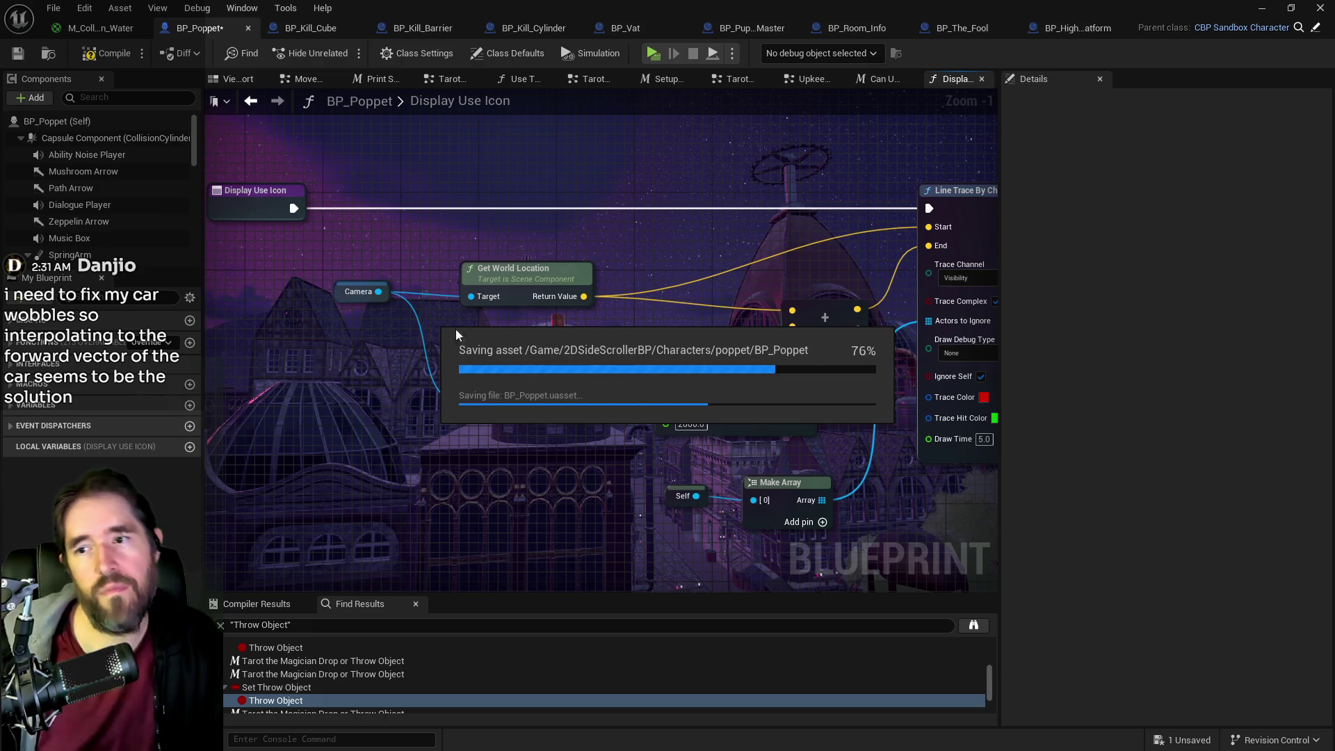
left_click_drag(657, 327, 577, 329)
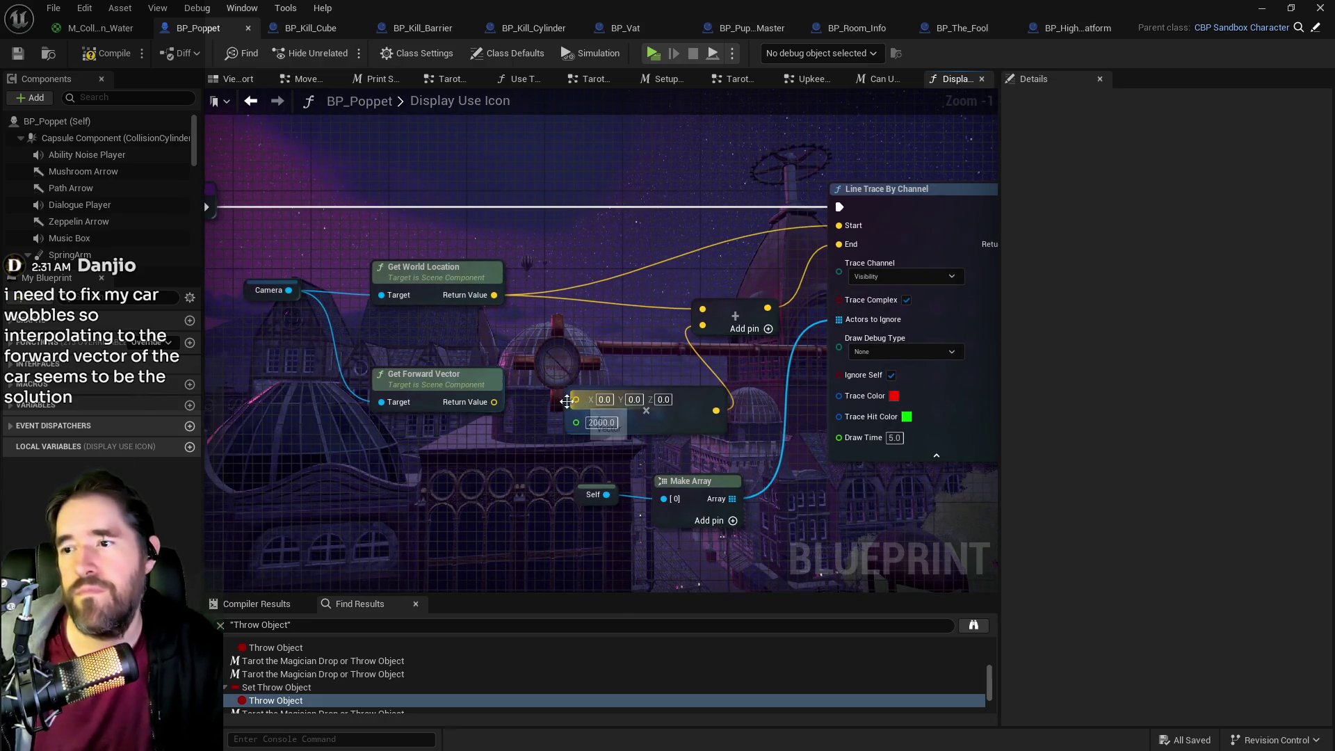
left_click_drag(494, 402, 576, 400)
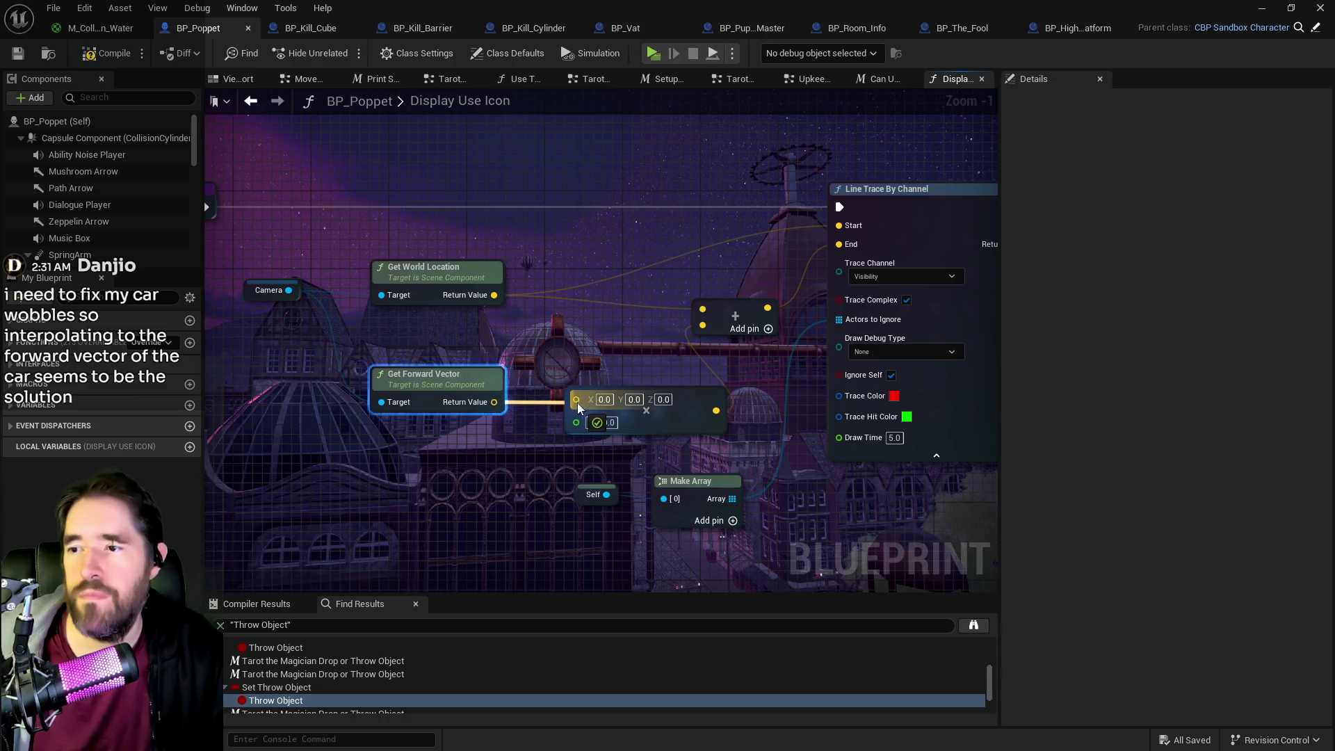
type("2000")
left_click(106, 56)
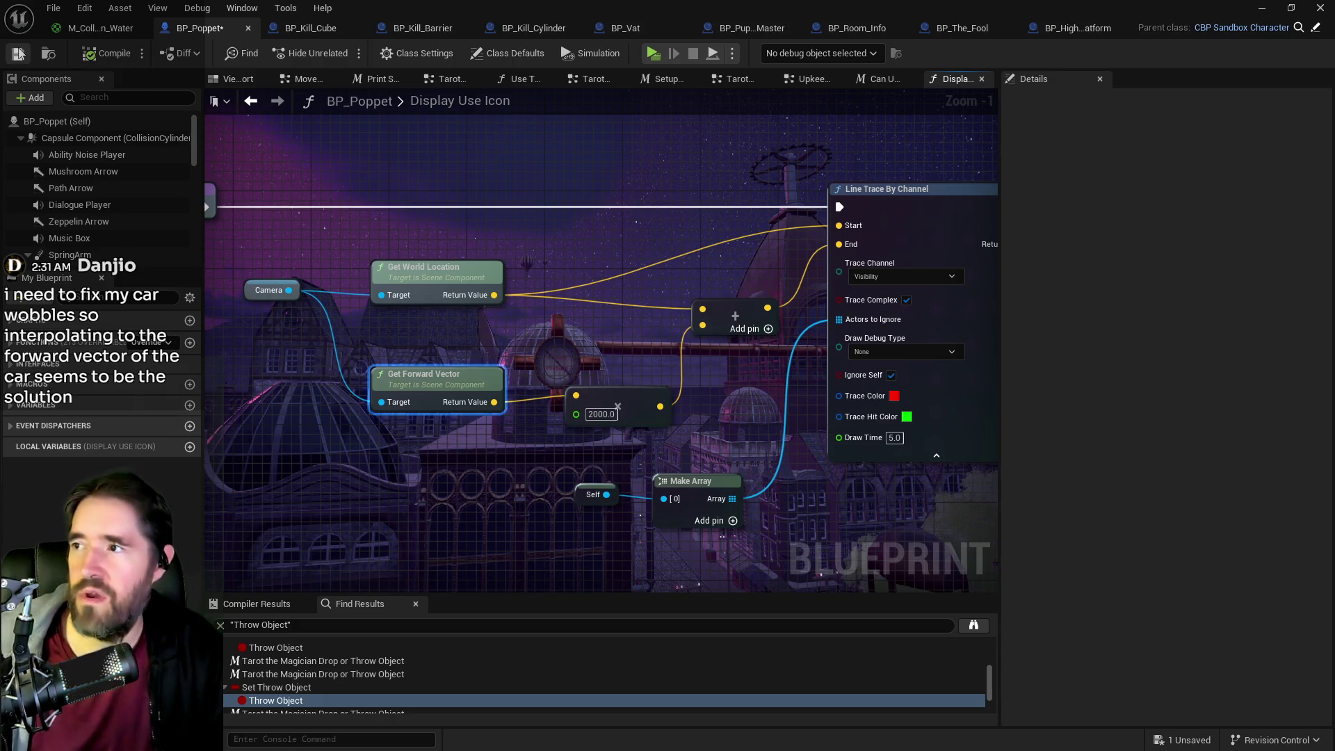
- Save BP_Poppet and return to the Tarot 0: The Fool Graph
left_click(18, 53)
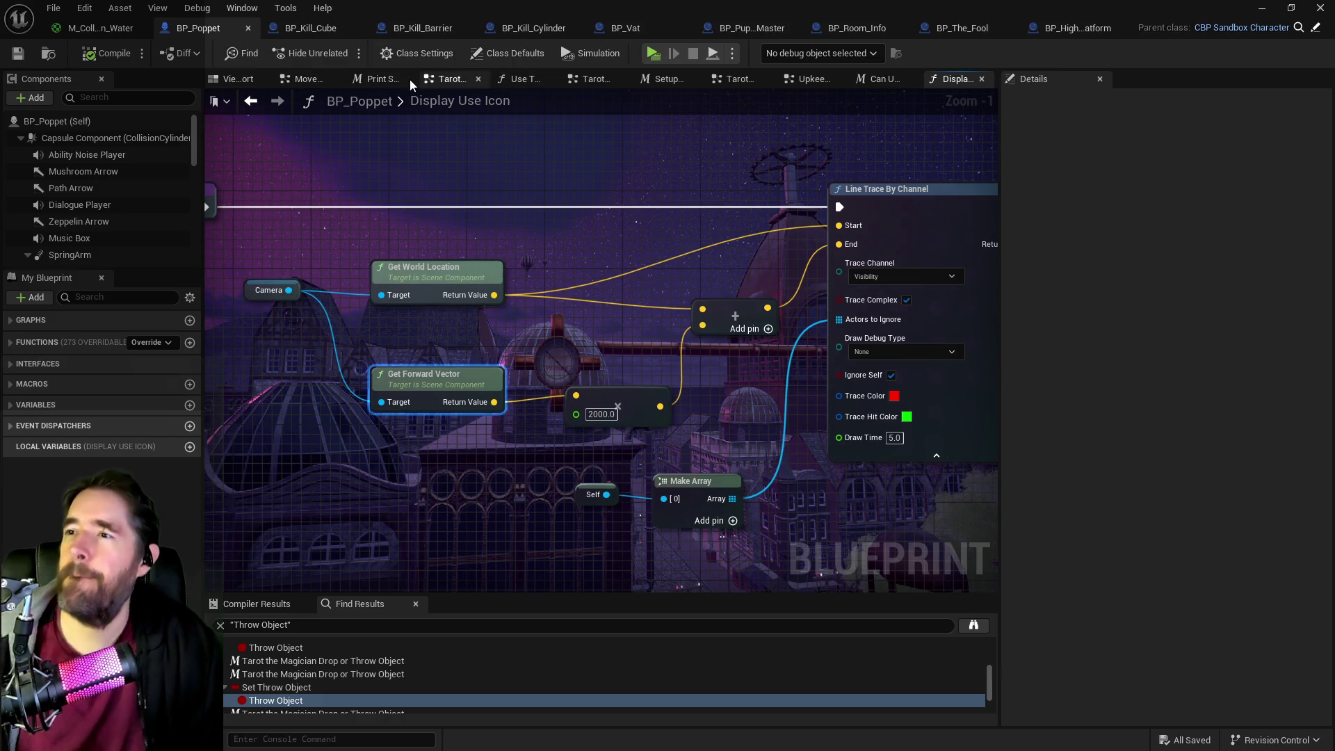
left_click(561, 82)
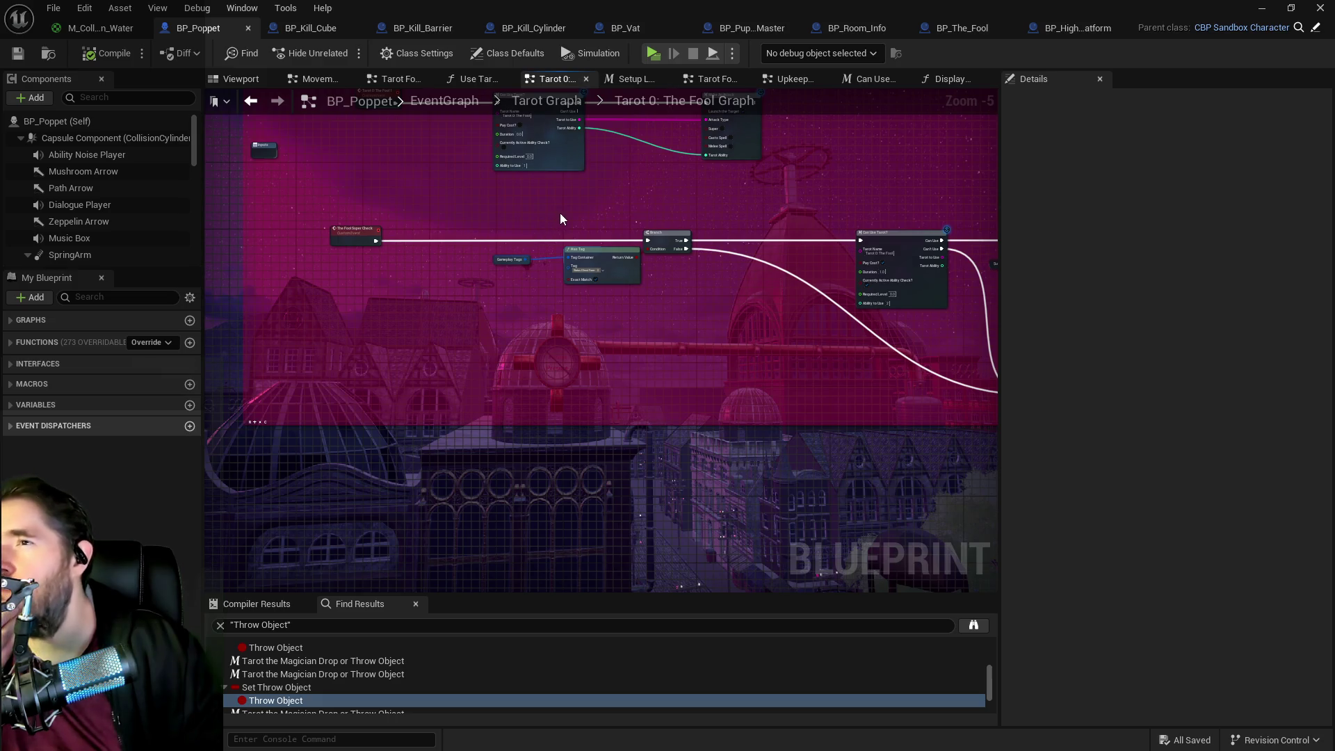
- Wire The Fool Super Check event straight into Can Use Tarot? on the main execution line
left_click_drag(556, 213, 441, 232)
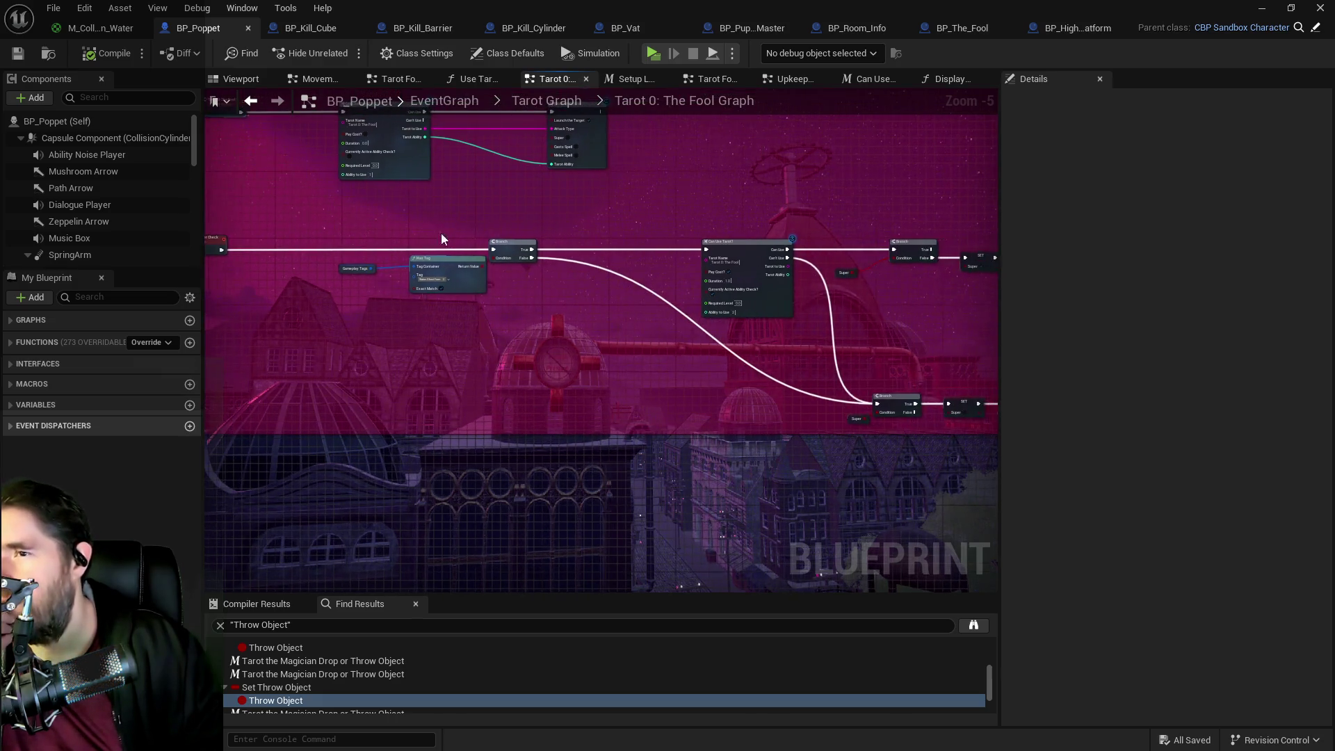
scroll(501, 278, "up", 1)
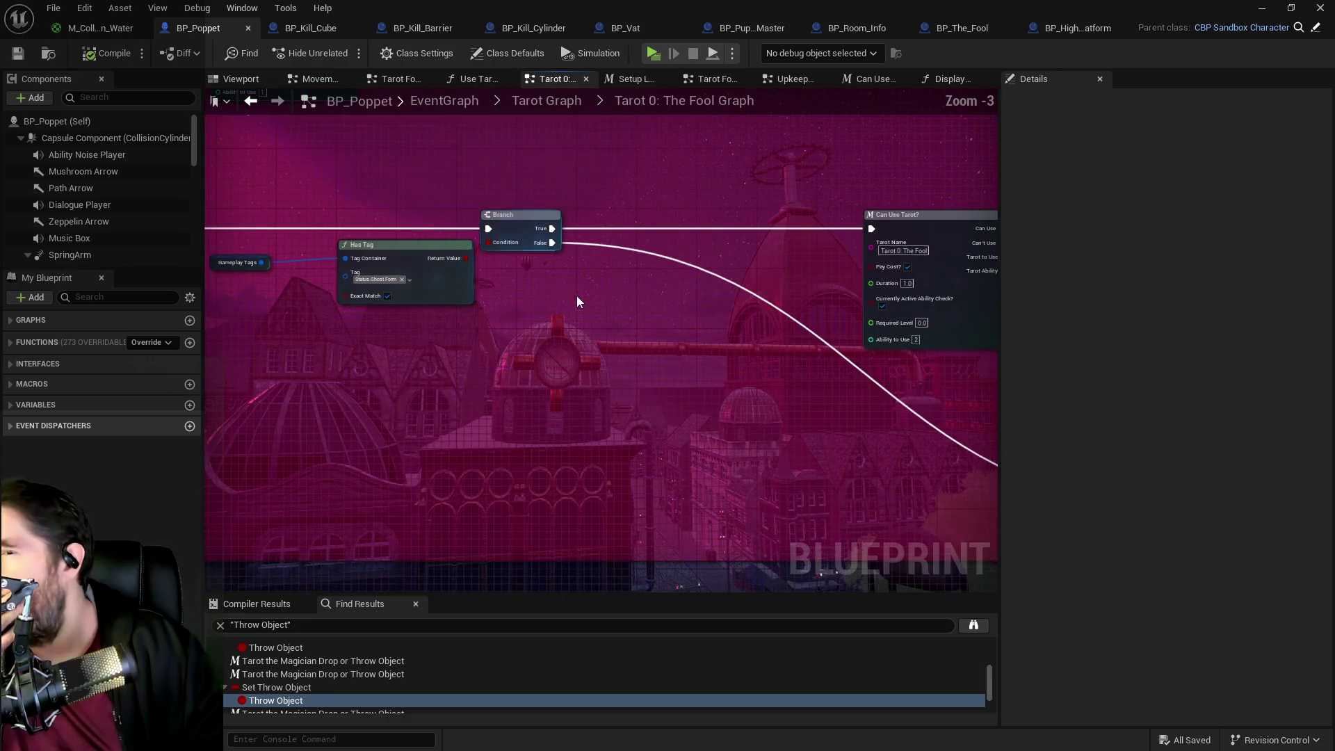
scroll(477, 262, "up", 1)
mouse_move(446, 285)
left_mouse_down()
mouse_move(829, 294)
mouse_move(729, 323)
mouse_move(426, 299)
left_mouse_up()
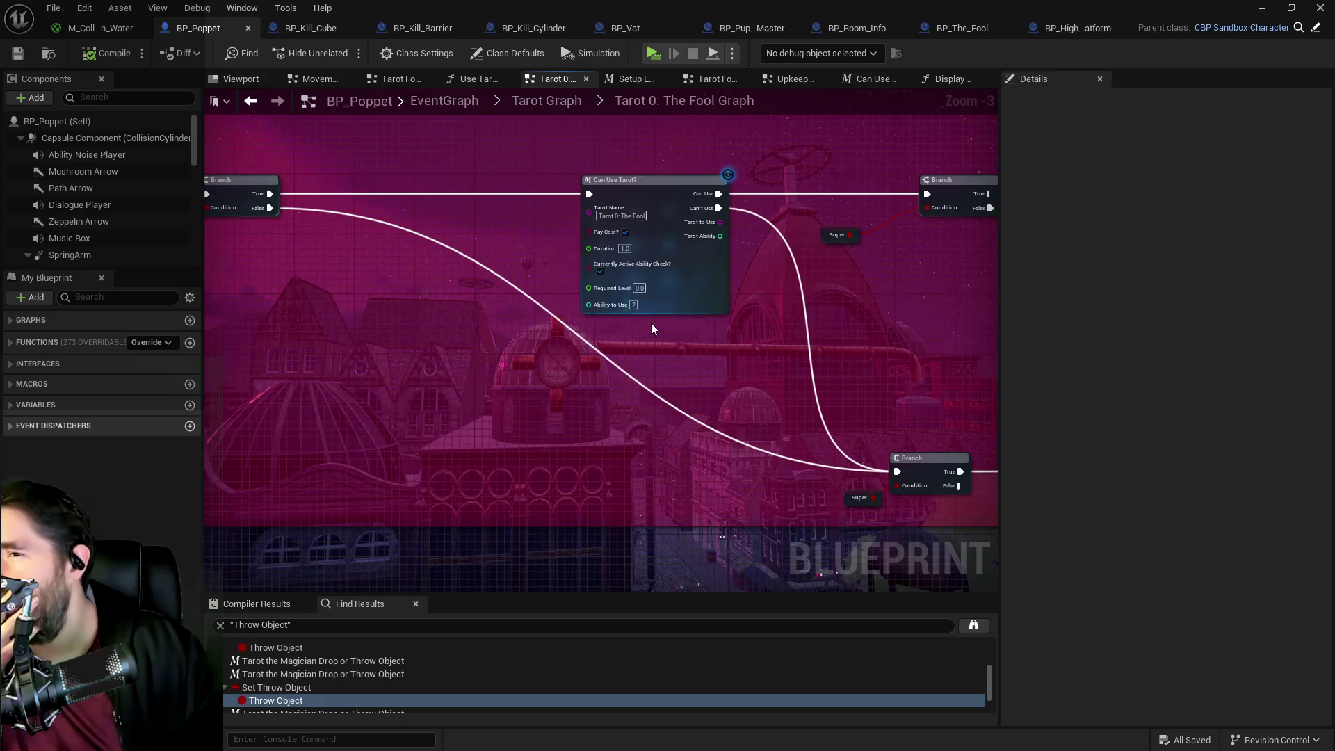
mouse_move(668, 304)
left_mouse_down()
mouse_move(551, 262)
mouse_move(736, 237)
mouse_move(666, 286)
mouse_move(644, 276)
mouse_move(444, 322)
mouse_move(590, 289)
mouse_move(645, 356)
mouse_move(408, 329)
mouse_move(580, 335)
mouse_move(494, 356)
mouse_move(393, 282)
left_mouse_up()
scroll(494, 356, "down", 1)
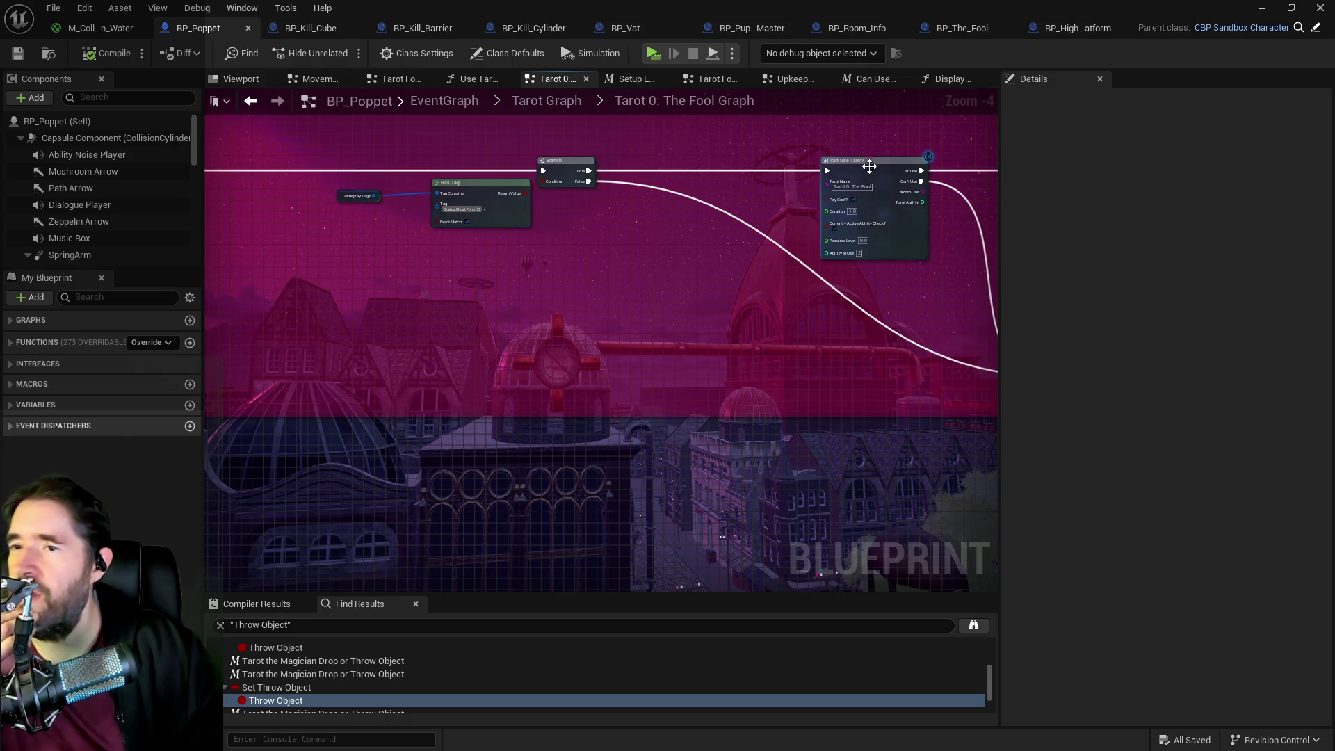
left_click(222, 185)
left_click_drag(239, 194, 883, 194)
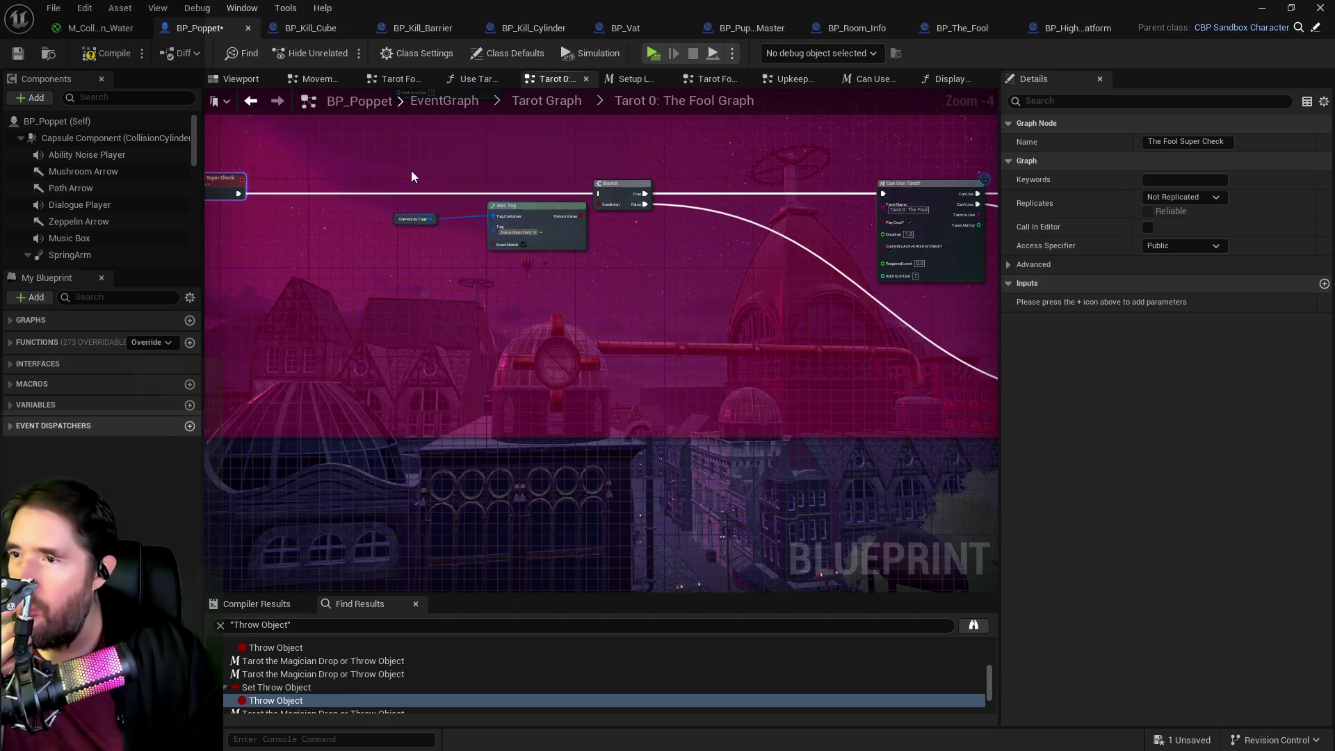
left_click_drag(404, 171, 626, 259)
mouse_move(626, 196)
left_mouse_down()
mouse_move(699, 265)
mouse_move(867, 319)
left_mouse_up()
mouse_move(922, 191)
left_mouse_down()
mouse_move(619, 185)
mouse_move(473, 205)
left_mouse_up()
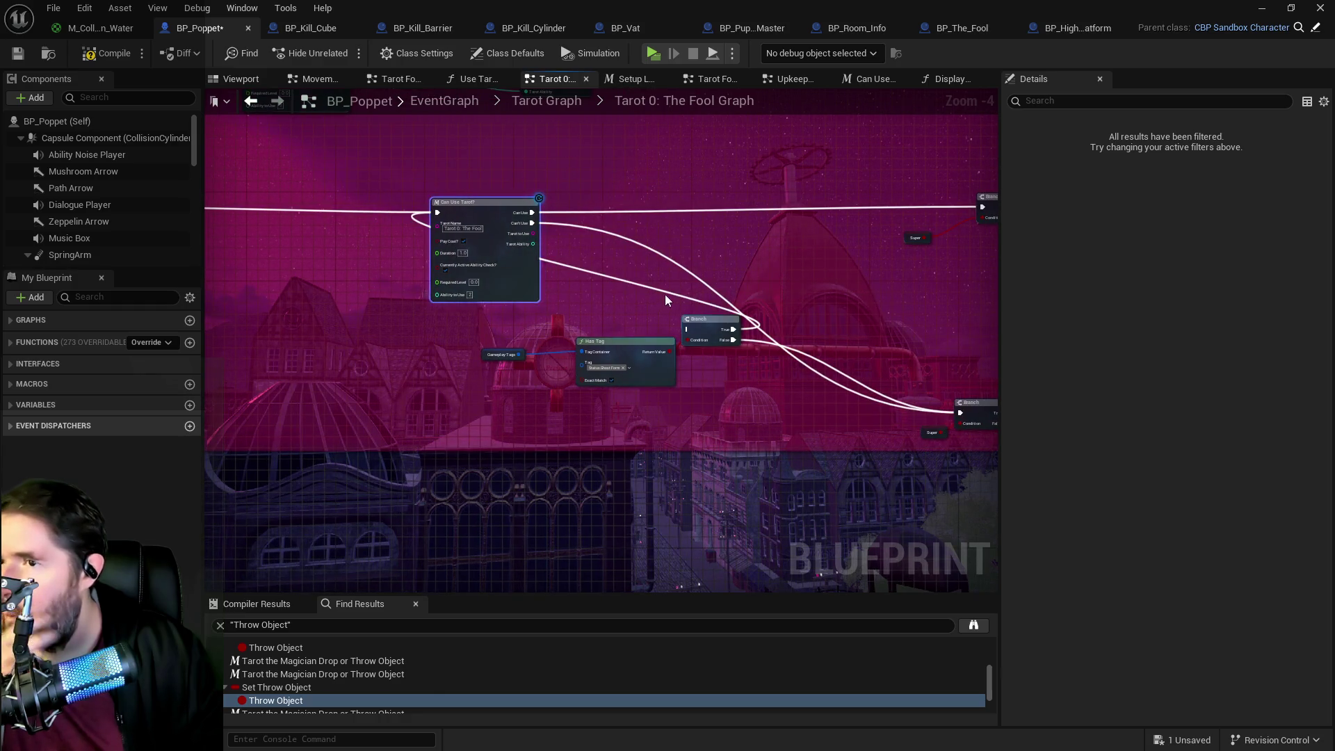
- Move the Gameplay Tags, Has Tag and Branch group after Can Use Tarot? and wire Can Use into that Branch
left_click_drag(500, 324, 751, 381)
left_click_drag(713, 324, 800, 200)
left_click_drag(627, 223, 379, 235)
left_click_drag(282, 224, 535, 220)
mouse_move(371, 197)
left_mouse_down()
mouse_move(566, 265)
mouse_move(578, 228)
left_mouse_up()
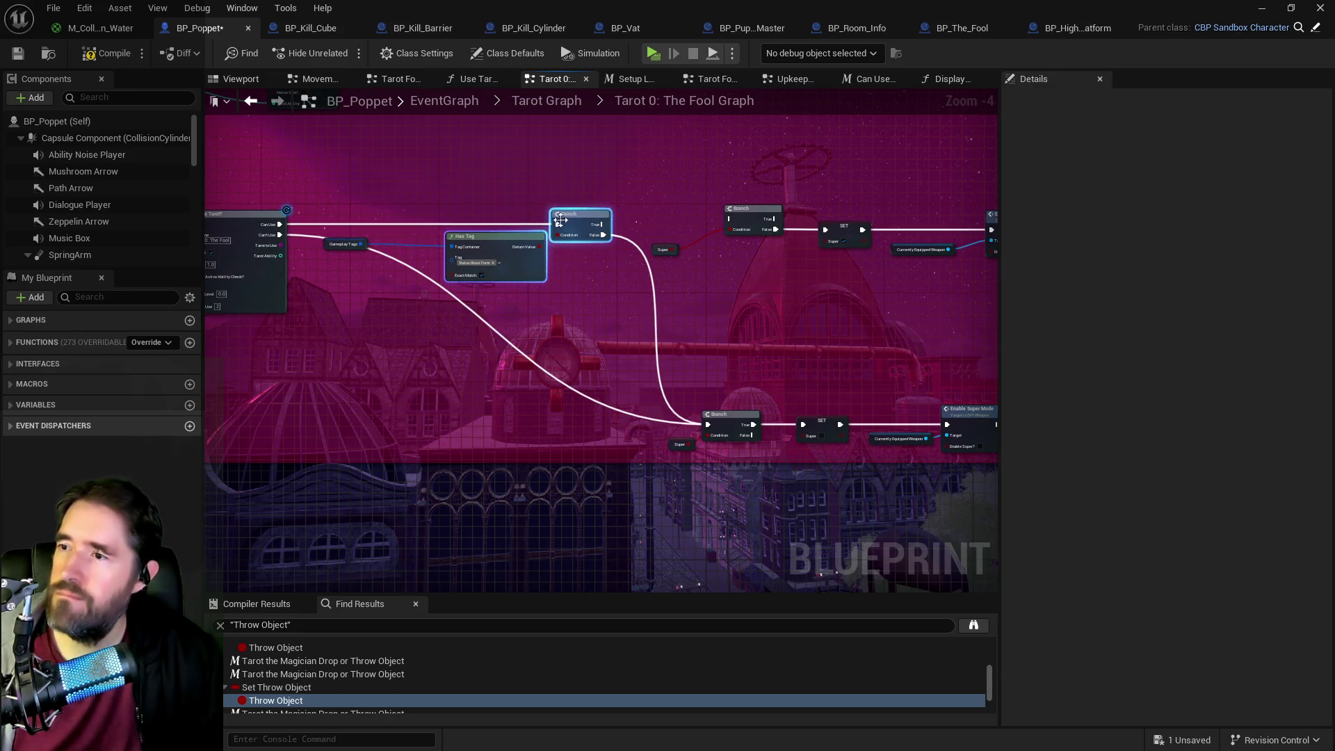
left_click(342, 244)
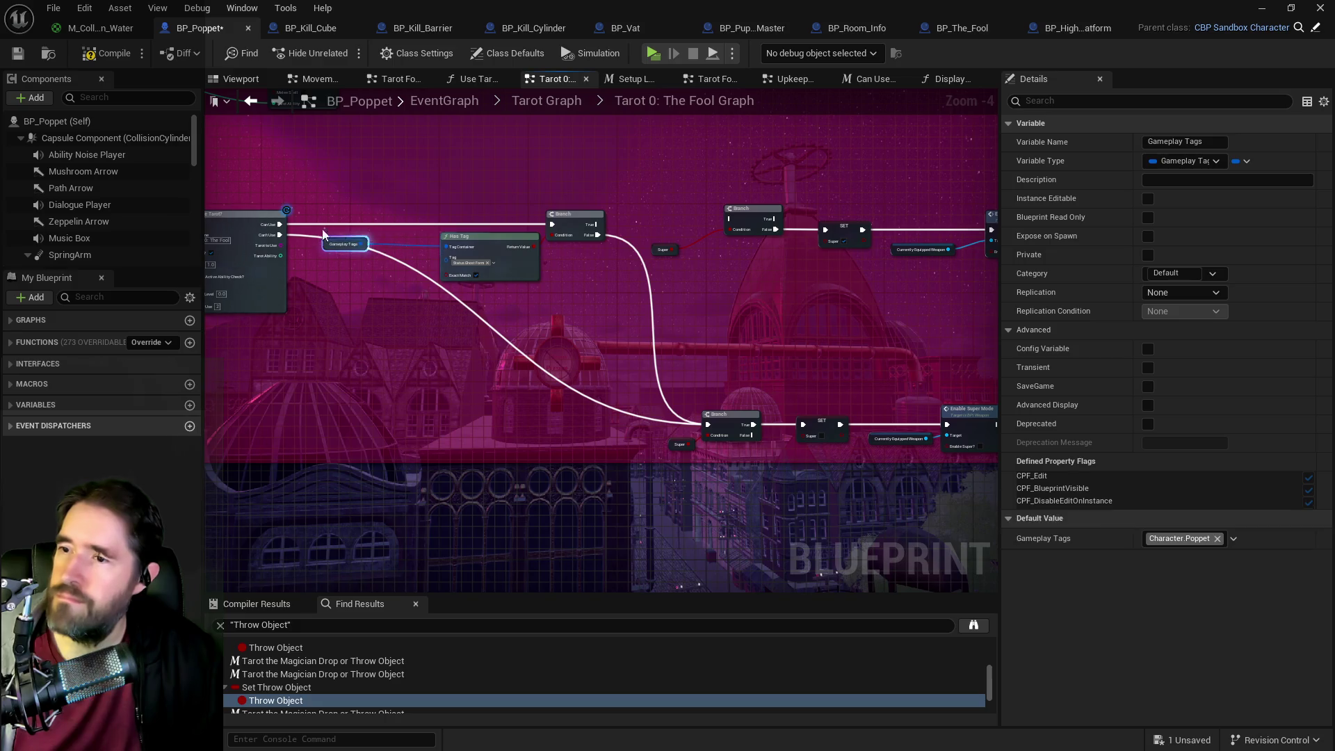
- Place Gameplay Tags beside Has Tag, connect Branch True to the next Branch, and align the tag-check nodes
left_click(303, 231)
left_click_drag(345, 247, 413, 252)
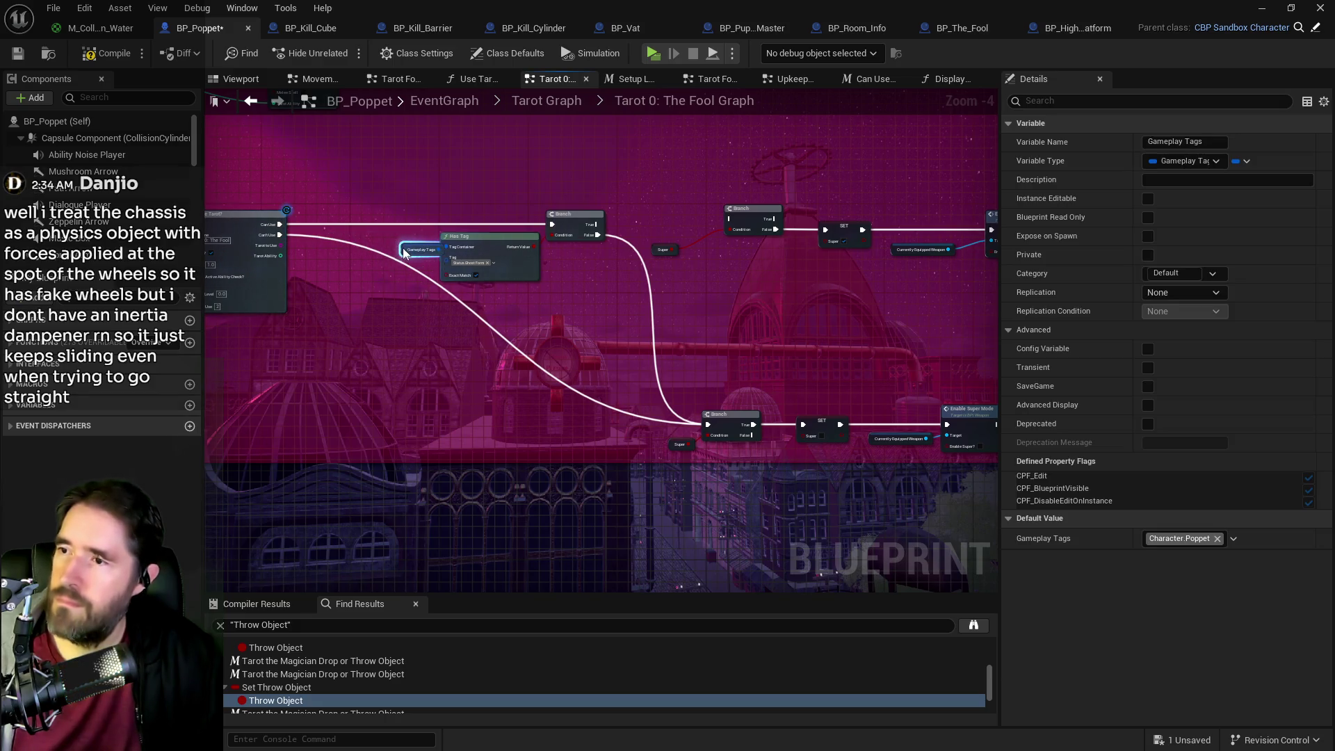
scroll(585, 236, "up", 2)
left_click_drag(604, 218, 804, 216)
scroll(542, 334, "down", 1)
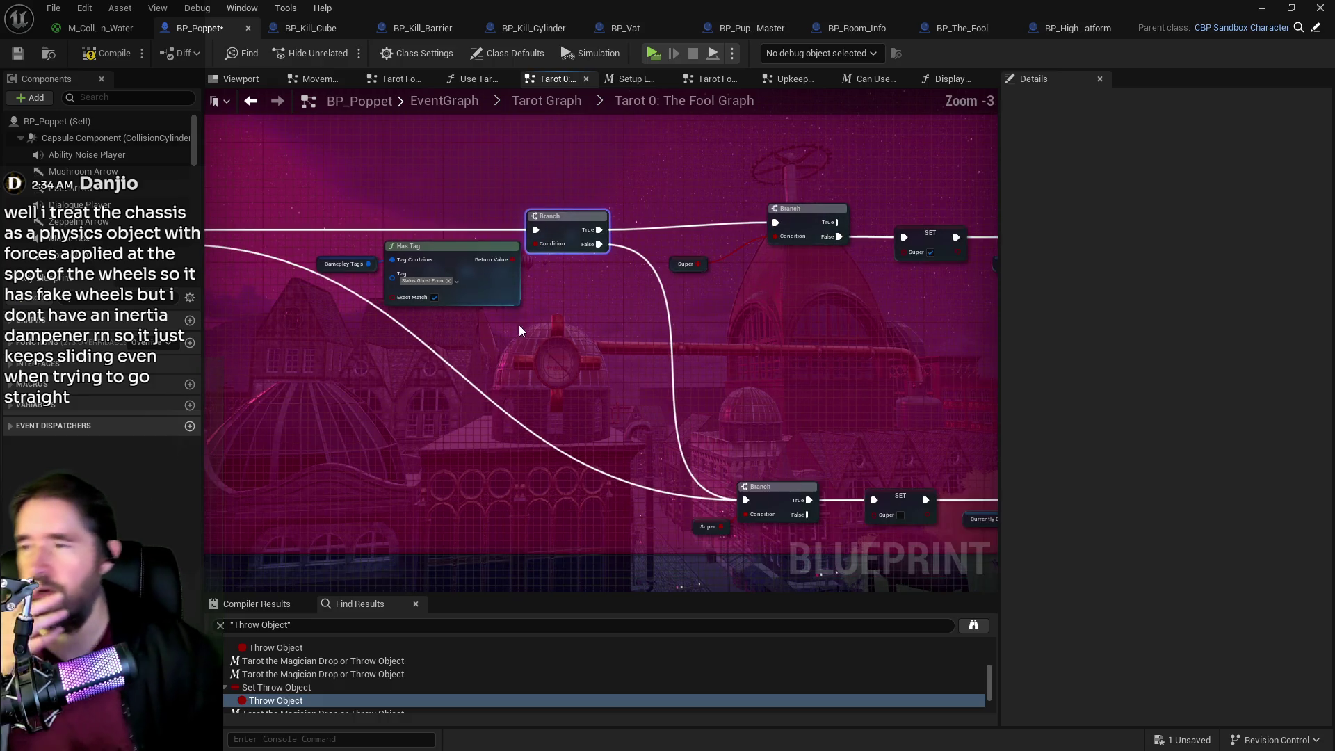
left_click_drag(356, 205, 549, 281)
left_click_drag(557, 217, 557, 211)
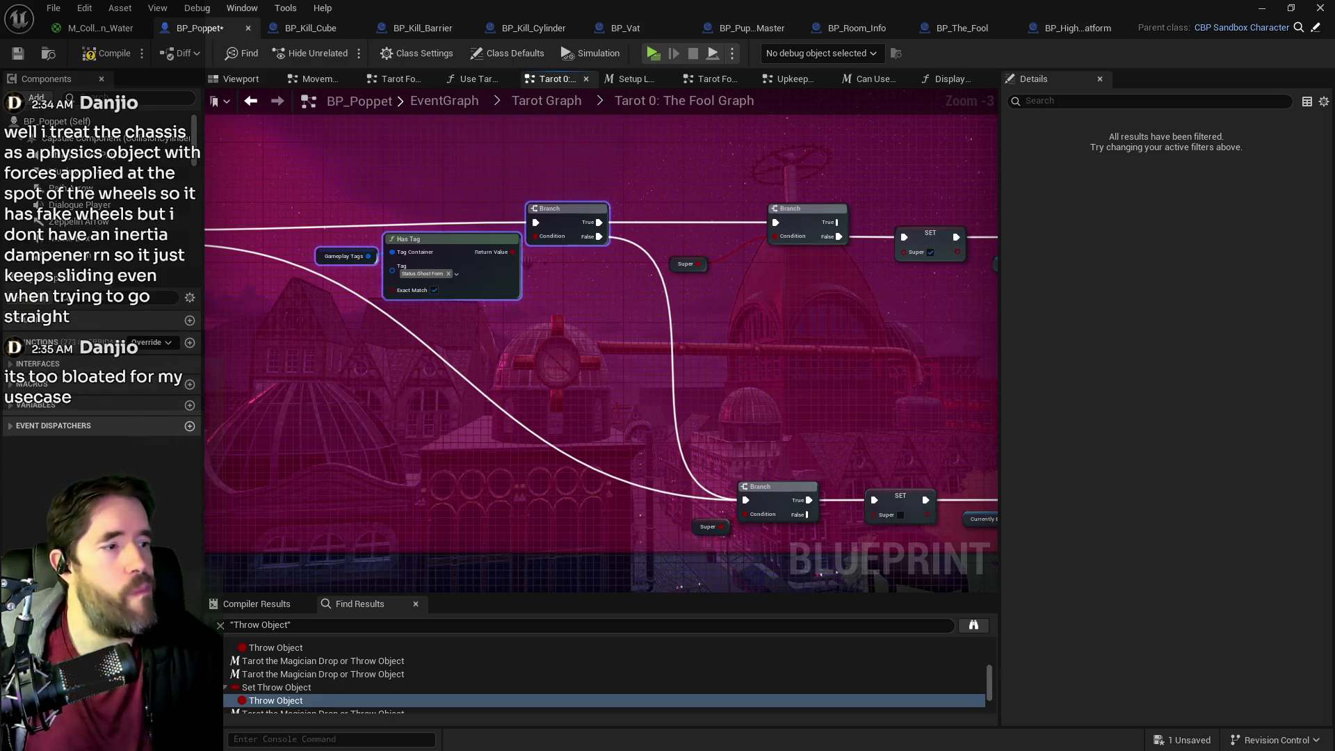
- Pan across the Fool graph to review the check chain and the Enable Super Mode nodes
left_click_drag(715, 384, 597, 392)
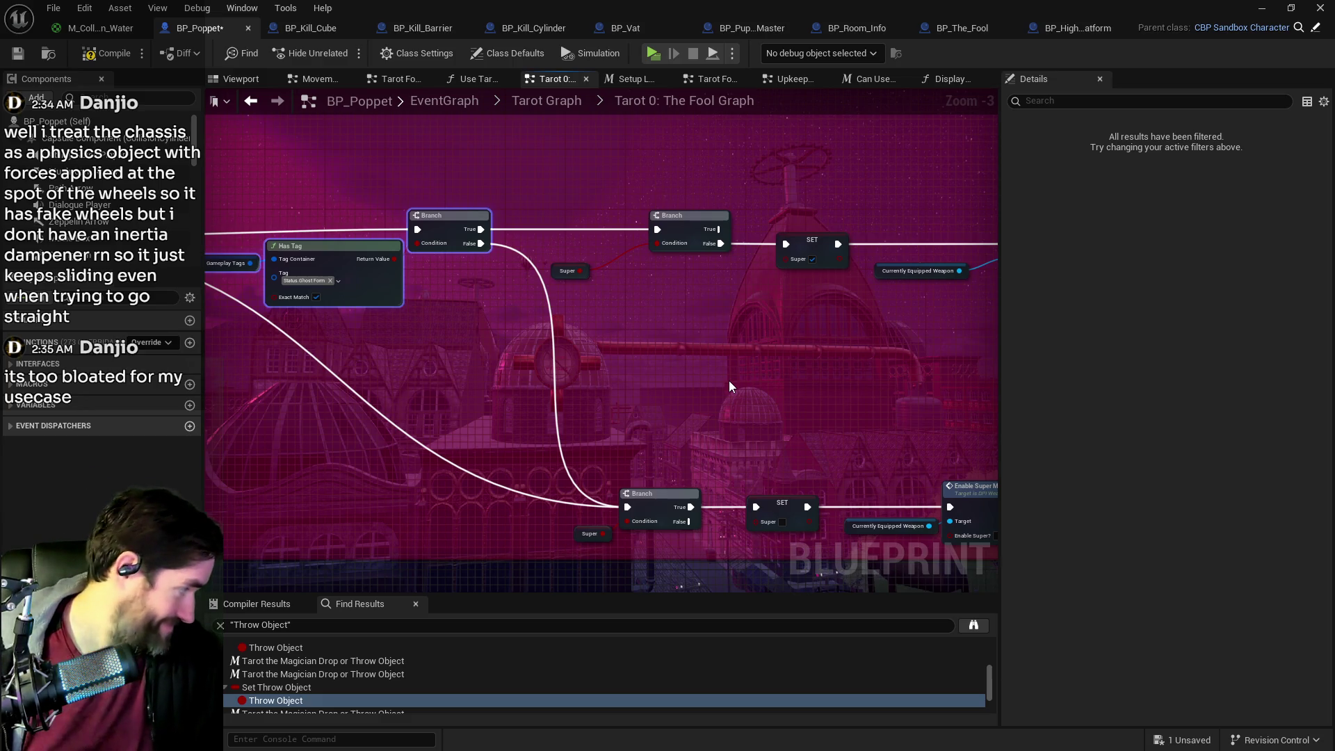
mouse_move(607, 417)
left_mouse_down()
mouse_move(688, 337)
mouse_move(934, 312)
left_mouse_up()
scroll(785, 330, "down", 2)
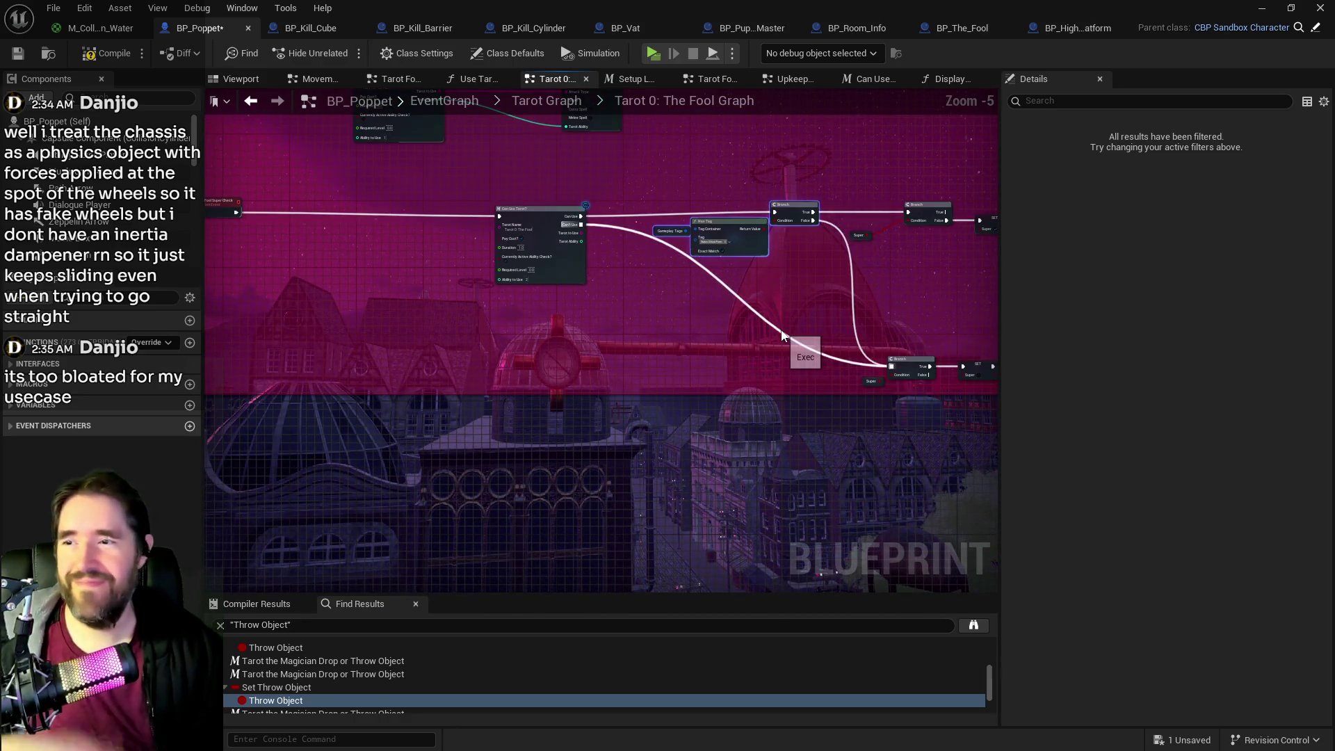
mouse_move(653, 331)
left_mouse_down()
mouse_move(838, 290)
mouse_move(677, 290)
left_mouse_up()
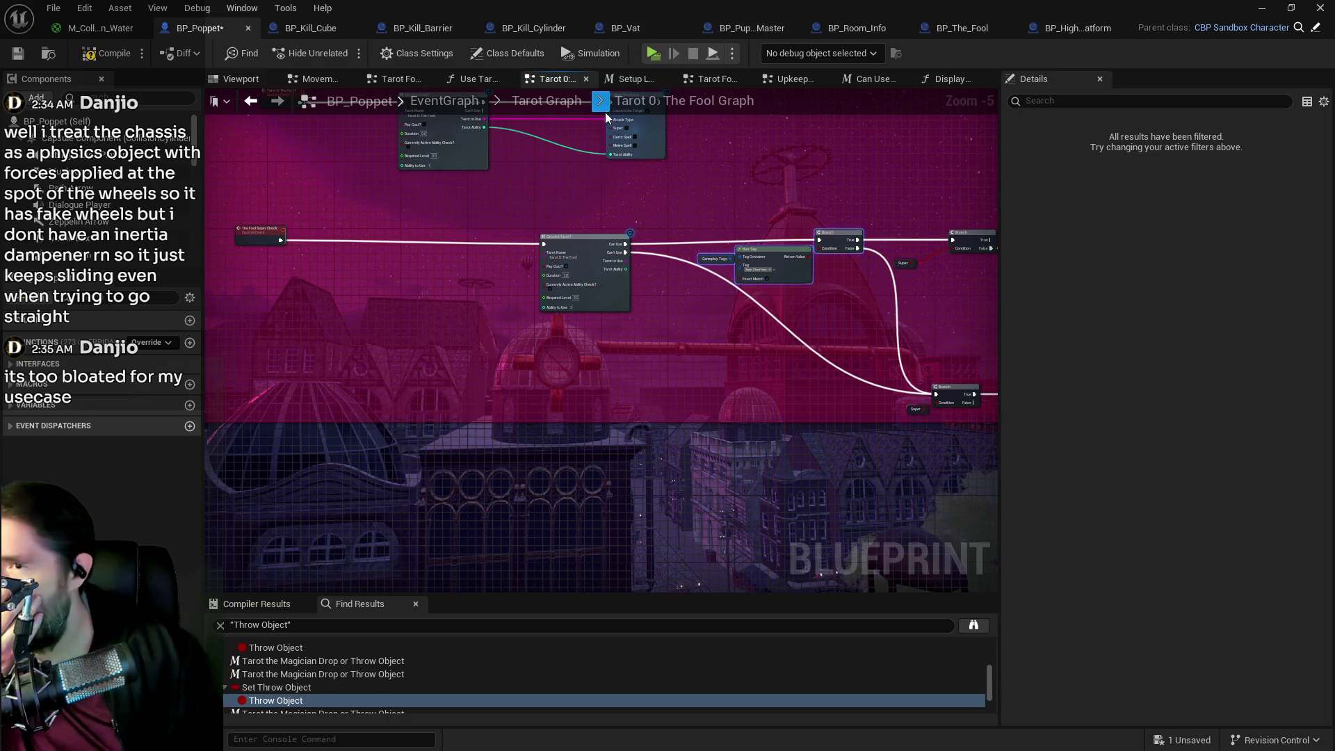
scroll(578, 266, "up", 1)
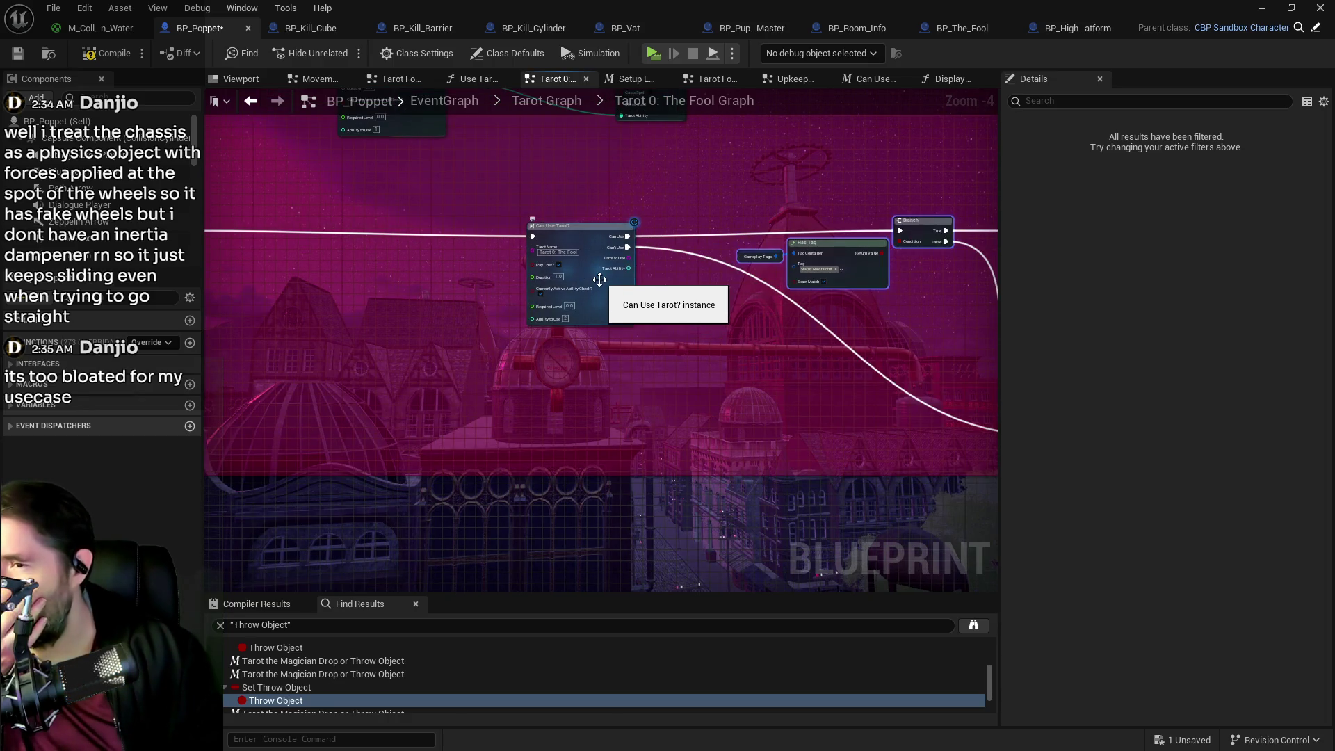
left_click_drag(601, 278, 506, 241)
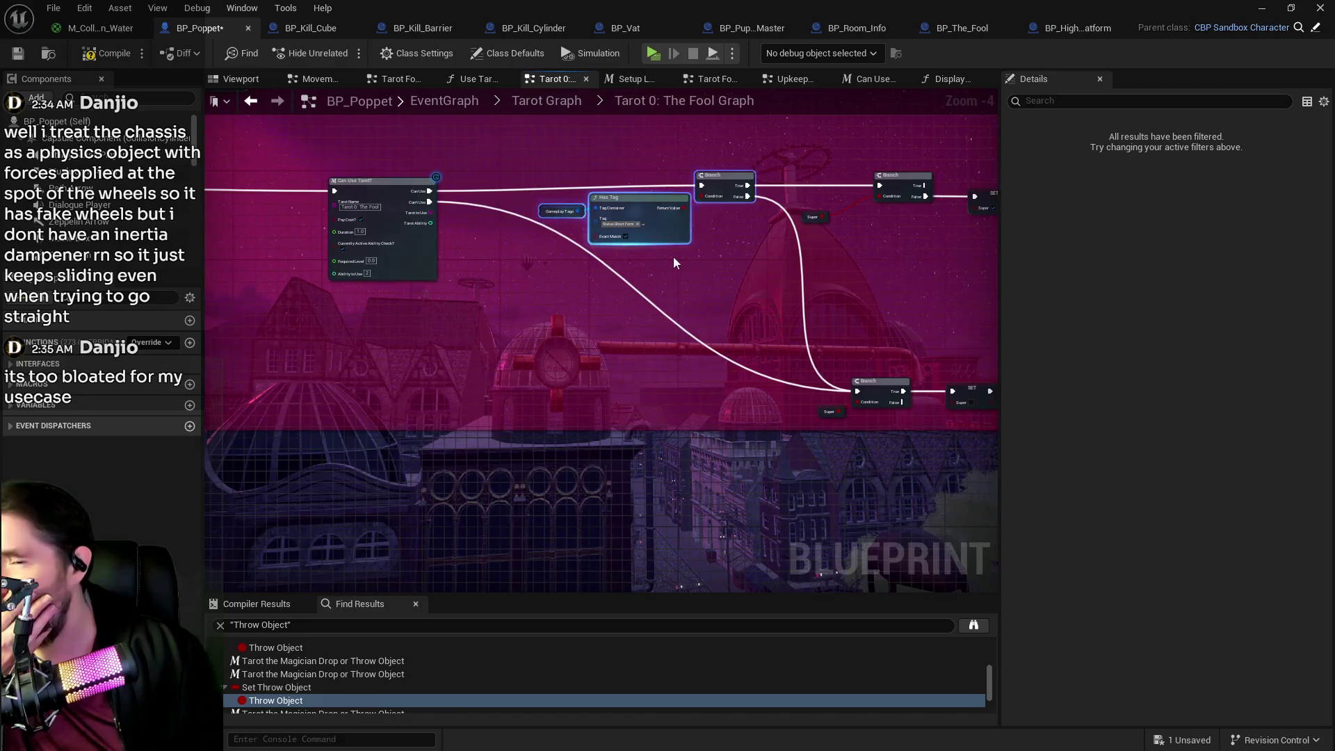
left_click_drag(673, 256, 490, 269)
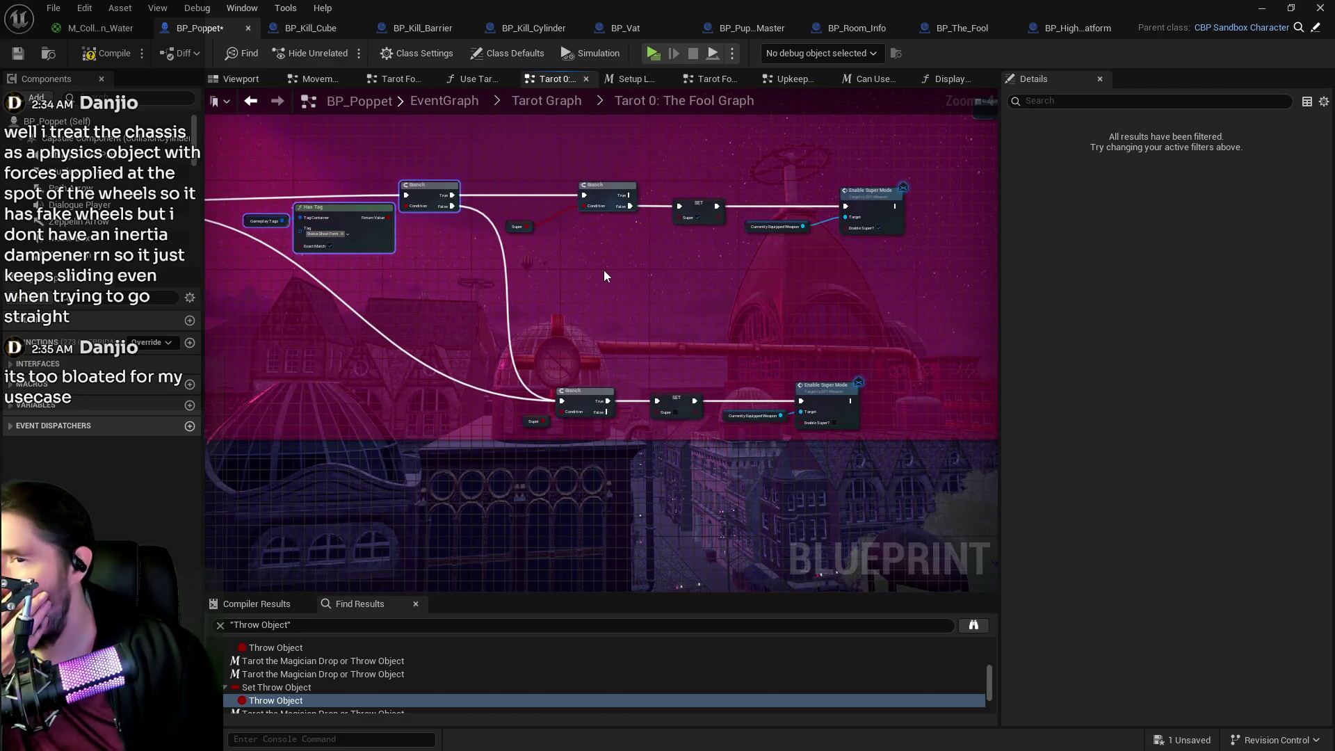
left_click_drag(603, 272, 818, 317)
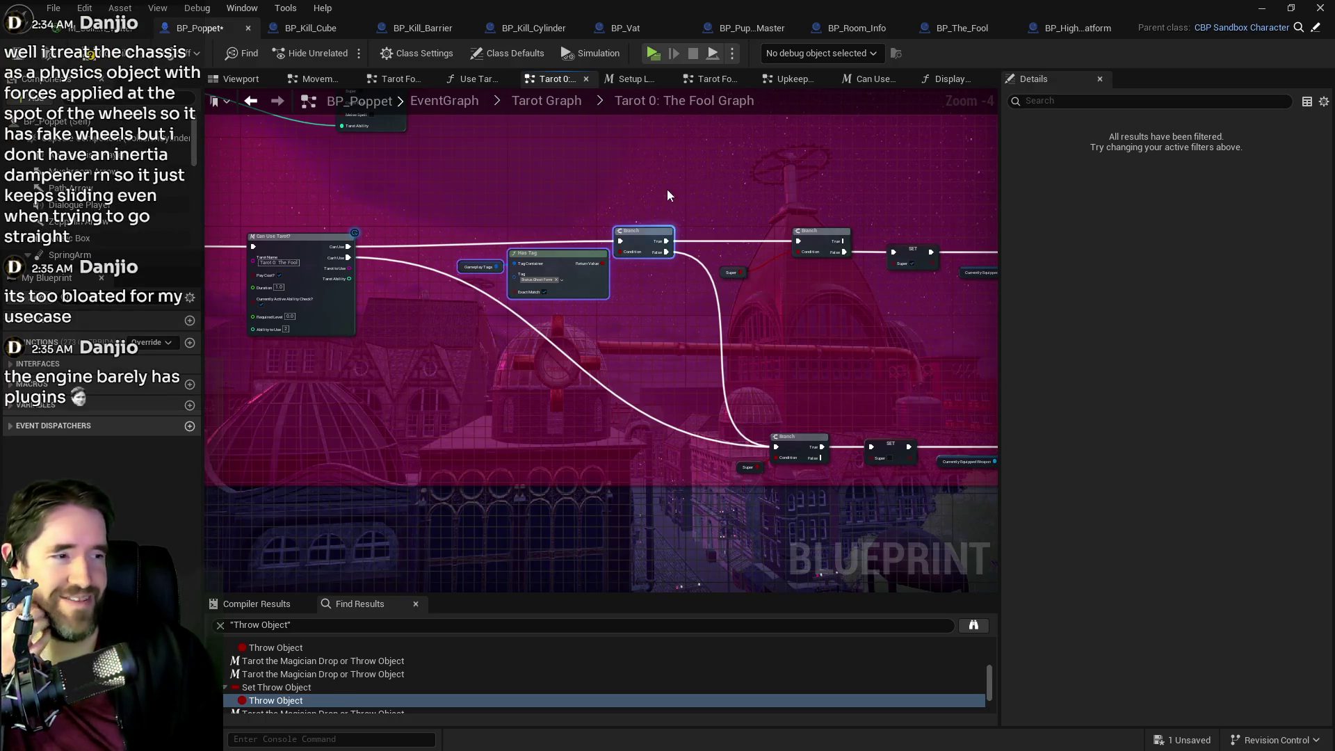
left_click_drag(510, 172, 576, 143)
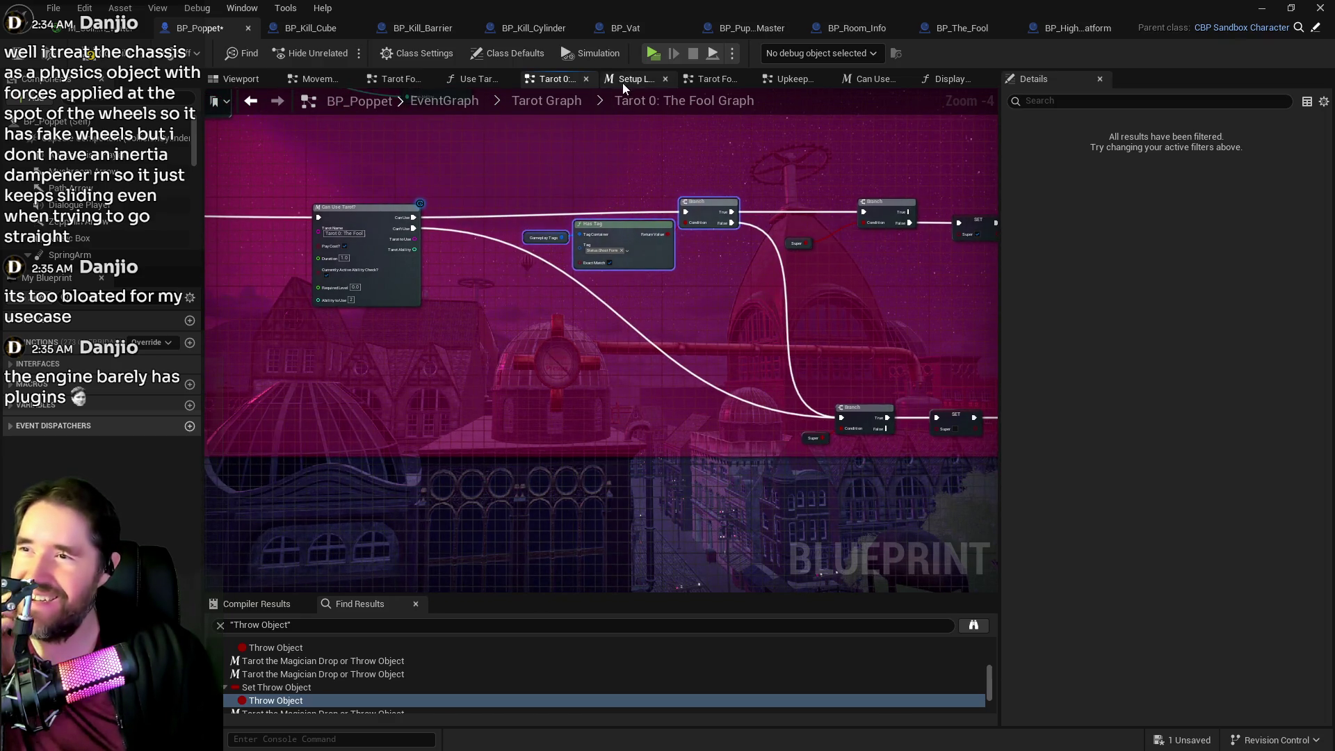
- Switch to the Tarot Form Graph and look over the Tarot Form Effects and Delay nodes
left_click(716, 79)
left_click(393, 78)
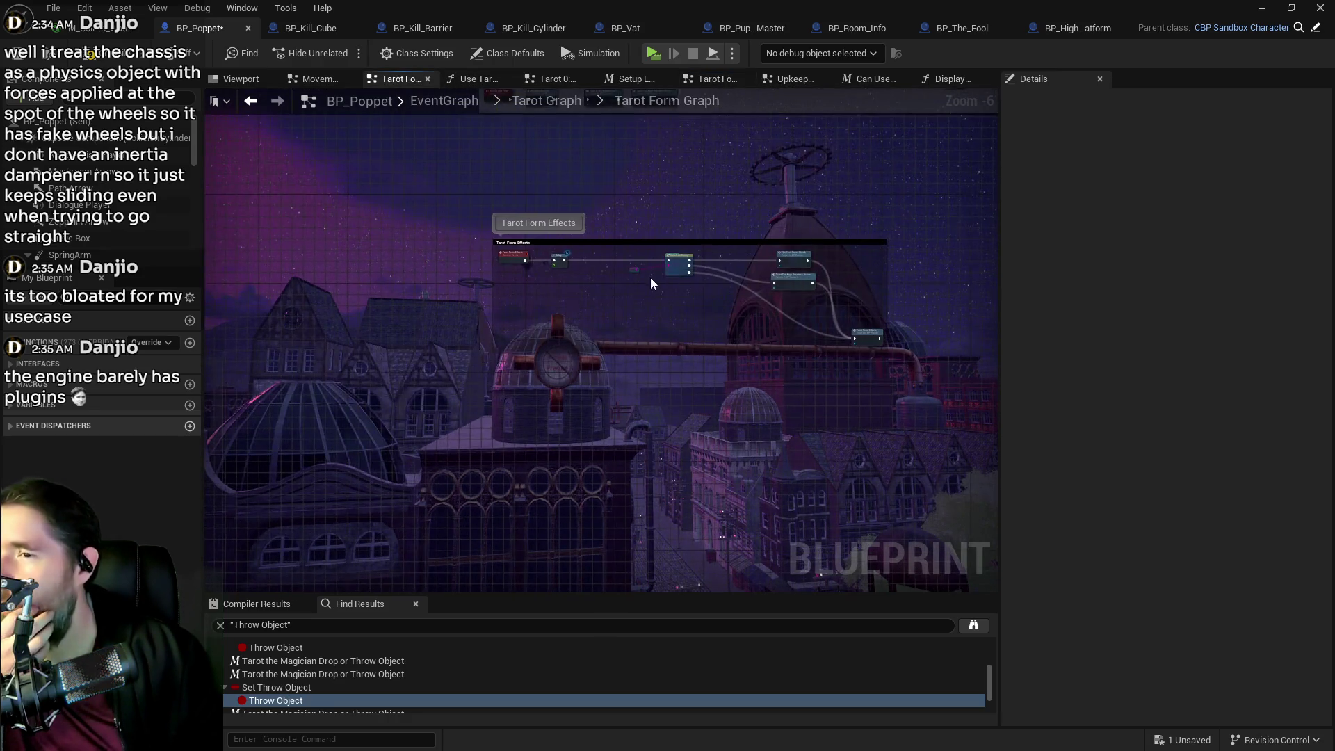
scroll(739, 324, "up", 5)
mouse_move(753, 324)
left_mouse_down()
mouse_move(828, 341)
mouse_move(320, 336)
left_mouse_up()
scroll(320, 335, "down", 1)
mouse_move(578, 332)
left_mouse_down()
mouse_move(662, 403)
mouse_move(602, 420)
mouse_move(723, 369)
mouse_move(715, 352)
mouse_move(874, 353)
left_mouse_up()
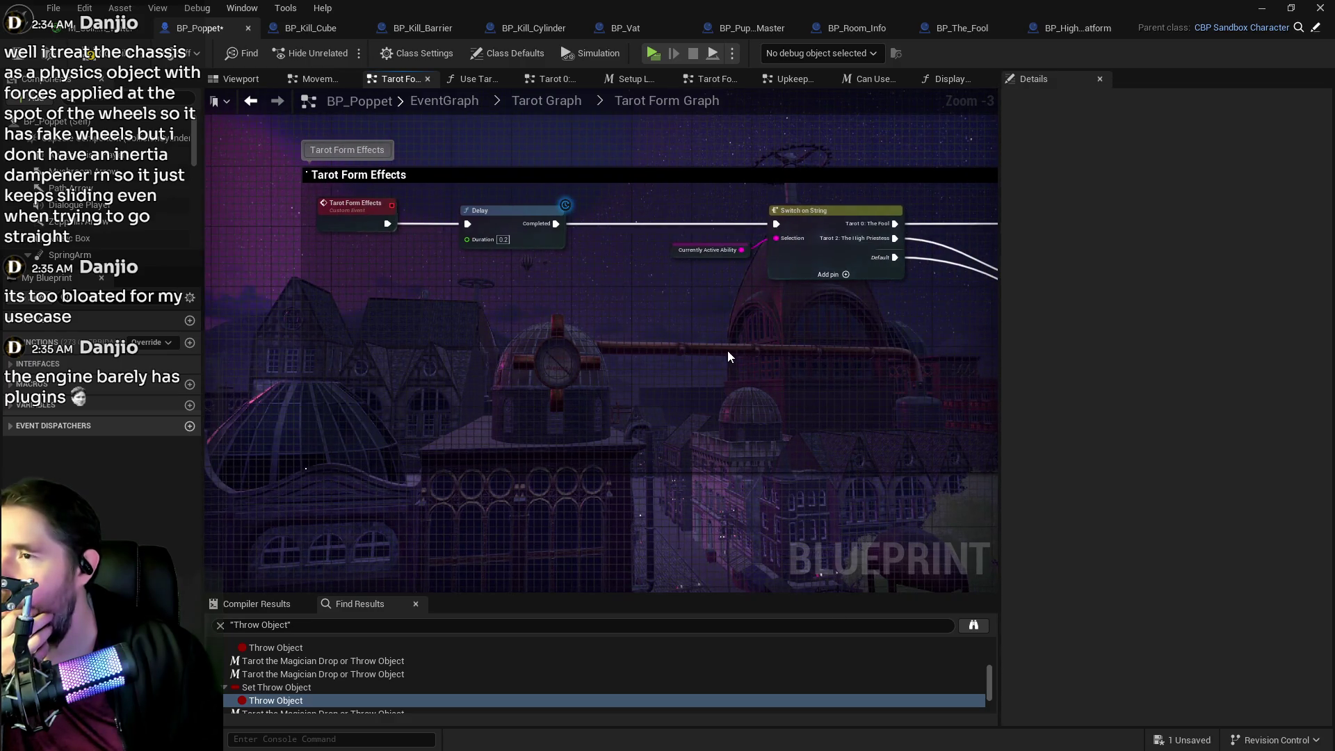
scroll(715, 357, "down", 3)
scroll(762, 319, "up", 1)
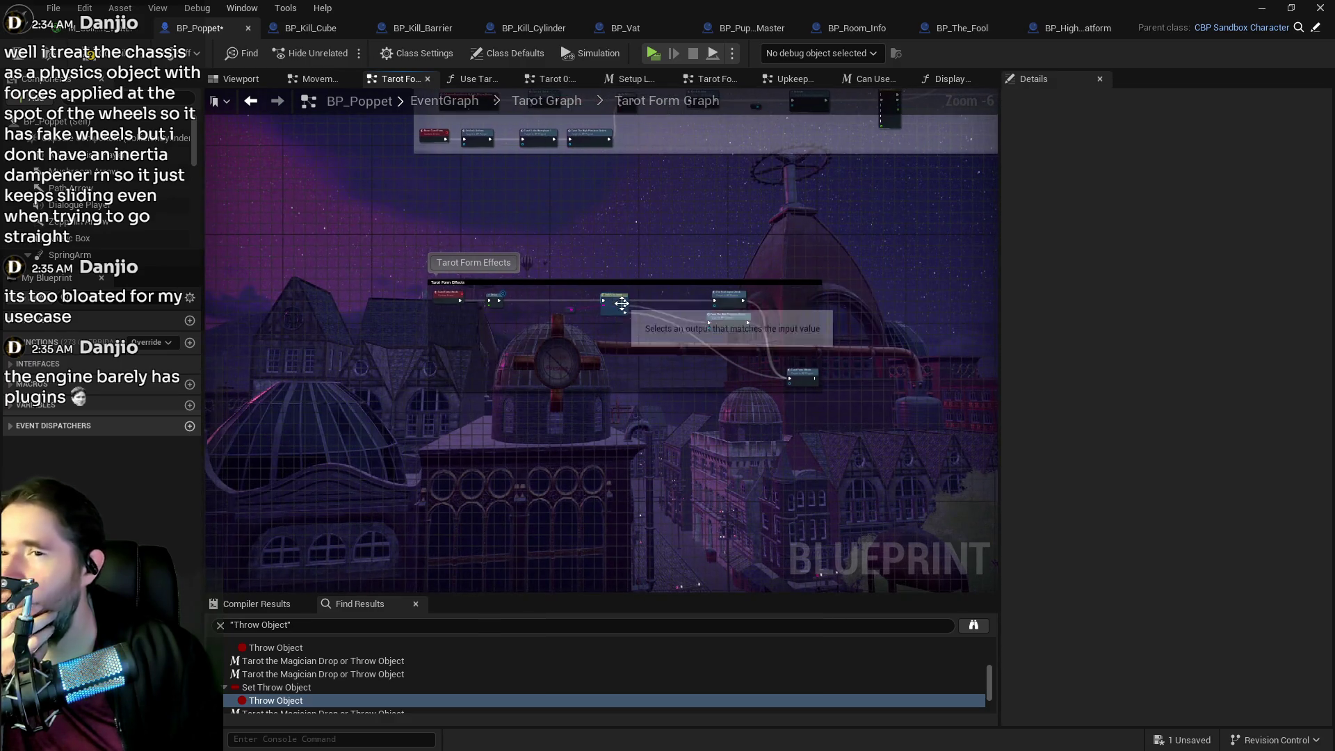
scroll(717, 344, "up", 1)
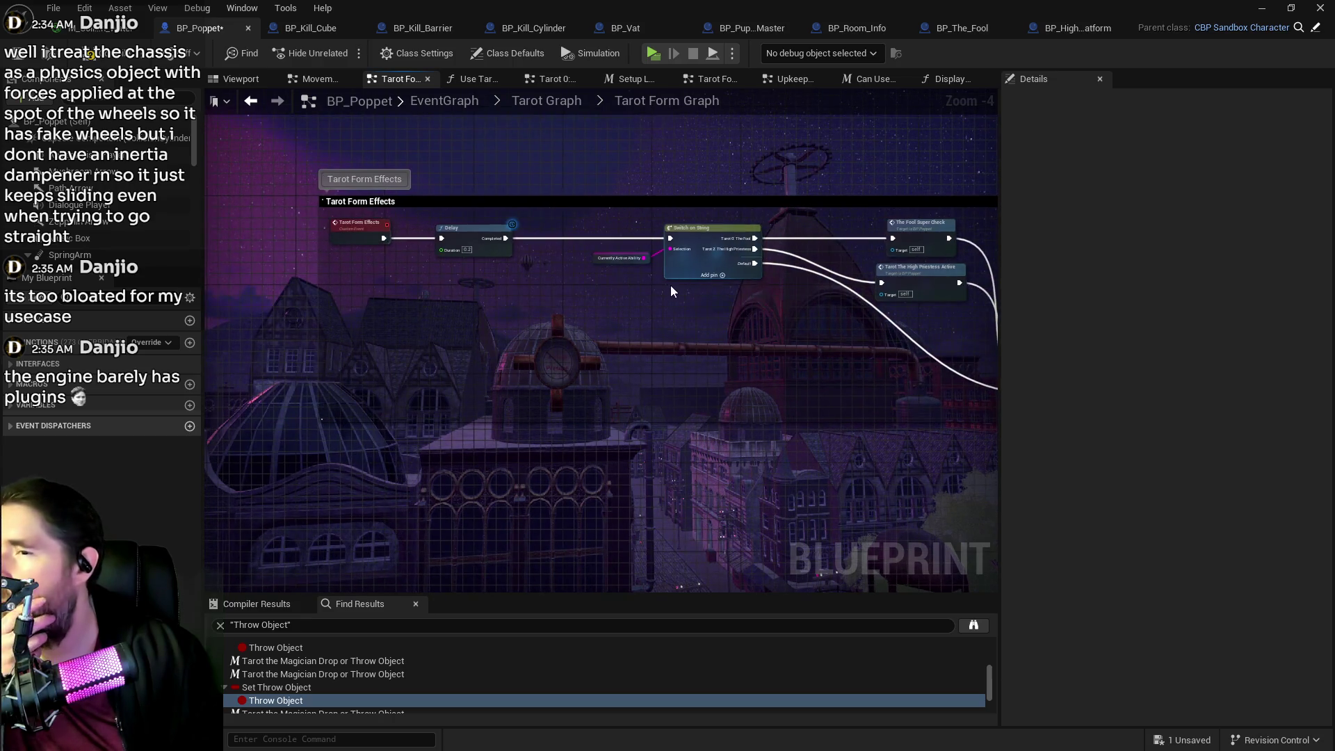
- Spread apart the Currently Active Ability getter, Fool Super Check, High Priestess Active and Tarot Form Effects nodes
left_click_drag(598, 263, 541, 279)
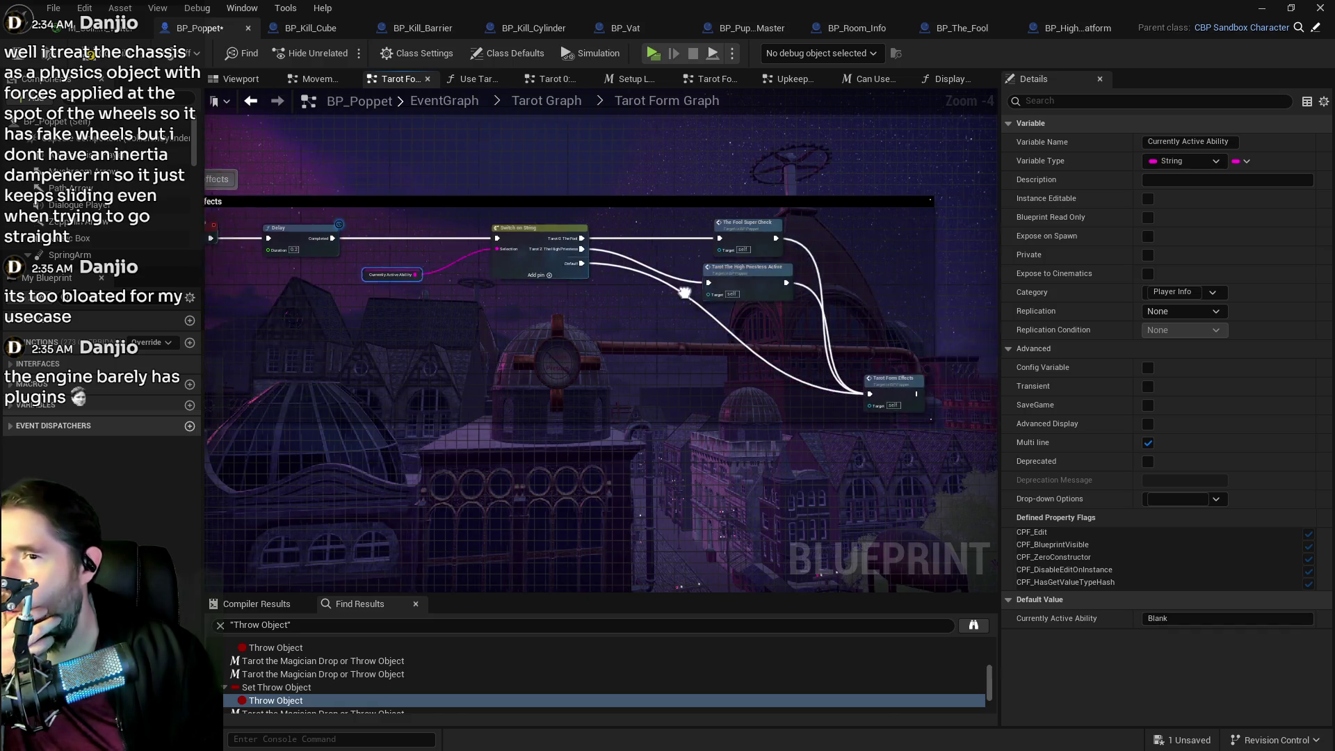
mouse_move(747, 236)
left_mouse_down()
mouse_move(748, 277)
mouse_move(777, 228)
mouse_move(773, 238)
left_mouse_up()
mouse_move(747, 275)
left_mouse_down()
mouse_move(778, 286)
mouse_move(769, 279)
left_mouse_up()
left_click_drag(865, 391, 919, 418)
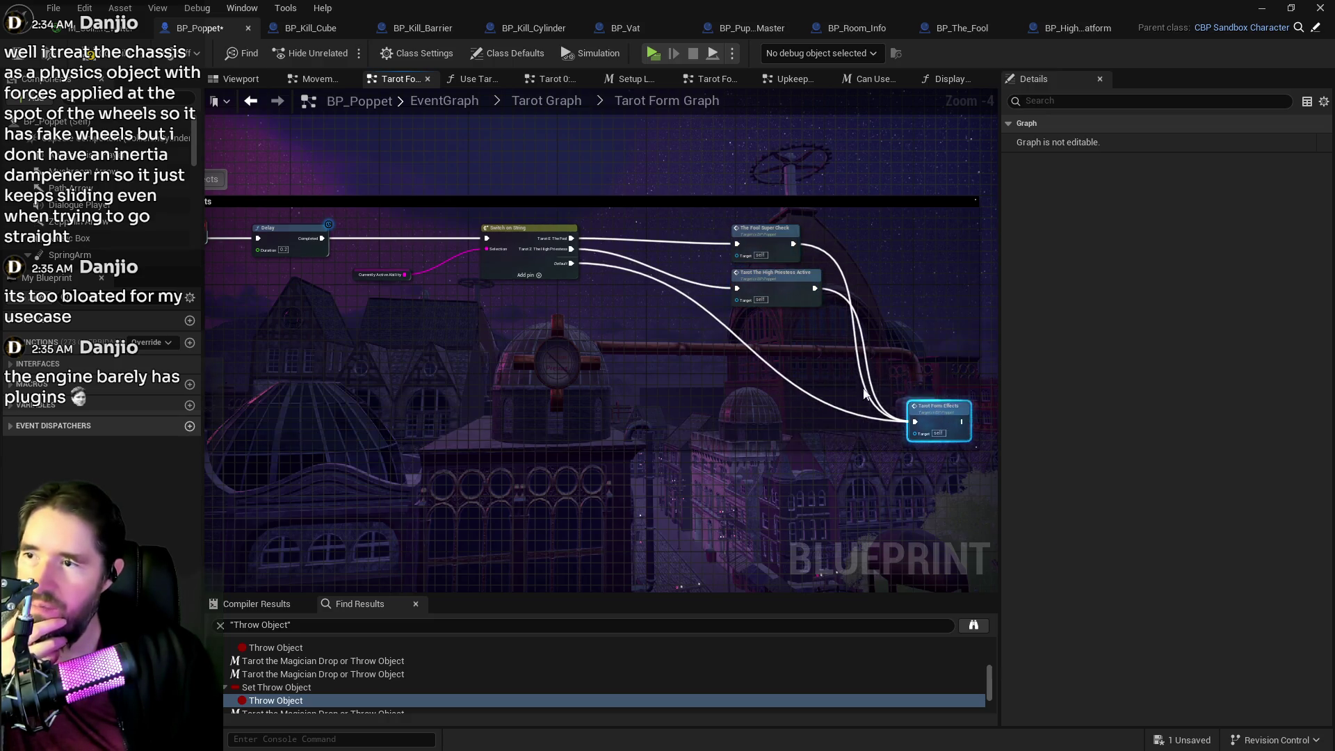
scroll(865, 393, "down", 1)
scroll(696, 304, "up", 1)
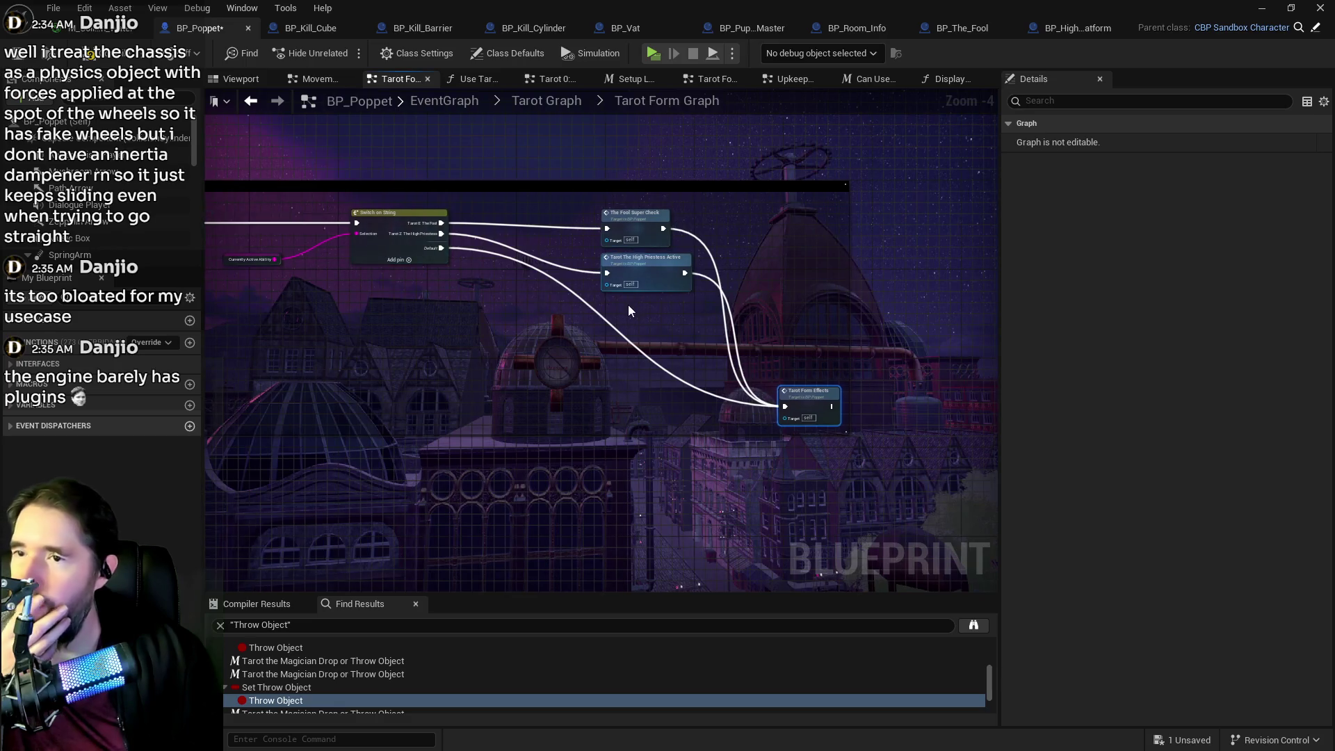
left_click_drag(628, 311, 868, 313)
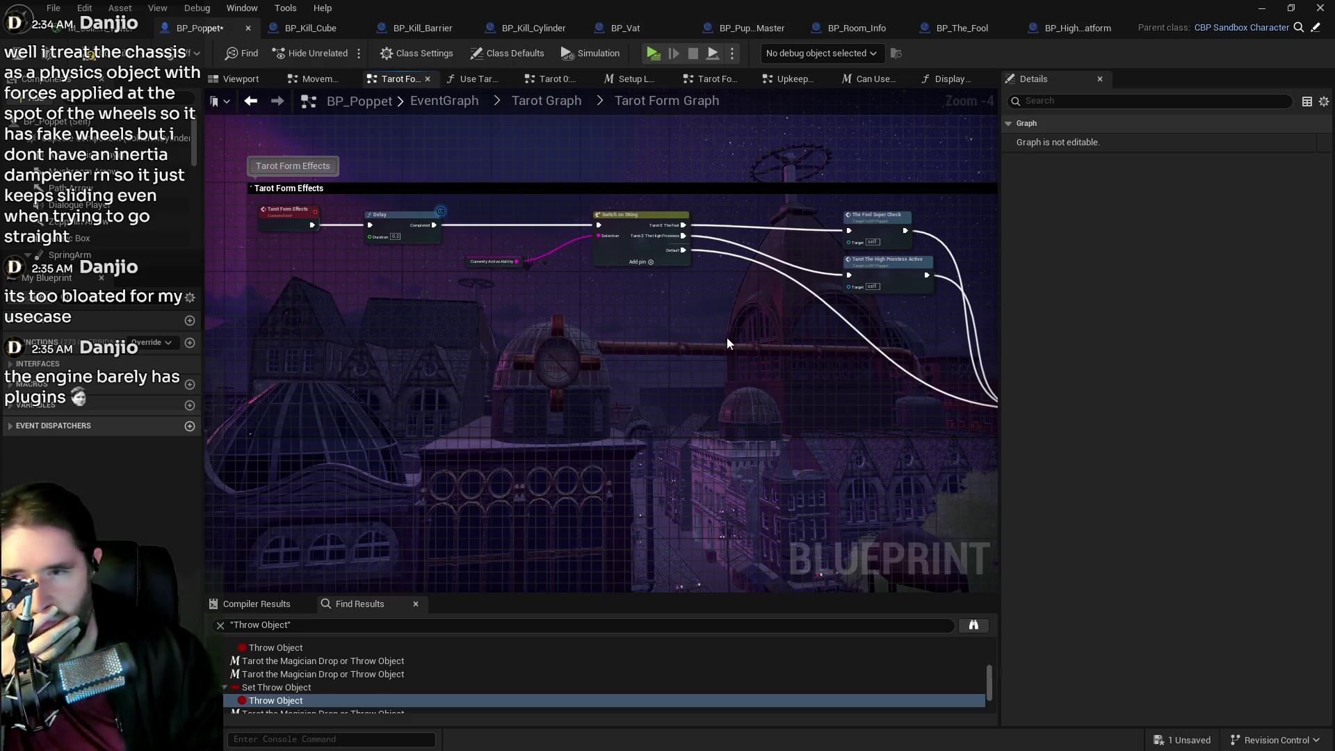
mouse_move(722, 337)
left_mouse_down()
mouse_move(584, 329)
mouse_move(541, 278)
left_mouse_up()
scroll(666, 257, "up", 1)
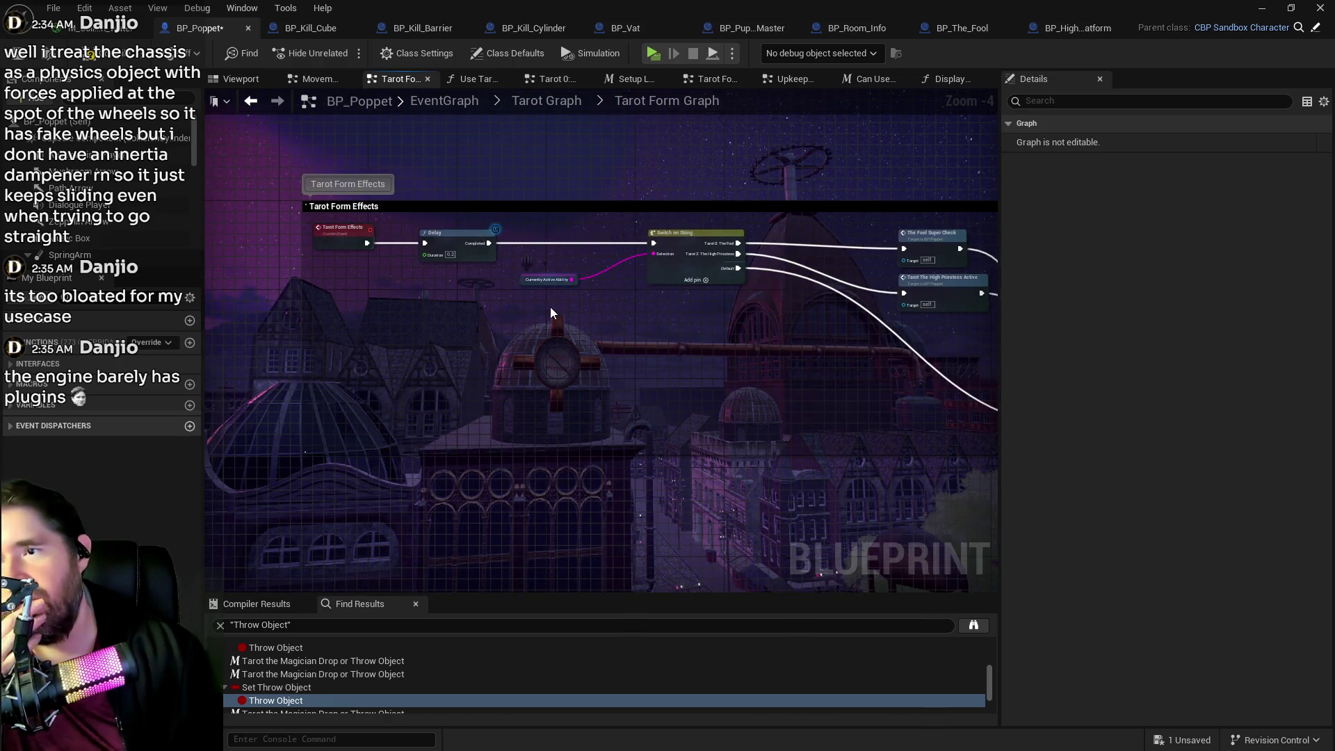
scroll(550, 307, "up", 1)
mouse_move(582, 266)
left_mouse_down()
mouse_move(677, 374)
mouse_move(612, 306)
left_mouse_up()
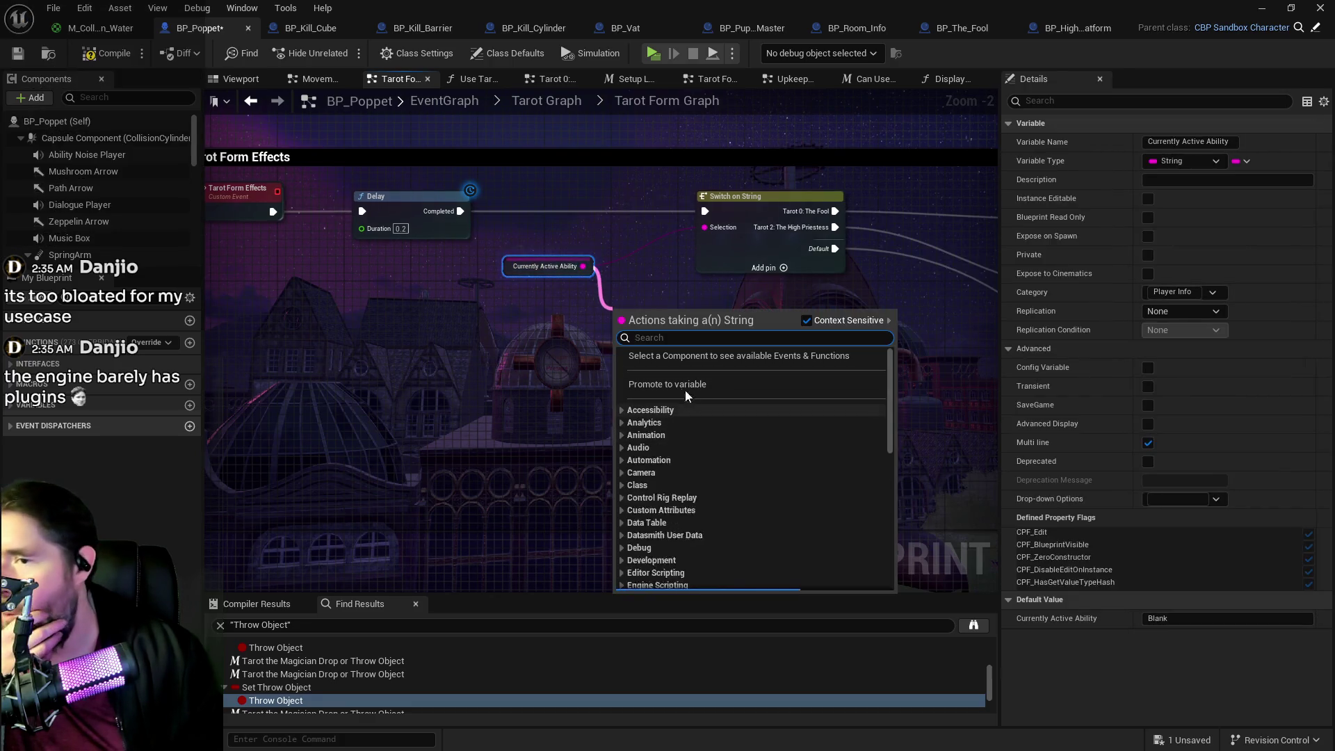
left_click(661, 390)
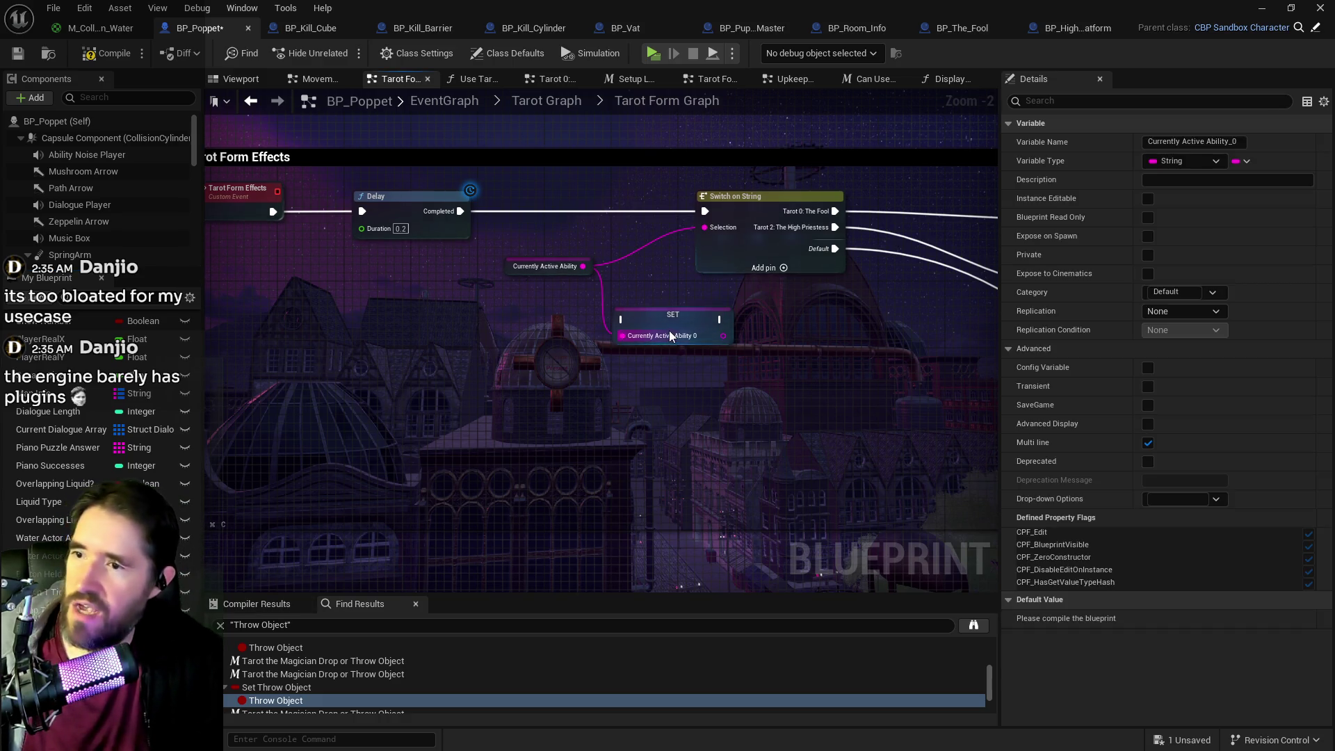
left_click(669, 331)
key("Delete")
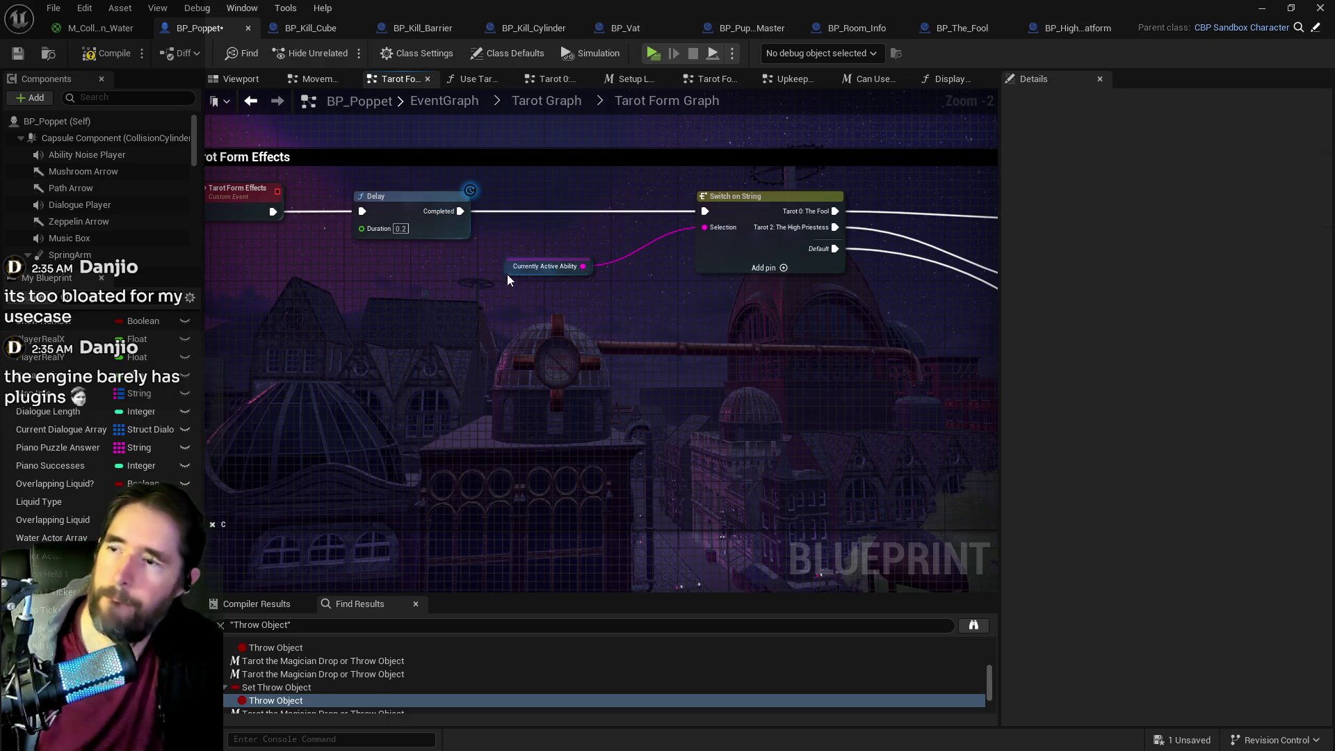
left_click(511, 269)
left_click_drag(680, 319, 566, 352)
left_click(604, 354)
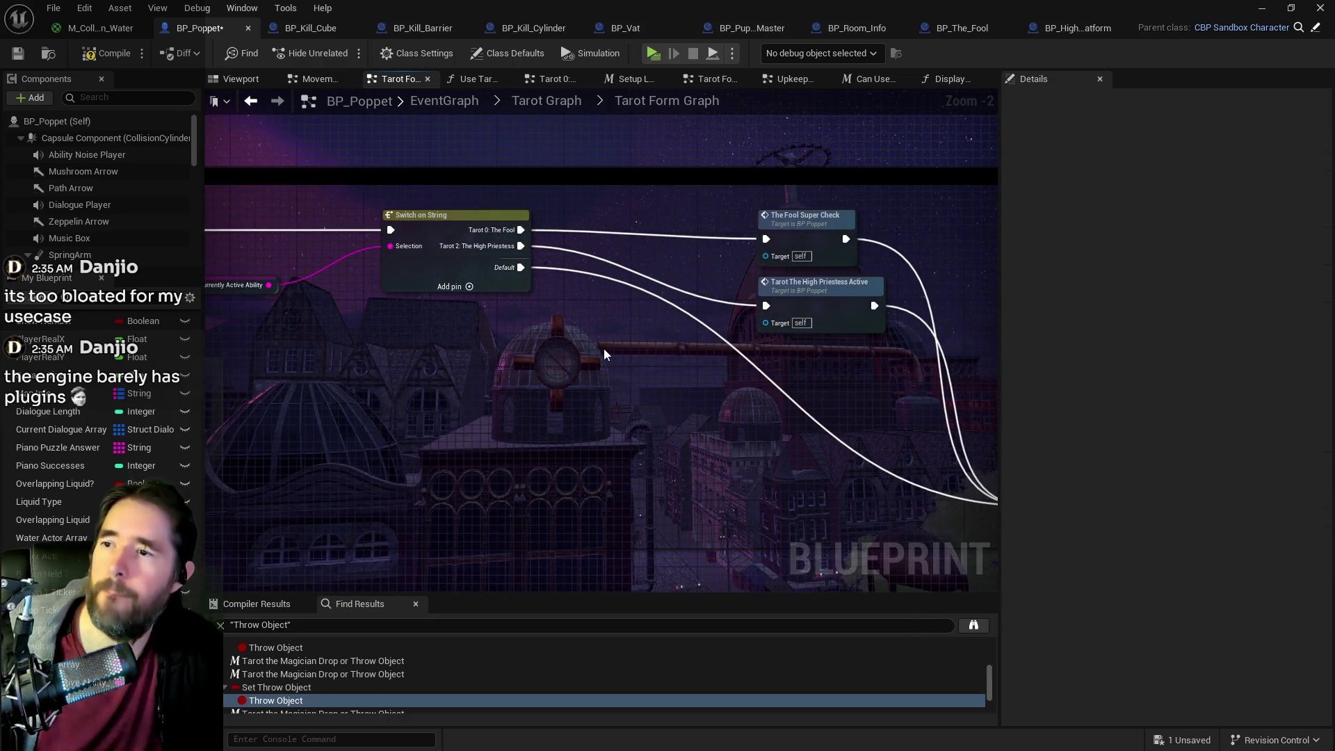
right_click(649, 374)
left_click(551, 362)
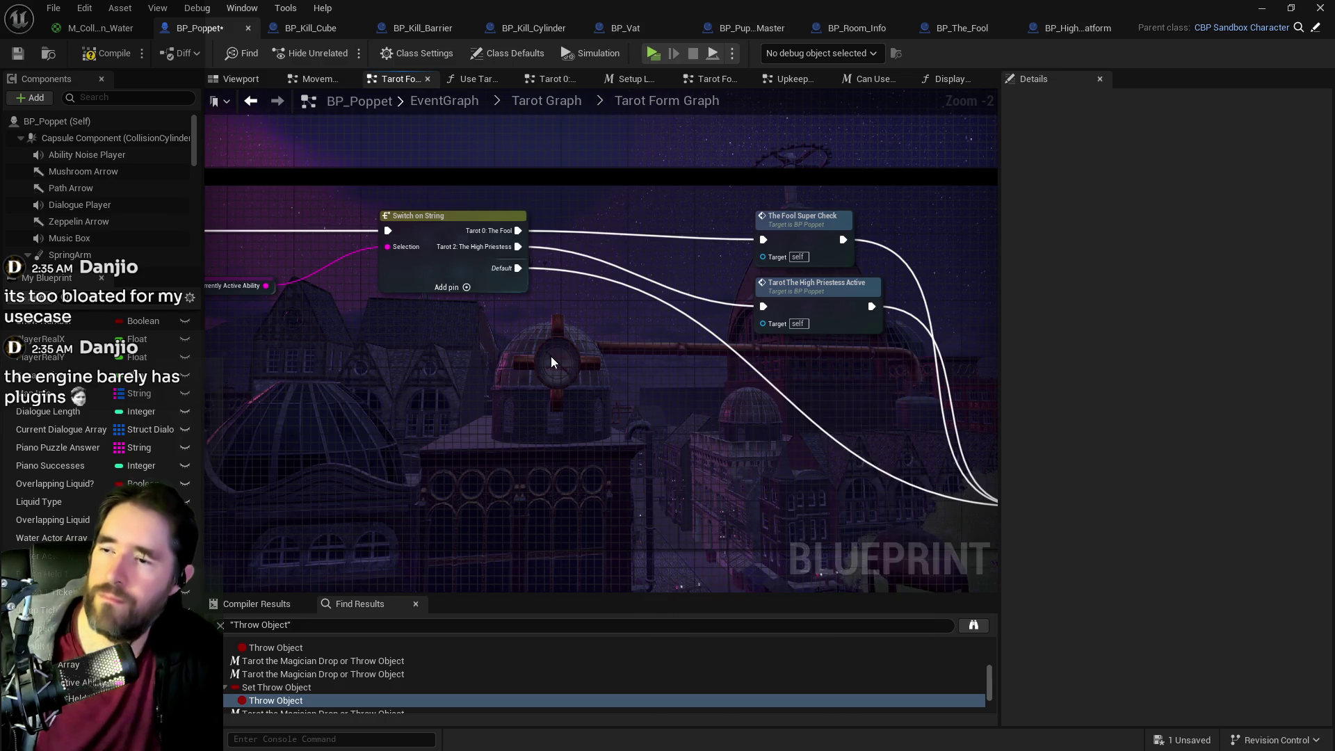
left_click_drag(835, 306, 671, 282)
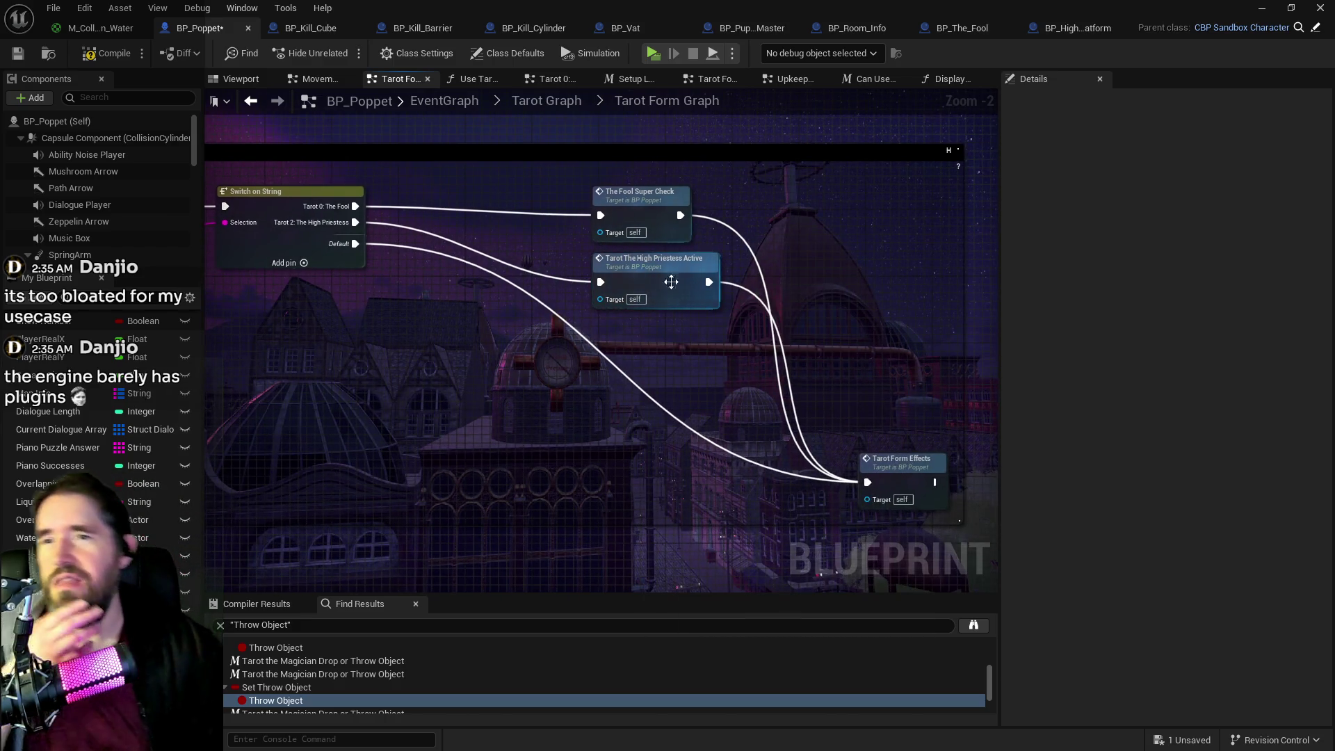
double_click(671, 281)
left_click_drag(475, 327, 229, 369)
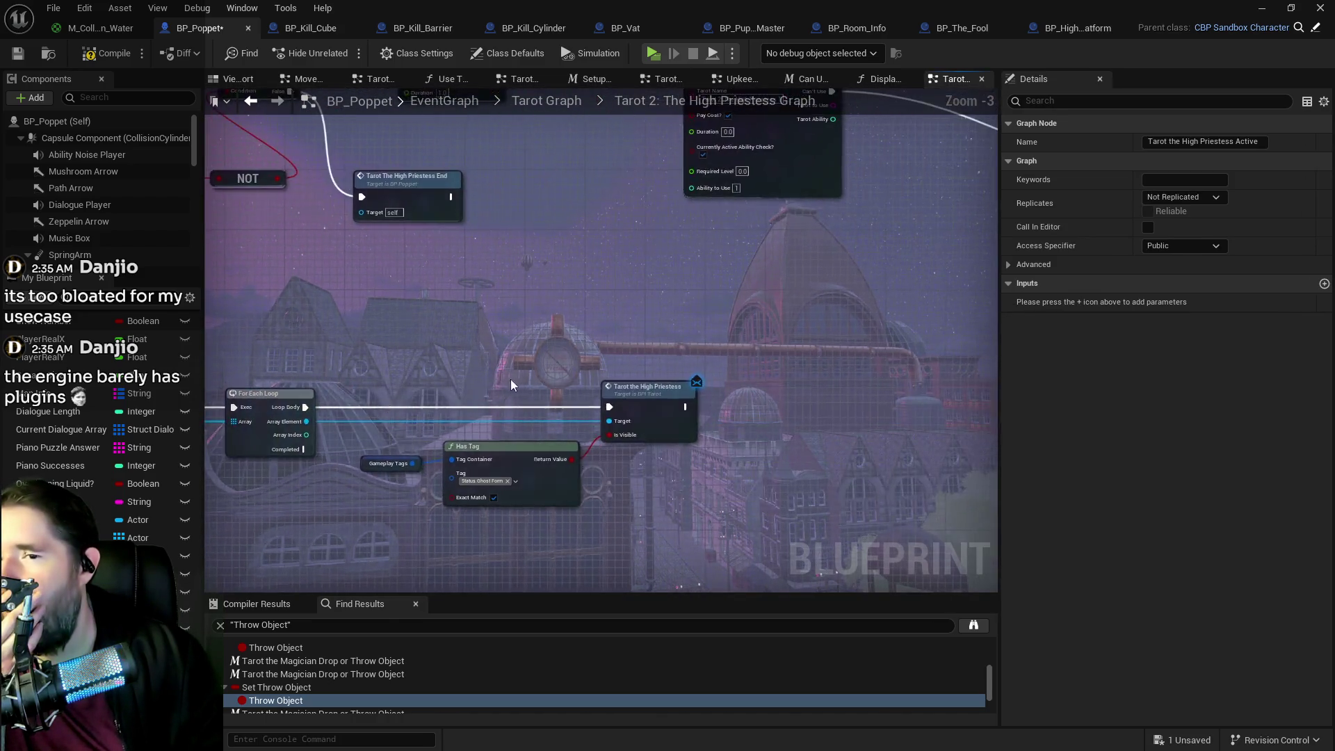
scroll(459, 327, "down", 3)
scroll(557, 365, "up", 3)
double_click(557, 365)
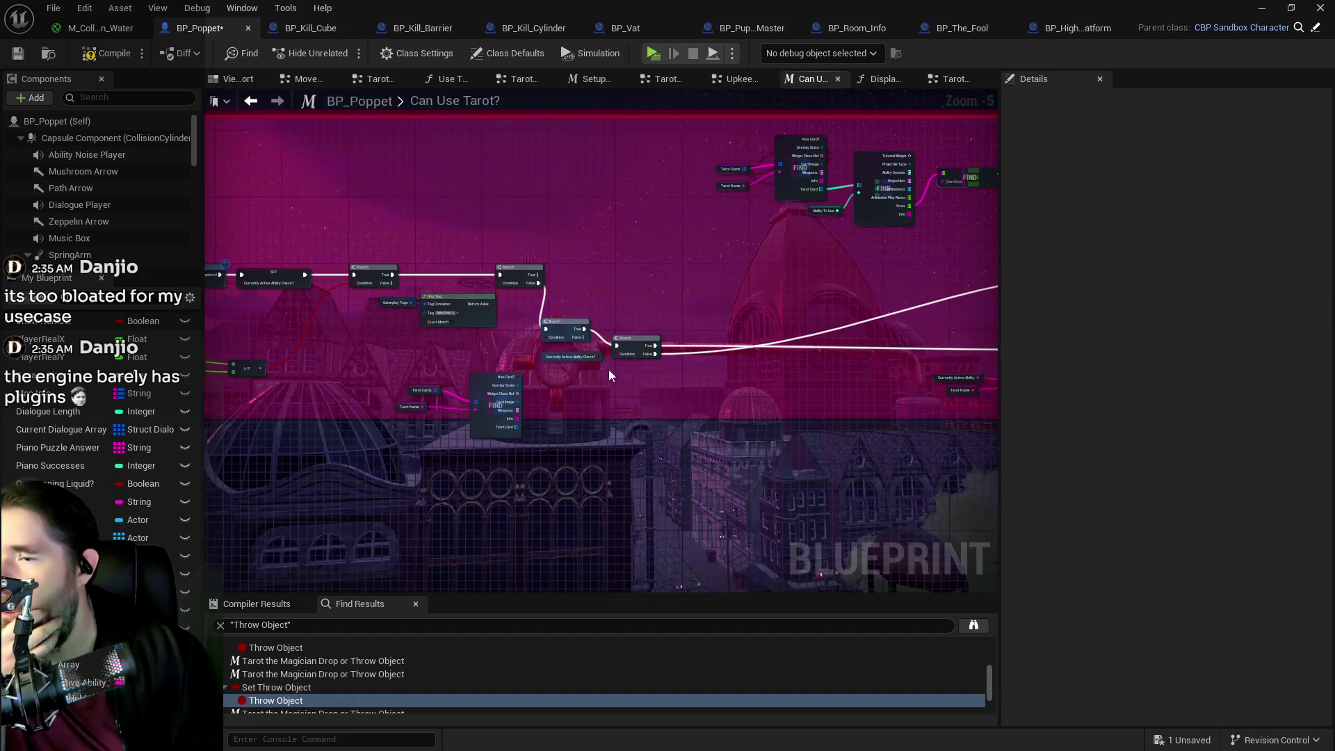
scroll(711, 286, "up", 3)
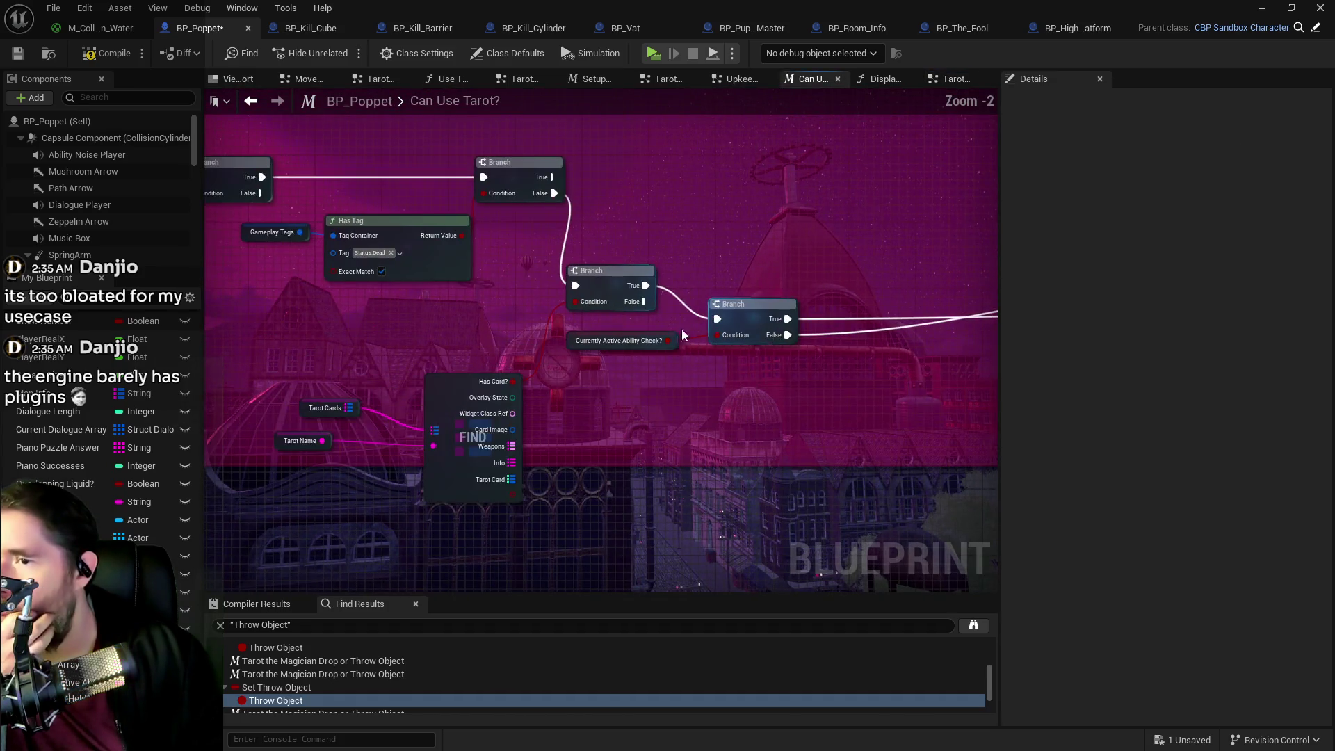
scroll(740, 362, "down", 1)
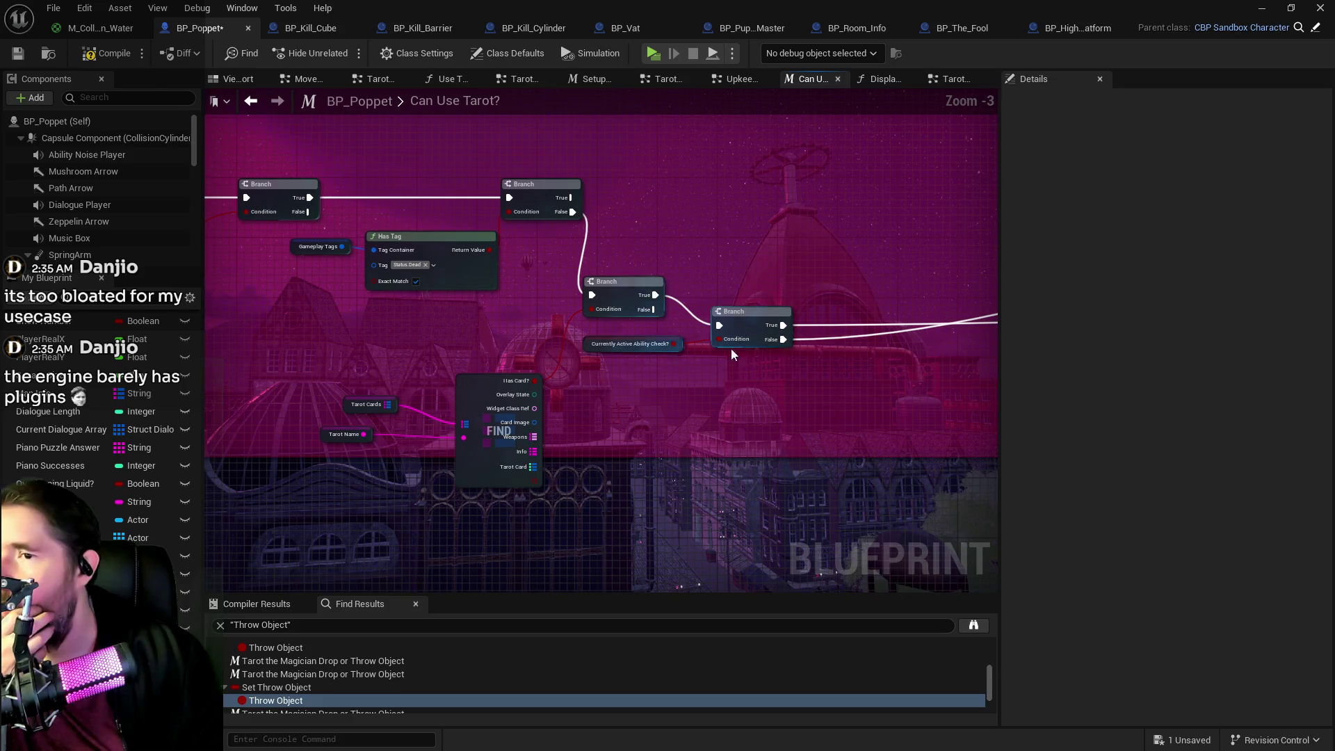
left_click_drag(732, 355, 566, 361)
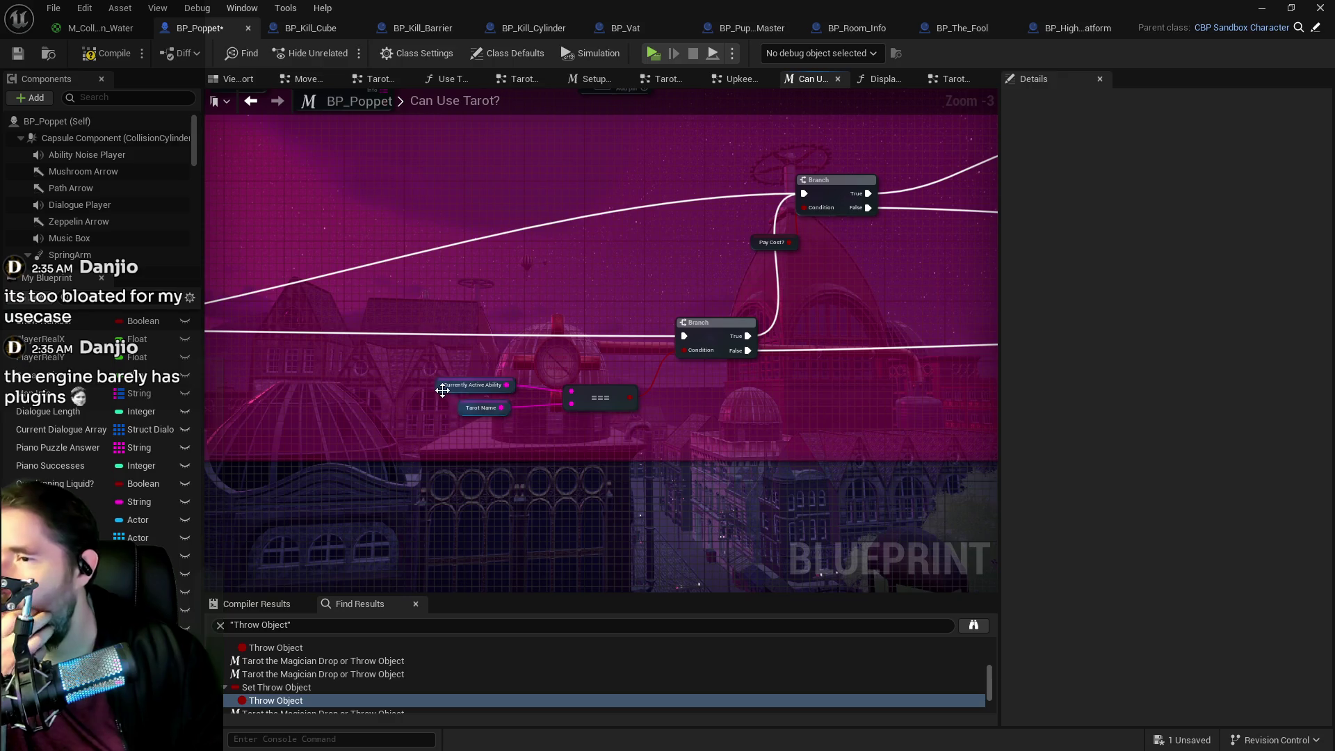
mouse_move(442, 391)
left_mouse_down()
mouse_move(730, 393)
mouse_move(432, 402)
mouse_move(635, 364)
mouse_move(635, 348)
mouse_move(593, 327)
left_mouse_up()
scroll(674, 419, "down", 1)
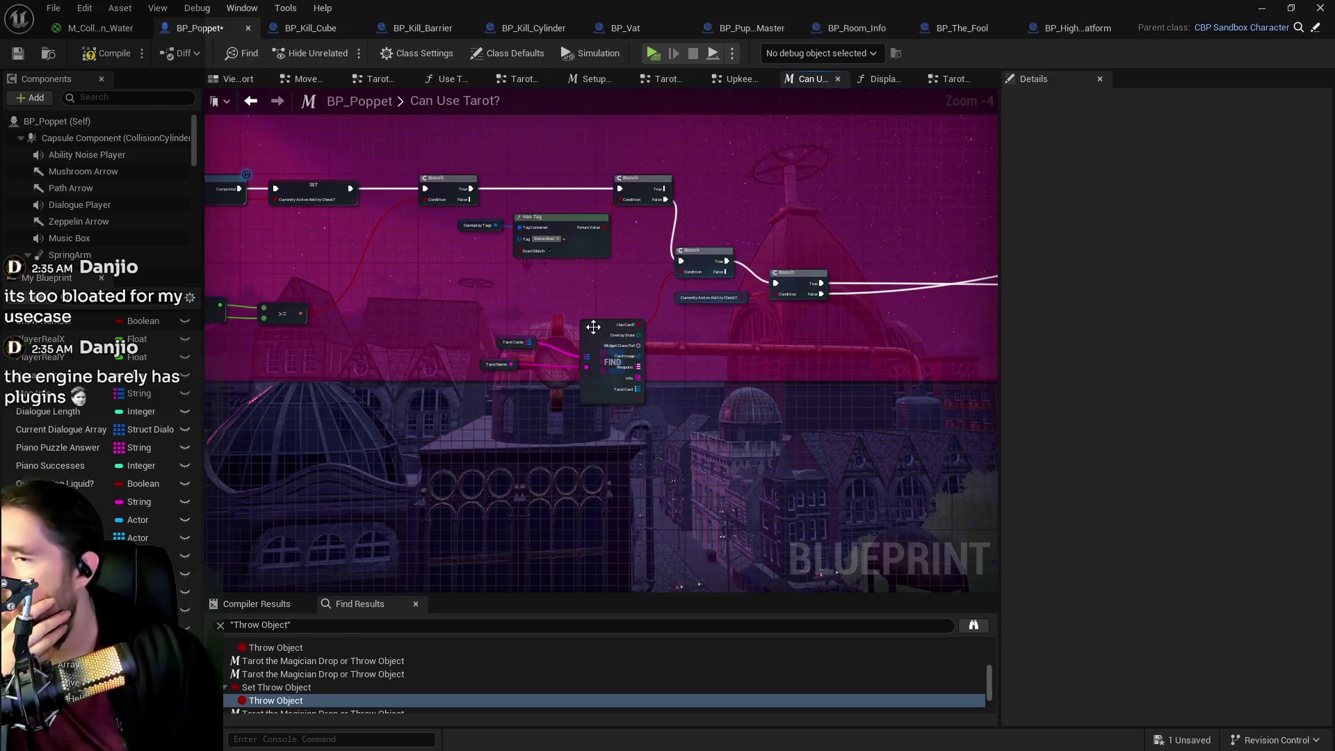
left_click_drag(446, 332, 915, 387)
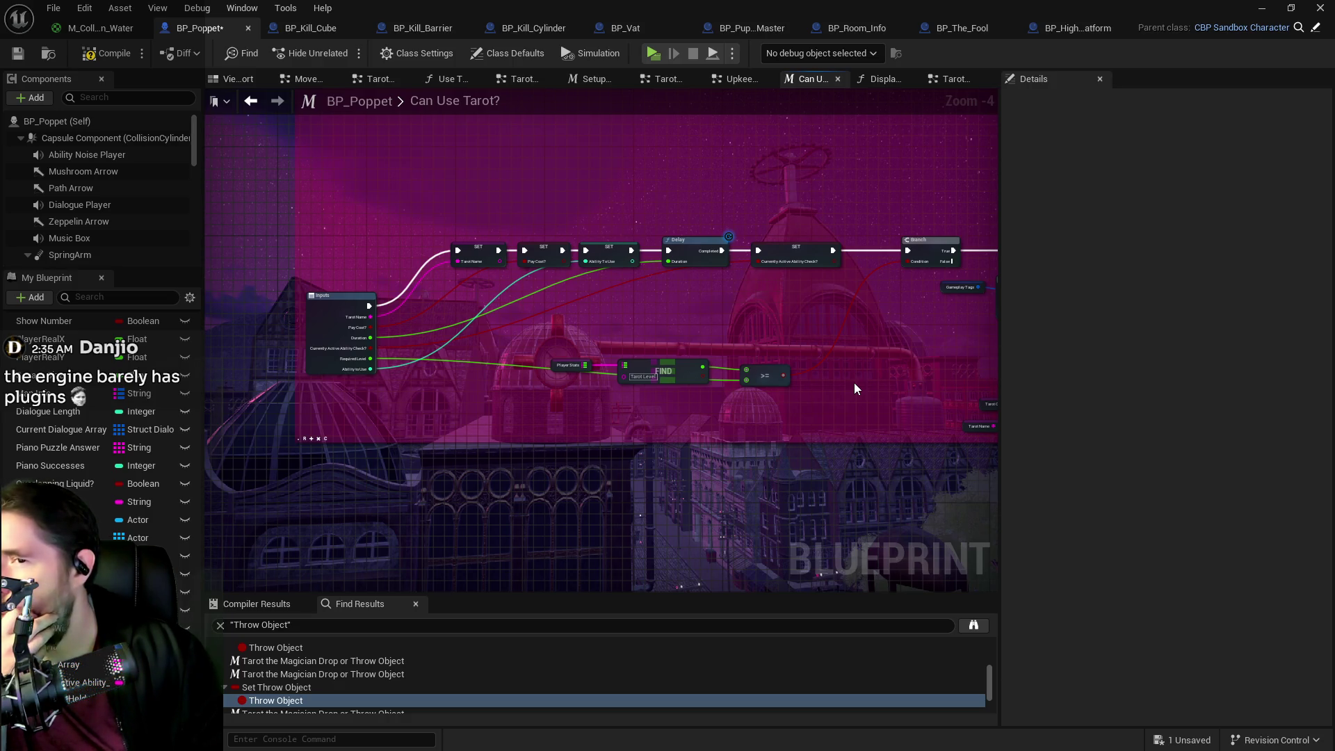
mouse_move(856, 388)
left_mouse_down()
mouse_move(605, 346)
mouse_move(638, 364)
mouse_move(549, 388)
left_mouse_up()
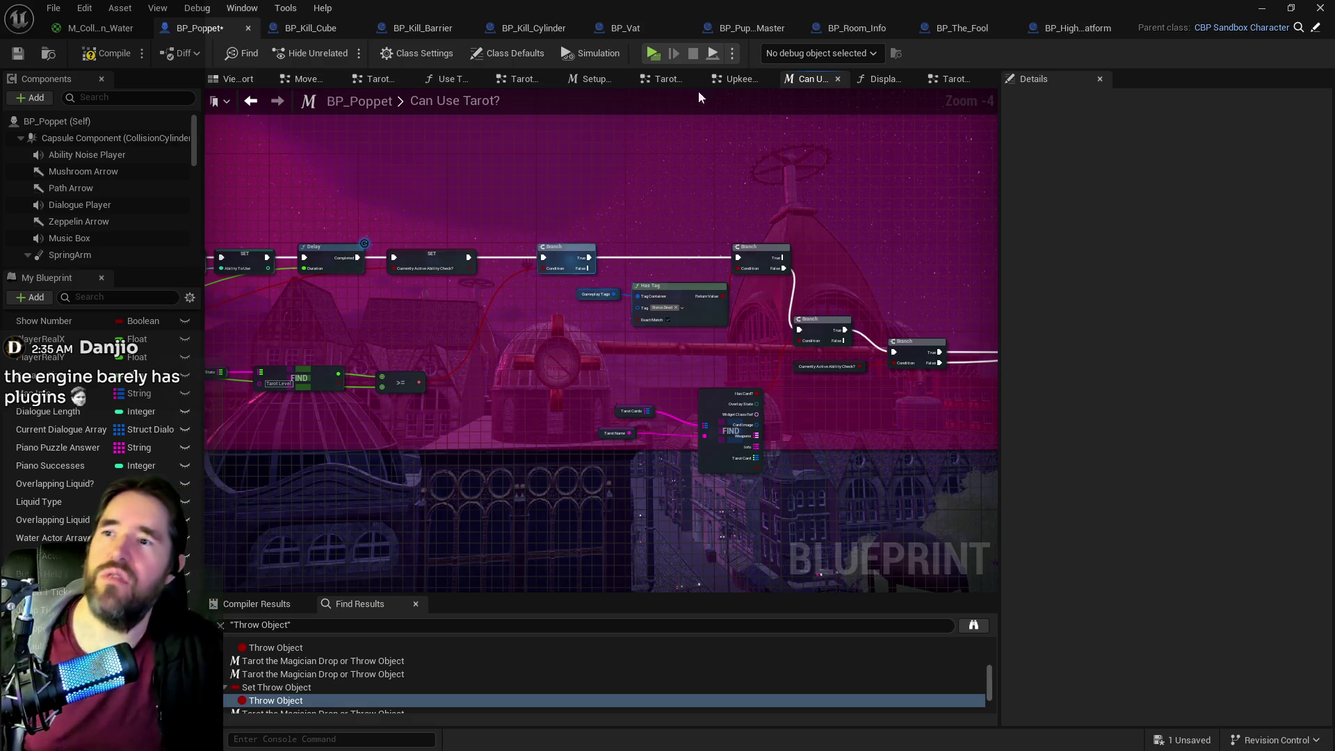
left_click(382, 85)
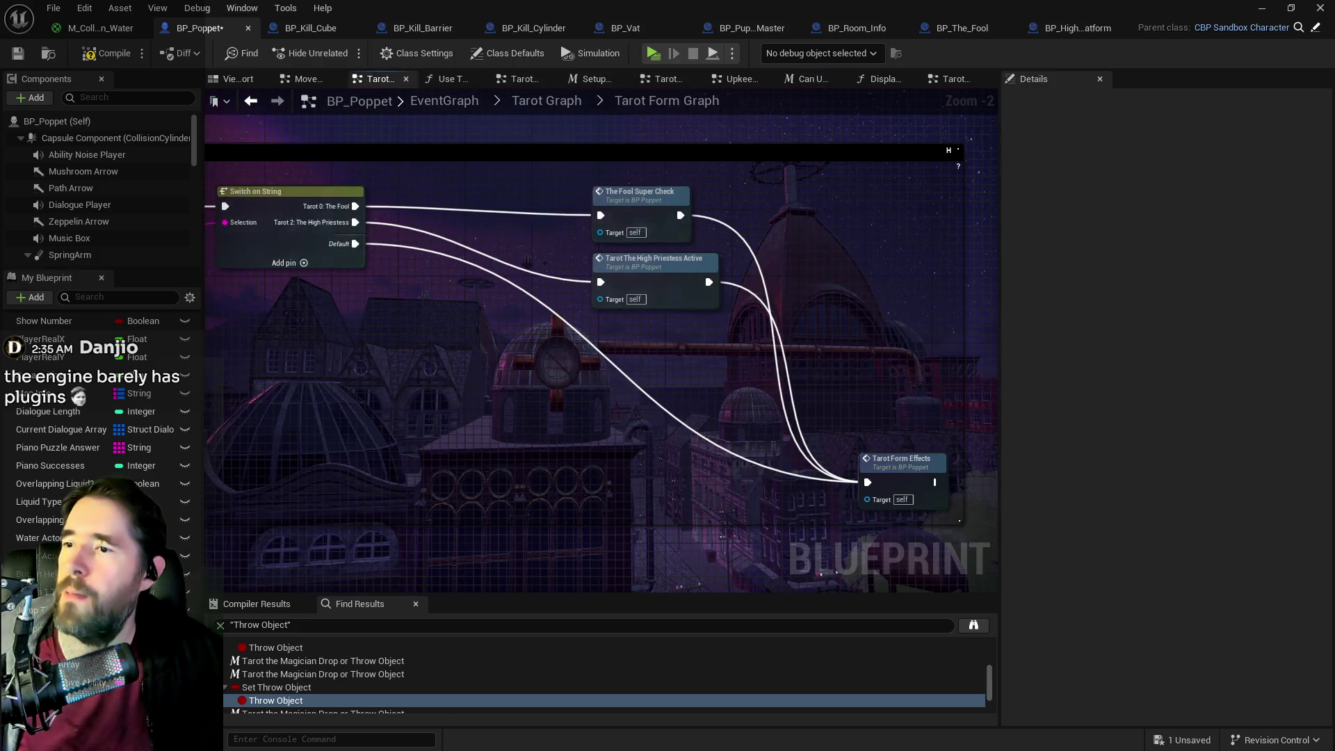
- Promote the Currently Active Ability pin to a SET node for a string variable named Old Active Ability
scroll(539, 267, "up", 2)
left_click_drag(477, 273, 503, 304)
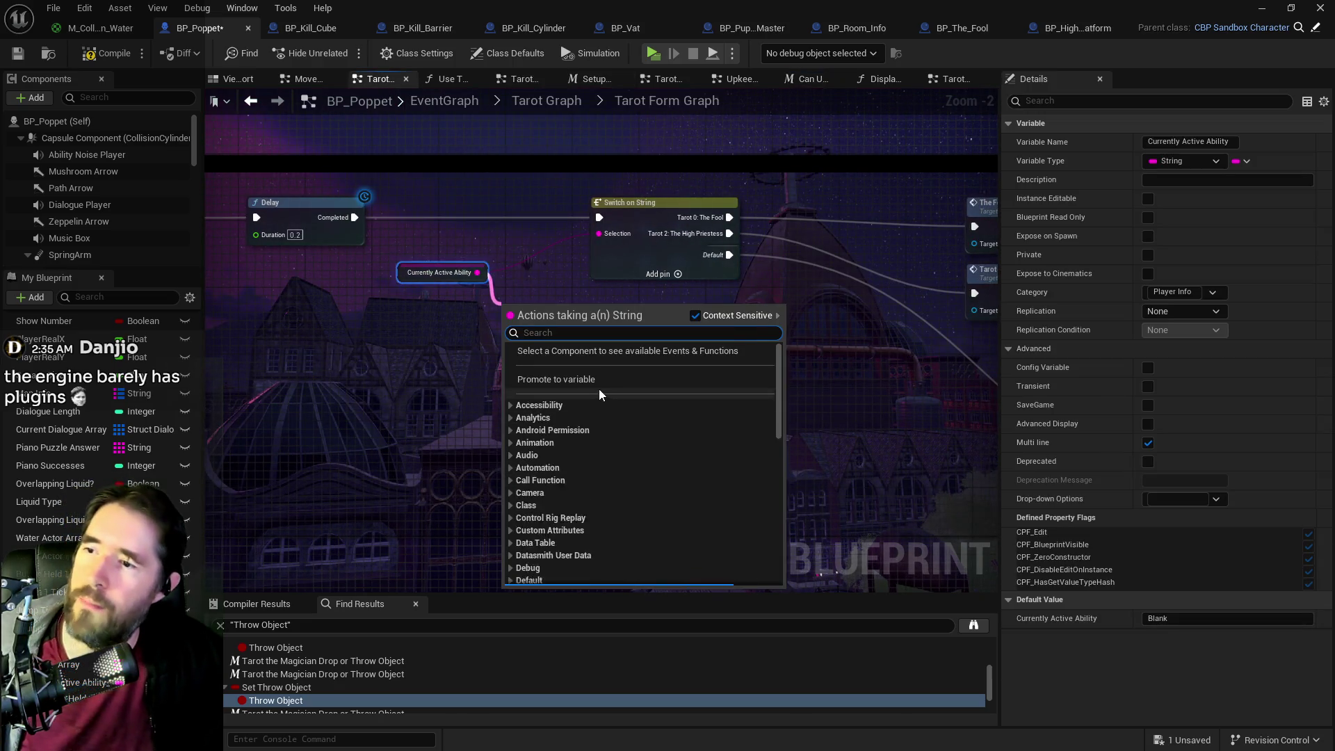
left_click(581, 384)
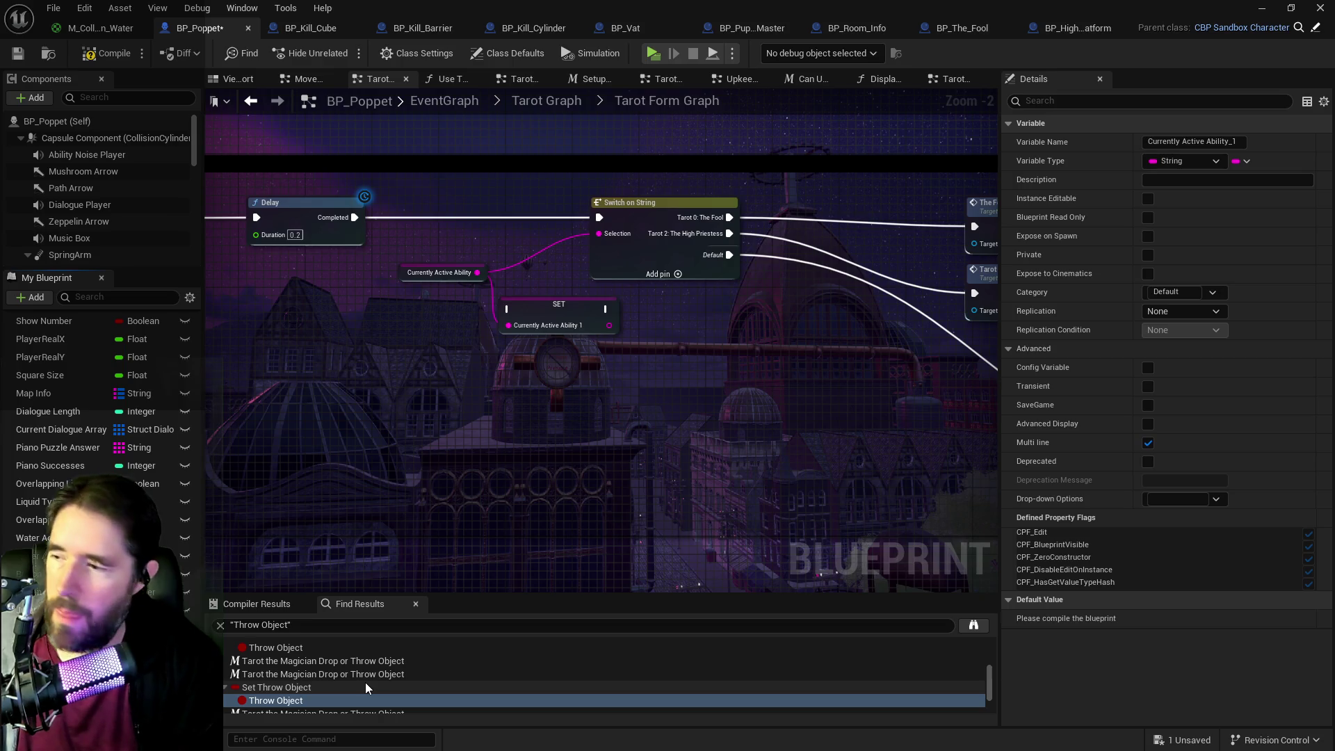
key("ctrl+z")
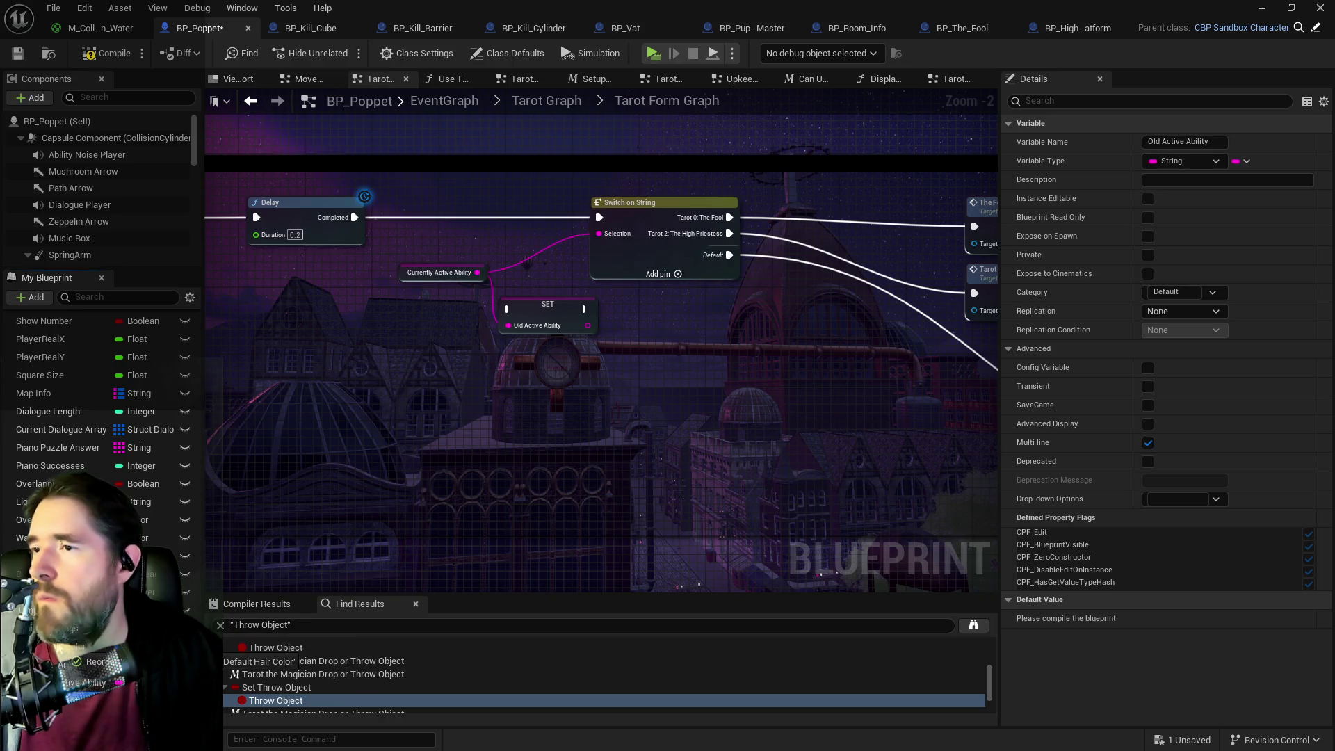
- Compare Currently Active Ability against a Get Old Active Ability node with a === string equality node
mouse_move(566, 311)
left_mouse_down()
mouse_move(744, 369)
mouse_move(791, 367)
left_mouse_up()
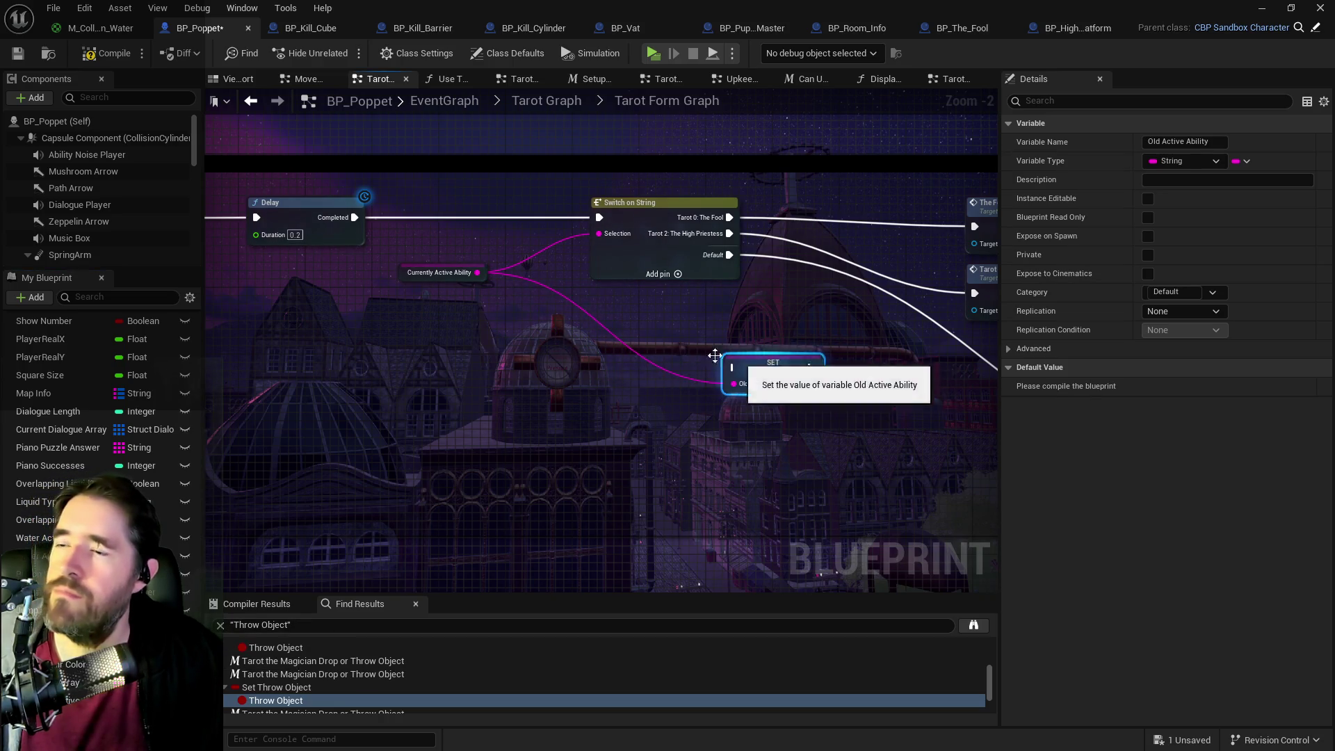
left_click_drag(563, 315, 620, 344)
type("===")
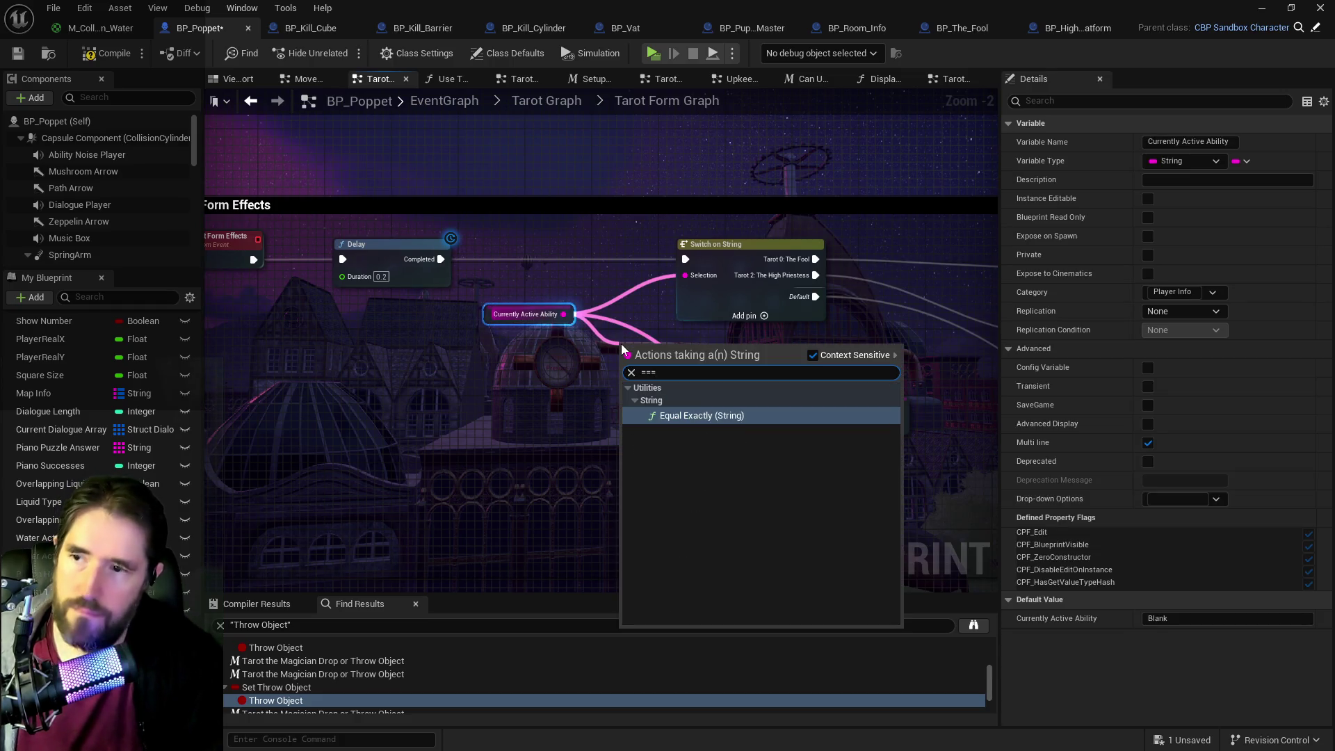
left_click(667, 412)
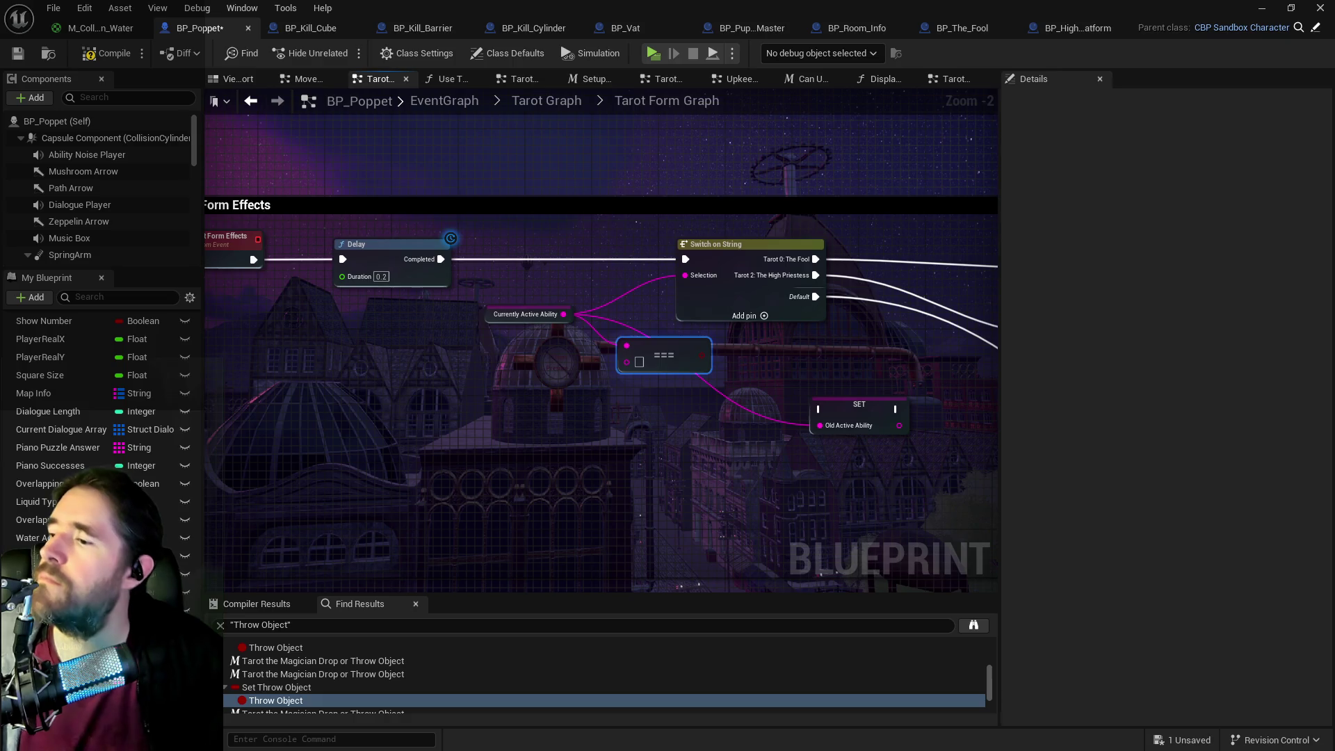
scroll(104, 487, "down", 1)
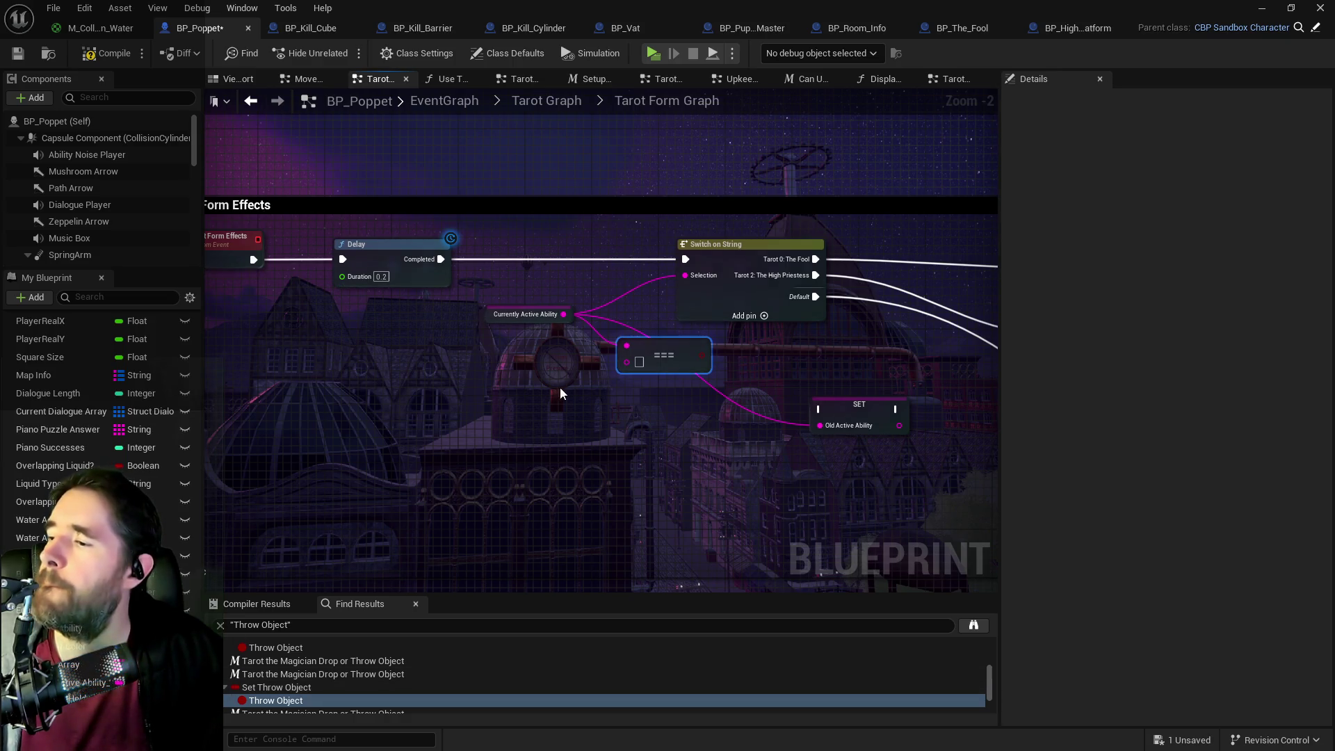
right_click(516, 398)
type("gt")
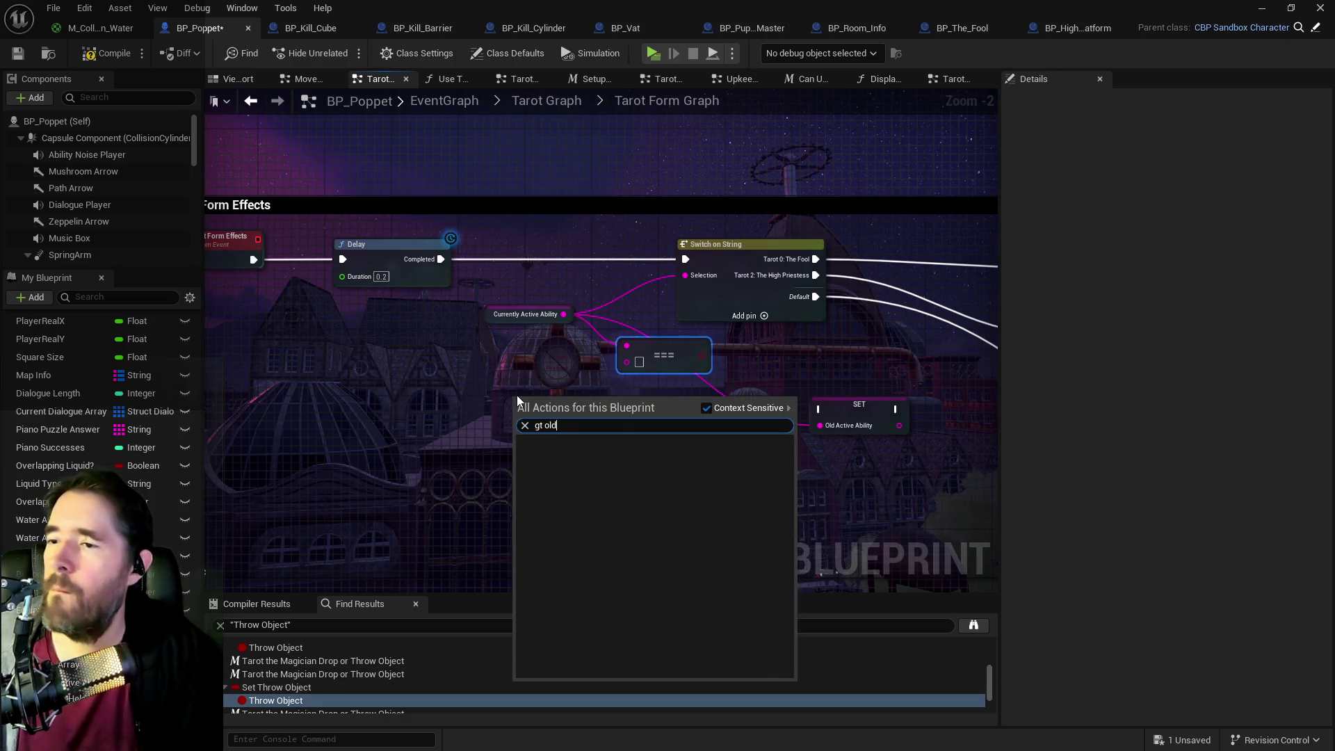
key("BackSpace")
type("et old activ")
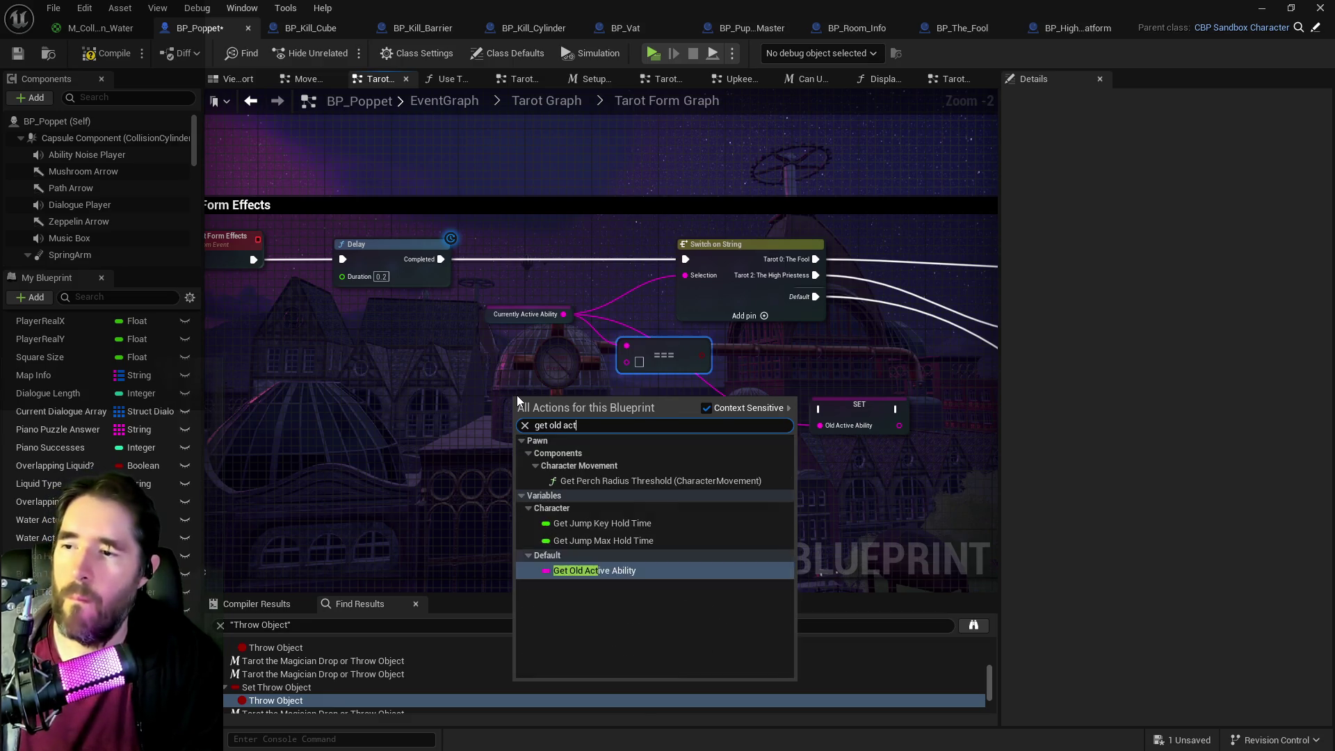
left_click(568, 468)
left_click_drag(572, 407, 627, 362)
- Shift the switch nodes right, add a Branch on the === result, and route the event execution into it
mouse_move(544, 240)
left_mouse_down()
mouse_move(870, 310)
mouse_move(845, 386)
left_mouse_up()
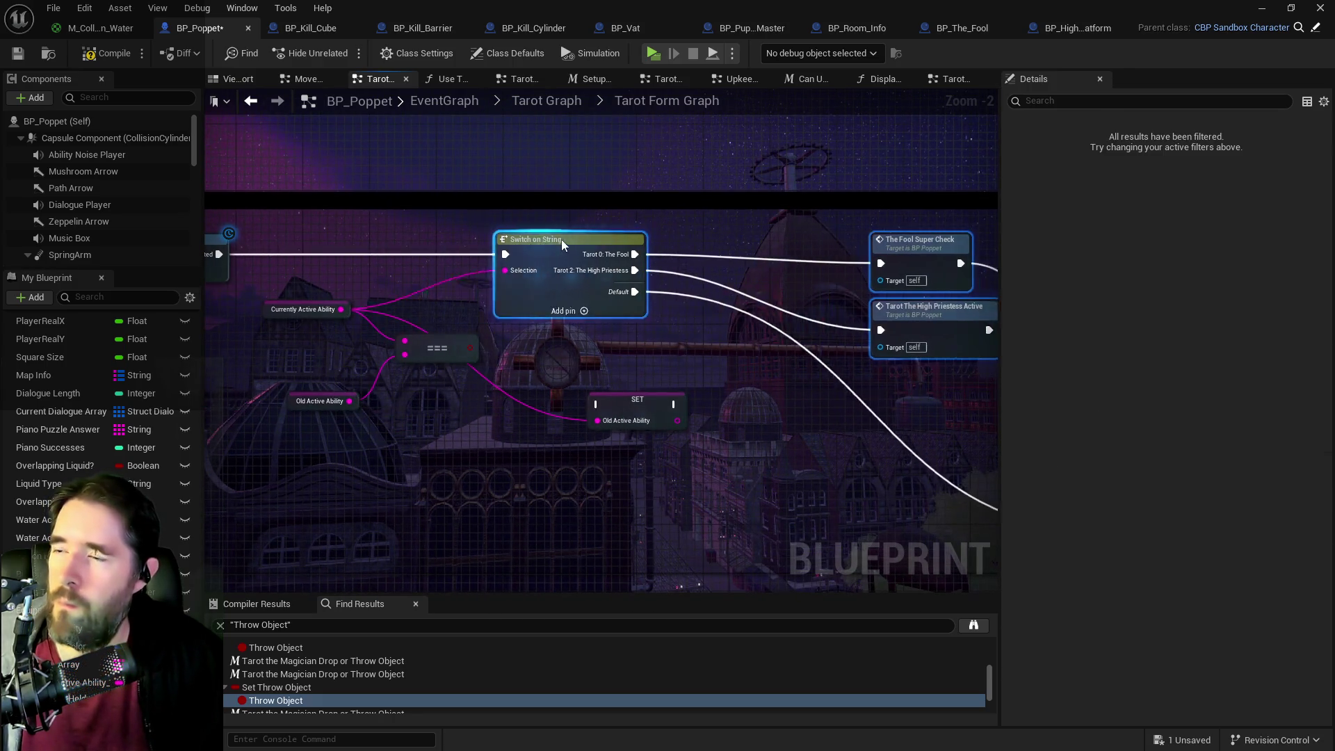
left_click_drag(664, 238, 726, 238)
mouse_move(471, 348)
left_mouse_down()
mouse_move(567, 364)
mouse_move(452, 259)
mouse_move(467, 265)
left_mouse_up()
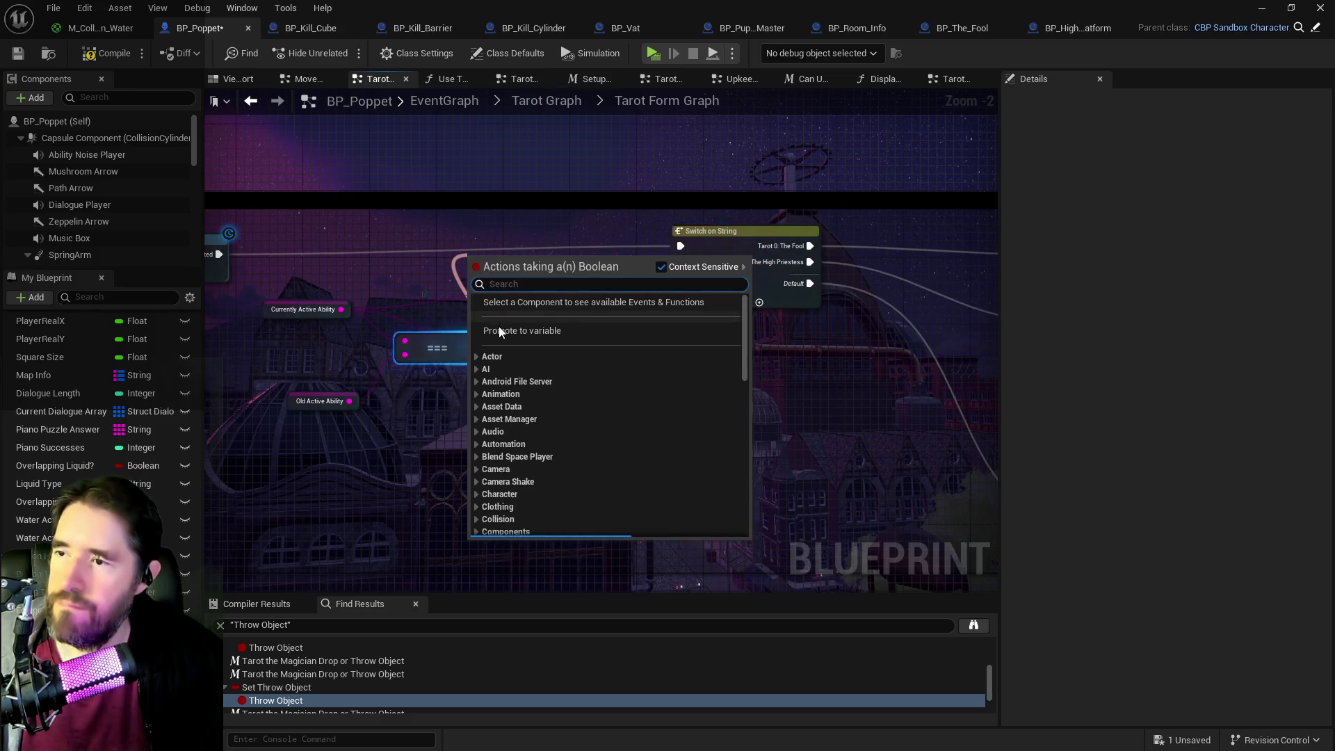
key("Escape")
left_click_drag(470, 348, 495, 263)
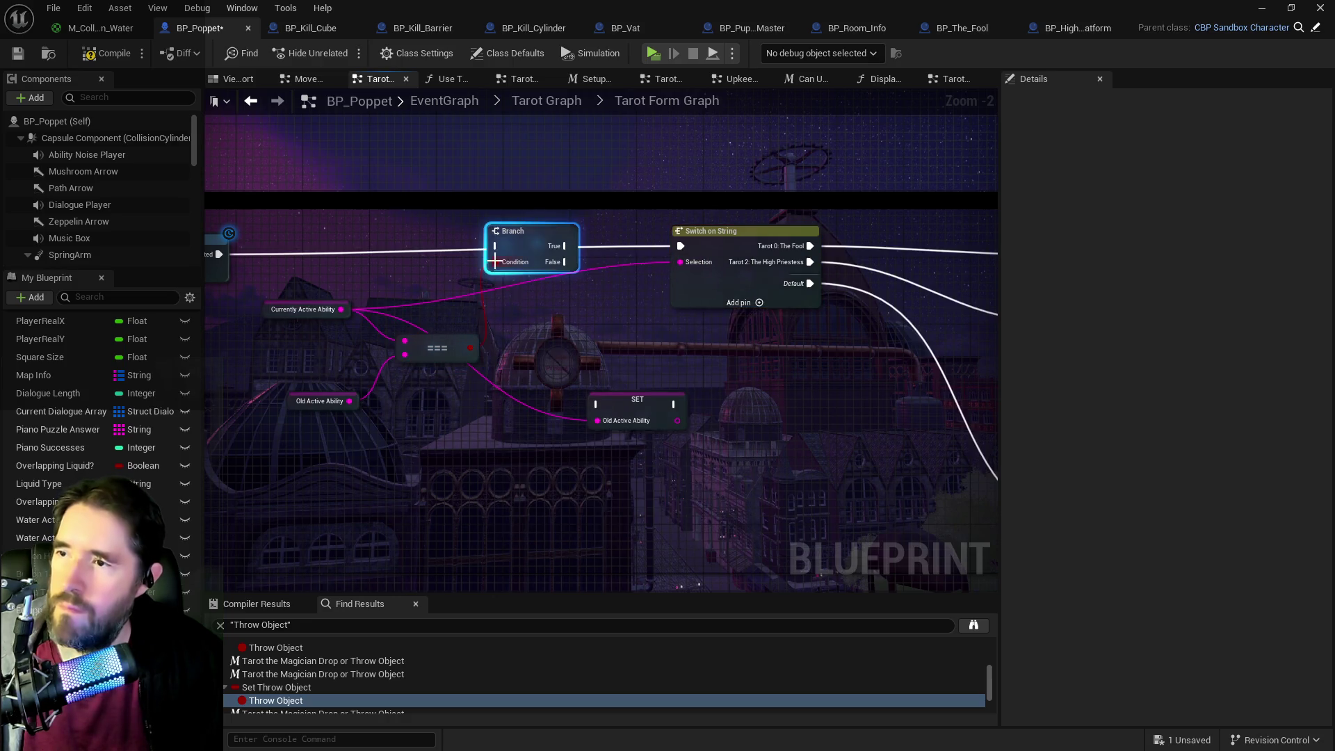
mouse_move(219, 253)
left_mouse_down()
mouse_move(496, 247)
mouse_move(373, 226)
mouse_move(556, 226)
left_mouse_up()
- Connect Branch True to Switch on String, discarding a stray duplicate switch node
key("Escape")
mouse_move(432, 223)
left_mouse_down()
mouse_move(544, 227)
mouse_move(758, 368)
mouse_move(970, 403)
left_mouse_up()
scroll(635, 294, "down", 2)
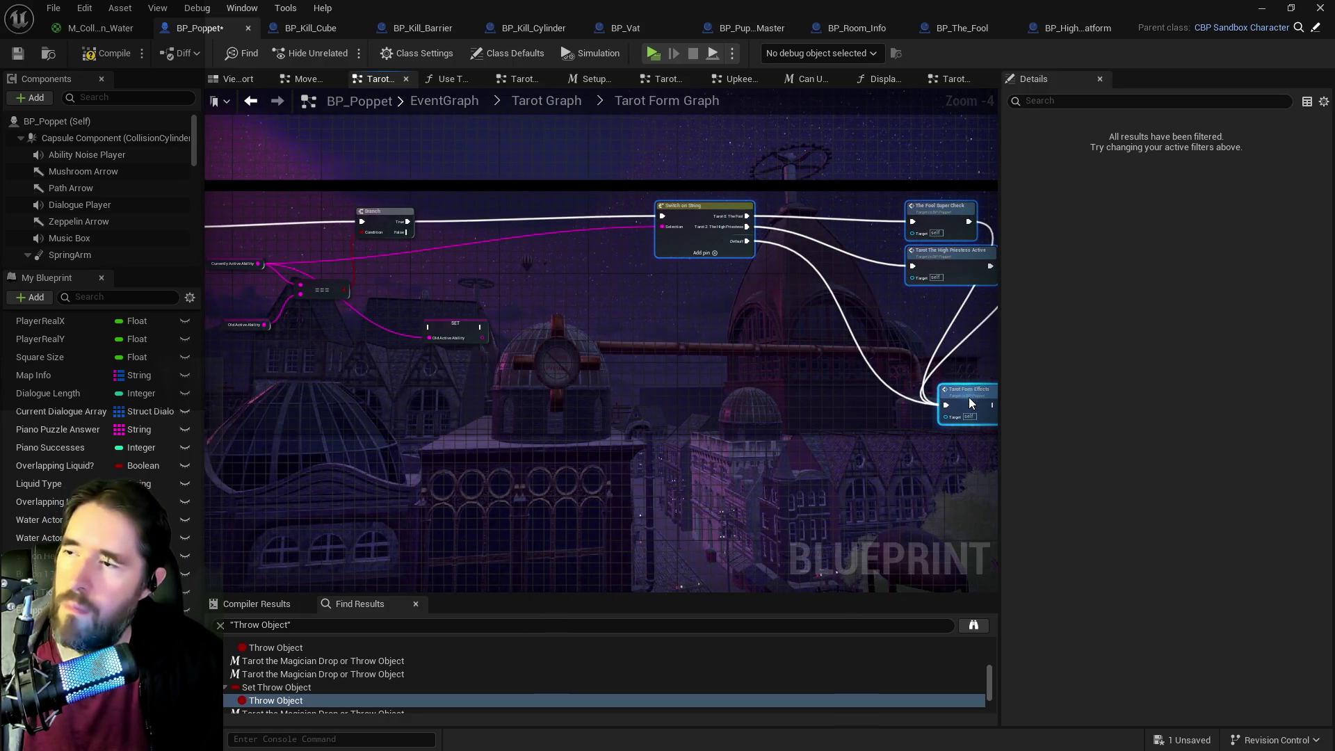
left_click(678, 228)
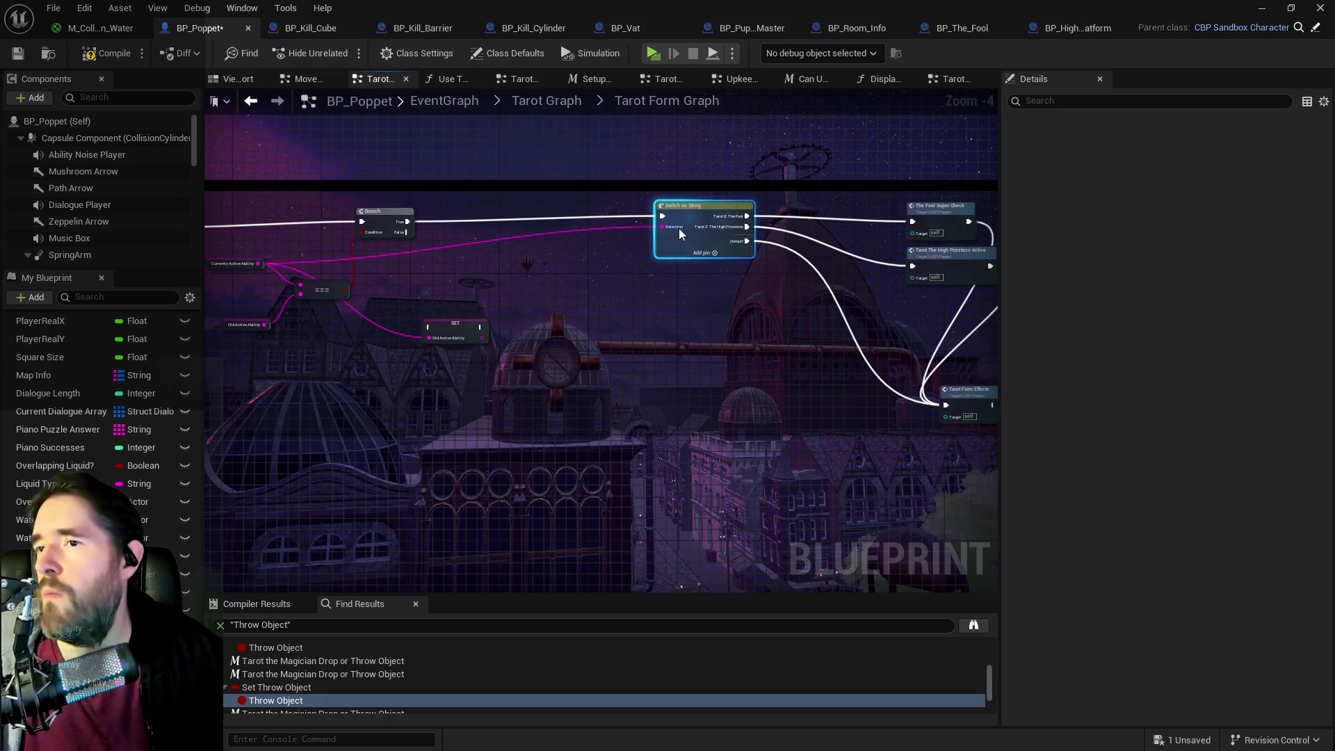
key("ctrl+c")
key("ctrl+v")
left_click_drag(613, 336, 612, 313)
scroll(494, 285, "up", 3)
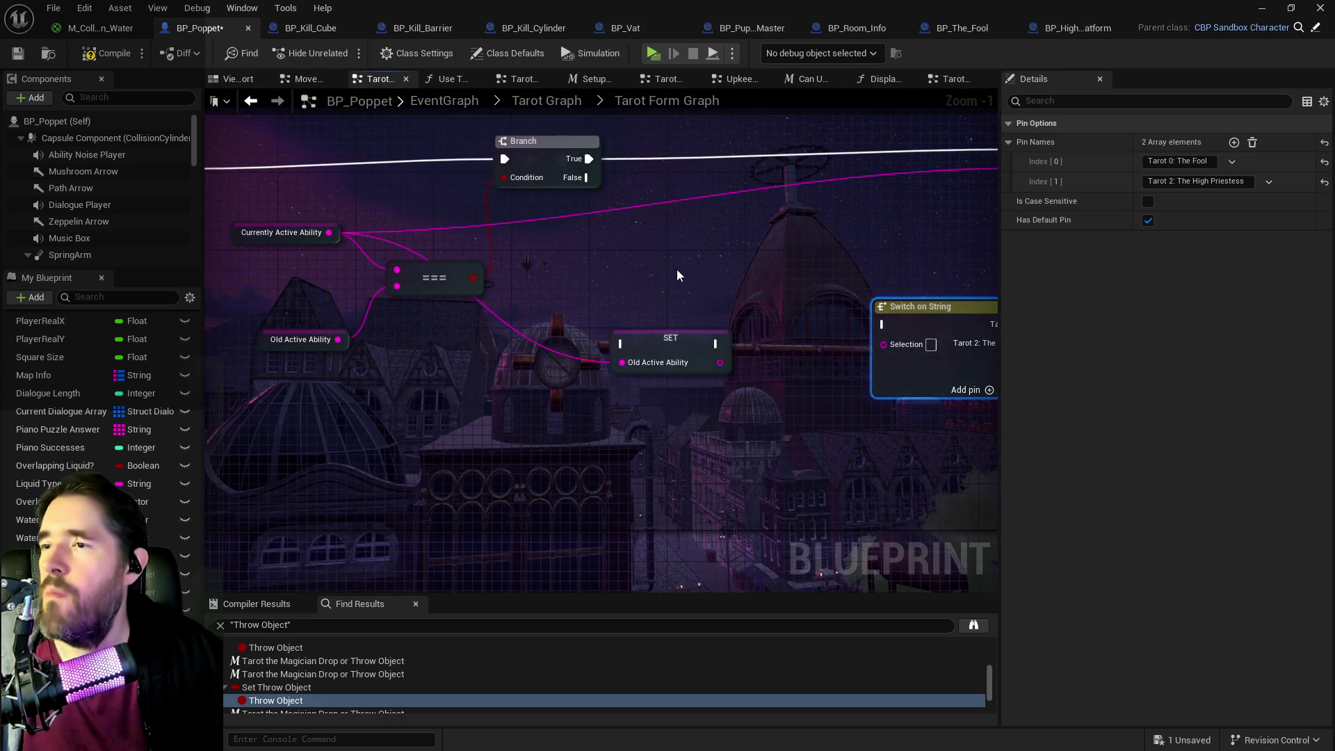
left_click_drag(713, 299, 566, 303)
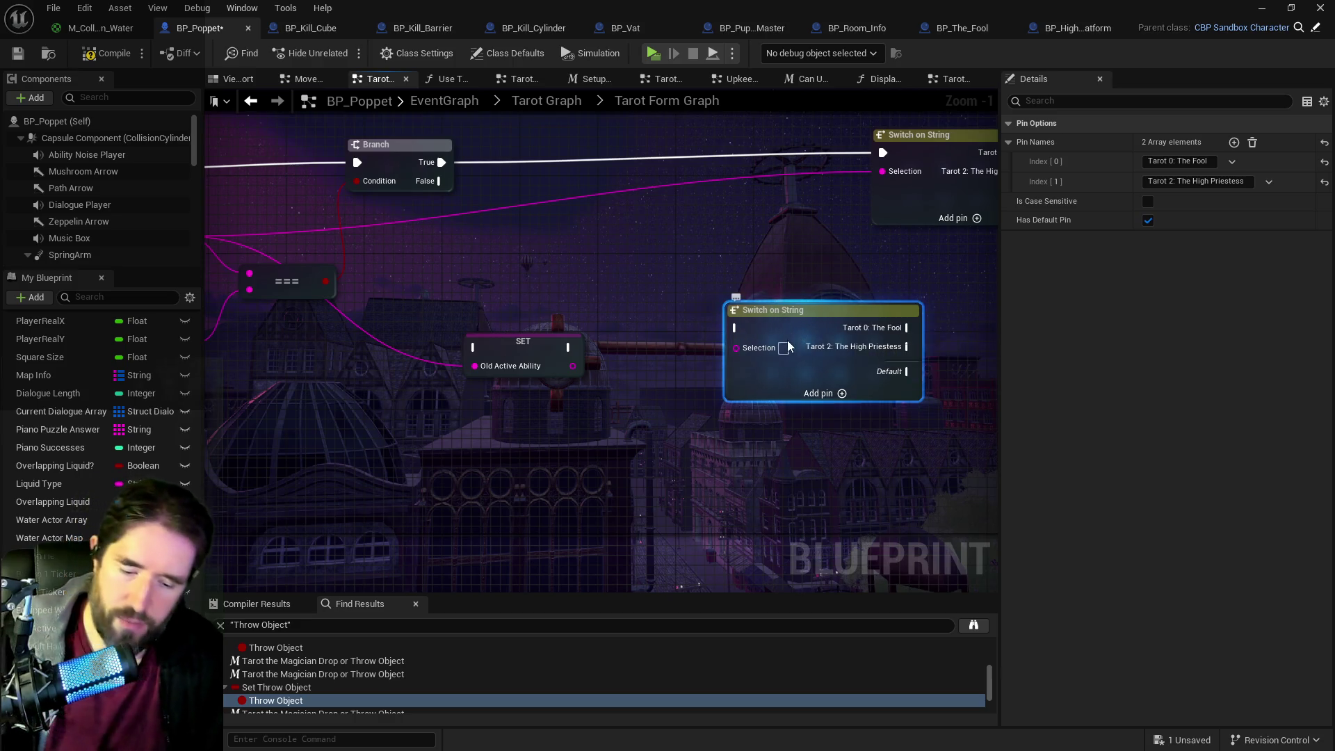
key("Delete")
left_click_drag(590, 269, 598, 282)
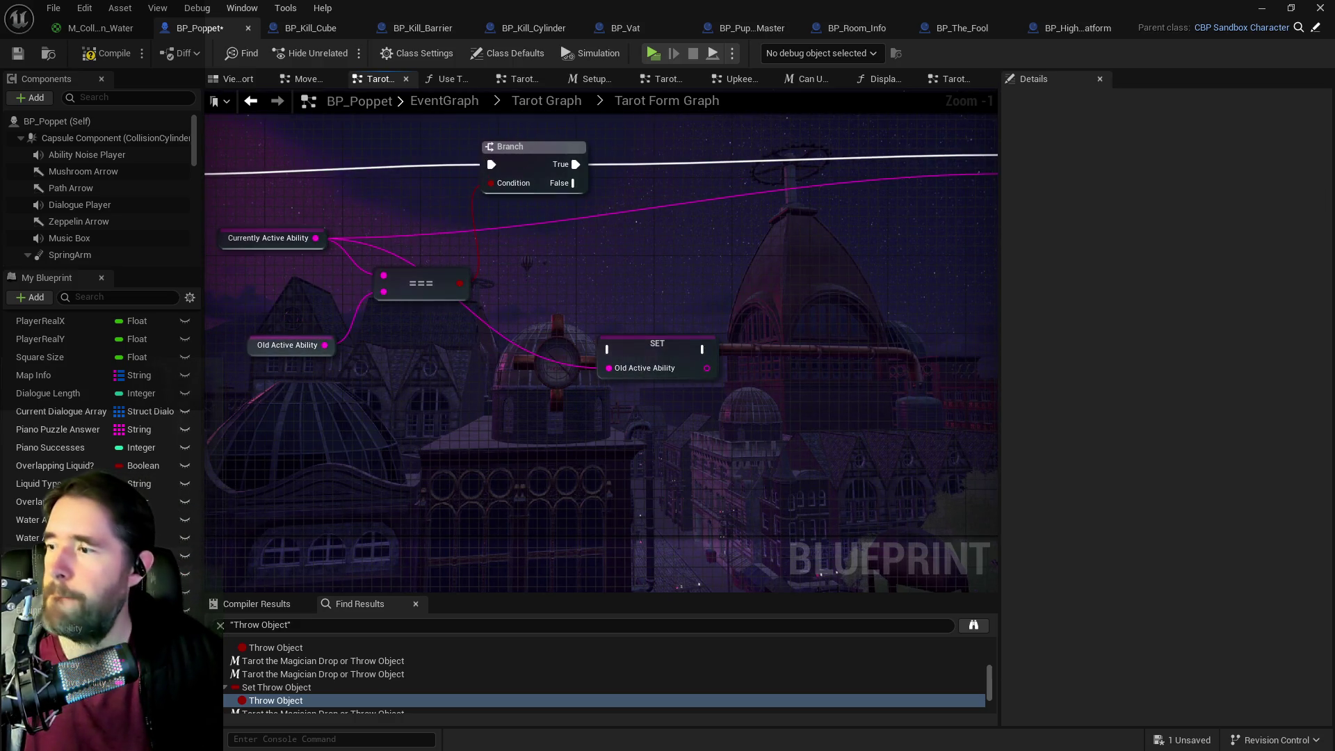
- Promote Currently Active Ability to a new Active Ability To Use variable and place its SET after the Branch
mouse_move(315, 237)
left_mouse_down()
mouse_move(686, 239)
mouse_move(711, 217)
left_mouse_up()
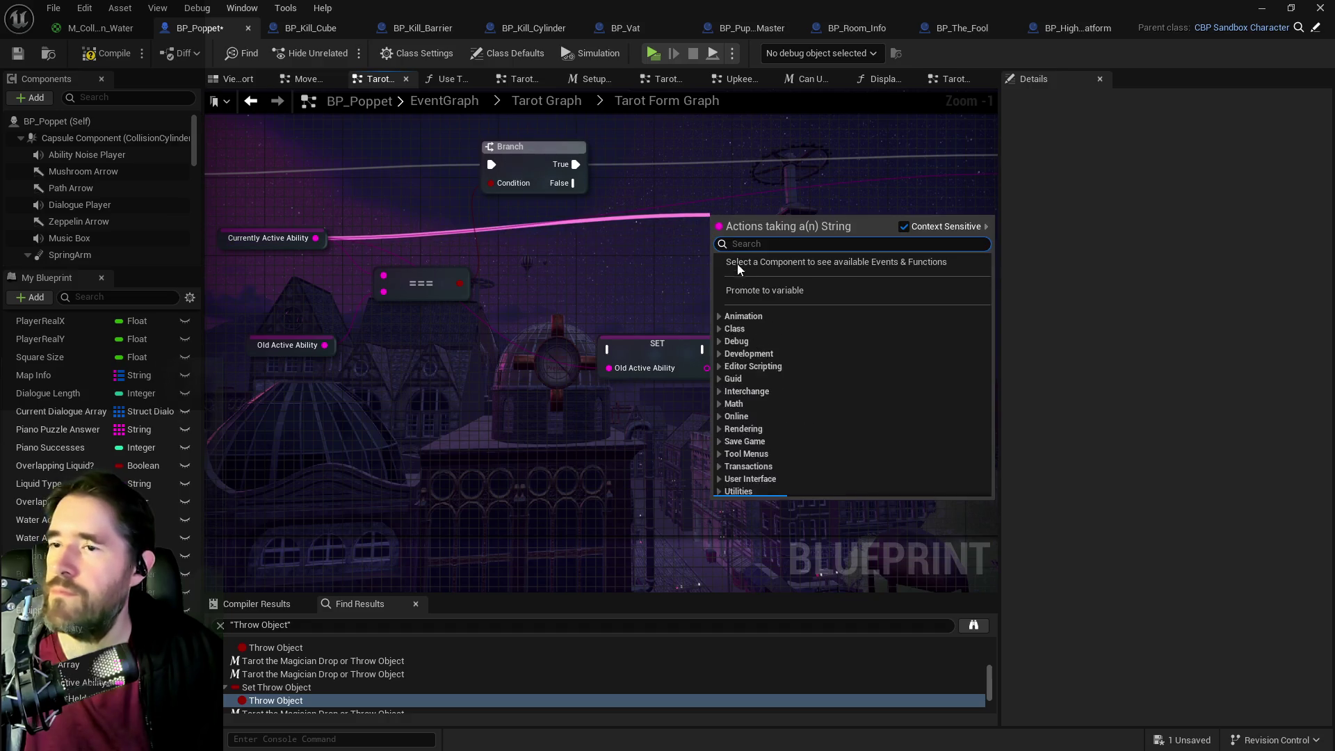
left_click(745, 288)
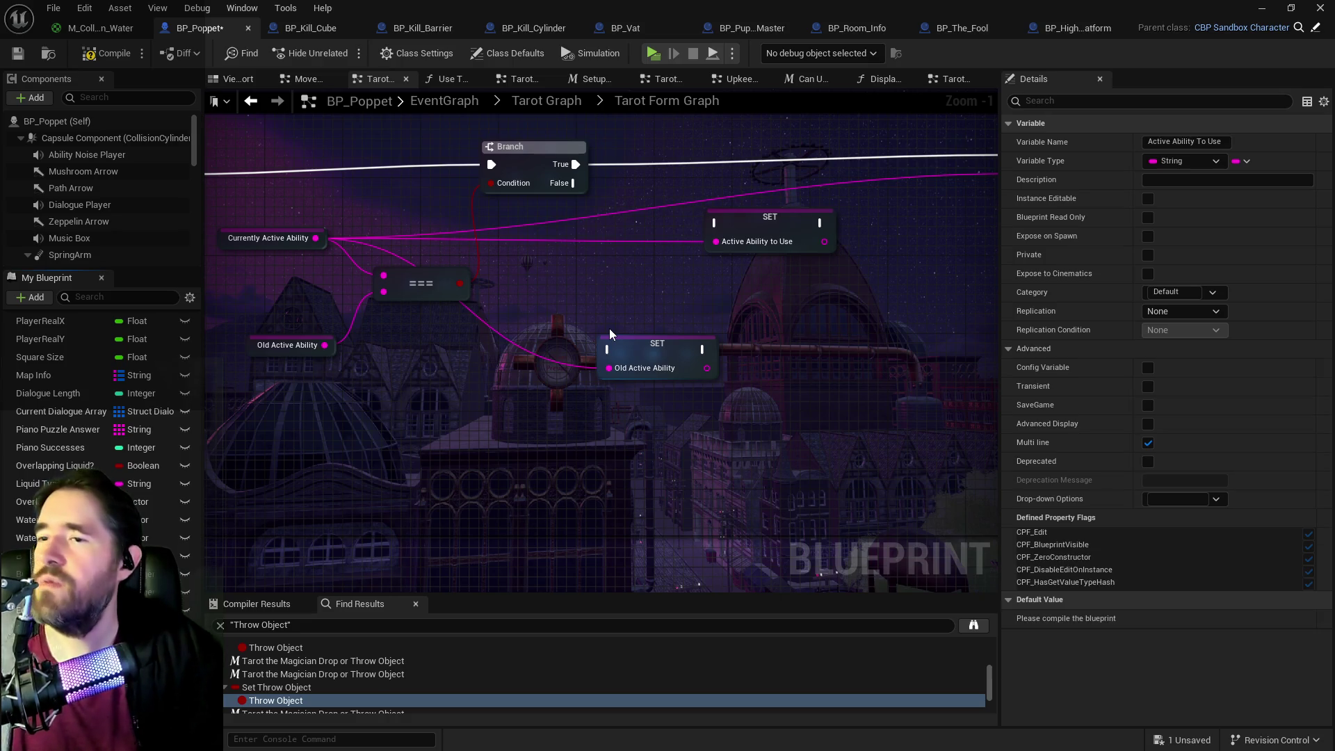
left_click_drag(771, 238, 808, 169)
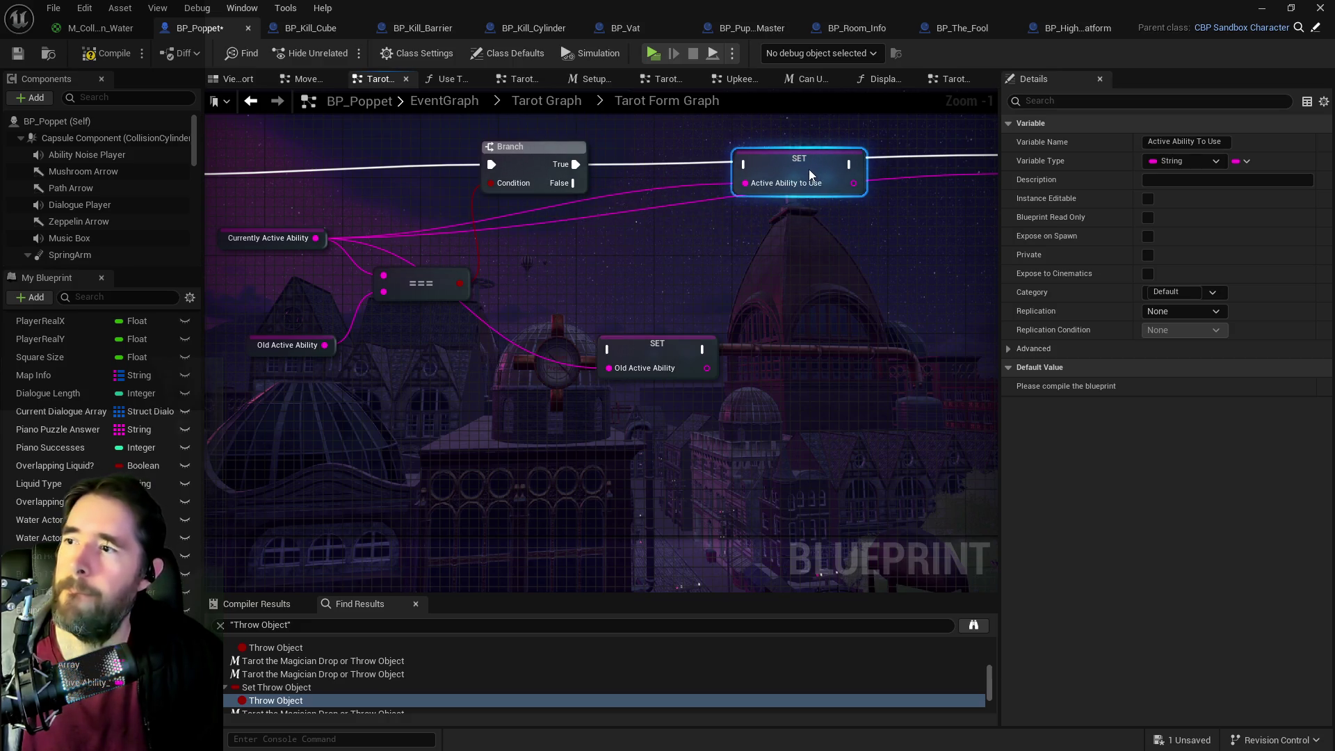
left_click(536, 147)
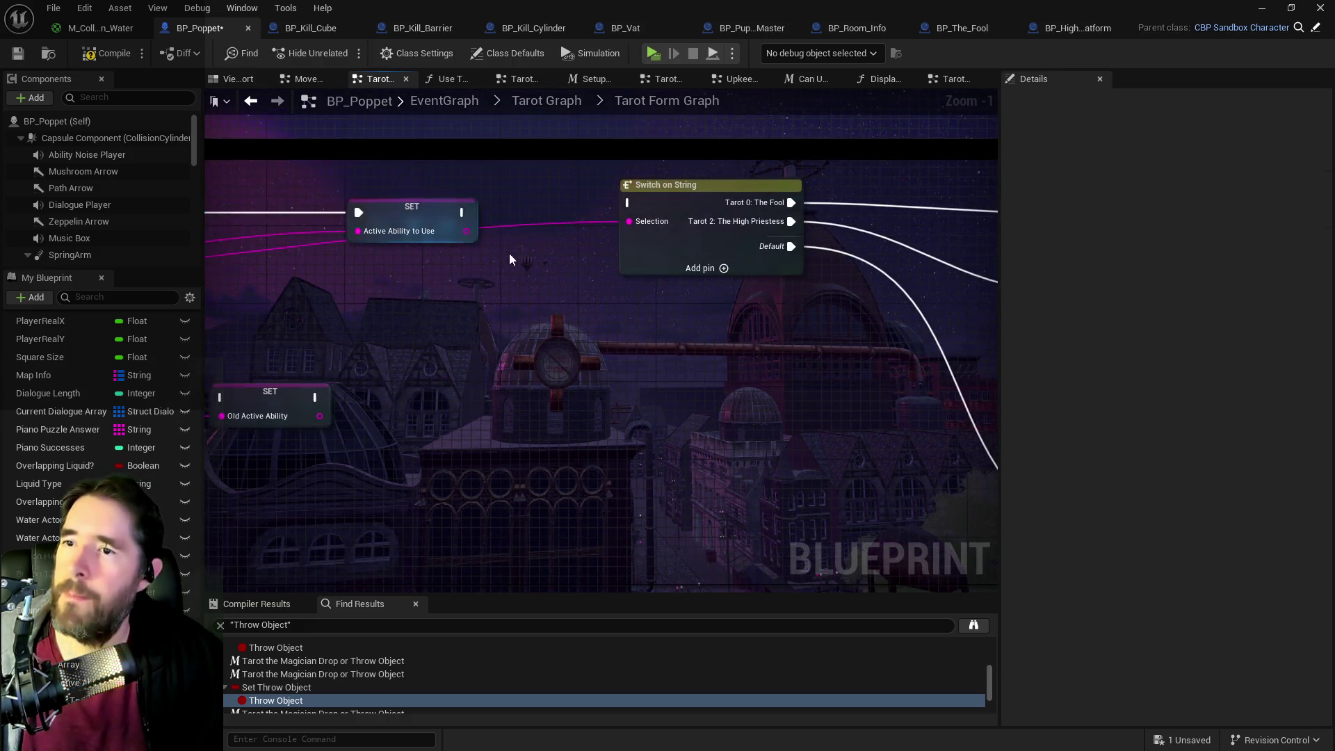
- Feed a Get Active Ability to Use node into the switch Selection and chain the SET into Switch on String
right_click(525, 268)
type("get active abil")
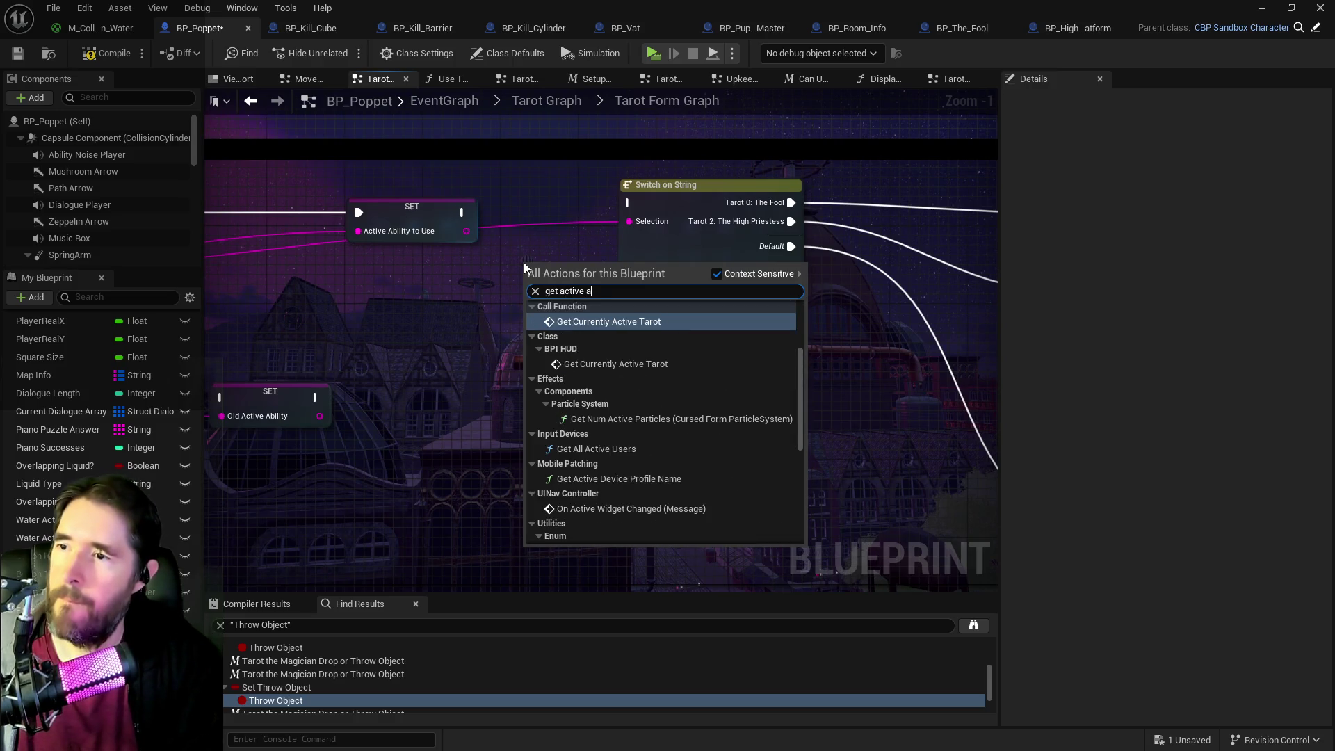
left_click(611, 334)
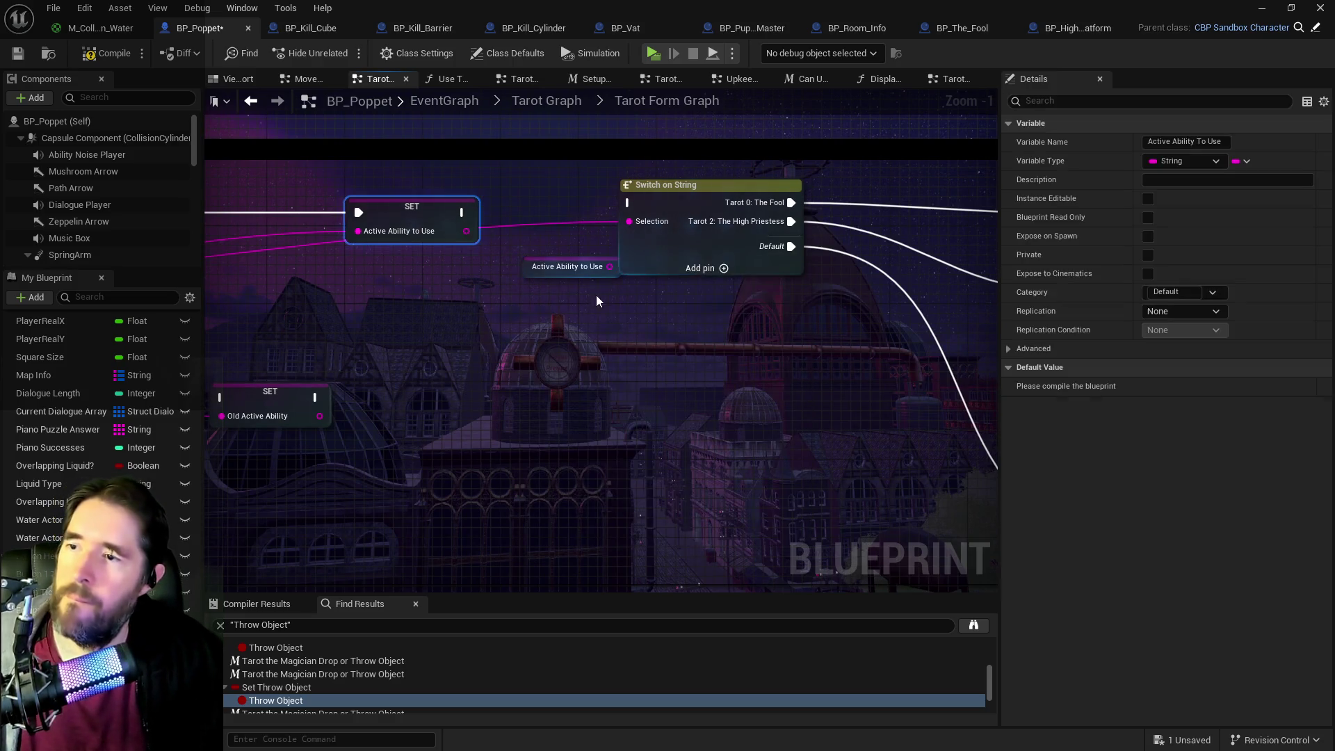
left_click_drag(609, 266, 635, 228)
left_click_drag(689, 185, 726, 194)
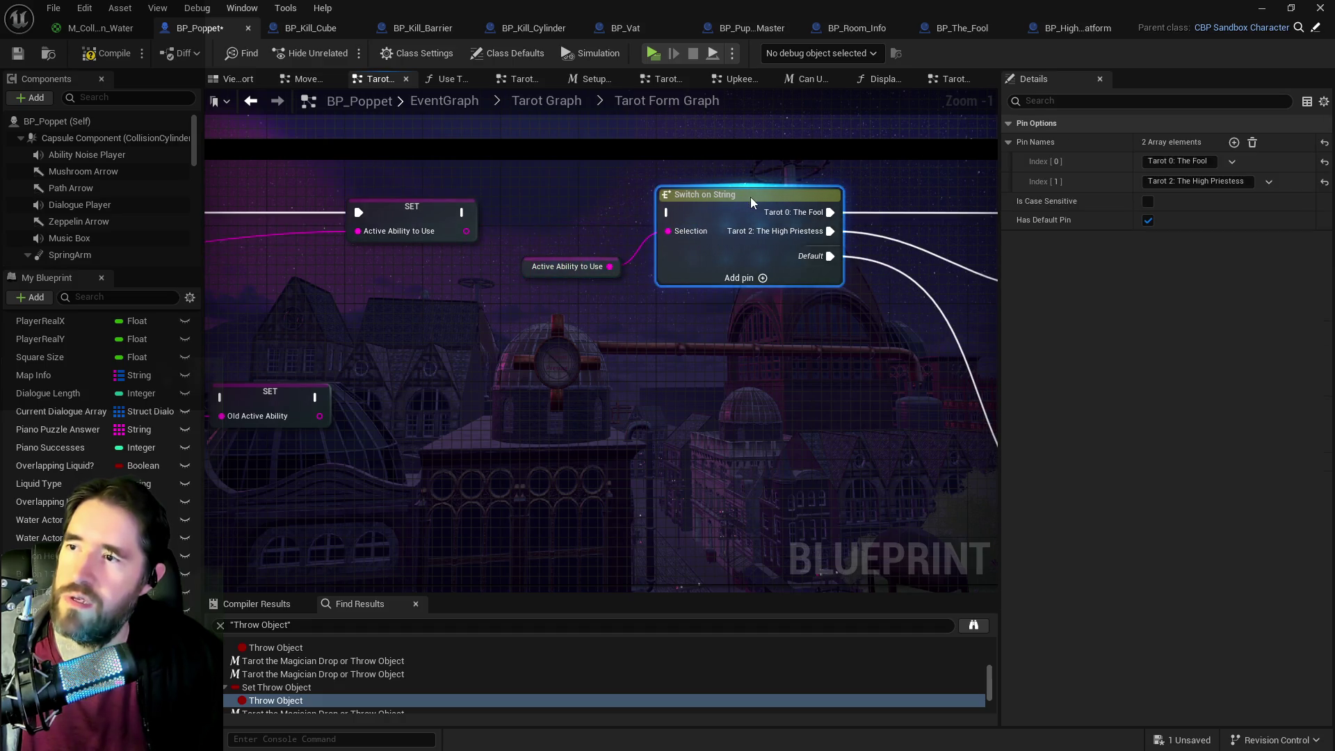
left_click_drag(462, 213, 665, 213)
left_click_drag(452, 270, 684, 237)
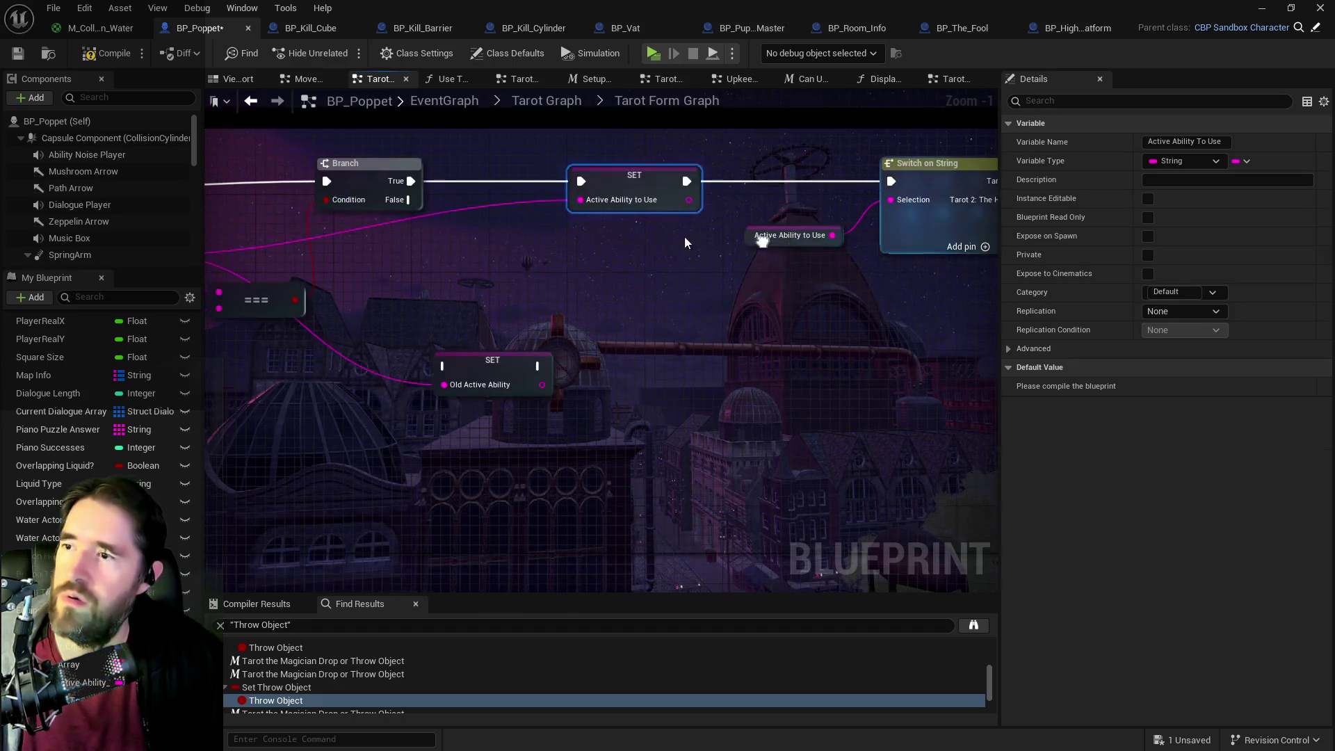
left_click_drag(468, 351, 617, 326)
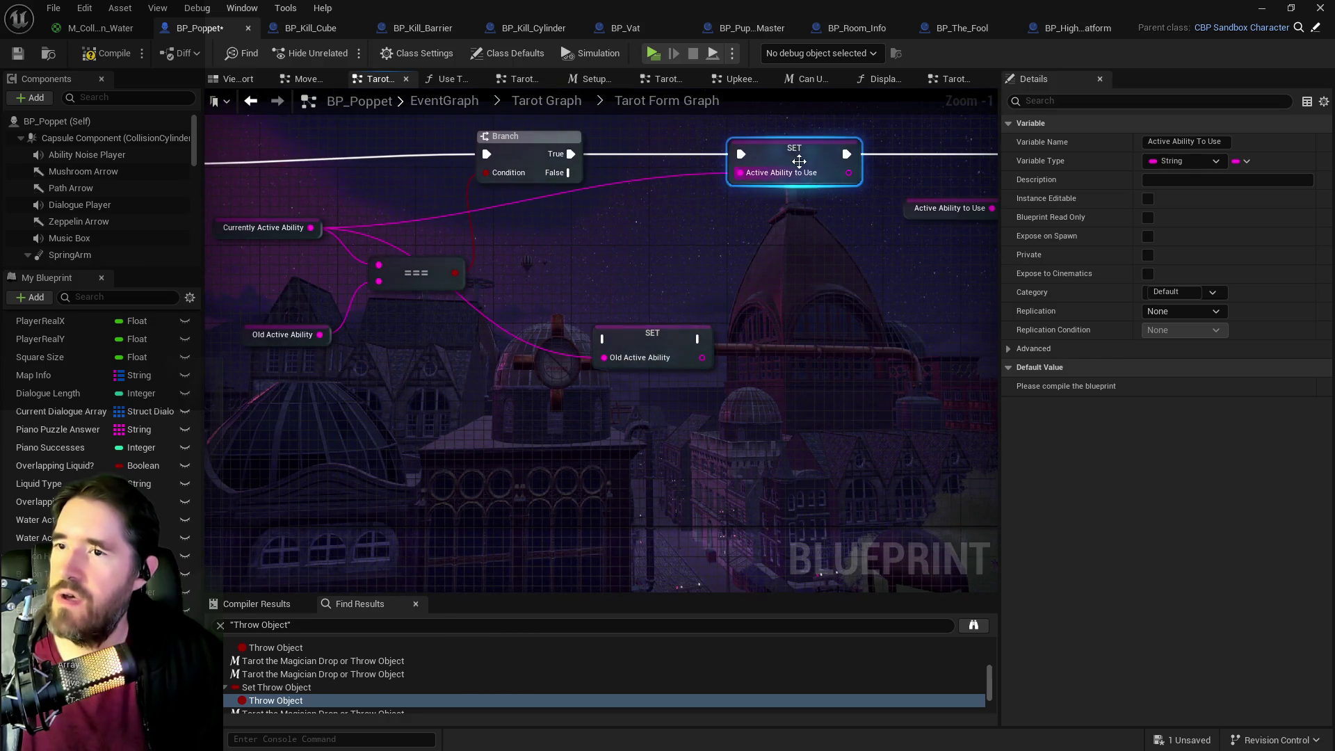
- Duplicate the Active Ability to Use SET on Branch False, setting it from Old Active Ability
key("ctrl+c")
key("ctrl+v")
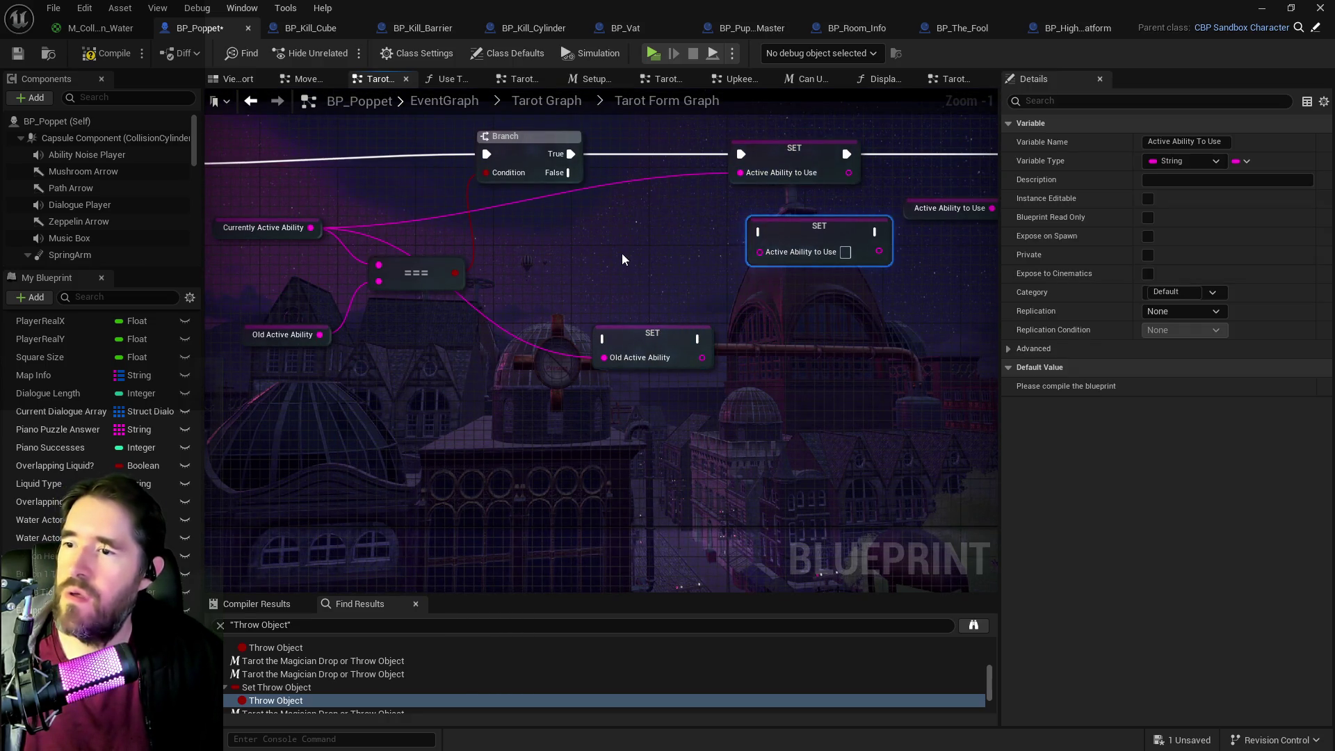
right_click(622, 253)
type("get old ac")
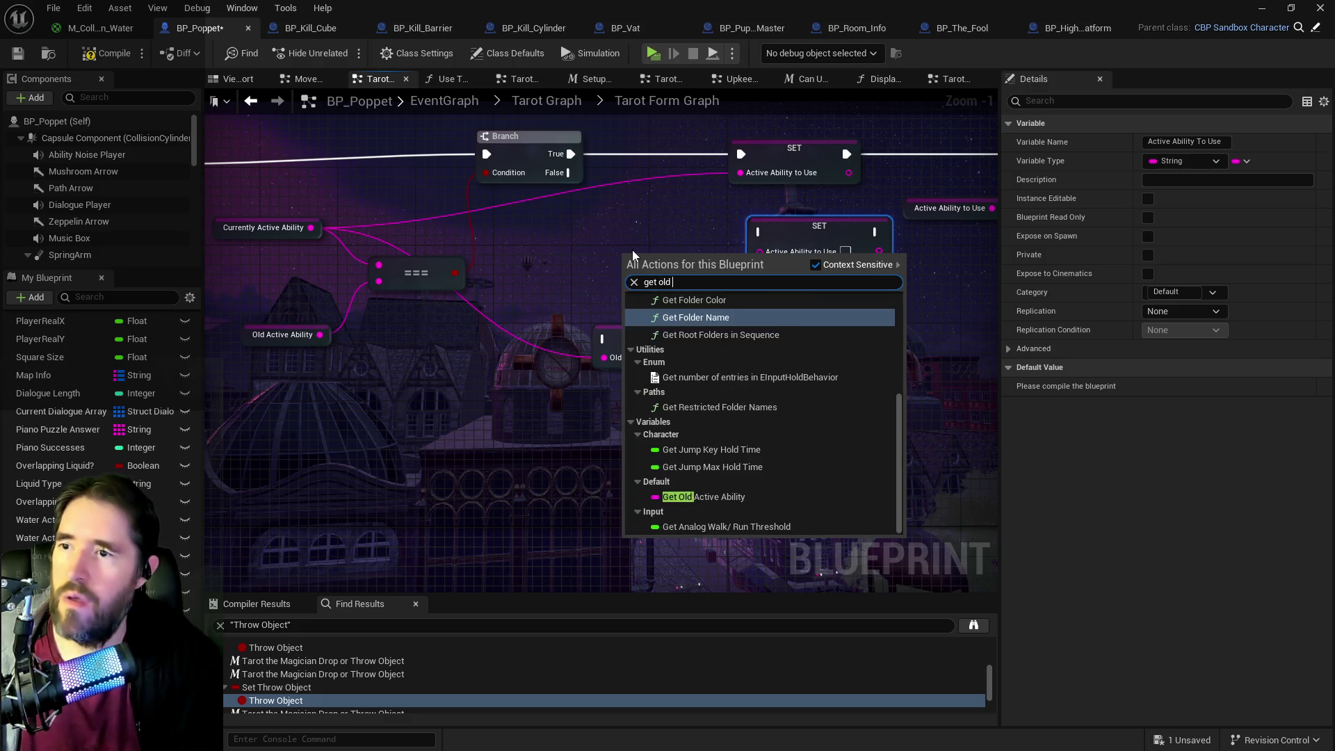
left_click(703, 427)
left_click_drag(700, 257, 763, 257)
mouse_move(571, 172)
left_mouse_down()
mouse_move(758, 231)
mouse_move(781, 262)
mouse_move(789, 253)
left_mouse_up()
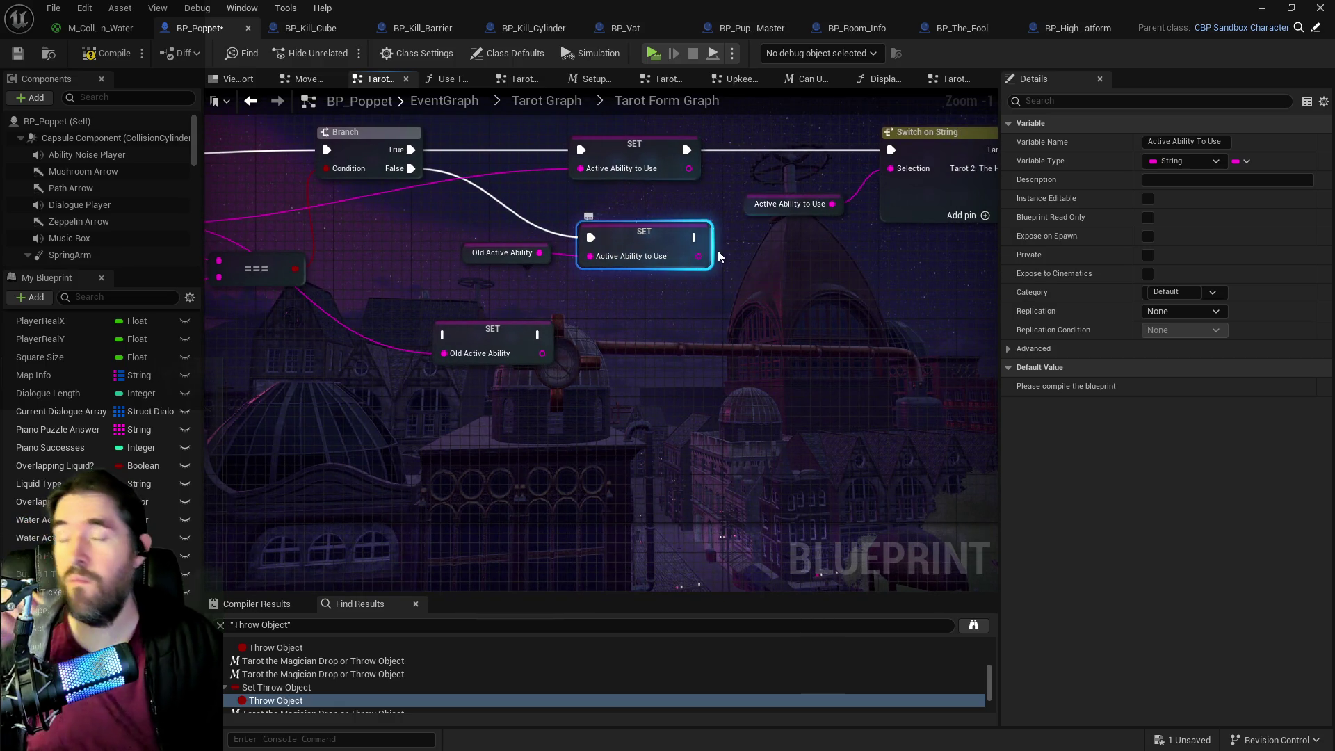
mouse_move(776, 259)
left_mouse_down()
mouse_move(691, 232)
mouse_move(534, 248)
mouse_move(477, 180)
mouse_move(898, 479)
mouse_move(970, 481)
mouse_move(865, 429)
mouse_move(858, 402)
mouse_move(474, 358)
left_mouse_up()
scroll(640, 234, "down", 1)
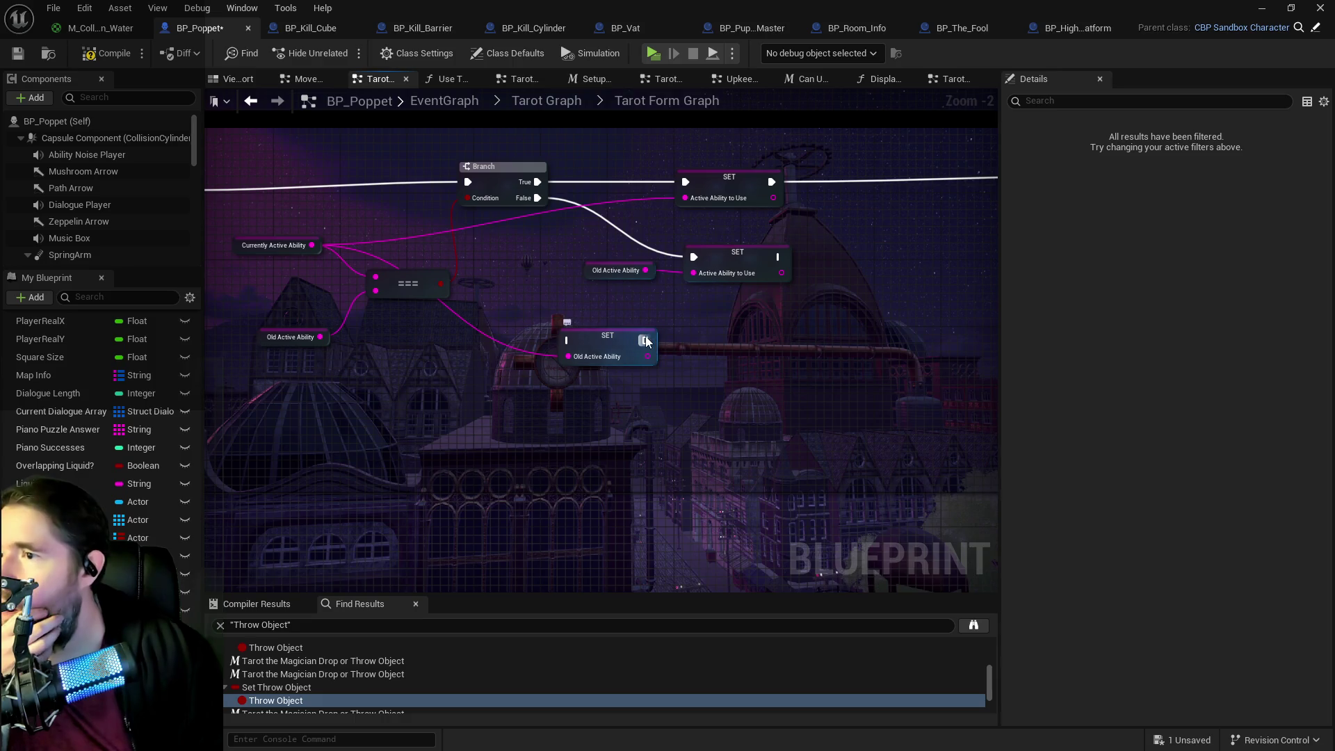
- Insert the Old Active Ability SET after the top SET, storing Active Ability to Use before the switch
left_click(612, 337)
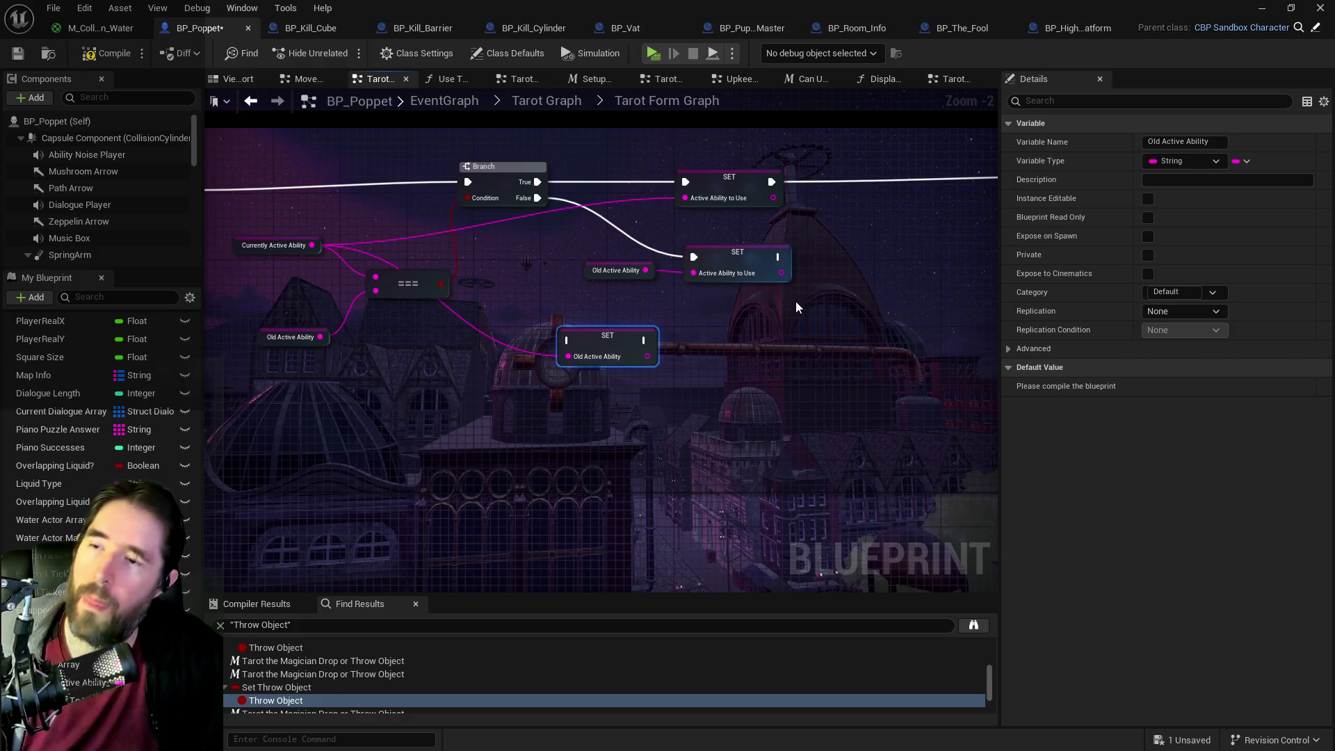
left_click_drag(729, 292, 690, 300)
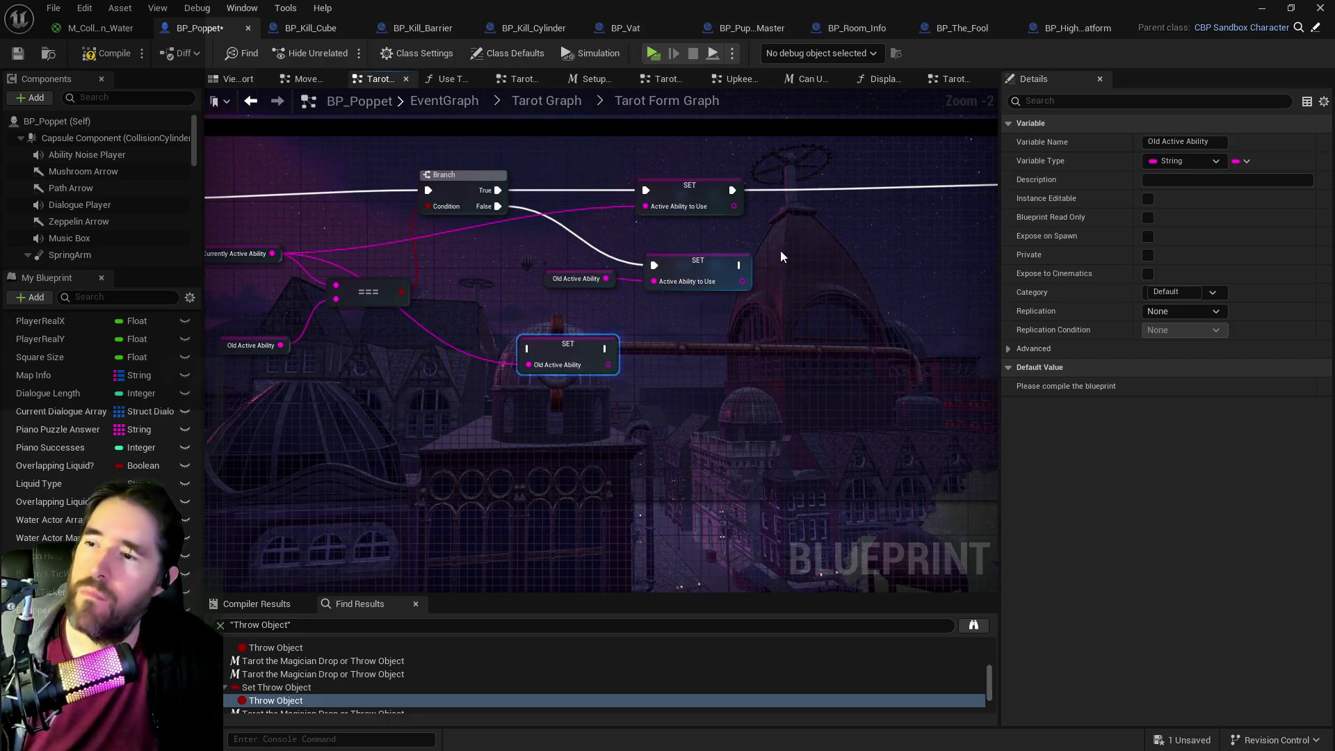
key("ctrl+x")
key("ctrl+v")
mouse_move(732, 190)
left_mouse_down()
mouse_move(820, 190)
mouse_move(628, 233)
left_mouse_up()
left_click_drag(704, 214, 969, 207)
mouse_move(533, 230)
left_mouse_down()
mouse_move(636, 229)
mouse_move(620, 231)
left_mouse_up()
scroll(607, 267, "down", 2)
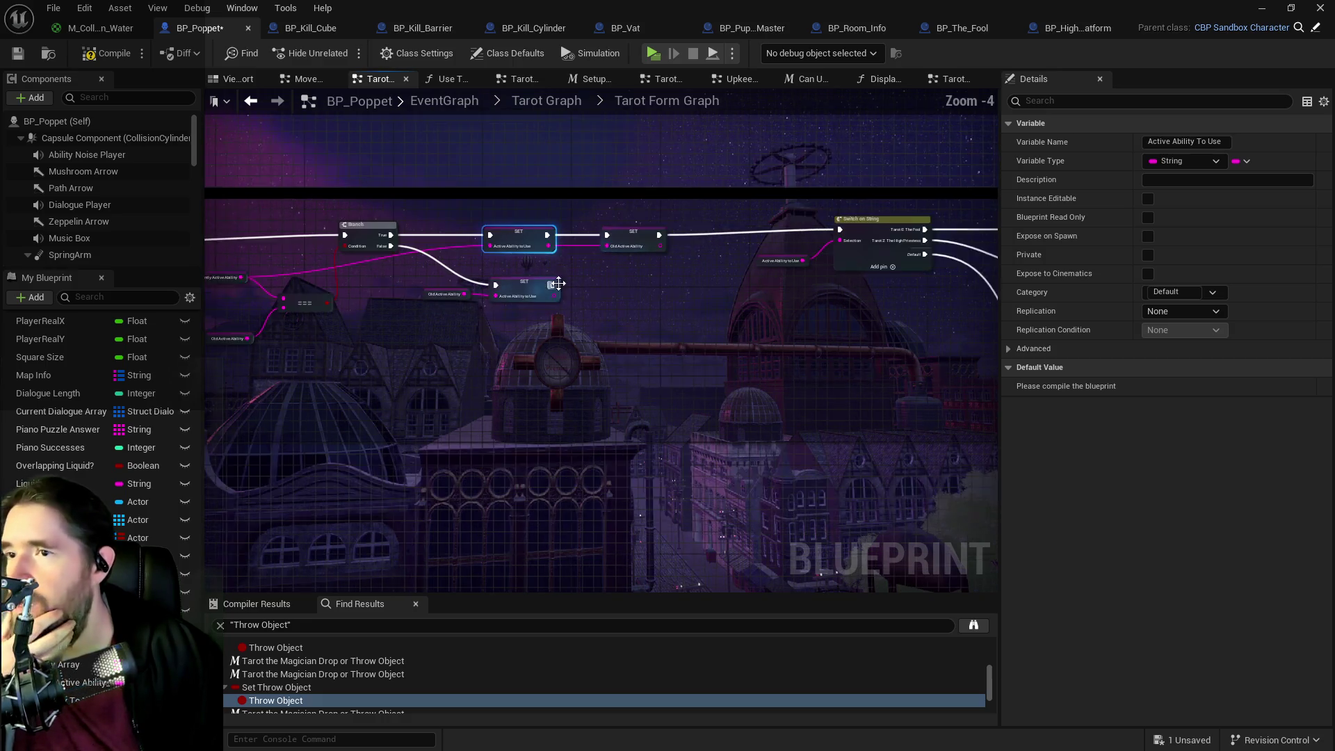
- Wire the lower SET node into Switch on String and bring the Delay and Branch area into view
mouse_move(518, 288)
left_mouse_down()
mouse_move(722, 232)
mouse_move(808, 236)
left_mouse_up()
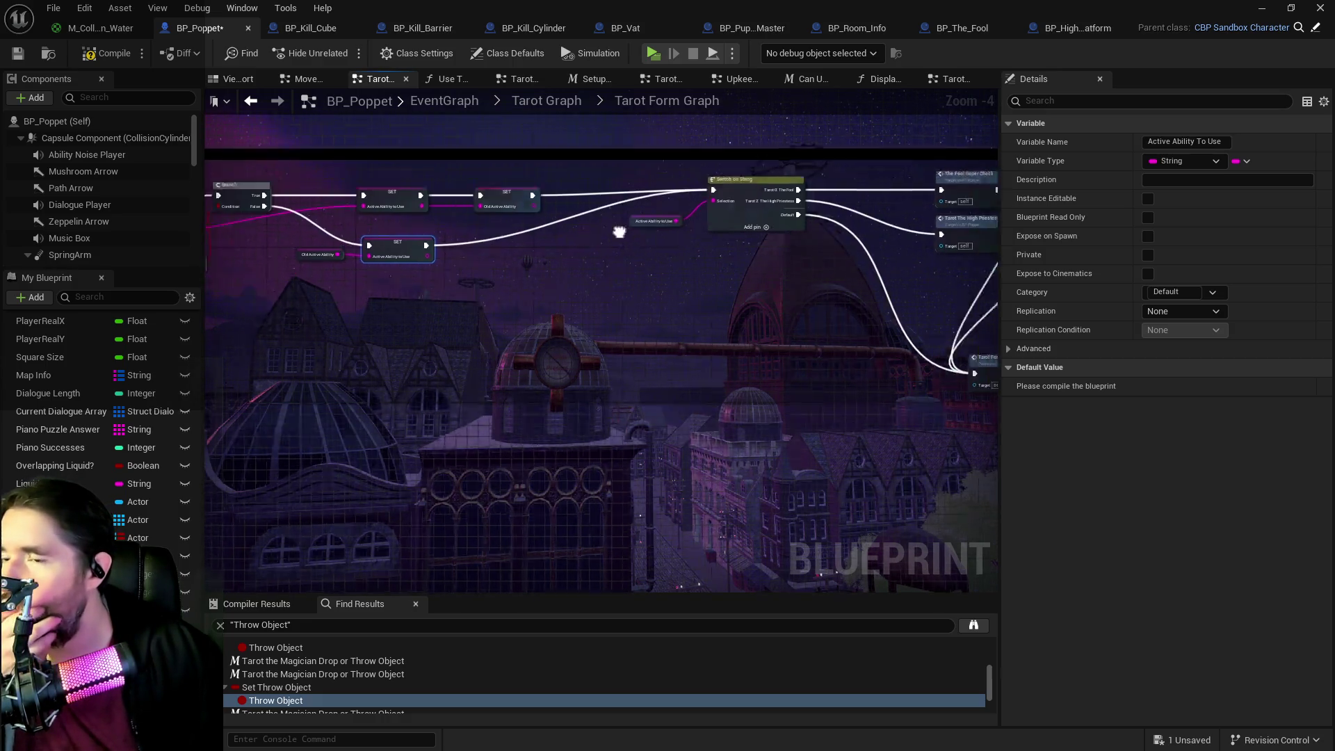
mouse_move(609, 171)
left_mouse_down()
mouse_move(974, 278)
mouse_move(998, 376)
mouse_move(852, 350)
left_mouse_up()
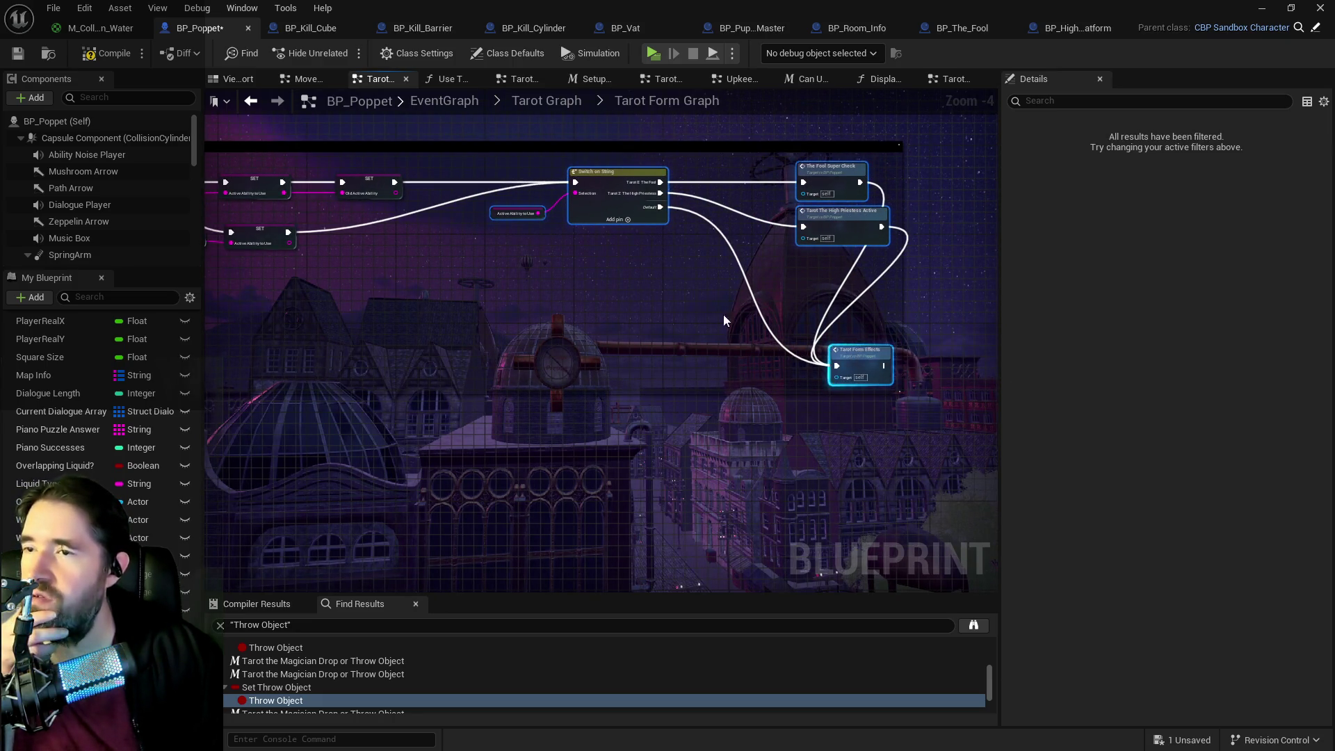
left_click_drag(723, 315, 850, 262)
scroll(342, 239, "up", 2)
- Duplicate the Currently Active Ability getter and feed the copy into the top SET
mouse_move(404, 218)
left_mouse_down()
mouse_move(409, 180)
mouse_move(446, 201)
mouse_move(427, 201)
left_mouse_up()
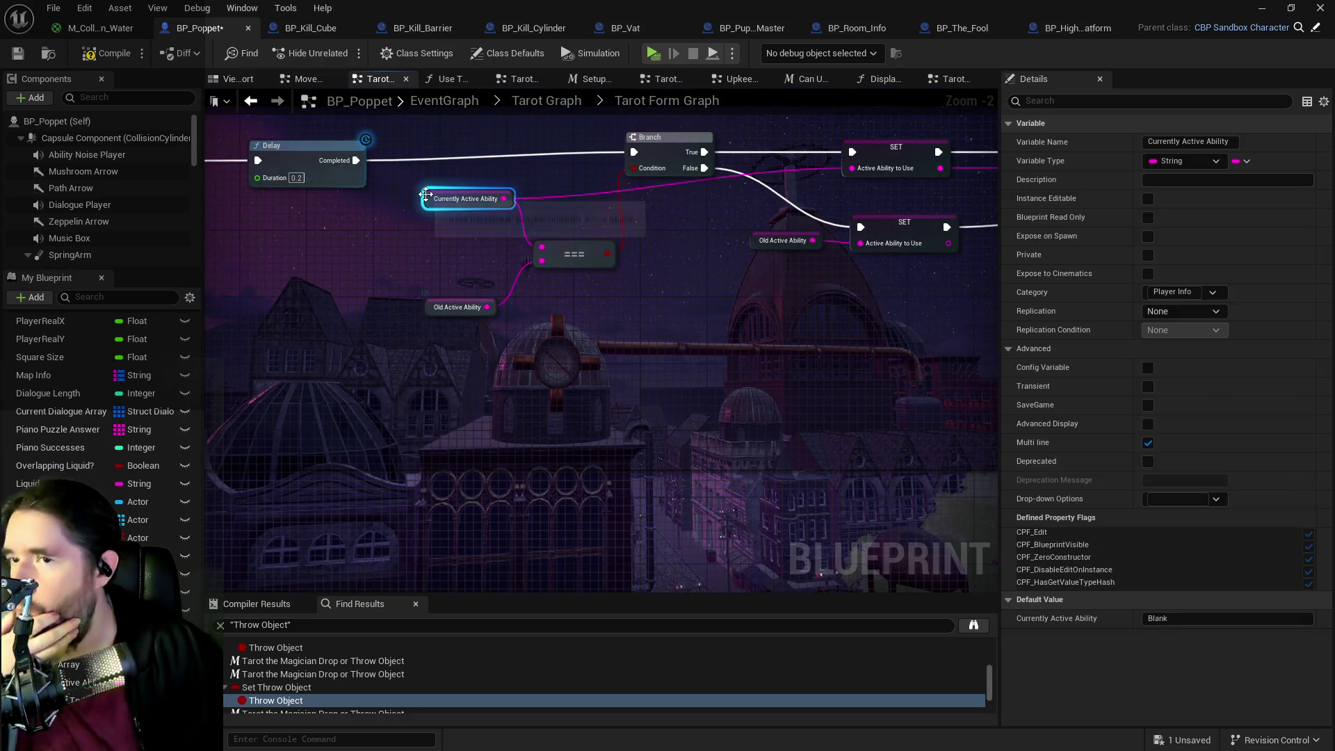
left_click(612, 229)
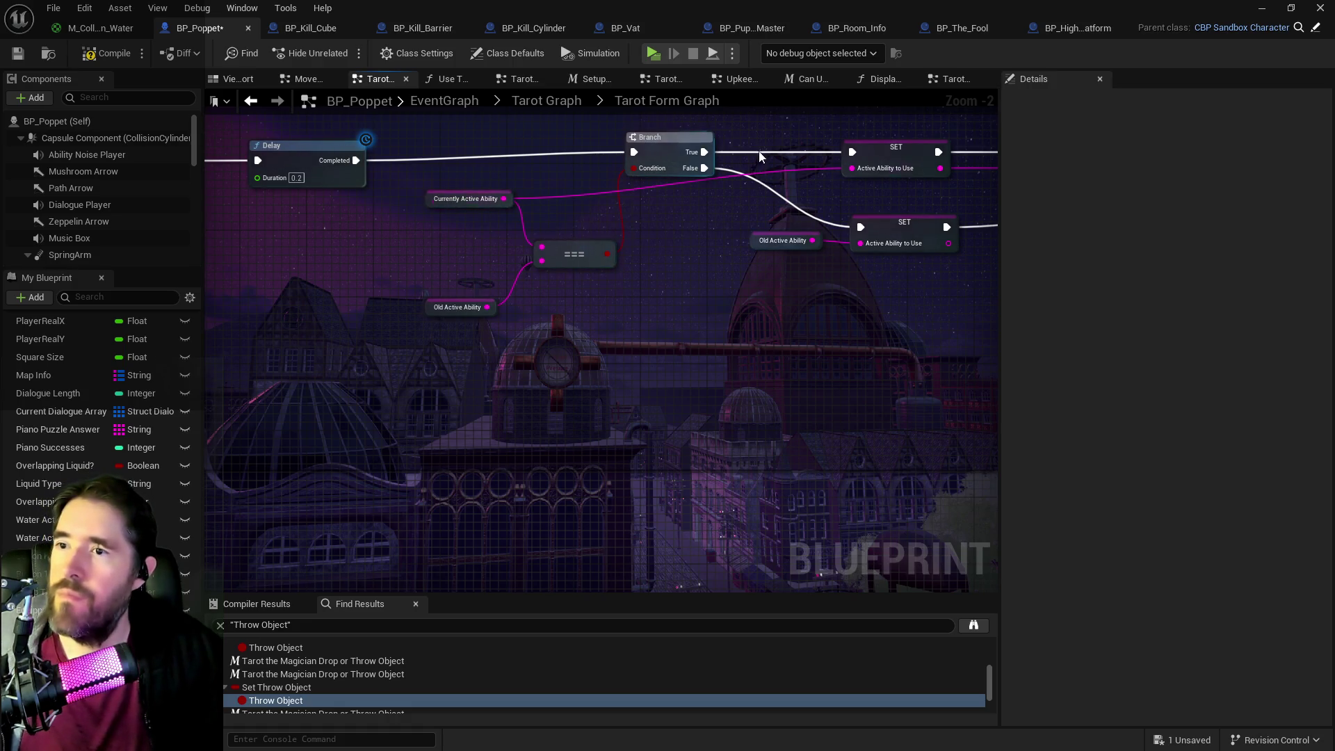
left_click(433, 202)
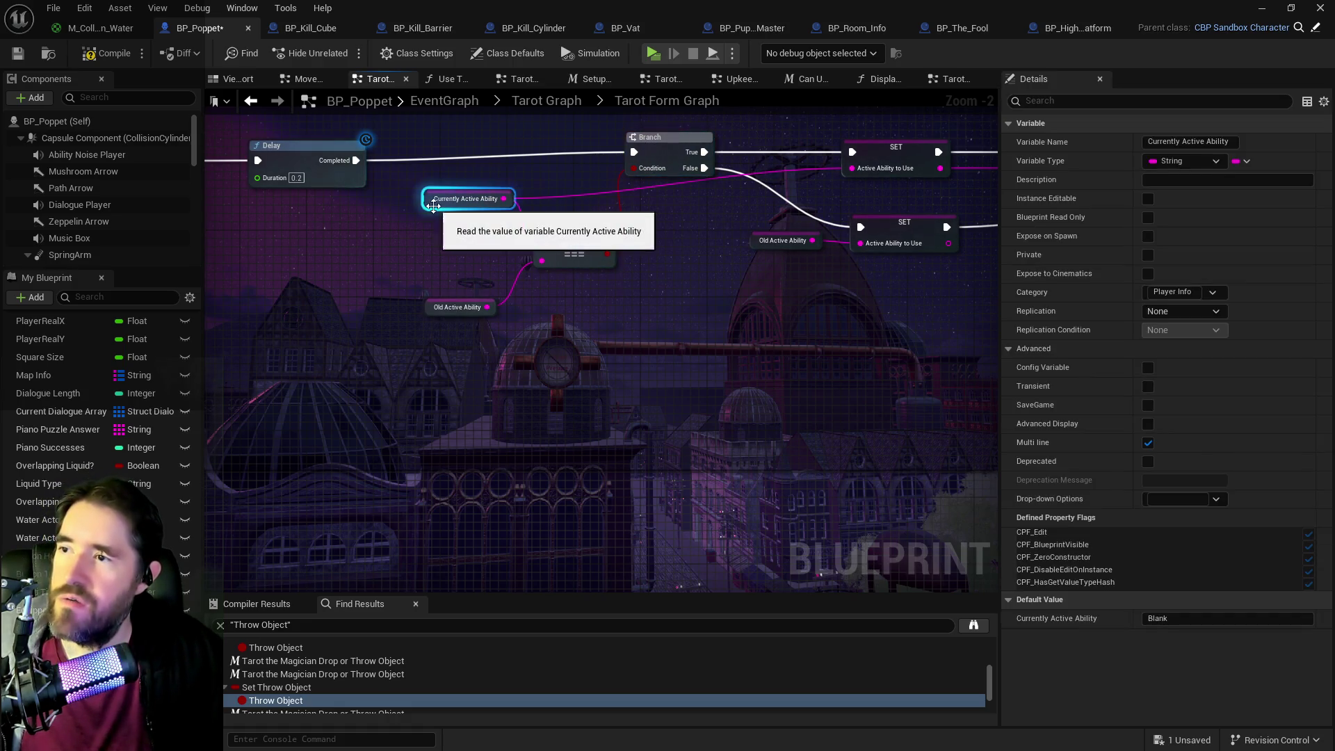
key("ctrl+c")
key("ctrl+v")
left_click_drag(822, 173, 852, 168)
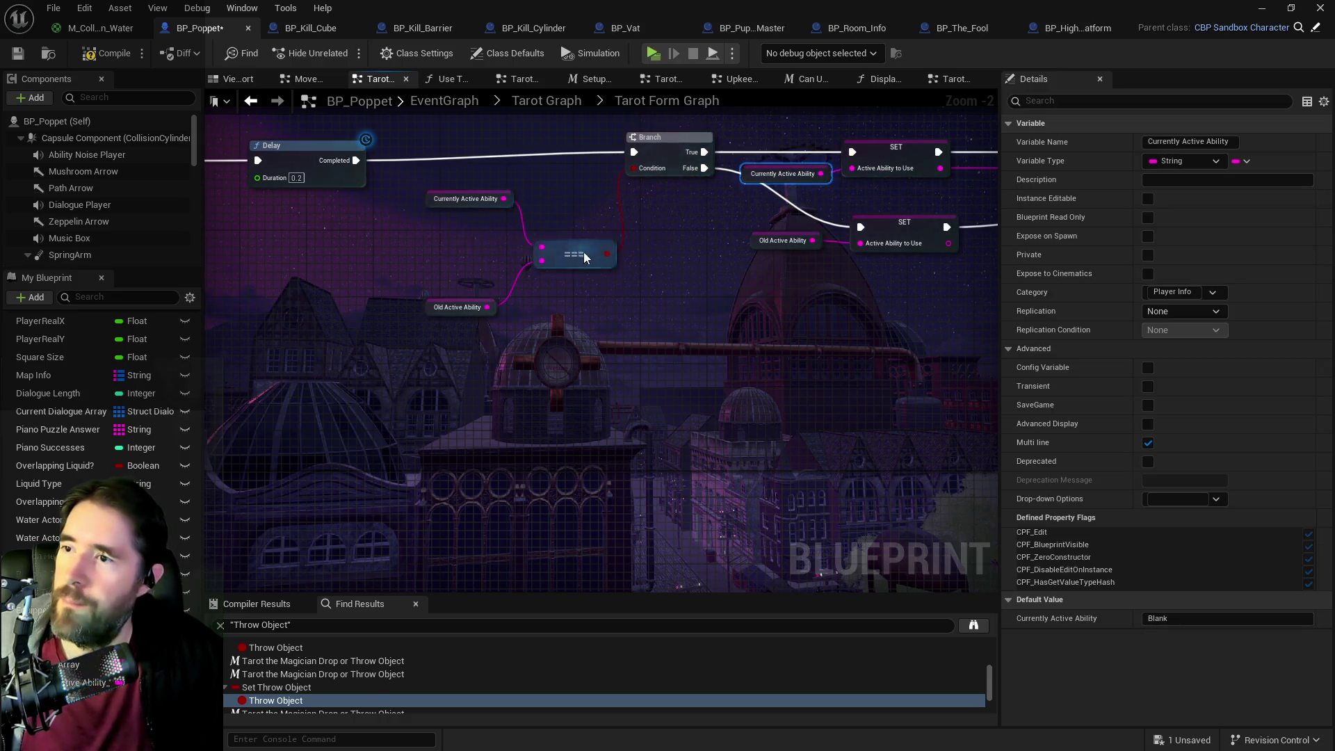
- Move the === comparison and the Old Active Ability getter up beside the Branch
left_click_drag(583, 255, 578, 192)
left_click_drag(434, 204, 427, 194)
left_click_drag(452, 310, 458, 224)
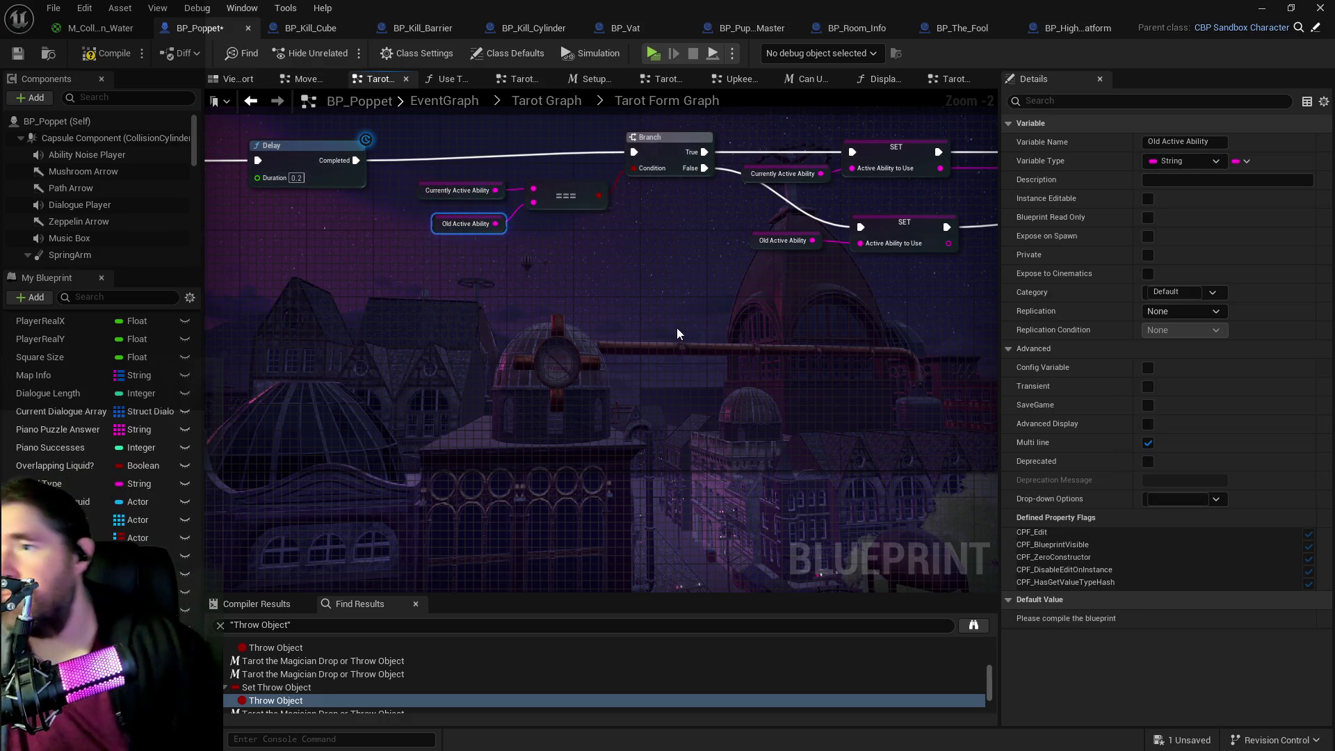
left_click_drag(678, 327, 531, 365)
left_click_drag(416, 329, 399, 333)
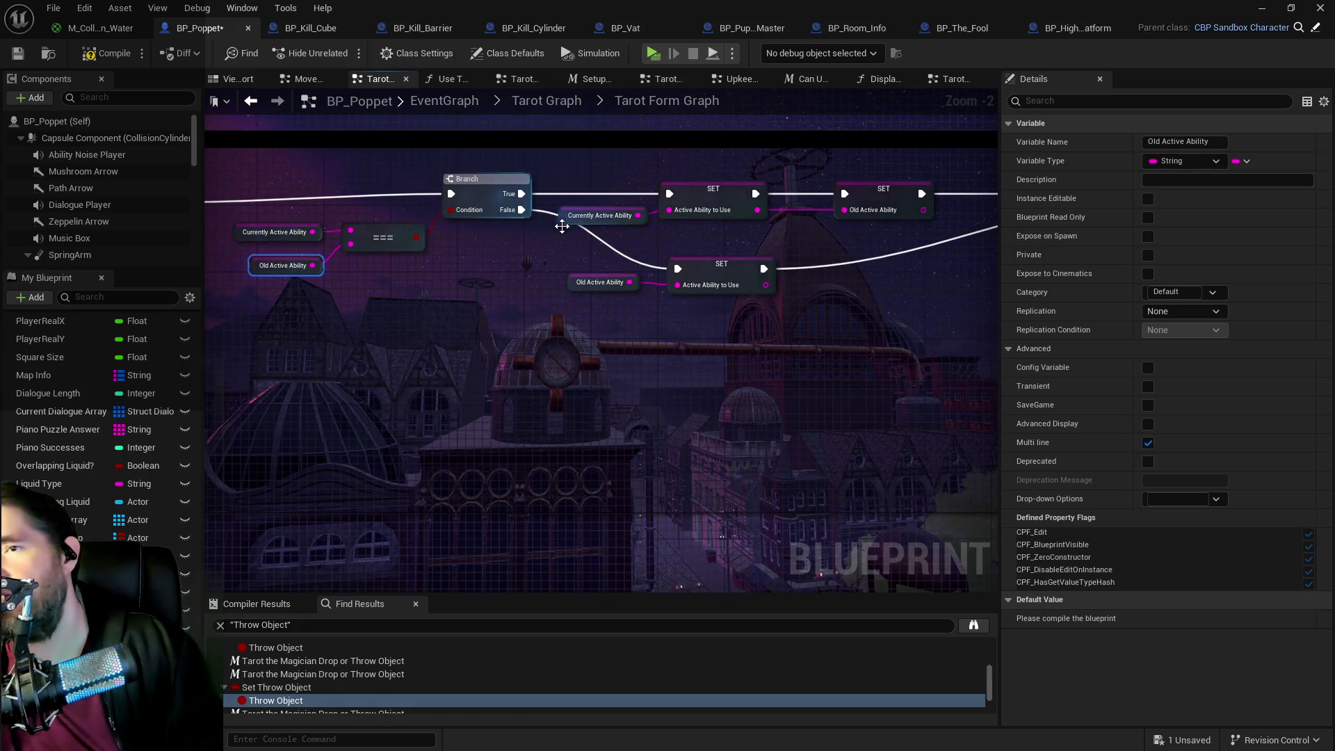
left_click_drag(557, 215, 502, 220)
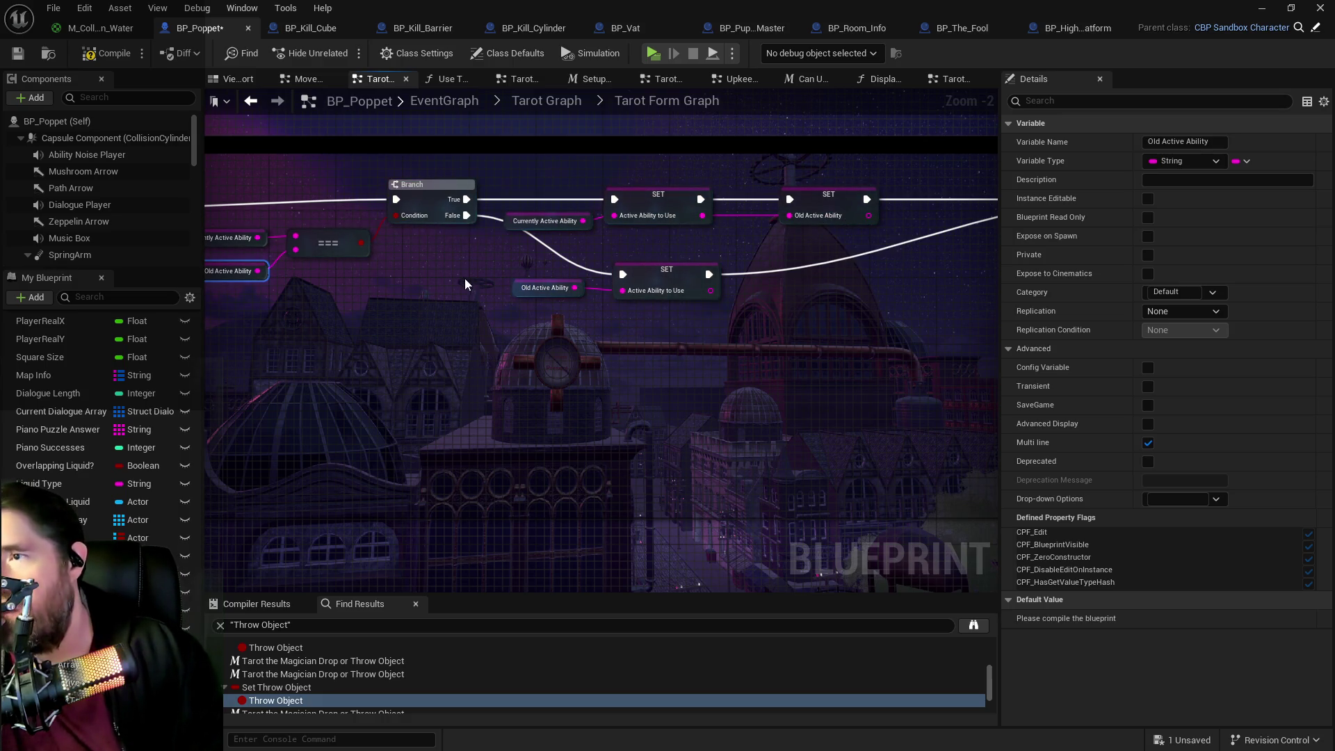
mouse_move(467, 256)
left_mouse_down()
mouse_move(498, 239)
mouse_move(326, 263)
mouse_move(626, 268)
mouse_move(354, 268)
left_mouse_up()
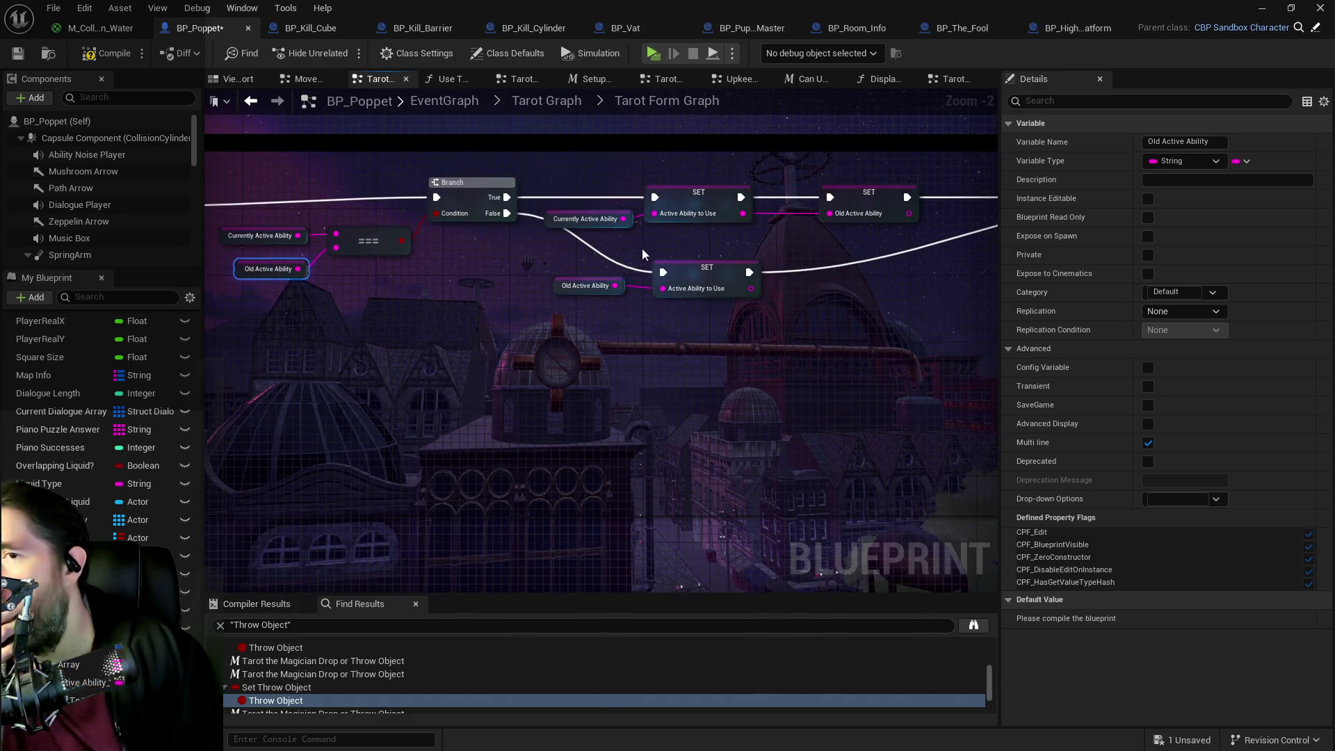
- Drop the Old Active Ability SET to the lower row, chained after the lower SET, and route the top SET to Switch on String
mouse_move(623, 249)
left_mouse_down()
mouse_move(555, 260)
mouse_move(732, 228)
left_mouse_up()
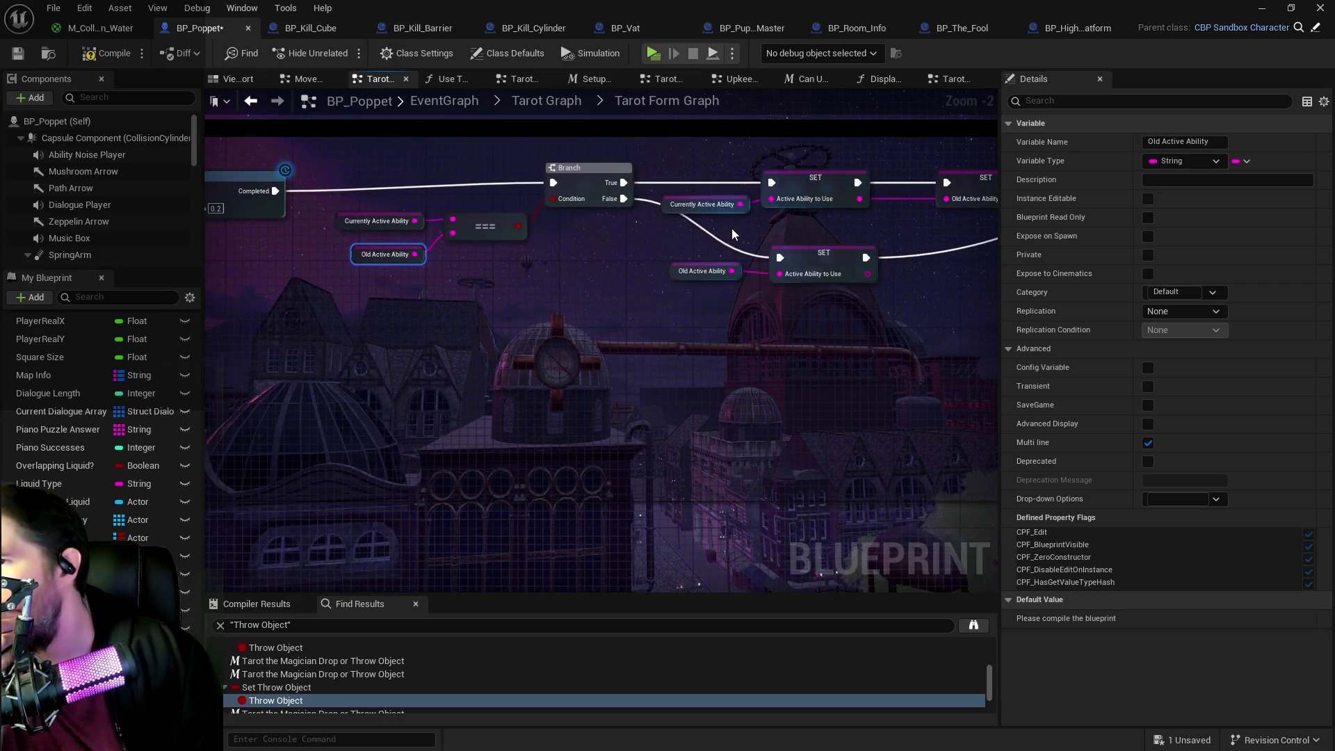
left_click_drag(617, 243, 466, 240)
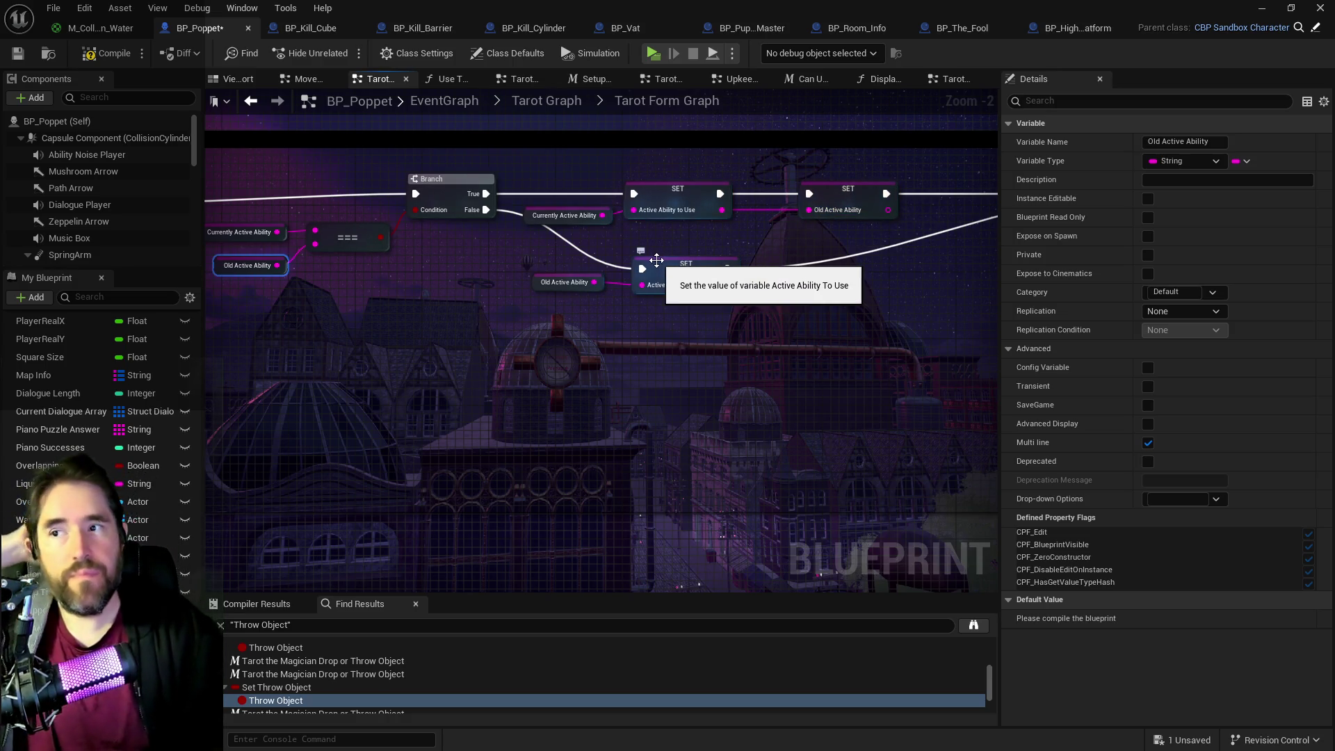
left_click_drag(667, 263, 593, 259)
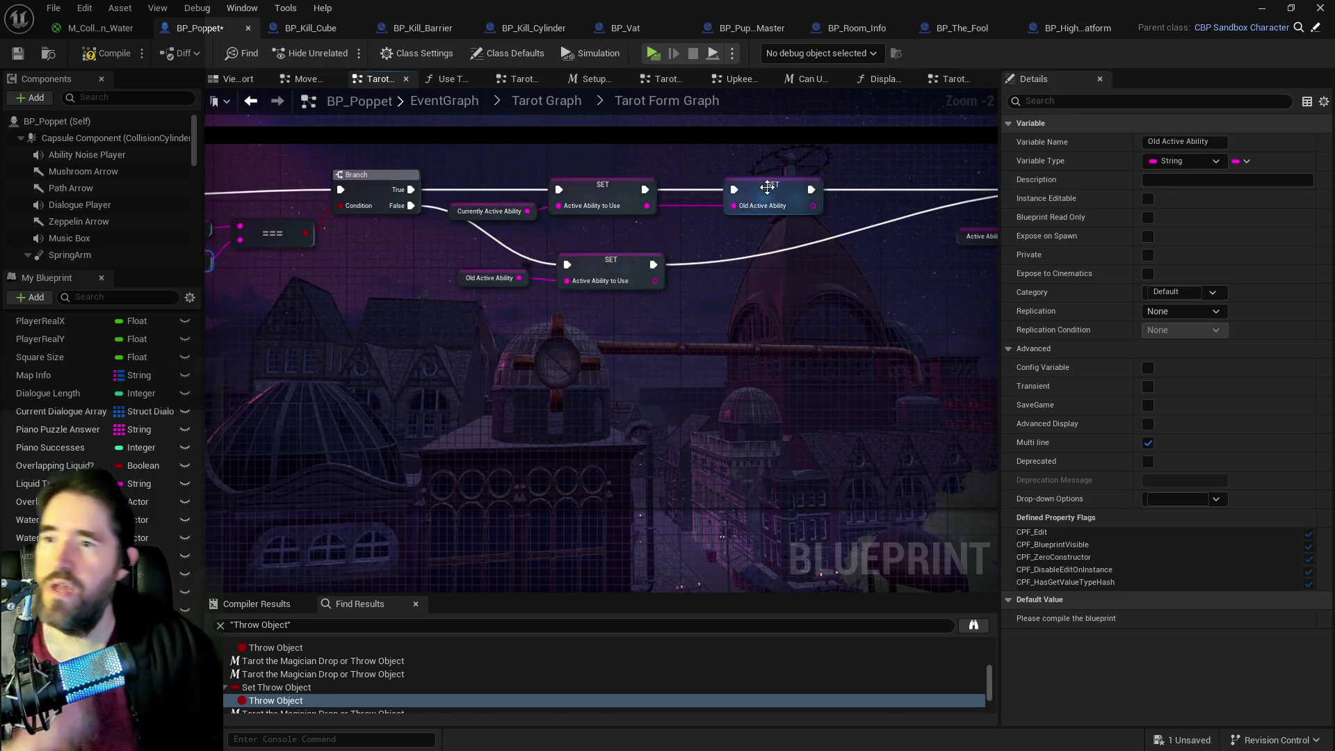
left_click_drag(768, 207, 777, 274)
mouse_move(654, 264)
left_mouse_down()
mouse_move(743, 258)
mouse_move(613, 262)
left_mouse_up()
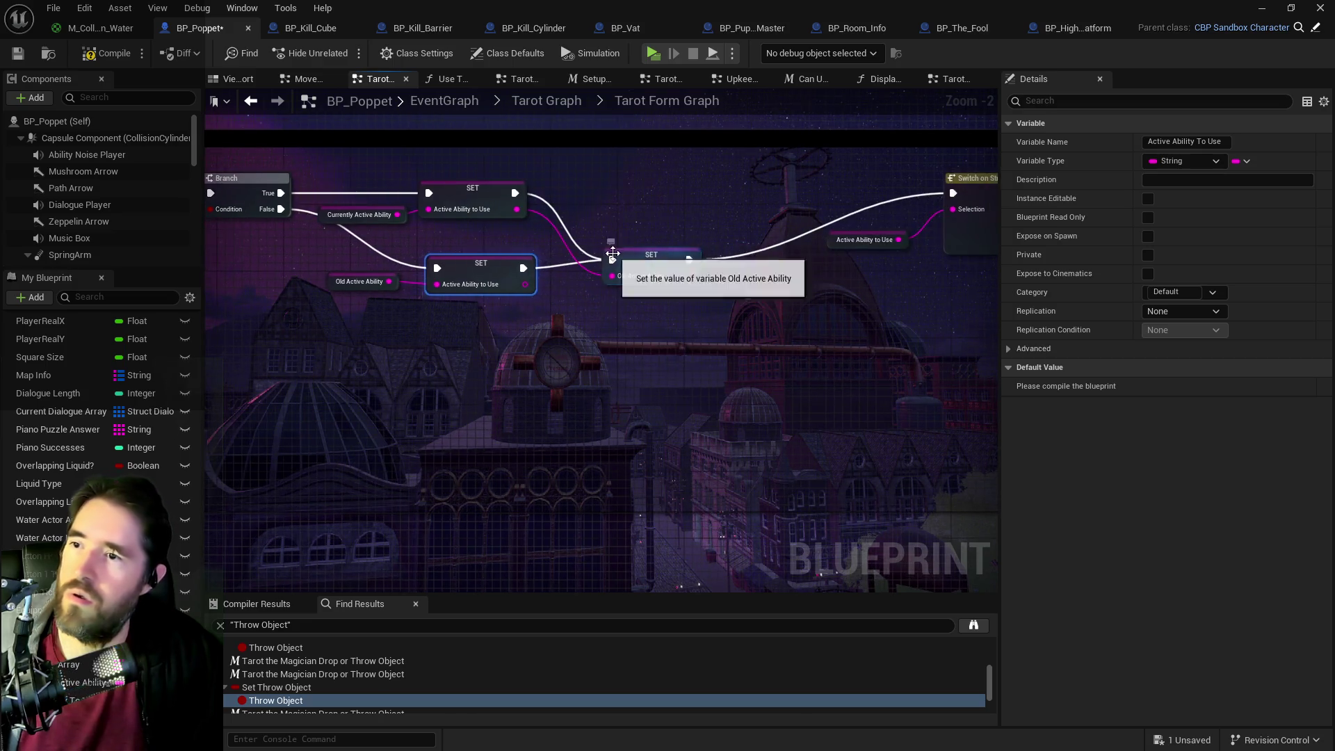
left_click(486, 274)
mouse_move(525, 284)
left_mouse_down()
mouse_move(630, 282)
mouse_move(612, 277)
left_mouse_up()
left_click_drag(515, 192, 953, 193)
left_click_drag(680, 257, 663, 264)
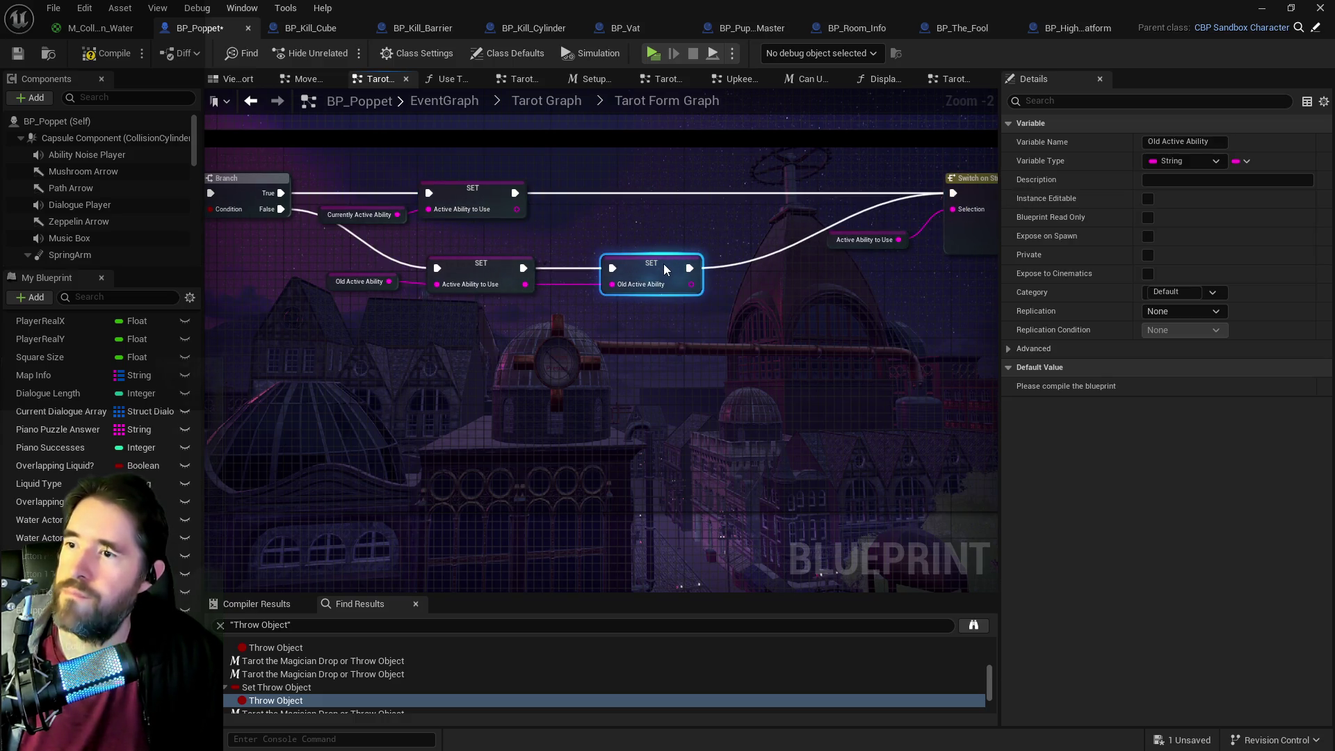
- Add a Currently Active Ability getter and plug it into the Old Active Ability SET
mouse_move(591, 295)
left_mouse_down()
mouse_move(672, 299)
mouse_move(664, 319)
left_mouse_up()
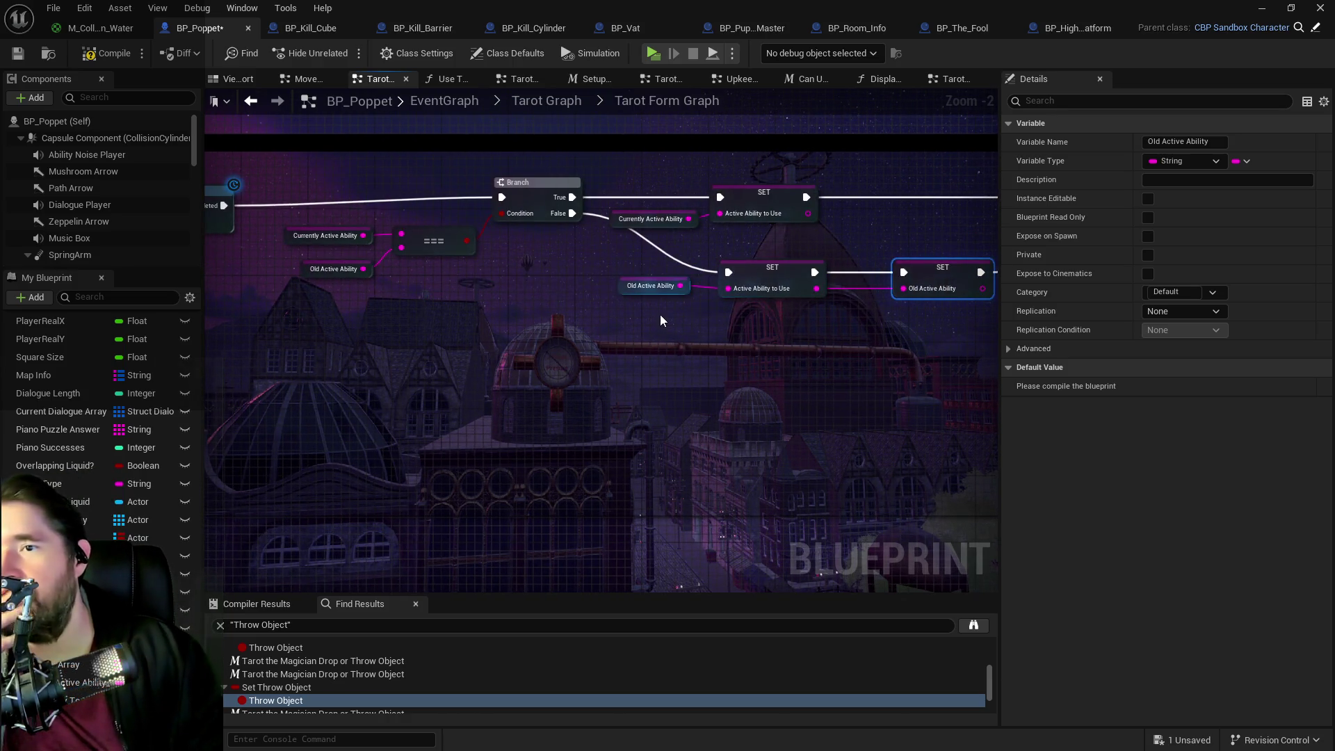
right_click(828, 321)
type("get c")
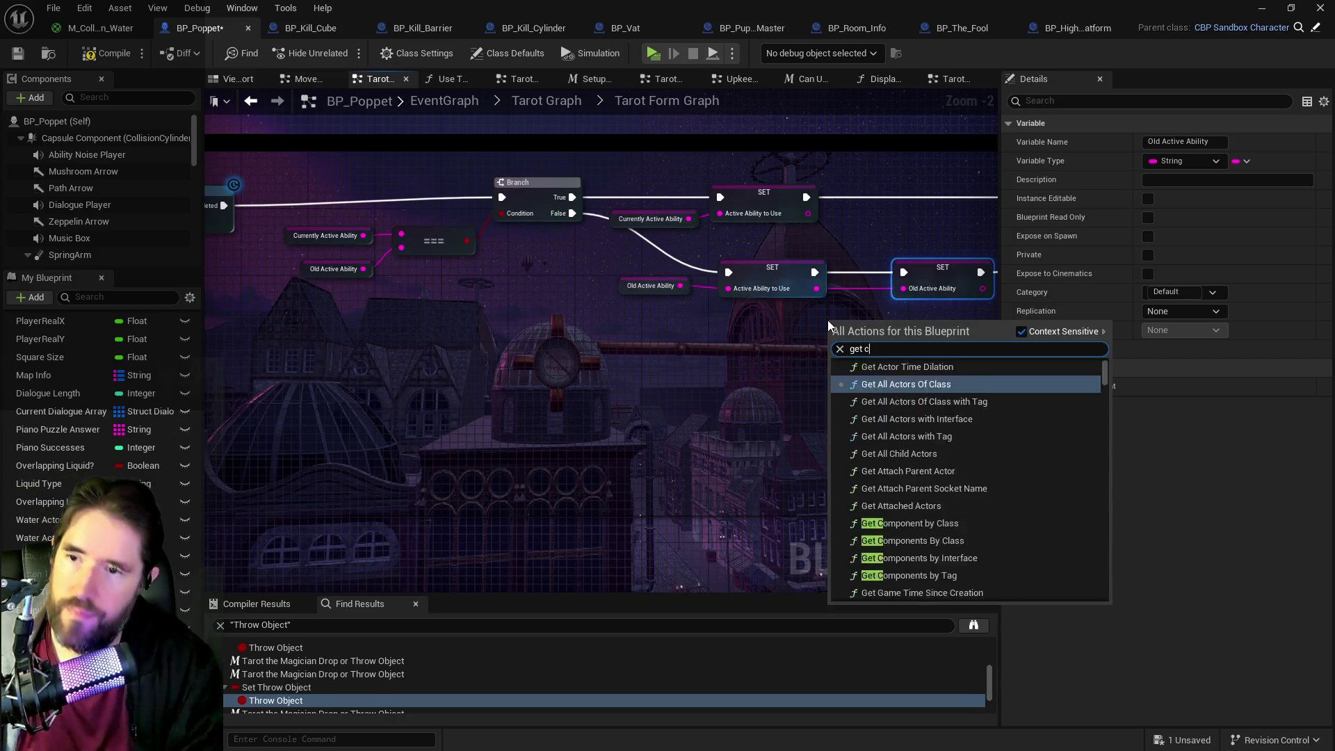
type("urrently")
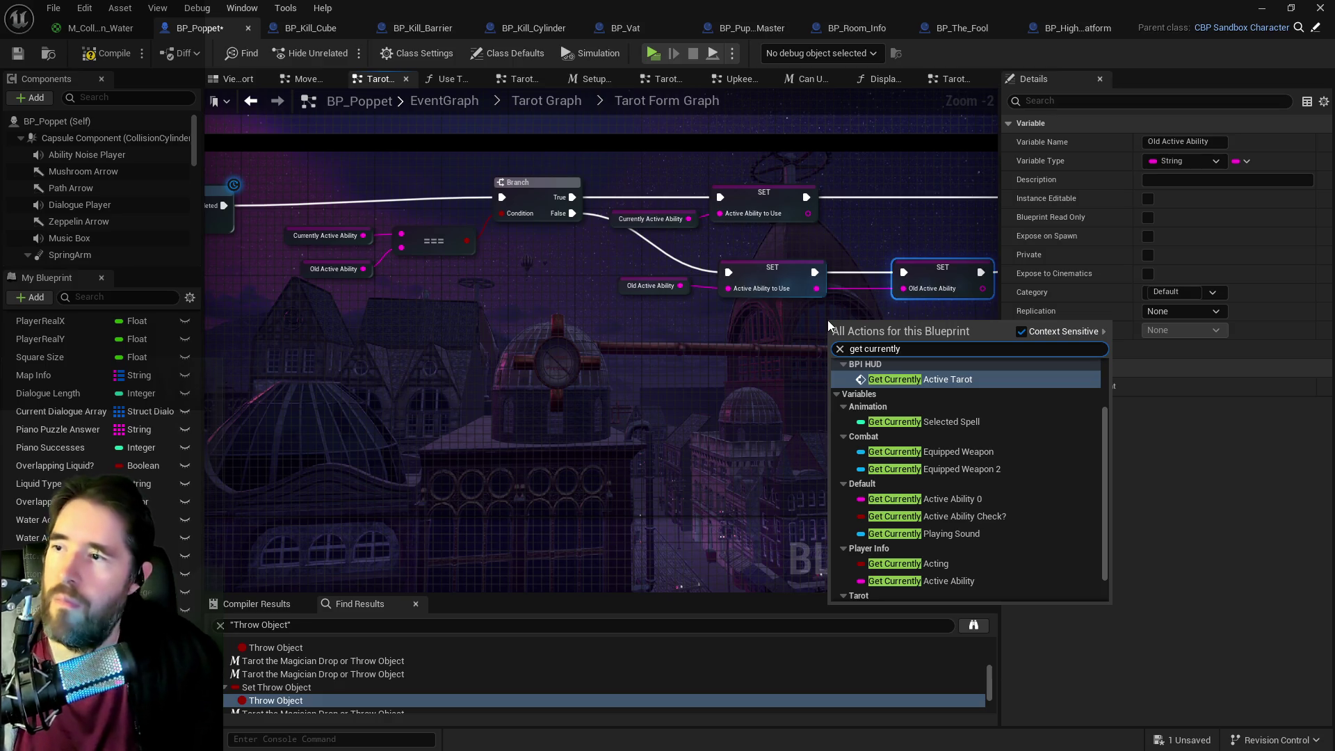
type(" active ab")
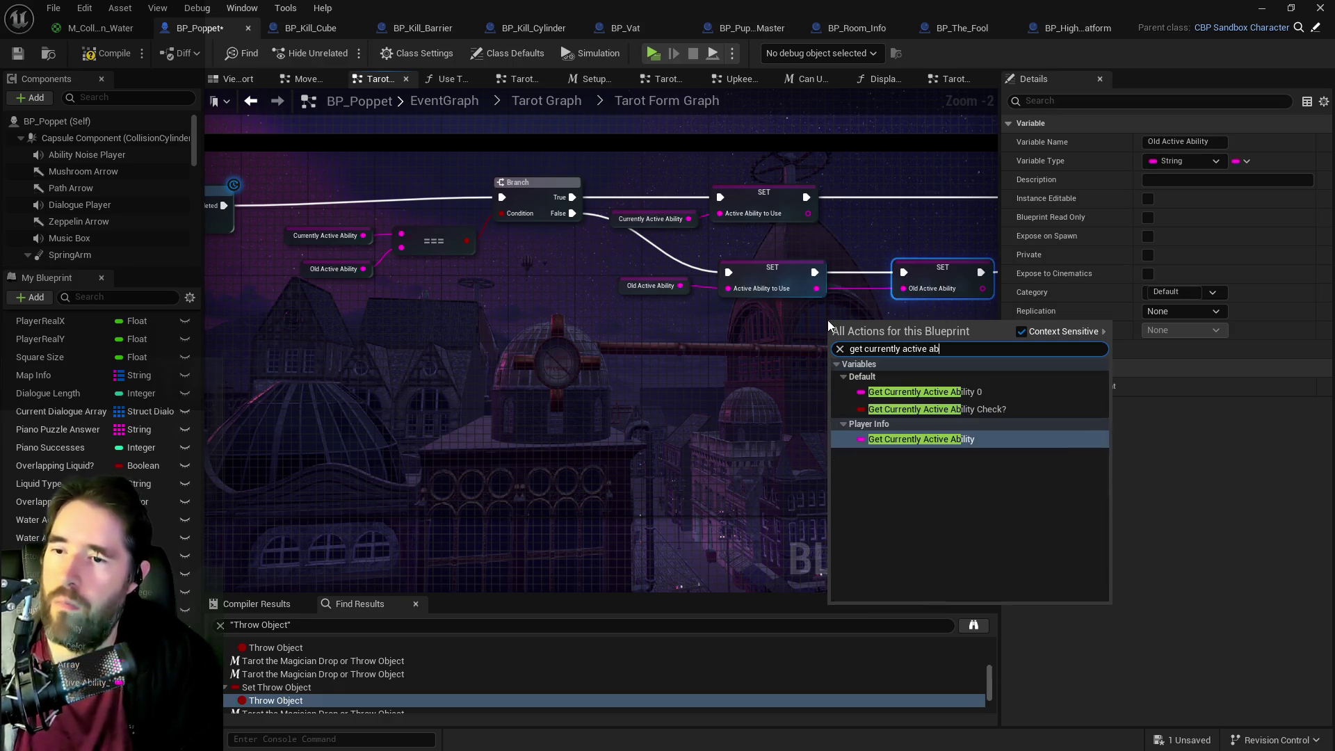
left_click(899, 439)
left_click_drag(937, 325, 796, 327)
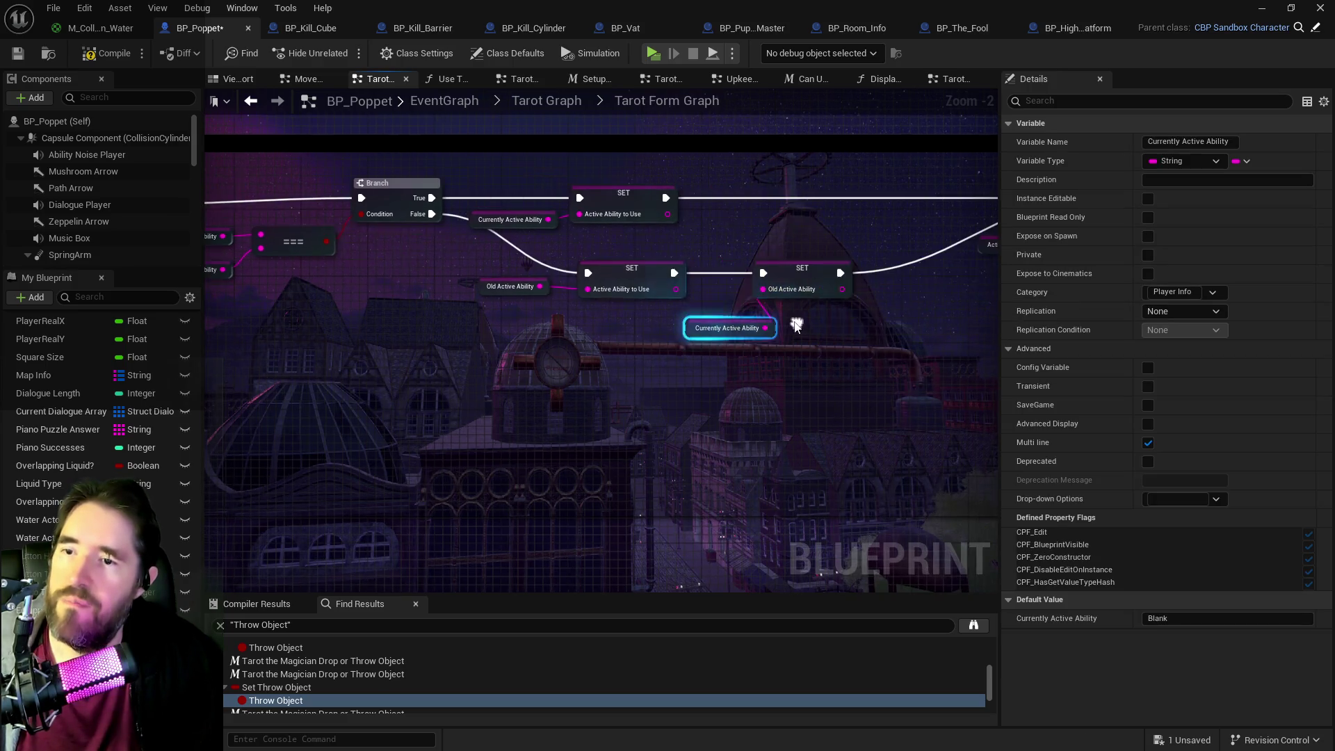
left_click_drag(801, 268, 833, 269)
left_click_drag(692, 333, 705, 309)
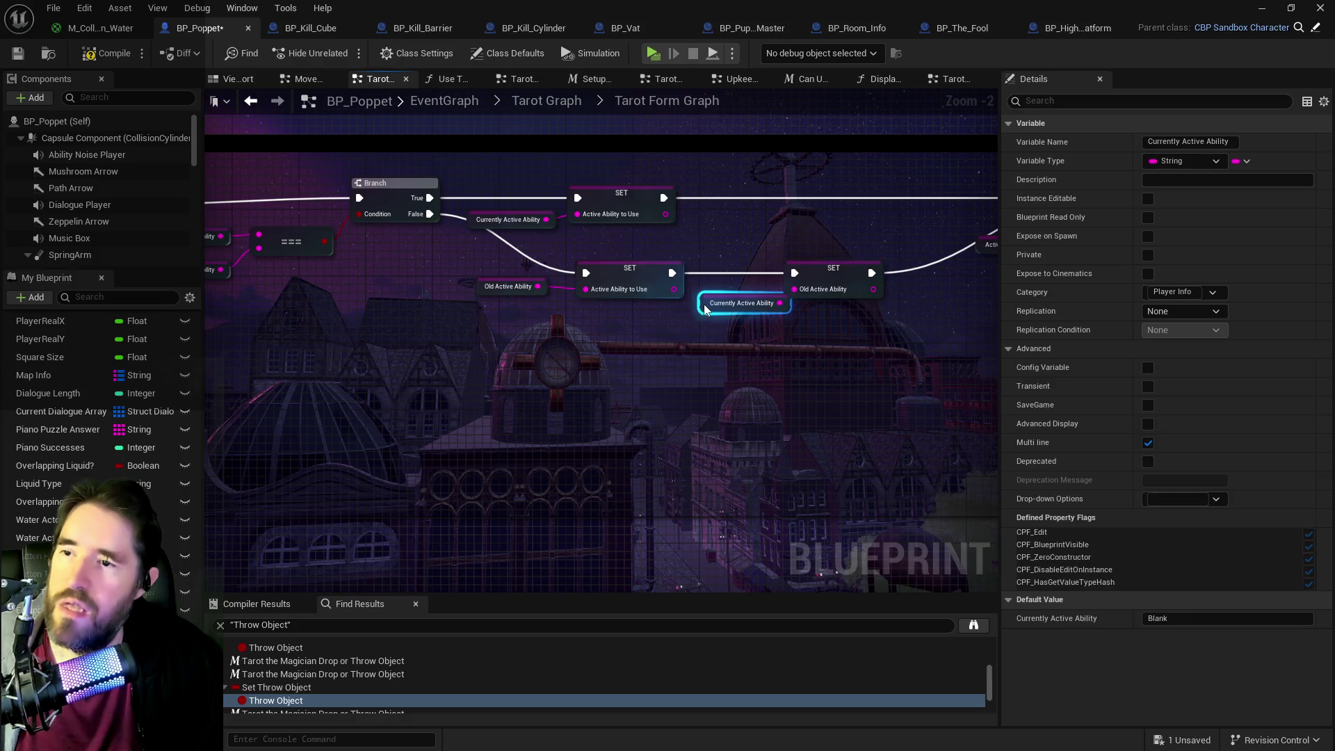
- Shift the top SET and getters into a tidy layout and save BP_Poppet
left_click_drag(508, 174, 597, 239)
left_click_drag(609, 216, 659, 215)
left_click(830, 281)
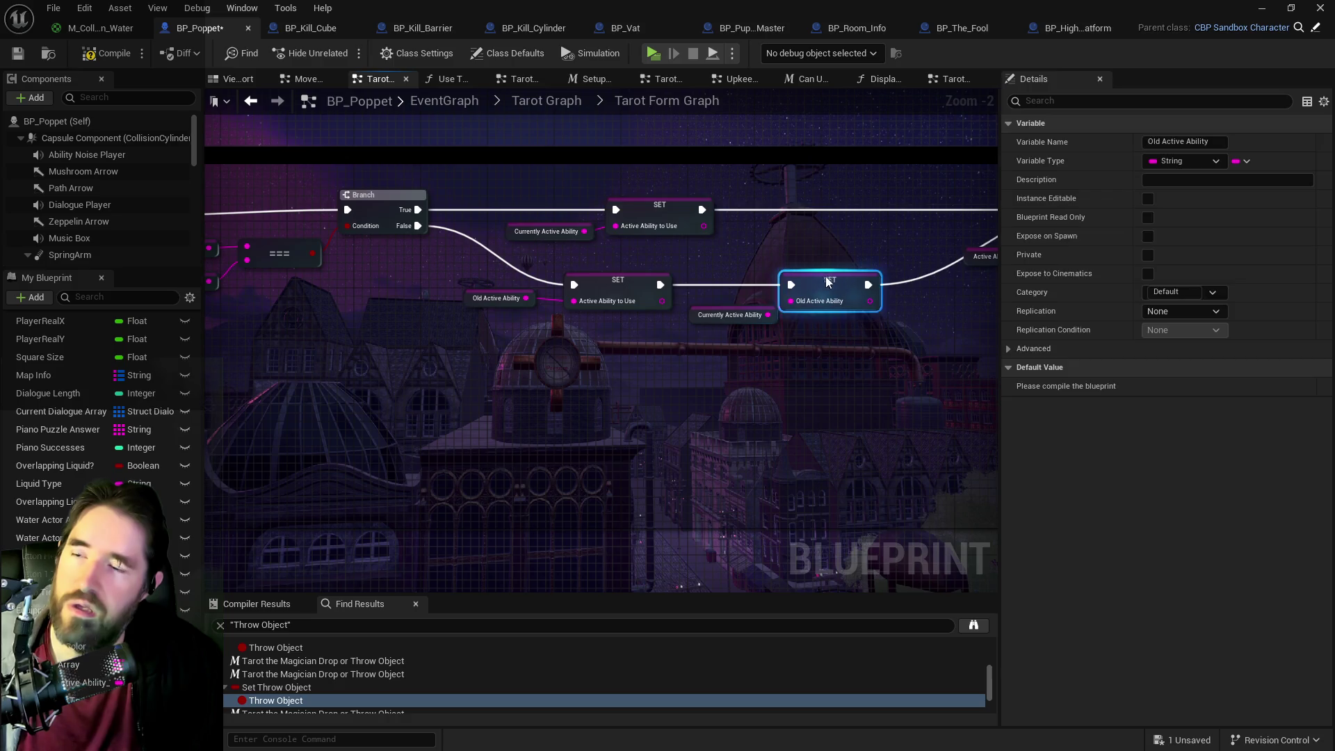
left_click_drag(730, 314, 725, 306)
left_click_drag(996, 263, 744, 263)
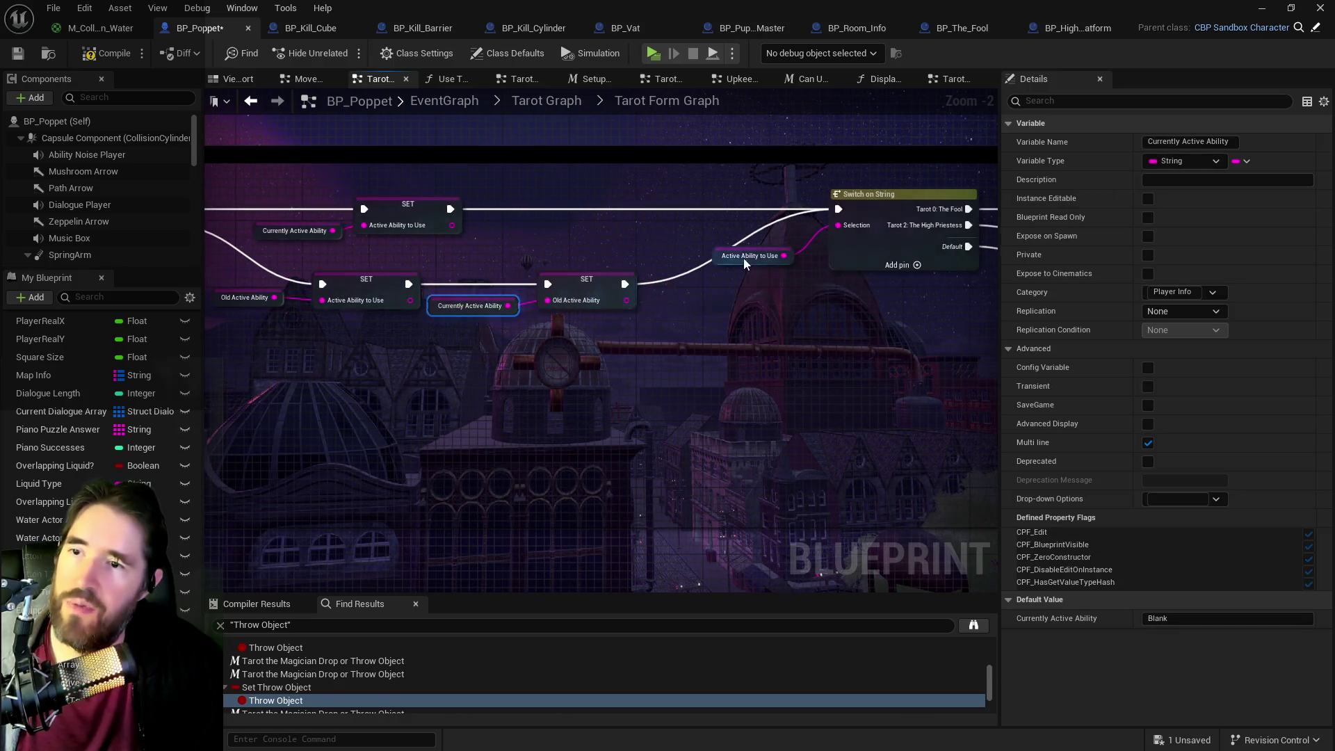
scroll(640, 297, "down", 2)
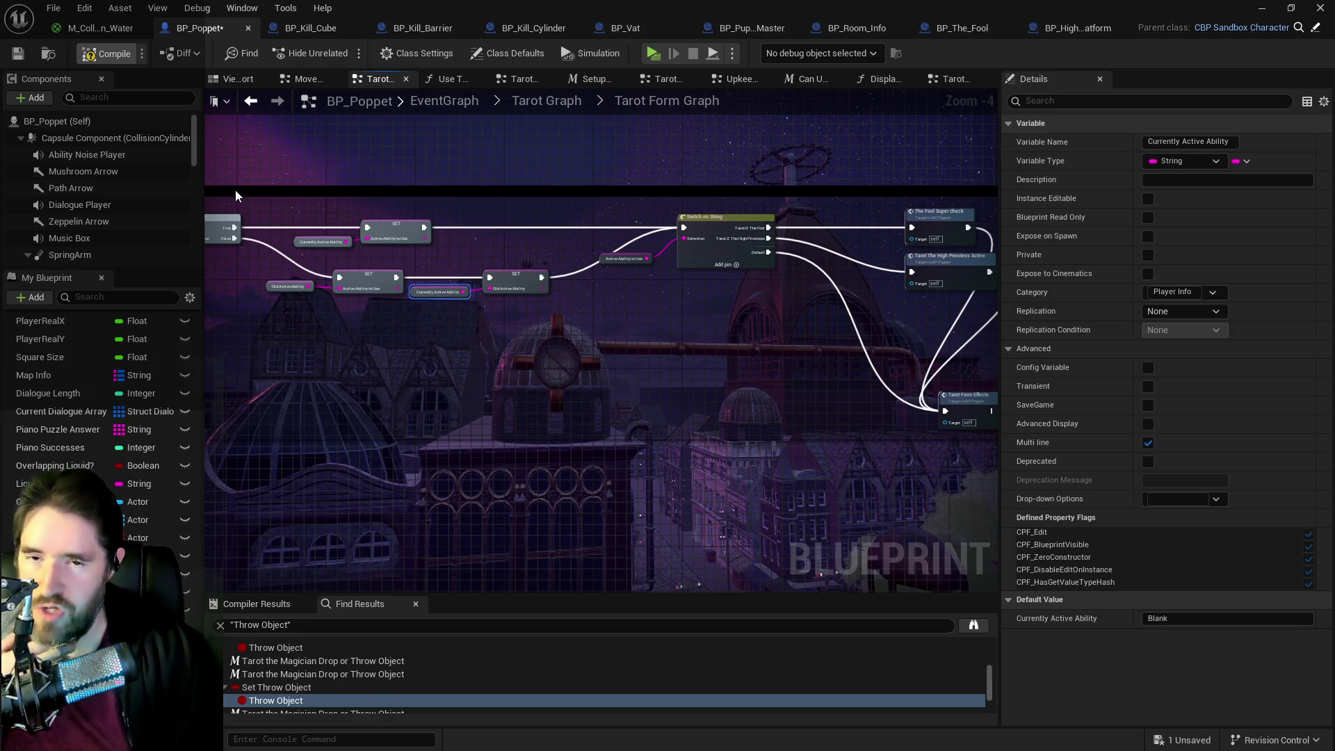
left_click(19, 58)
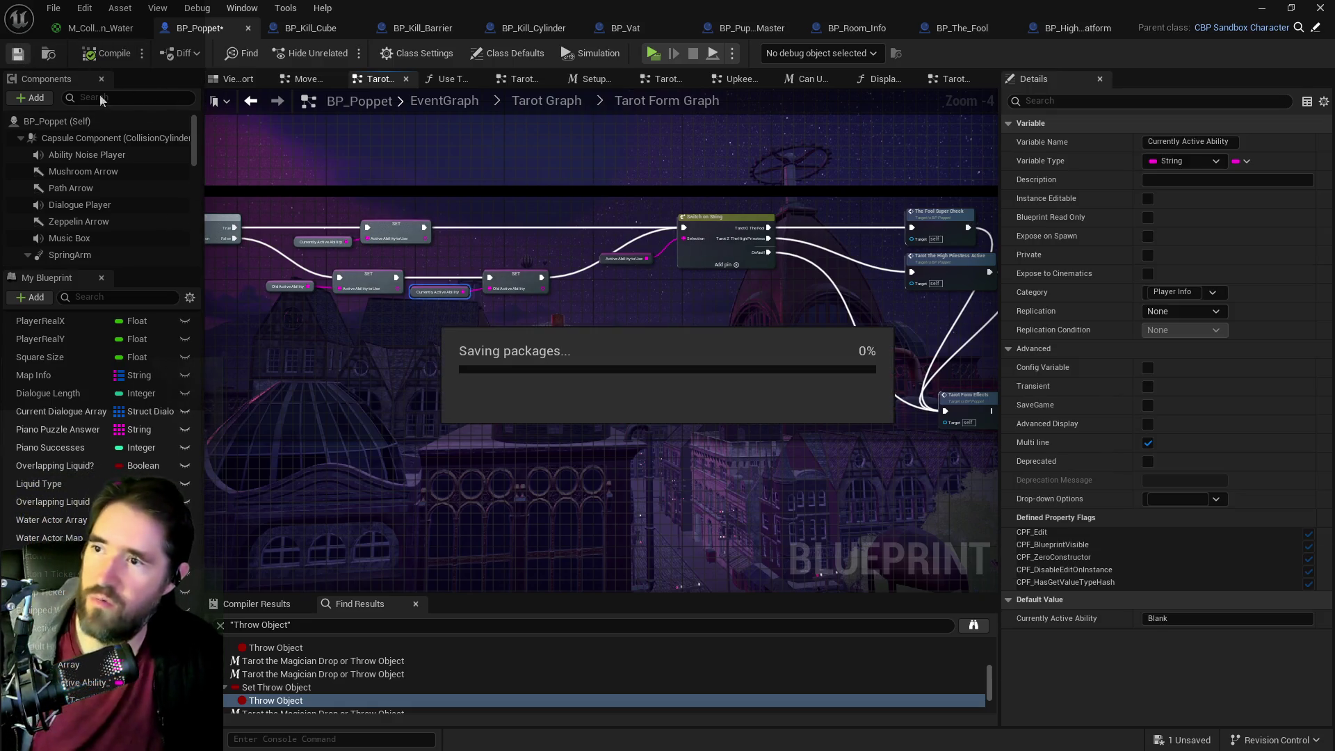
- Launch Play-In-Editor in a new preview window to test BP_Poppet
left_click(652, 55)
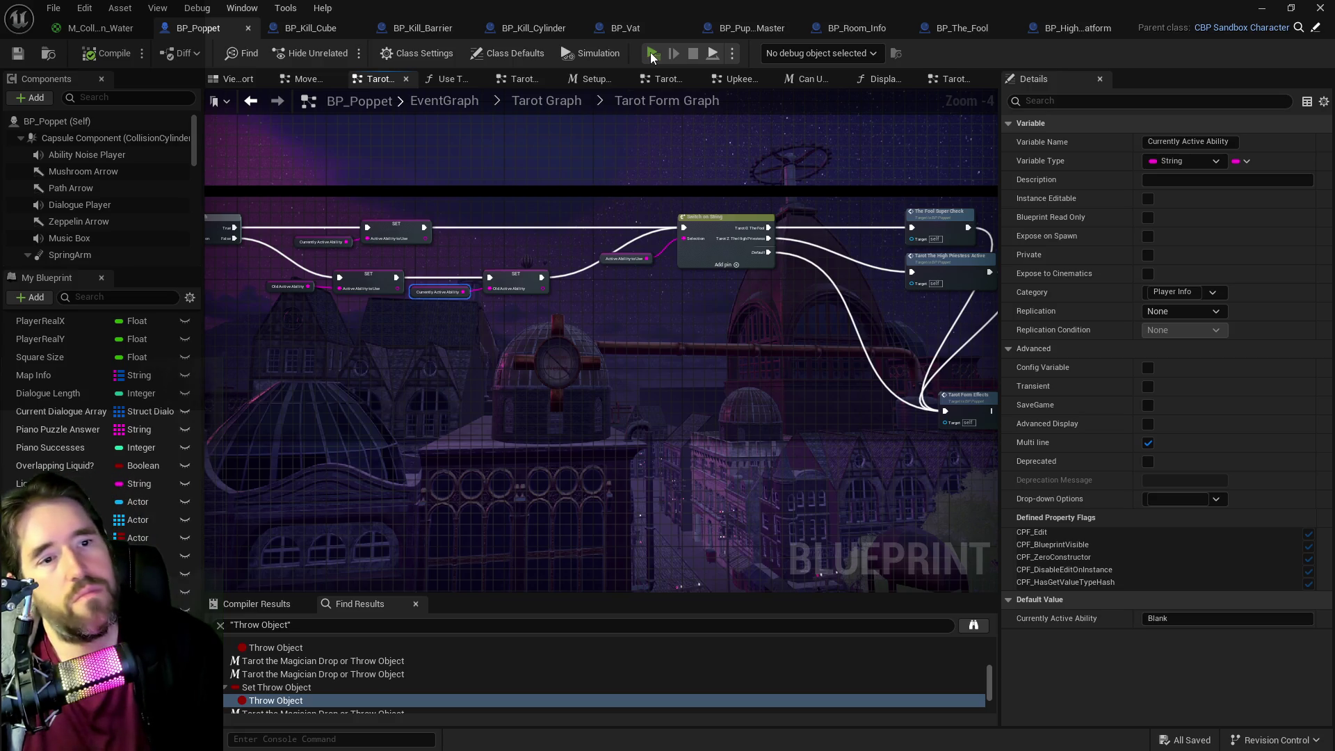
left_click(652, 55)
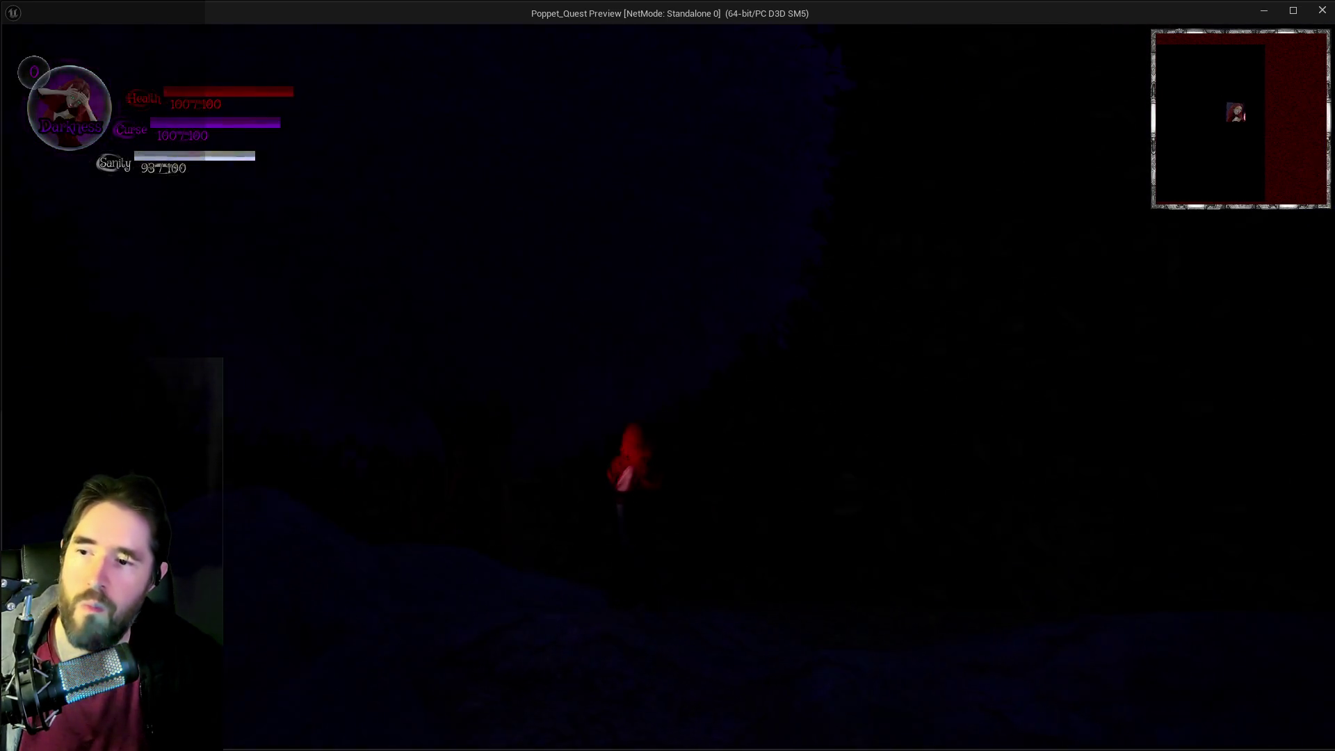
- Check the inventory, then test hammer swings and the purple magic ability in play
key("i")
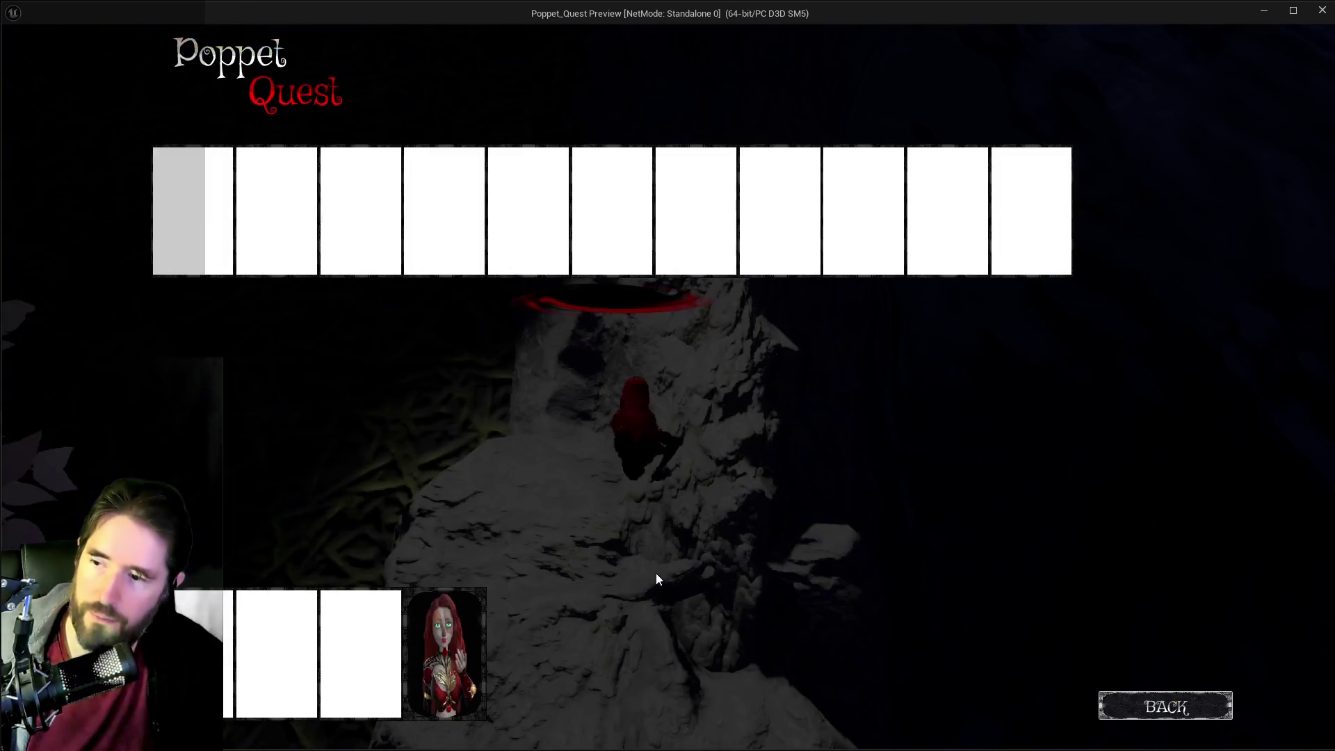
left_click(1165, 707)
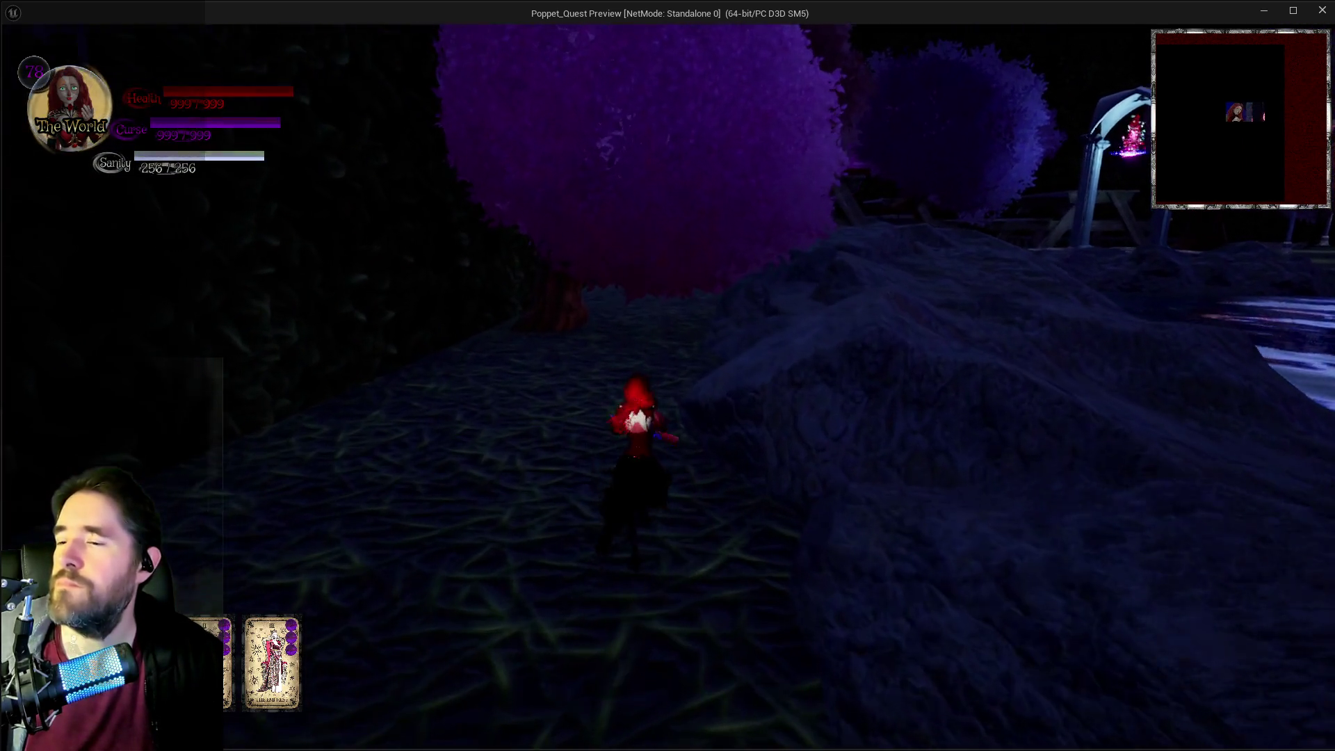
left_click(667, 376)
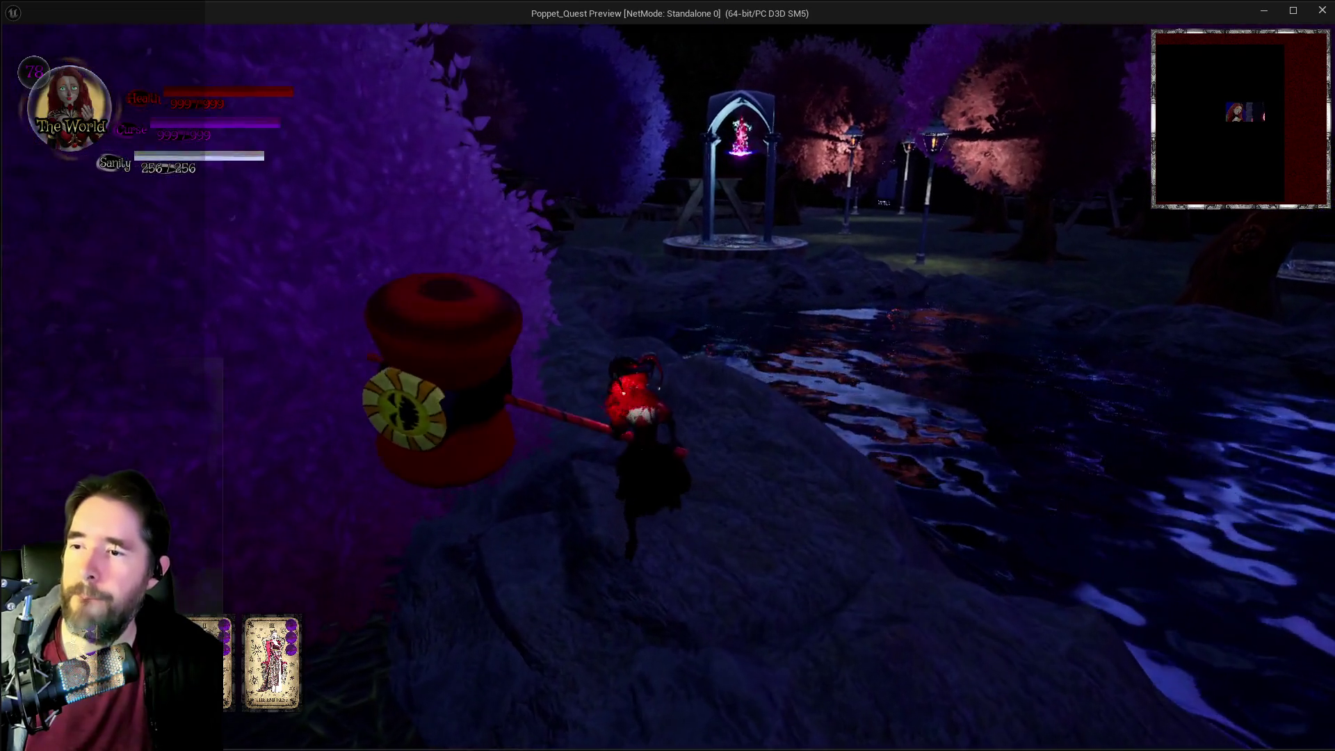
left_click(668, 375)
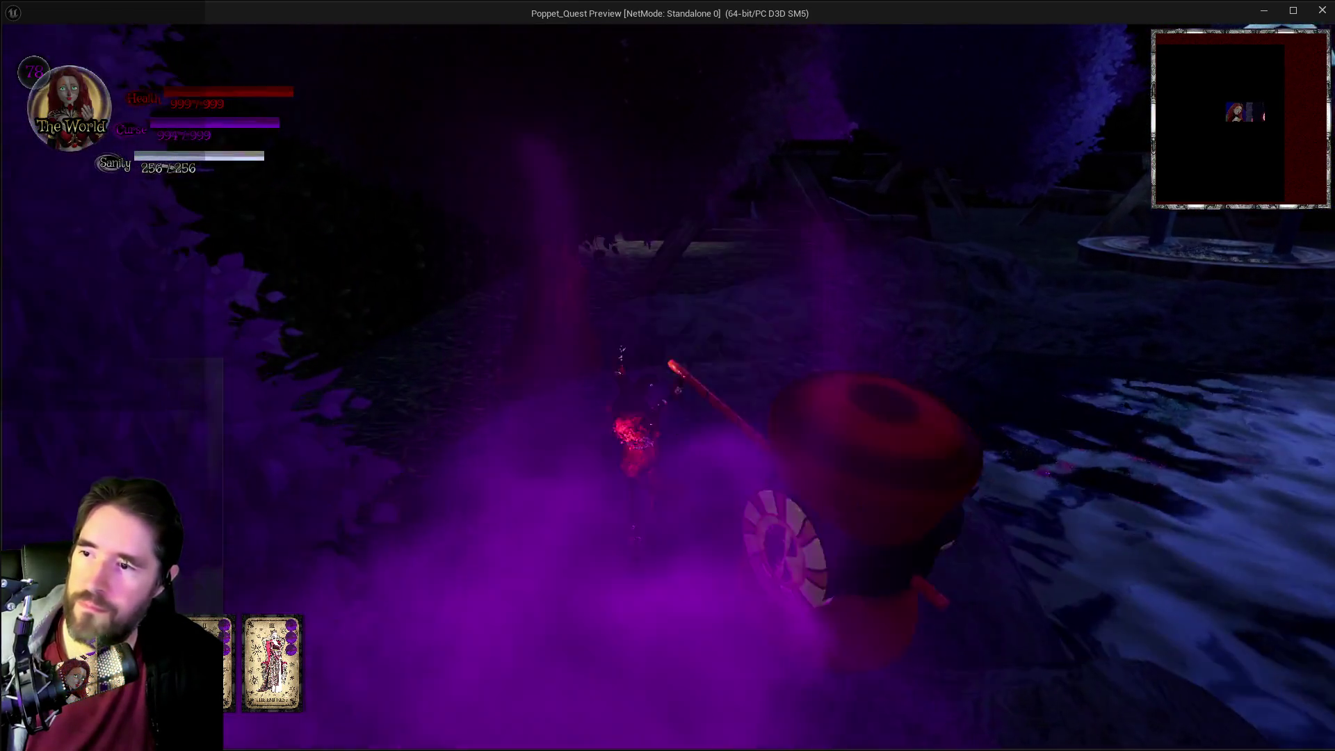
left_click(667, 376)
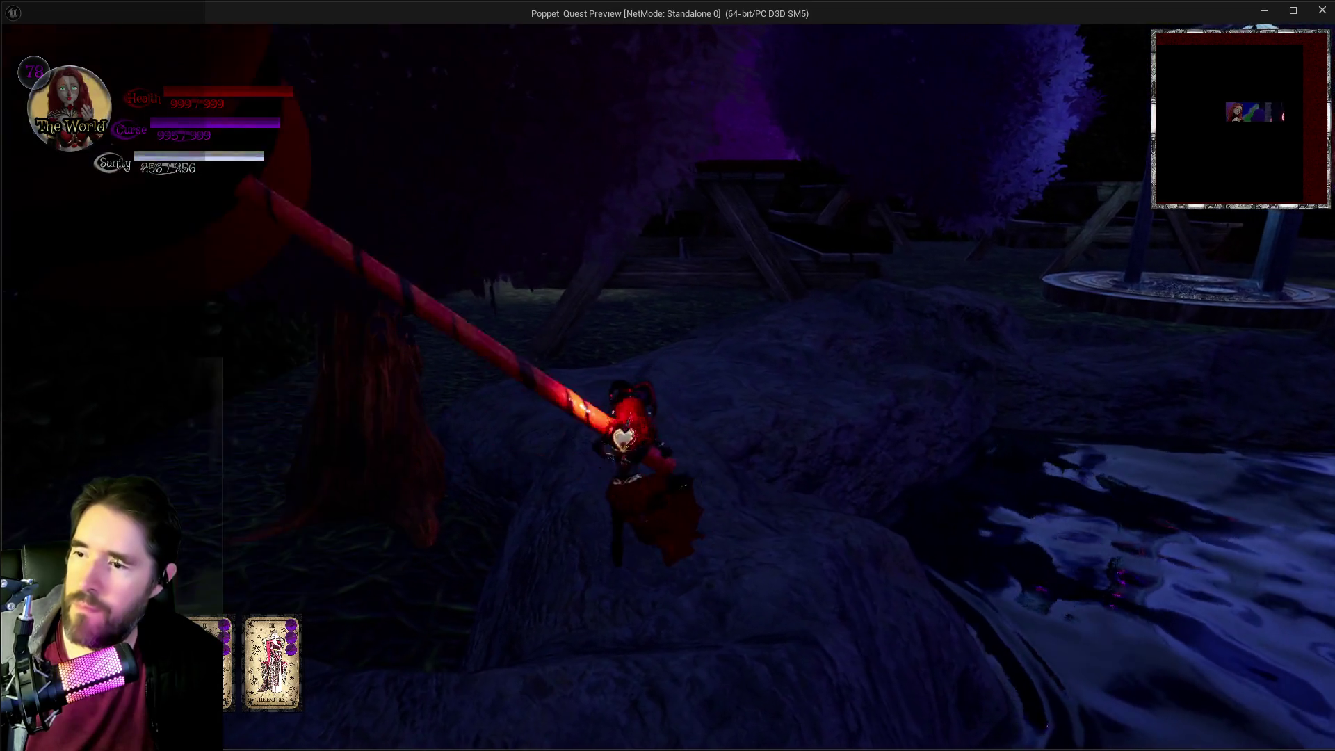
left_click(669, 386)
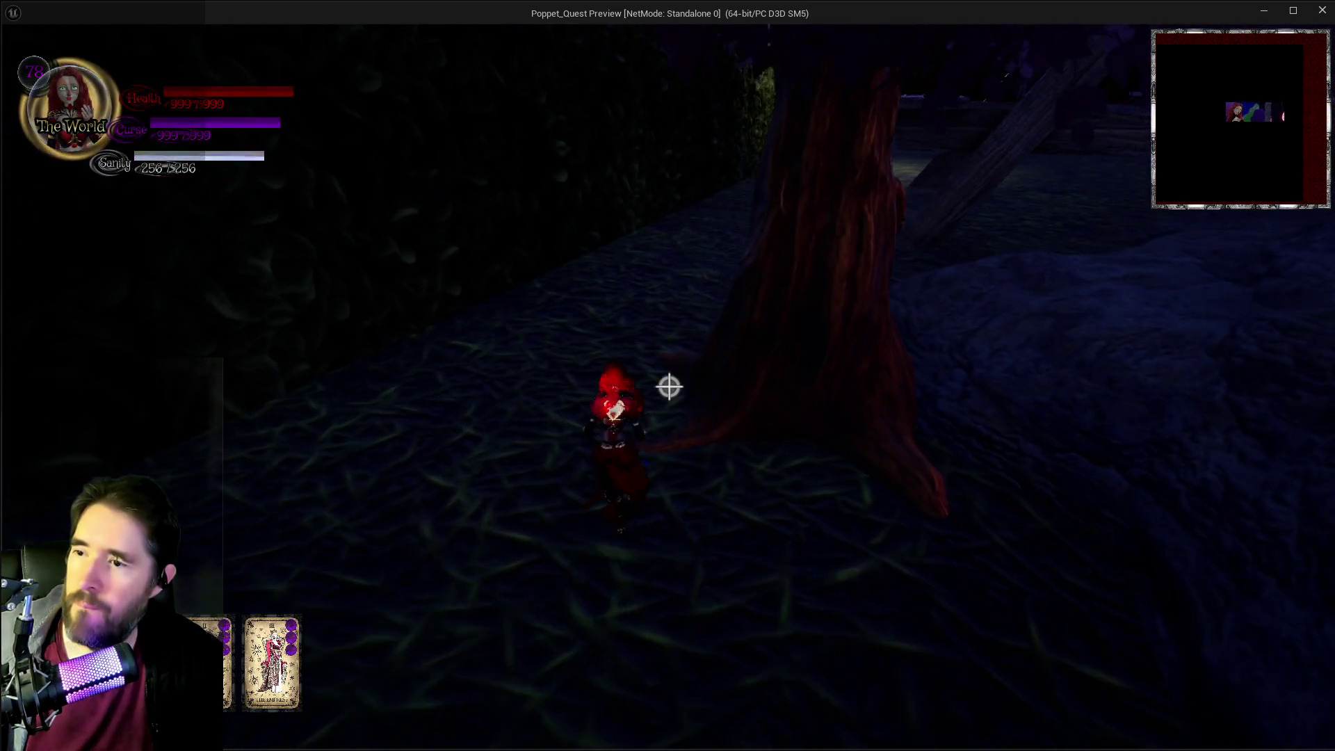
left_click(669, 387)
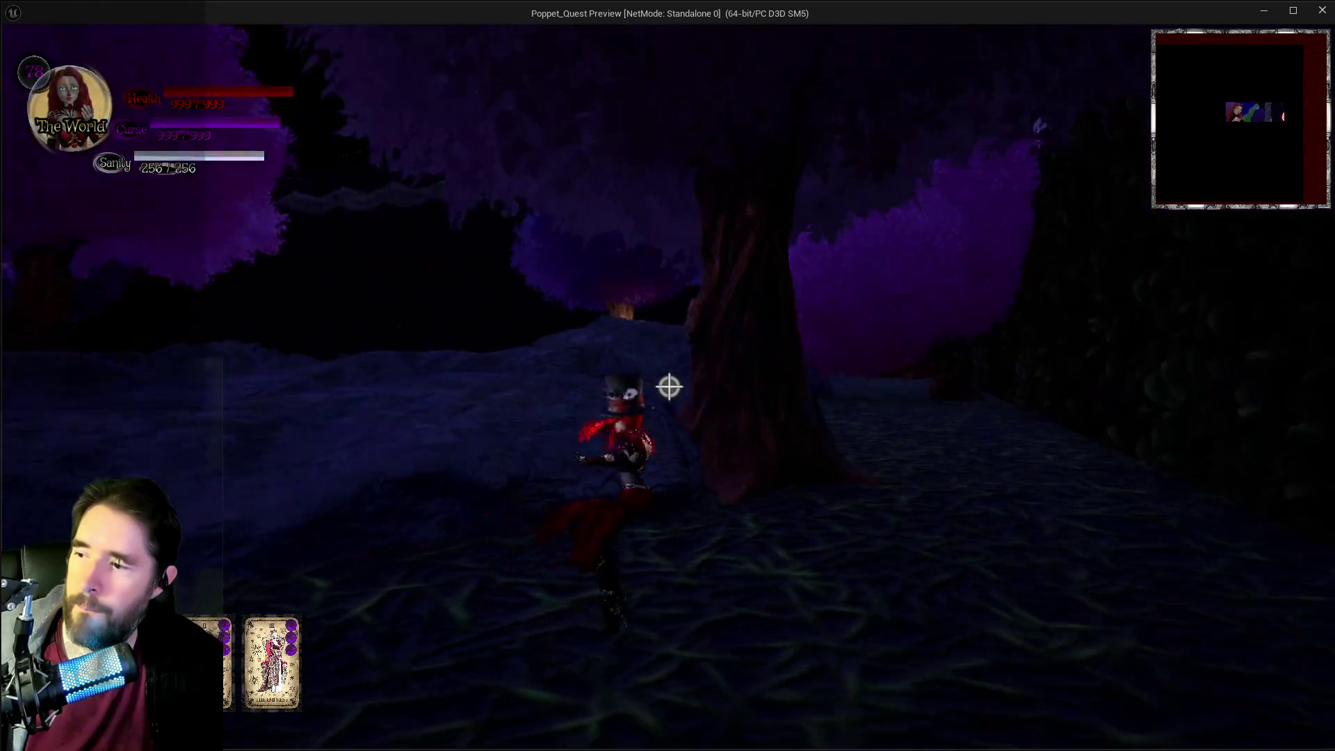
left_click(668, 375)
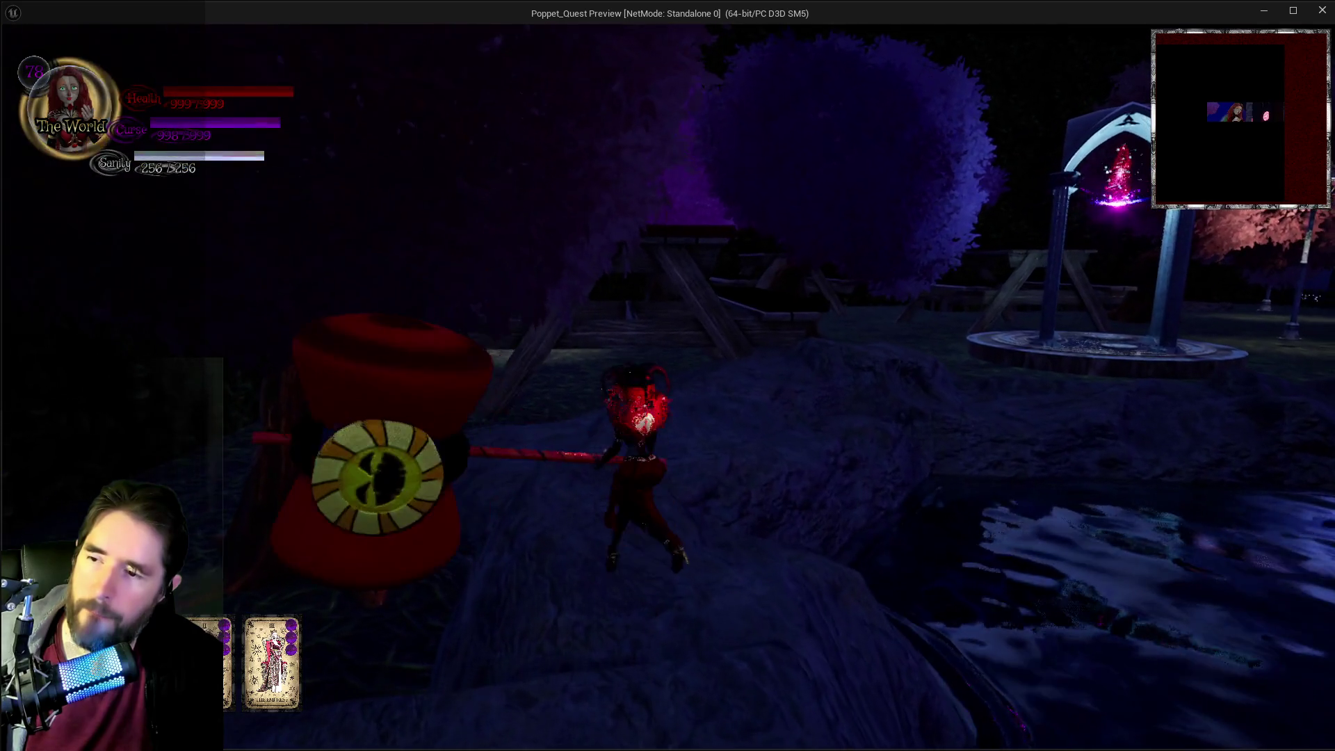
- Fly with the bat wings into the trees, then return to the Blueprint editor
key("space")
key("w")
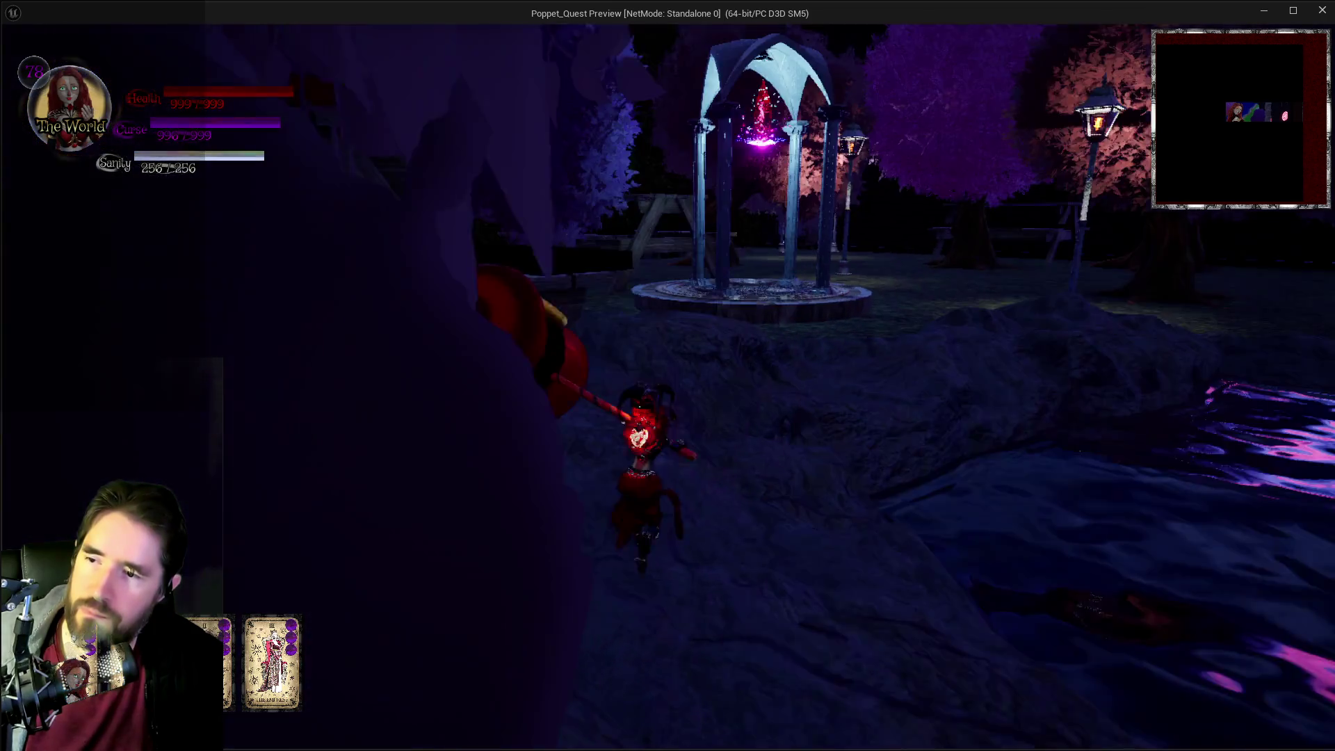
key("alt+Tab")
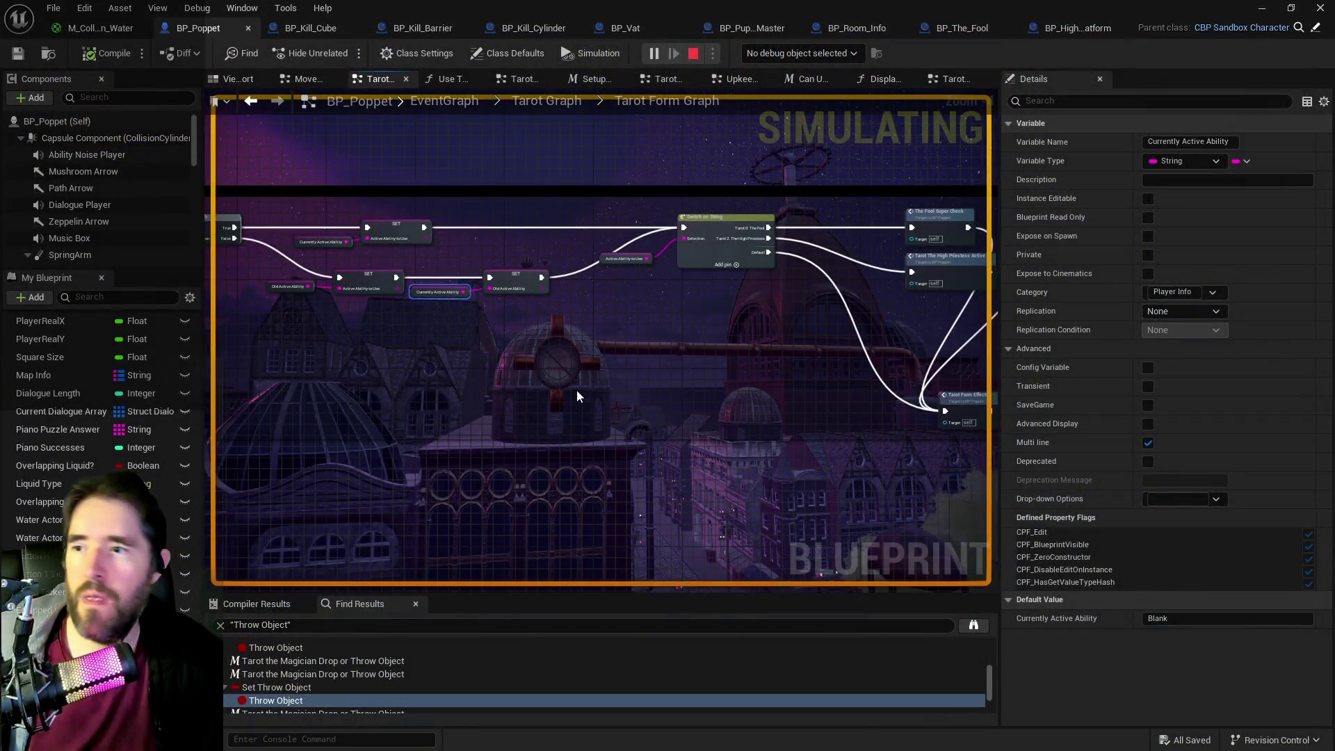
- Stop the simulation and add a Print String node fed by Old Active Ability
key("Escape")
scroll(532, 365, "up", 2)
right_click(603, 403)
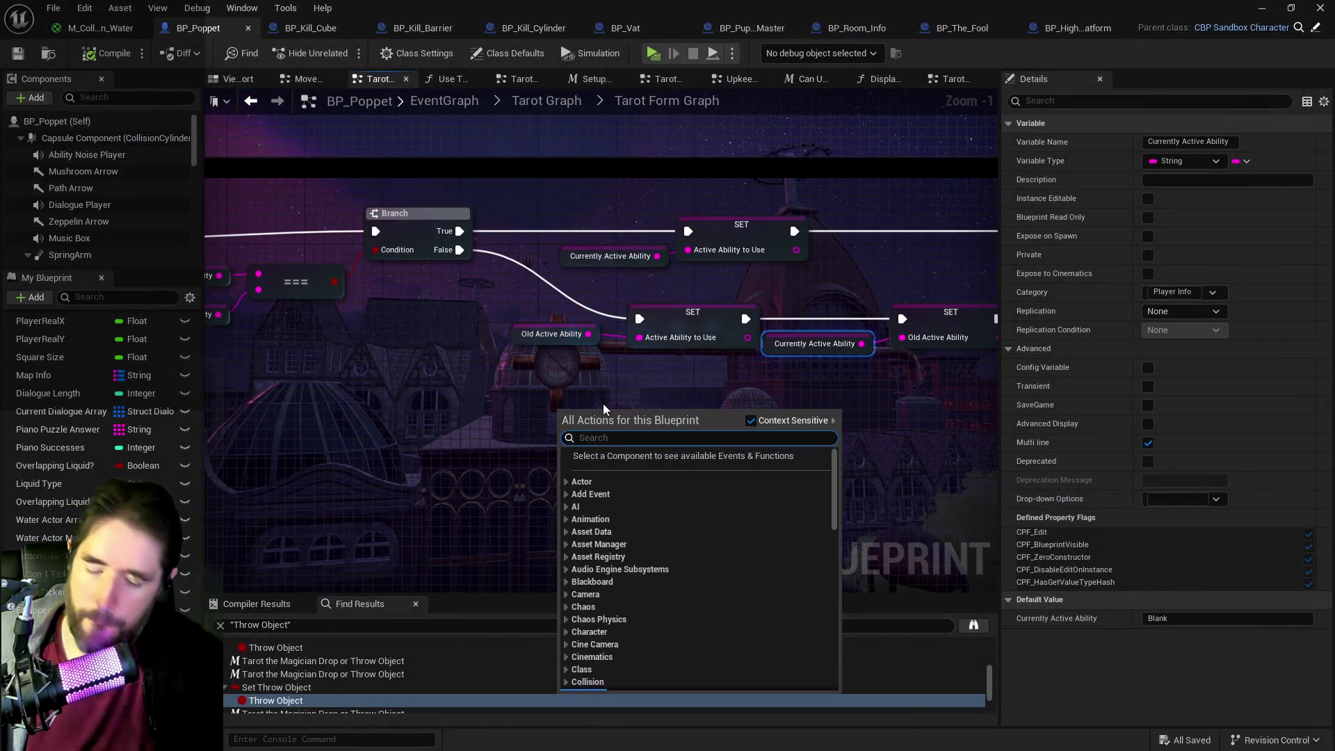
type("rintrin")
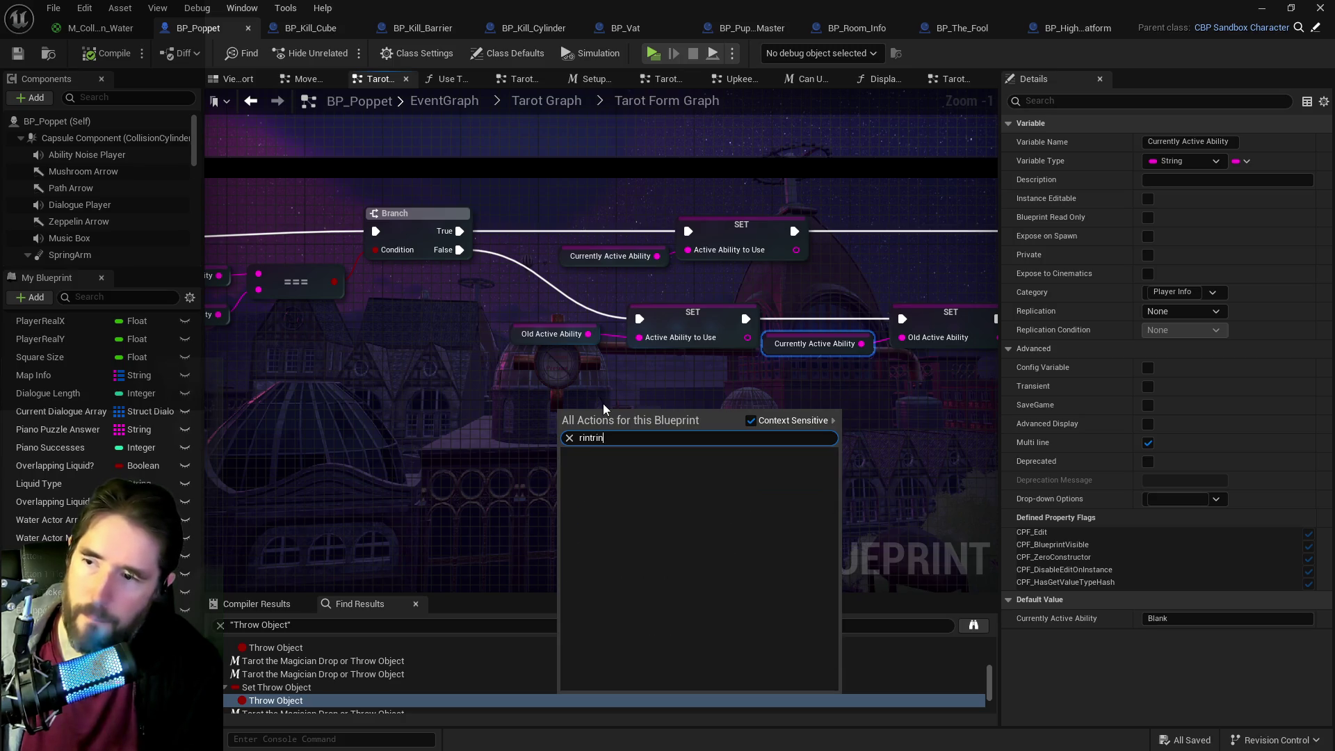
key("BackSpace")
key("BackSpace")
key("BackSpace")
type("string")
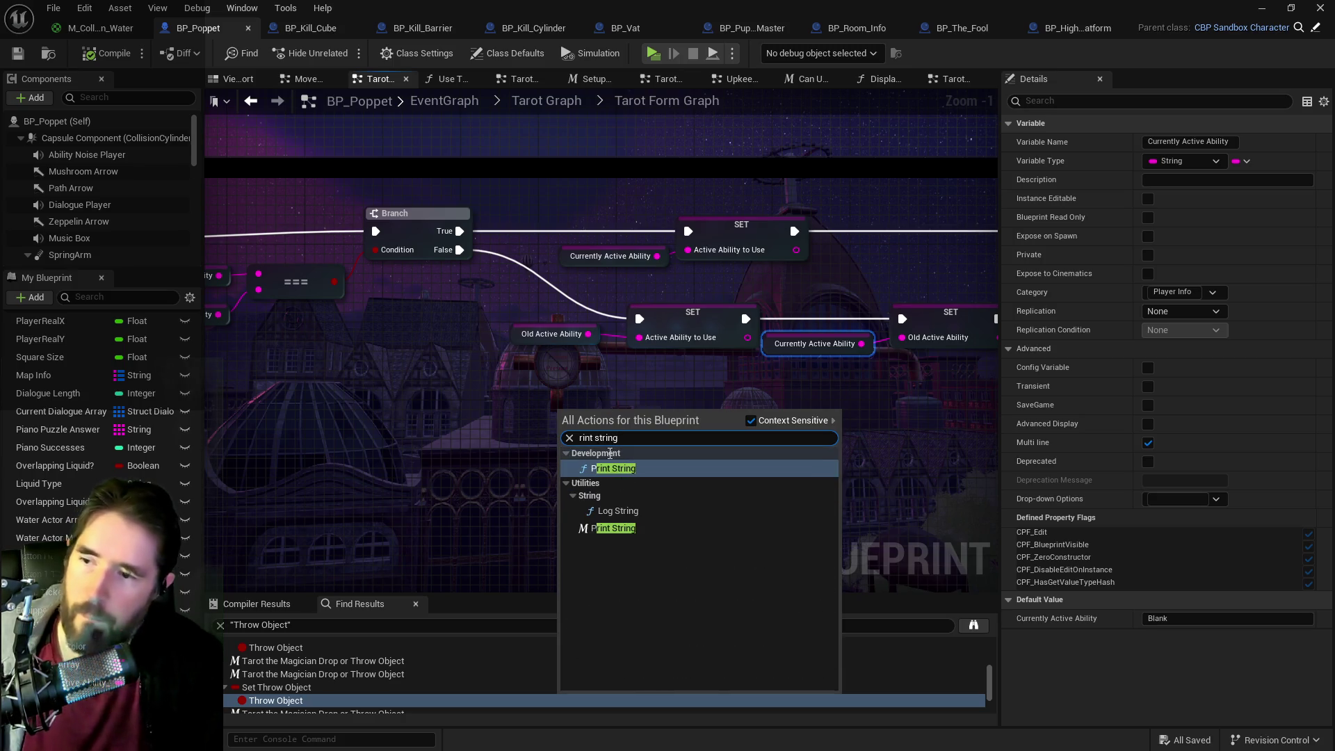
left_click(619, 530)
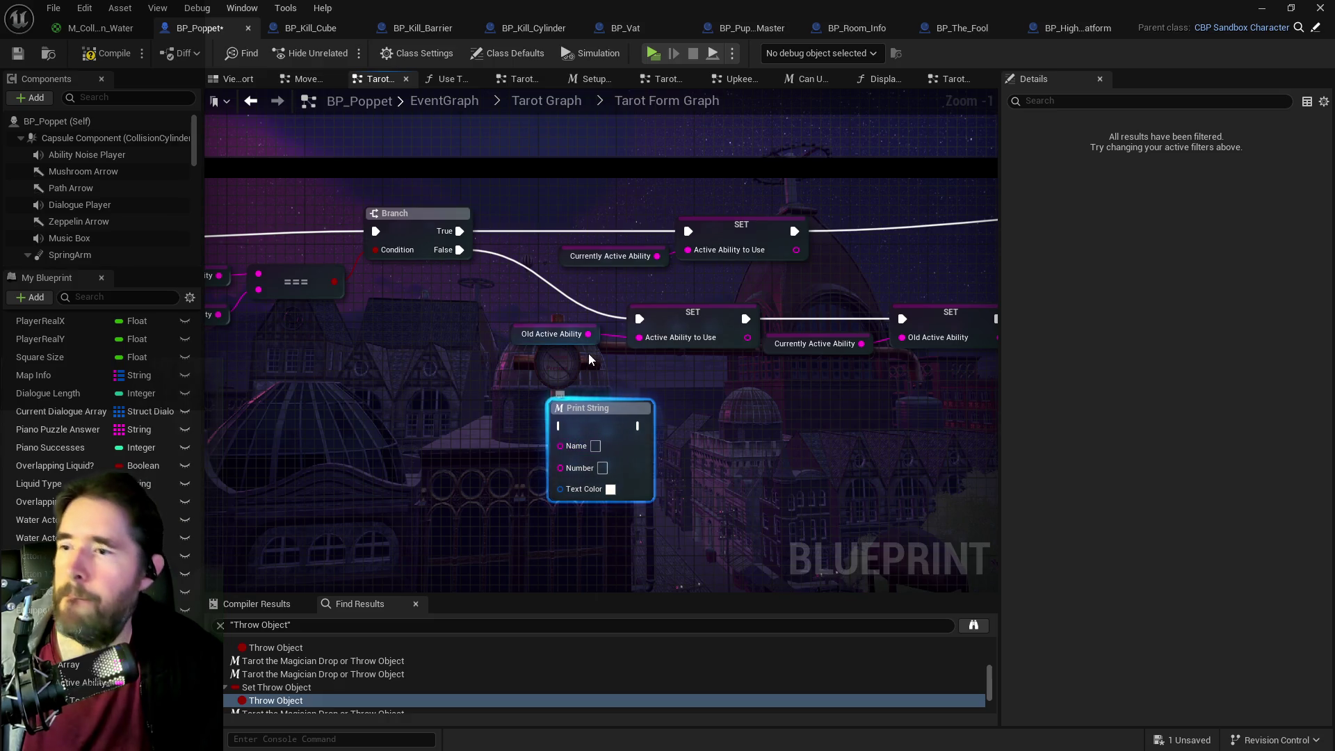
left_click(551, 333)
left_click_drag(589, 334, 575, 468)
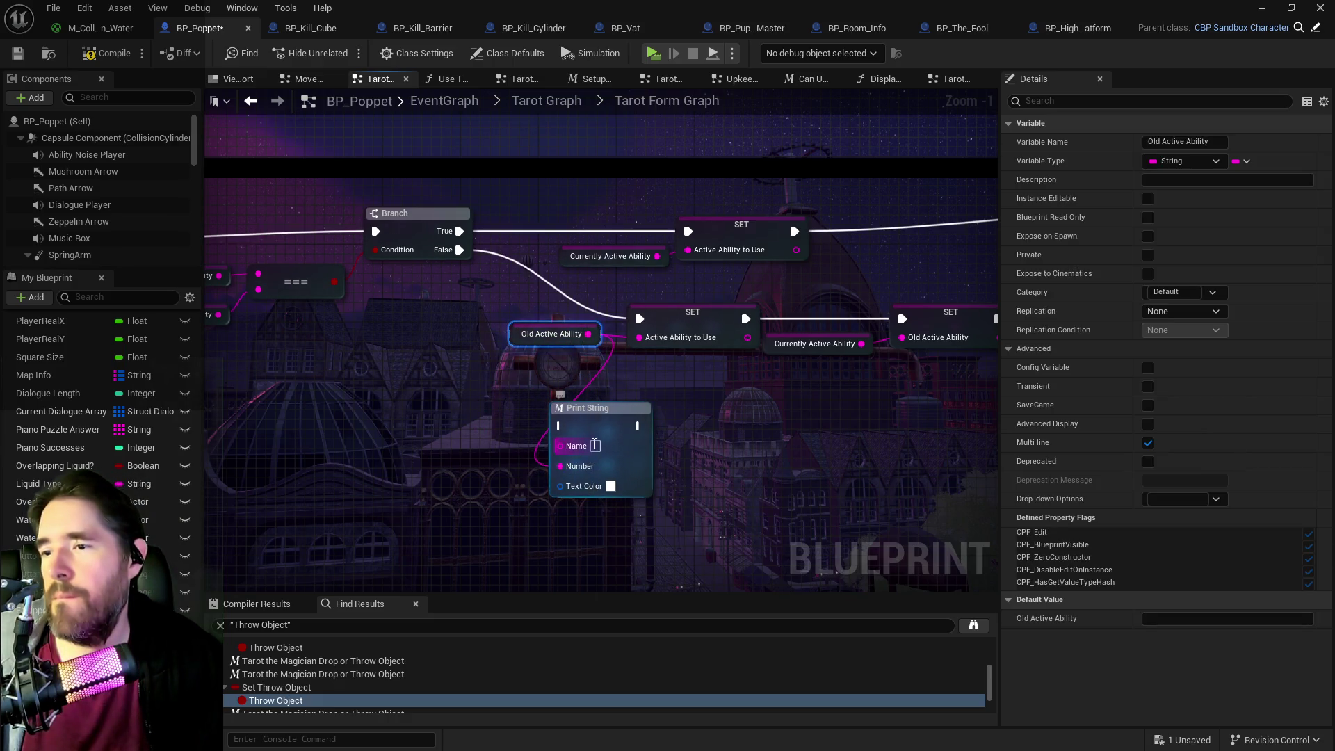
- Place the Print String node before the Branch, shifting the Branch right, and open its Text Color picker
left_click(597, 445)
type("Old Active Abi")
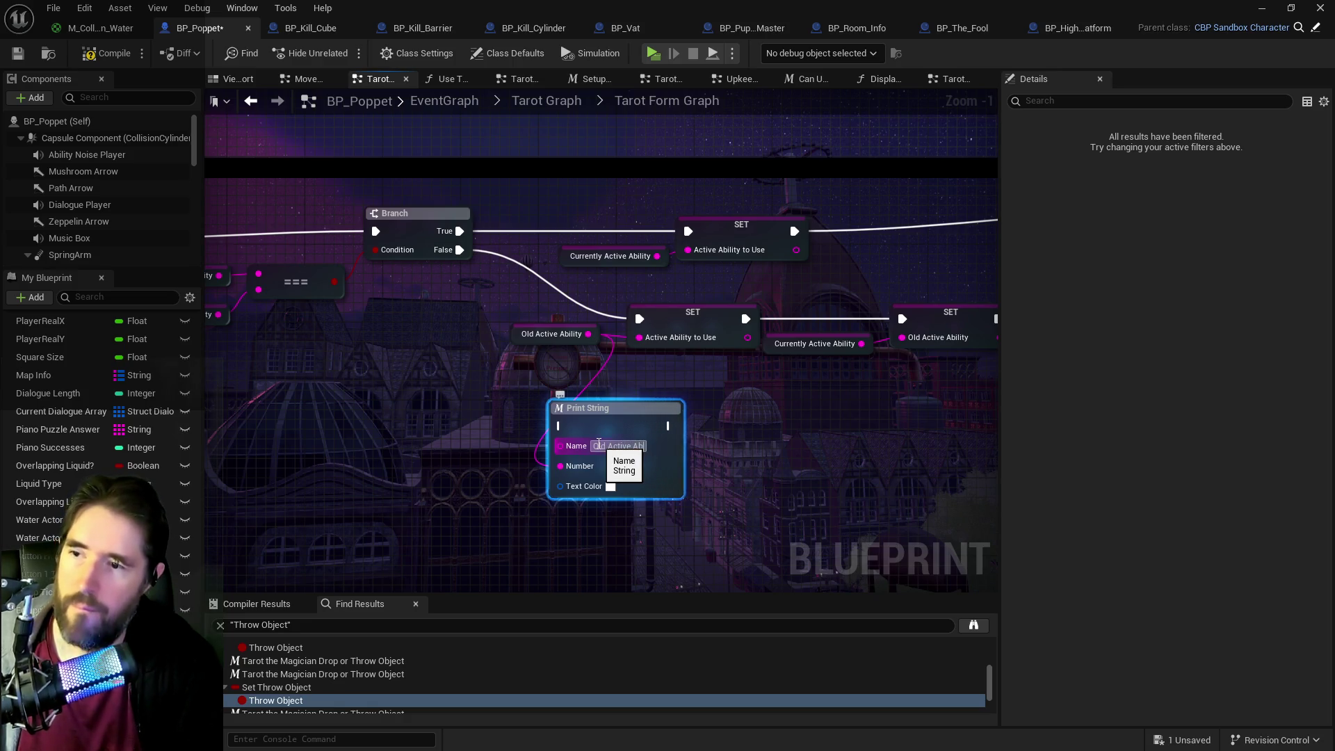
key("Return")
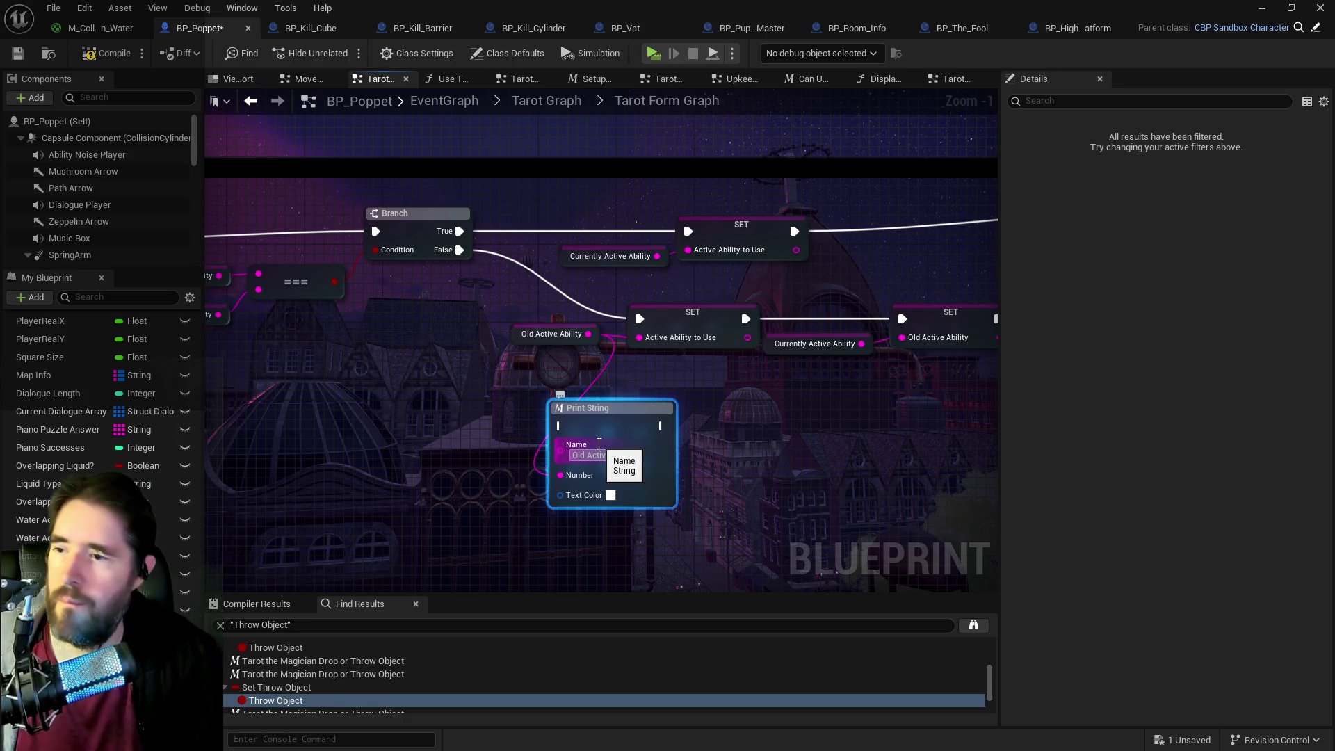
left_click(689, 468)
left_click_drag(607, 417, 335, 383)
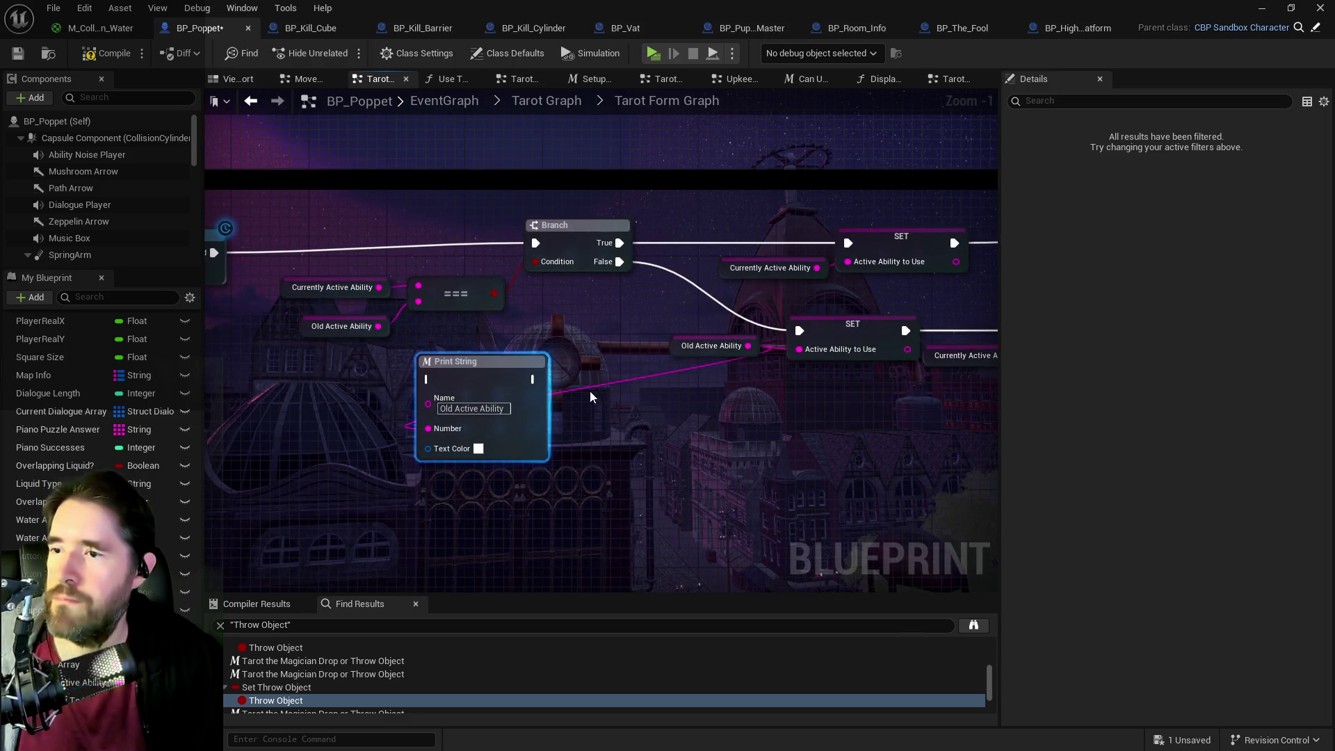
left_click_drag(578, 236, 663, 236)
mouse_move(479, 363)
left_mouse_down()
mouse_move(543, 300)
mouse_move(508, 180)
mouse_move(529, 187)
left_mouse_up()
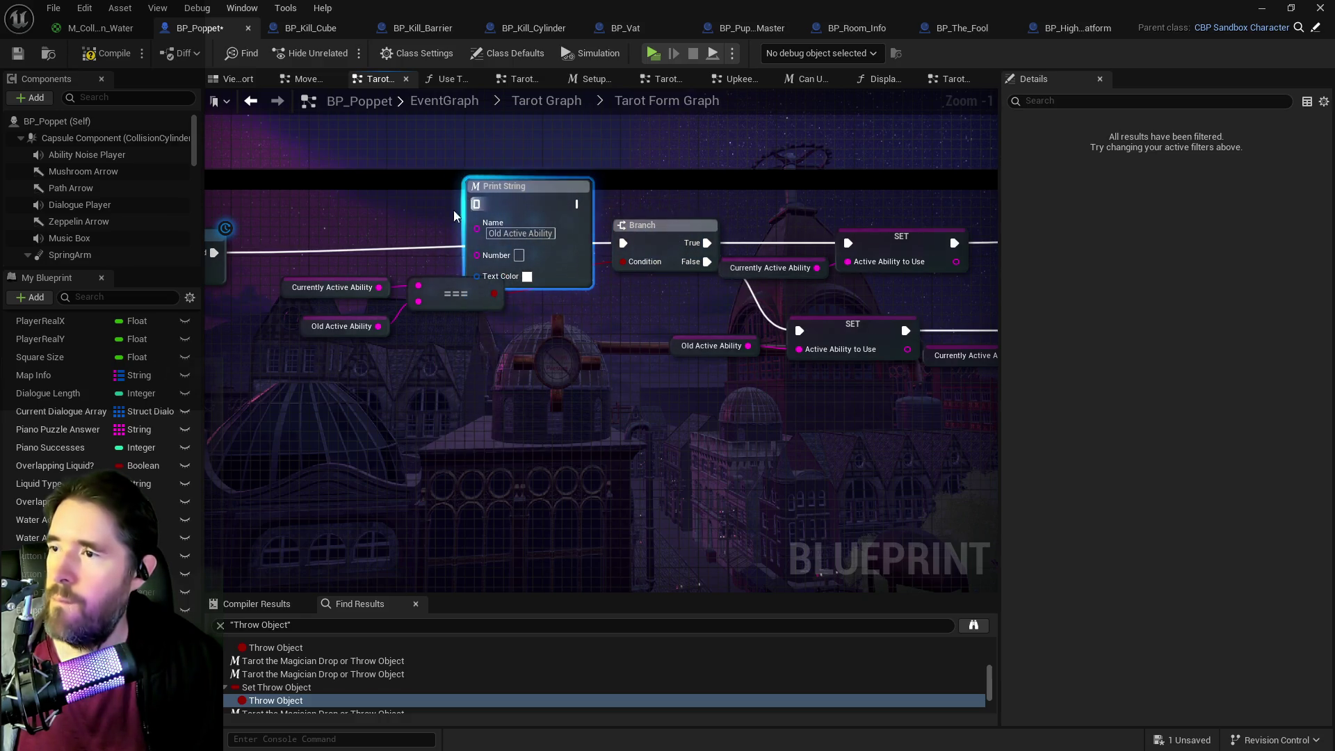
left_click_drag(417, 440, 516, 369)
left_click(565, 388)
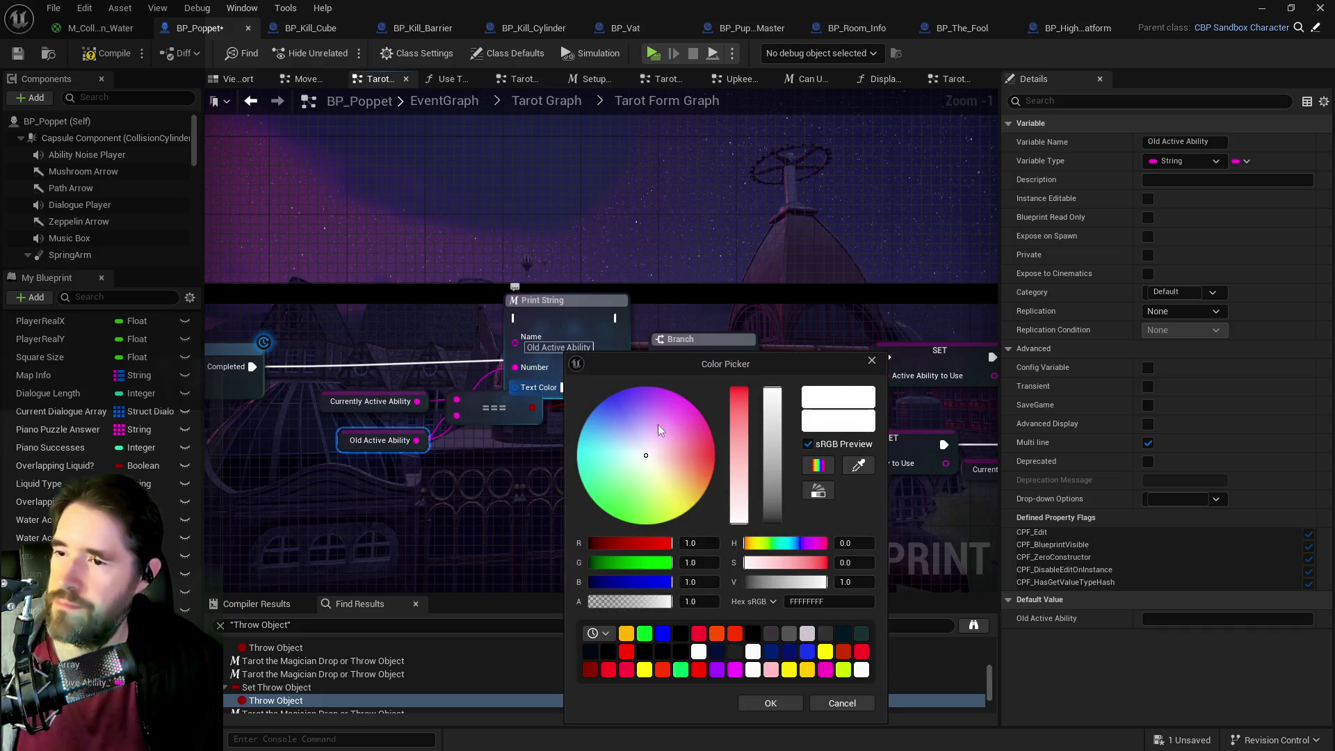
- Make the Old Active Ability print blue, then duplicate it printing Currently Active Ability in red
left_click(607, 398)
left_click(550, 320)
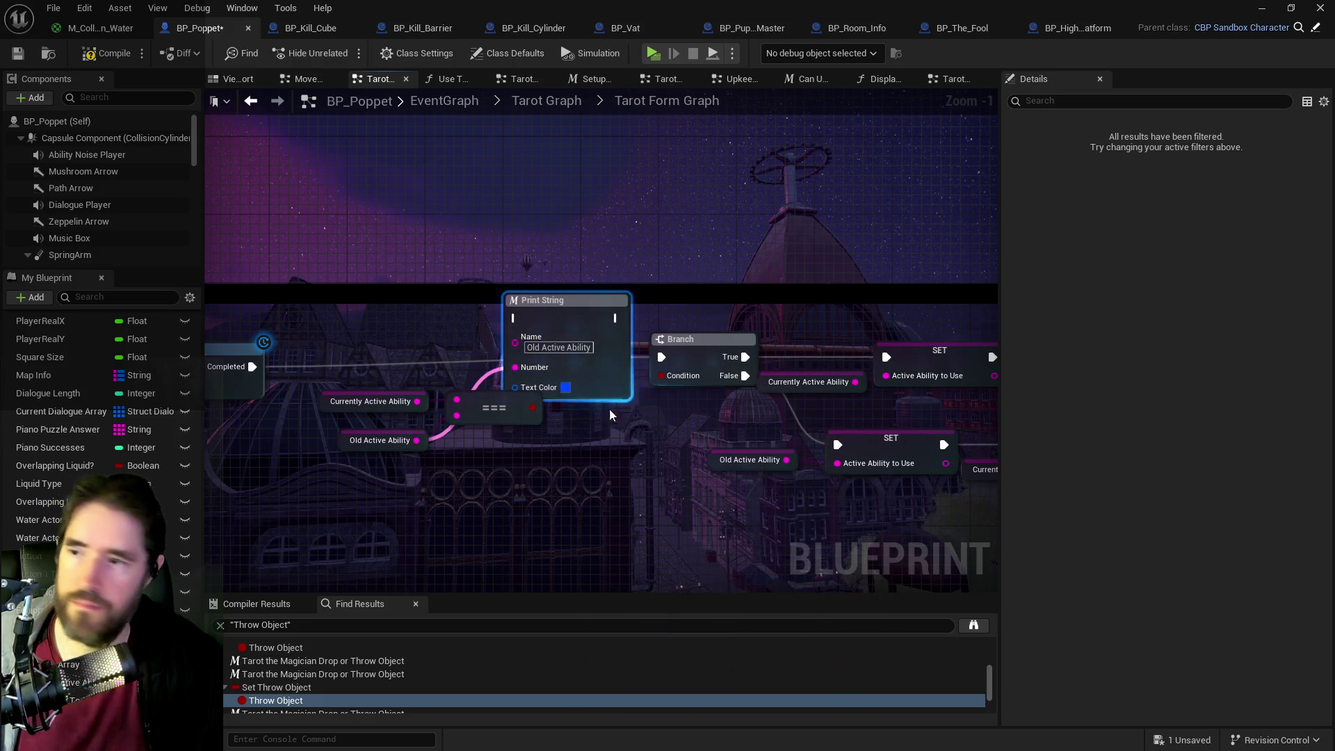
key("ctrl+c")
key("ctrl+v")
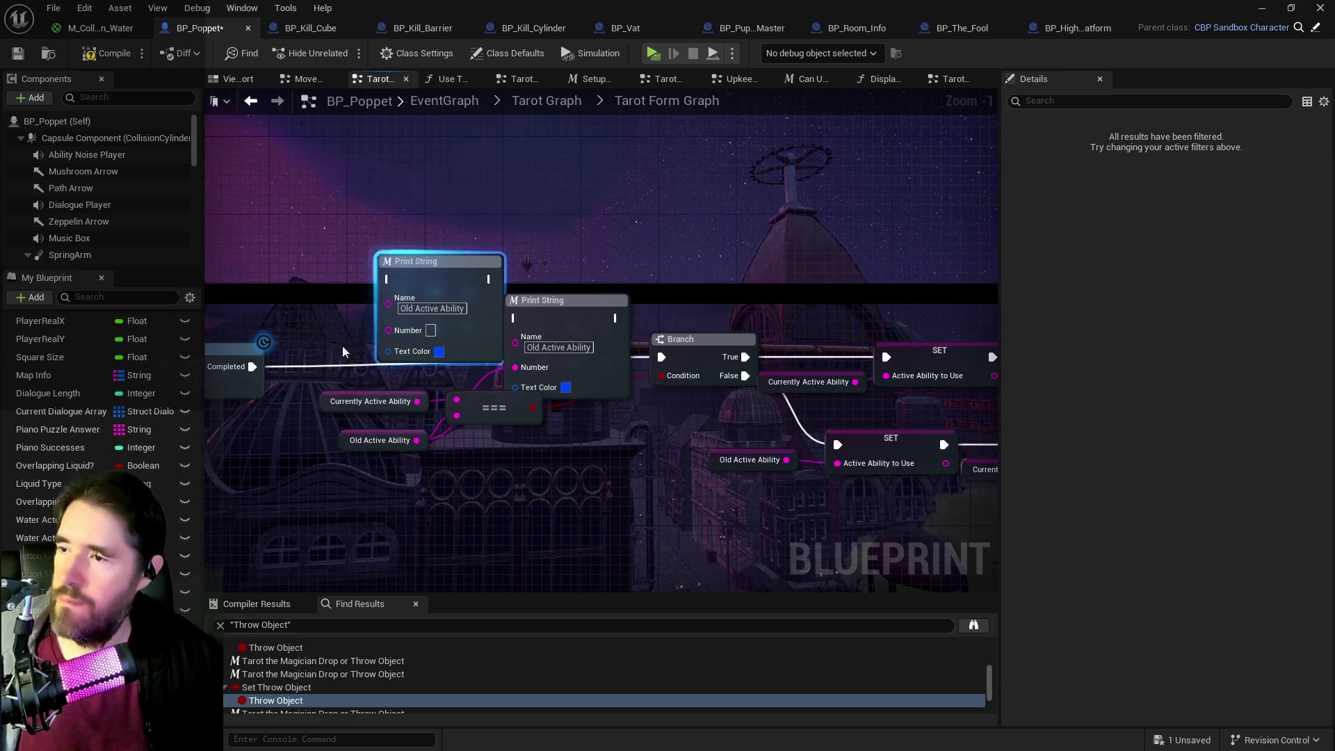
mouse_move(412, 408)
left_mouse_down()
mouse_move(369, 341)
mouse_move(383, 398)
left_mouse_up()
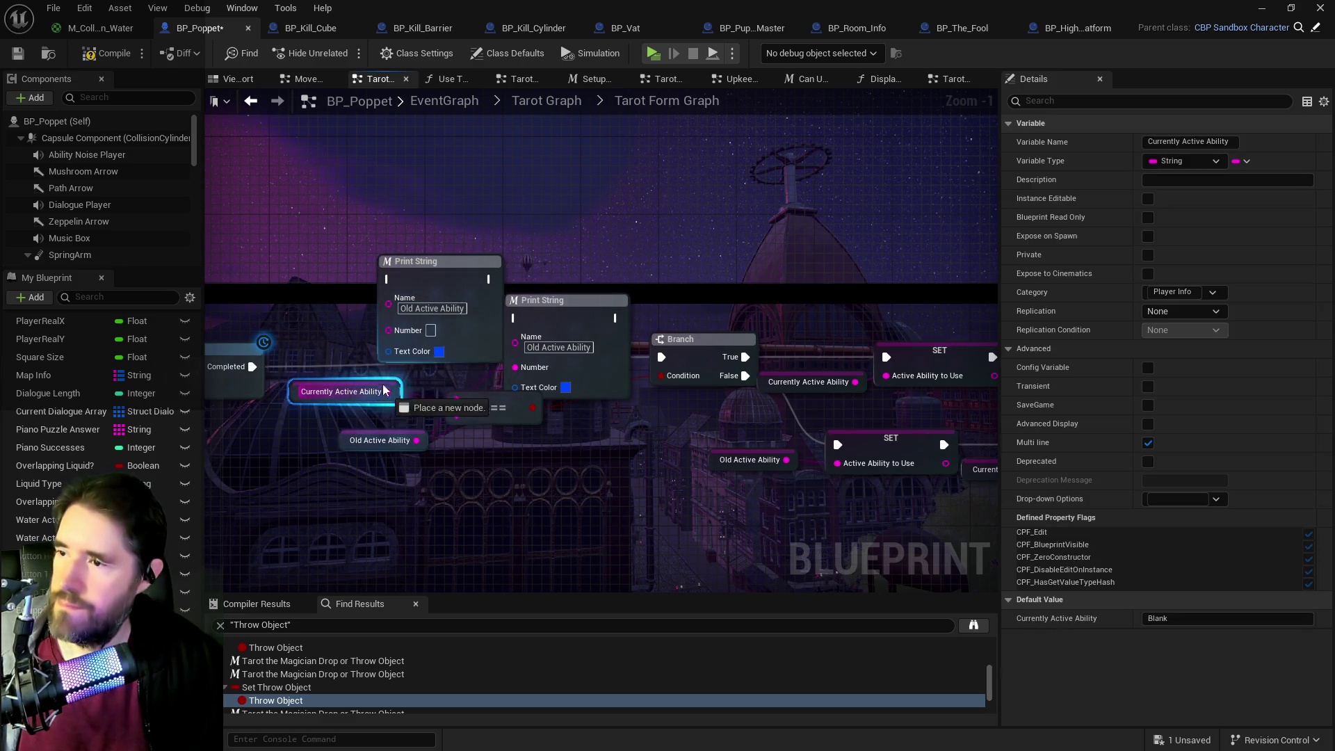
left_click(414, 310)
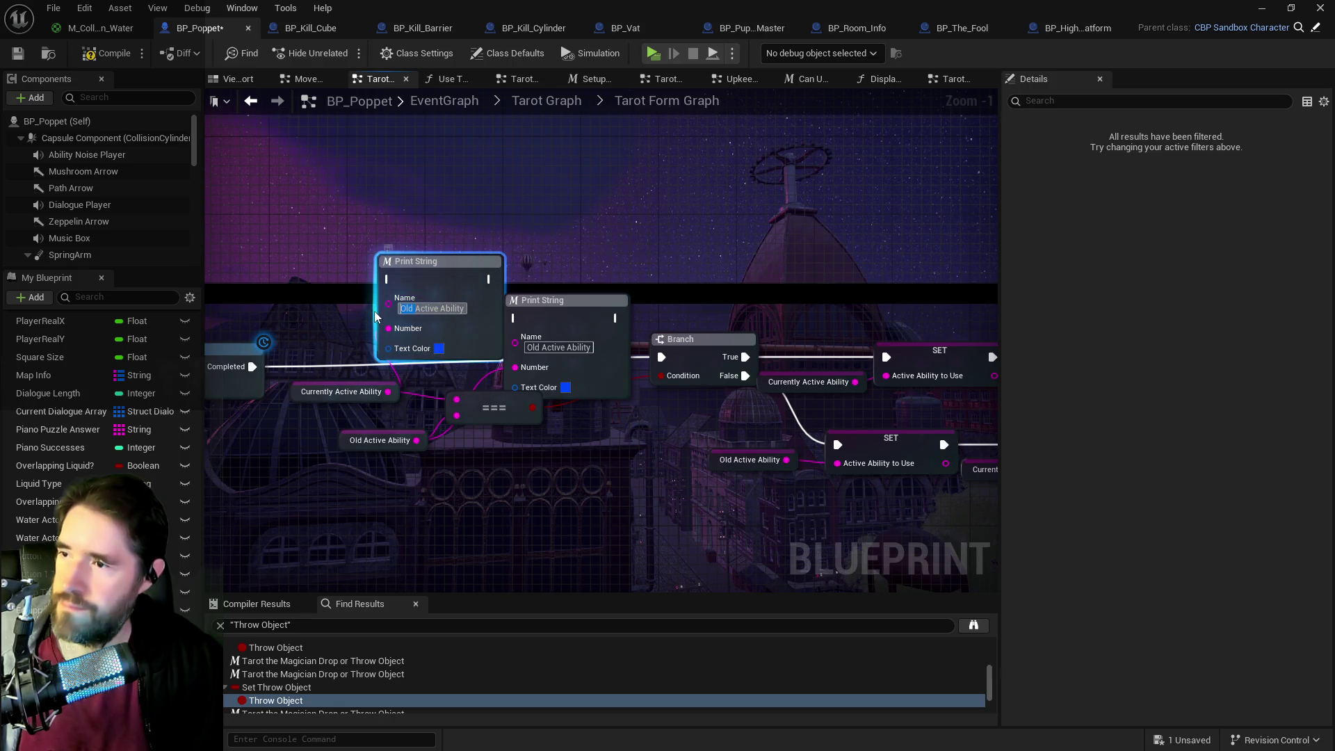
type("Currently")
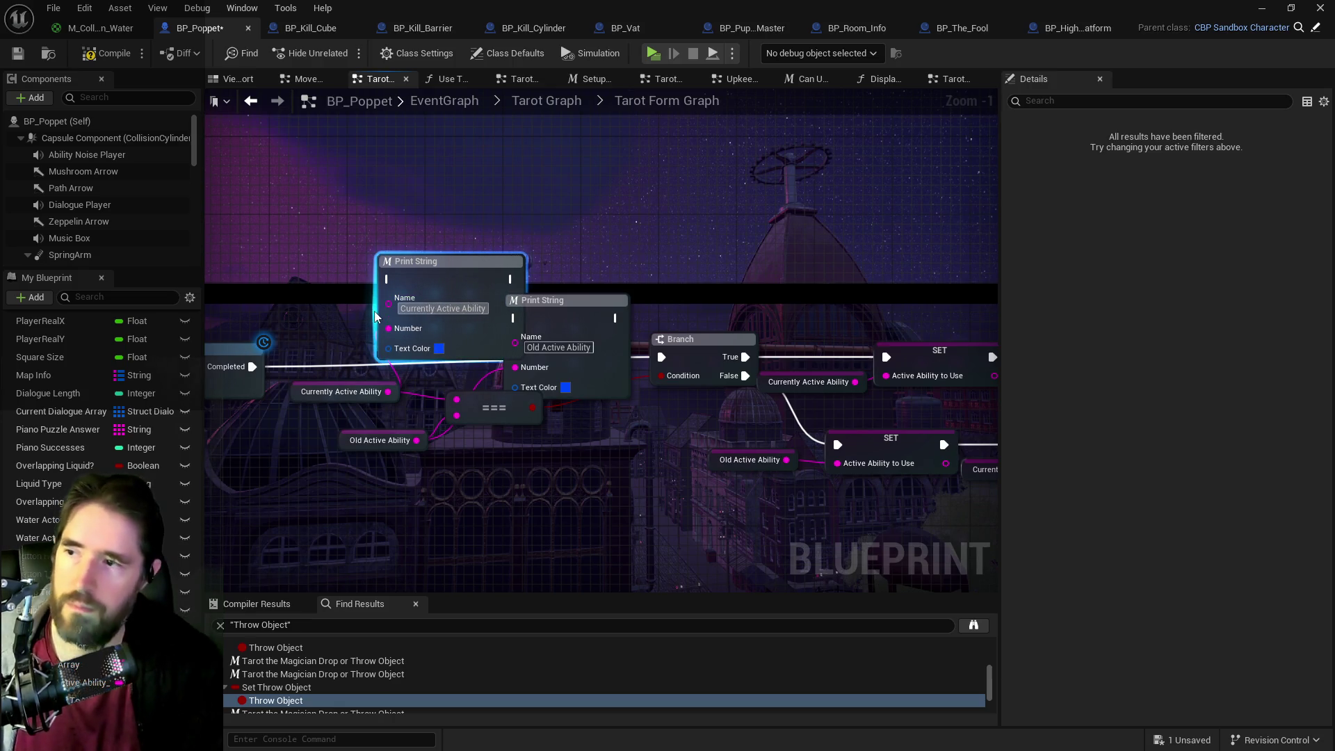
left_click(439, 348)
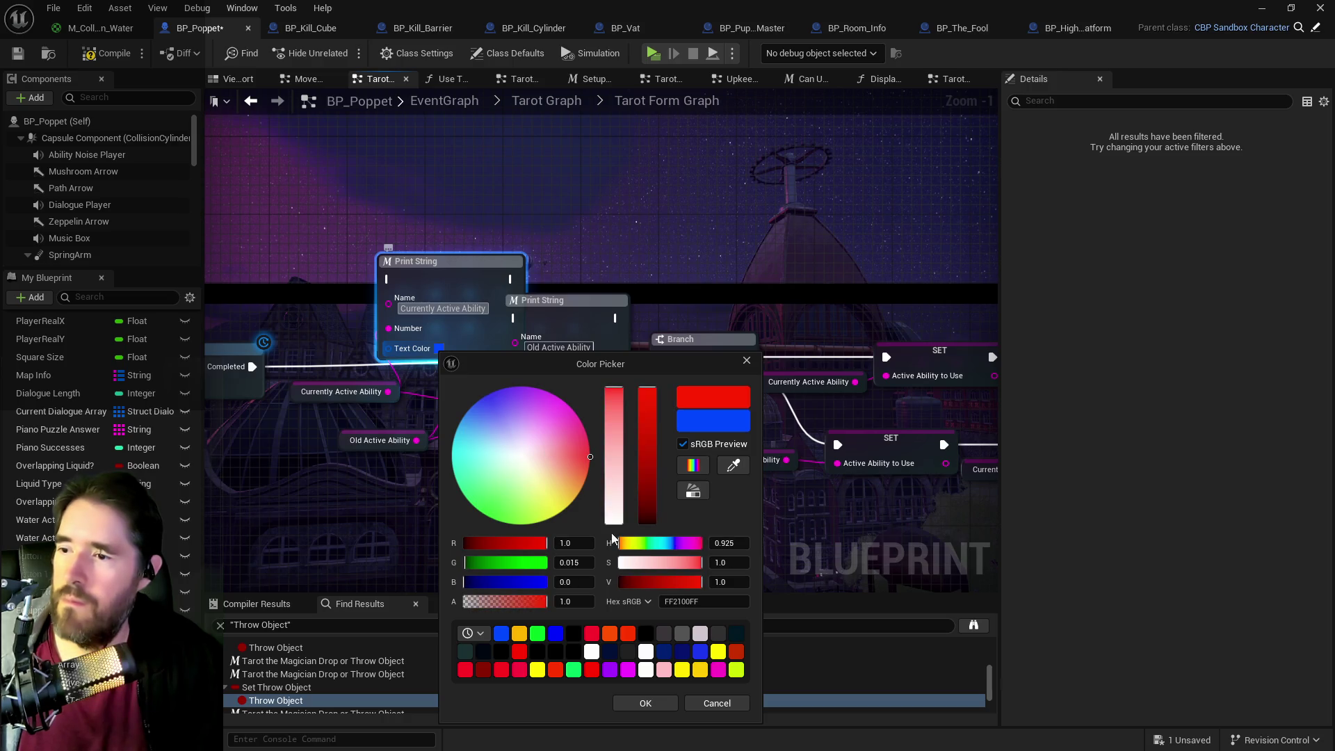
left_click(668, 705)
- Chain both Print String nodes from Completed into the Branch and compile
mouse_move(253, 367)
left_mouse_down()
mouse_move(431, 271)
mouse_move(382, 261)
left_mouse_up()
left_click_drag(464, 270, 516, 318)
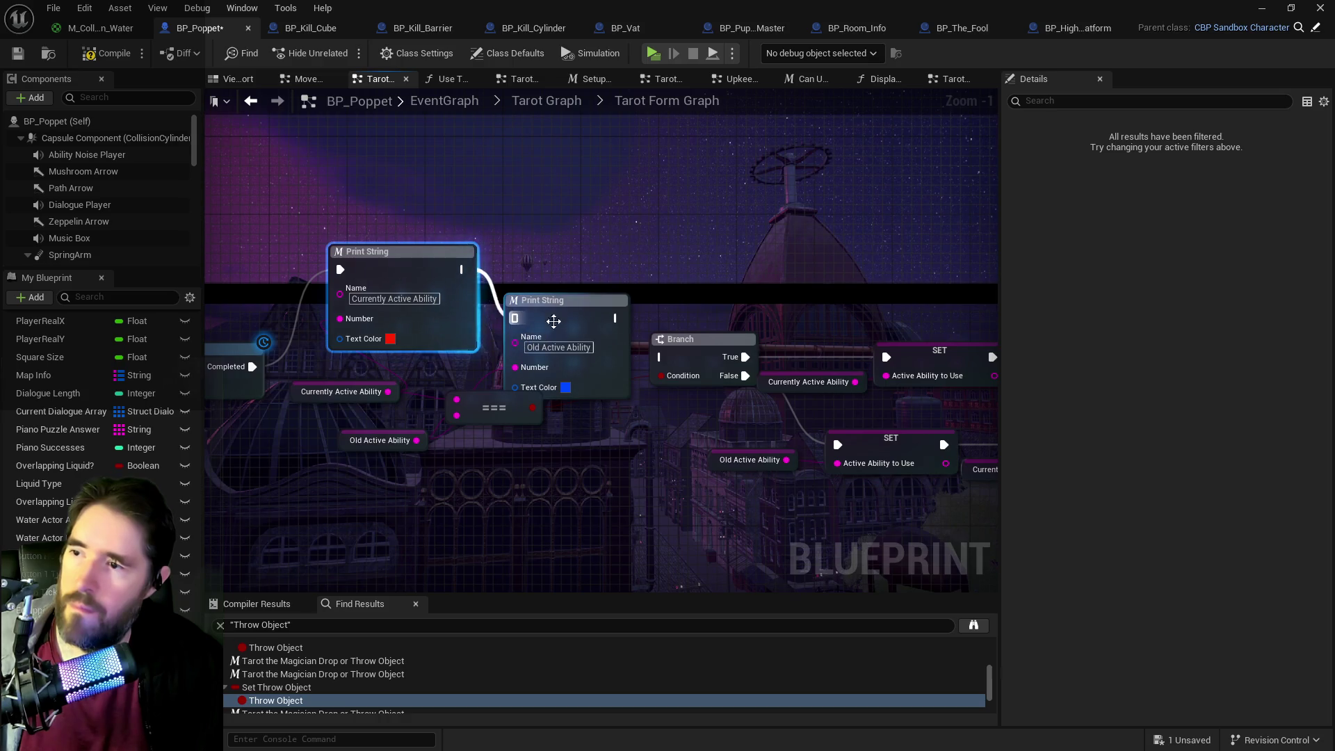
left_click_drag(617, 317, 661, 357)
left_click(570, 300)
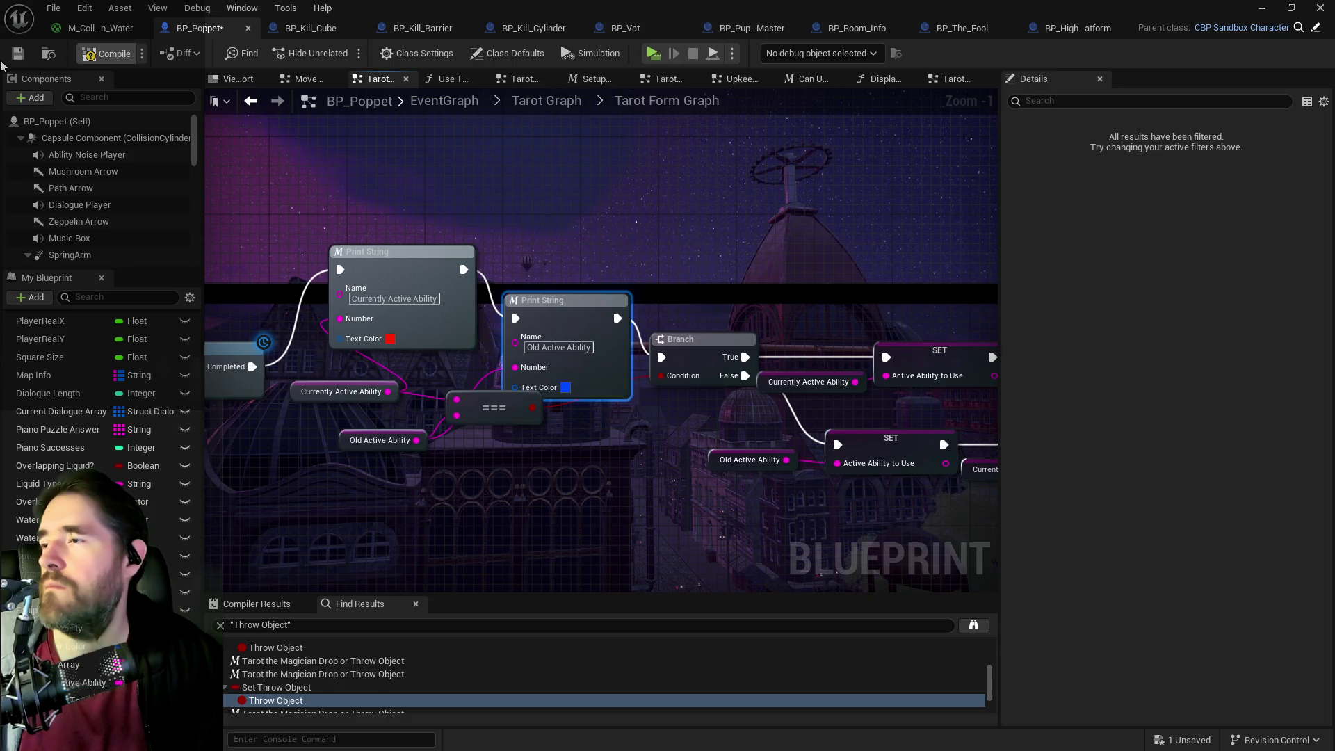
key("F7")
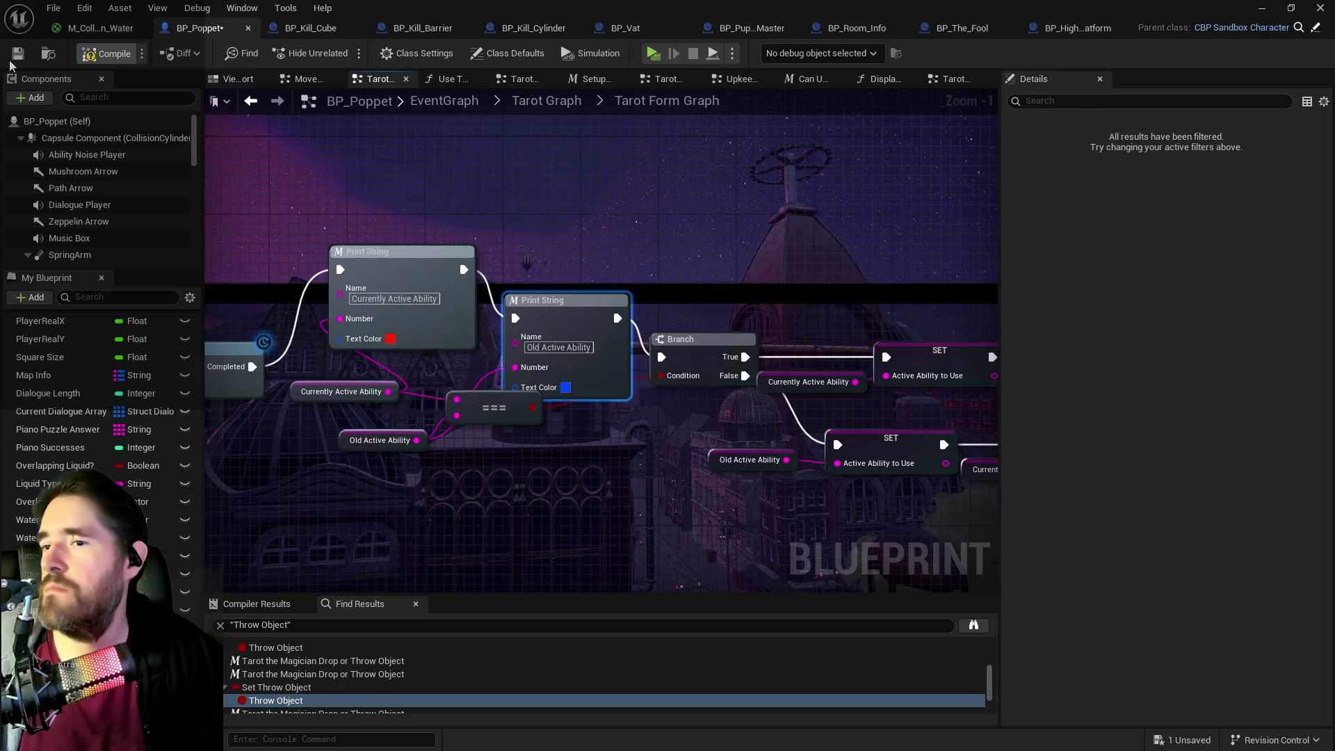
- Save all, run a quick play test of the messages, then pan to Switch on String and lower High Priestess Active
key("ctrl+s")
left_click(653, 53)
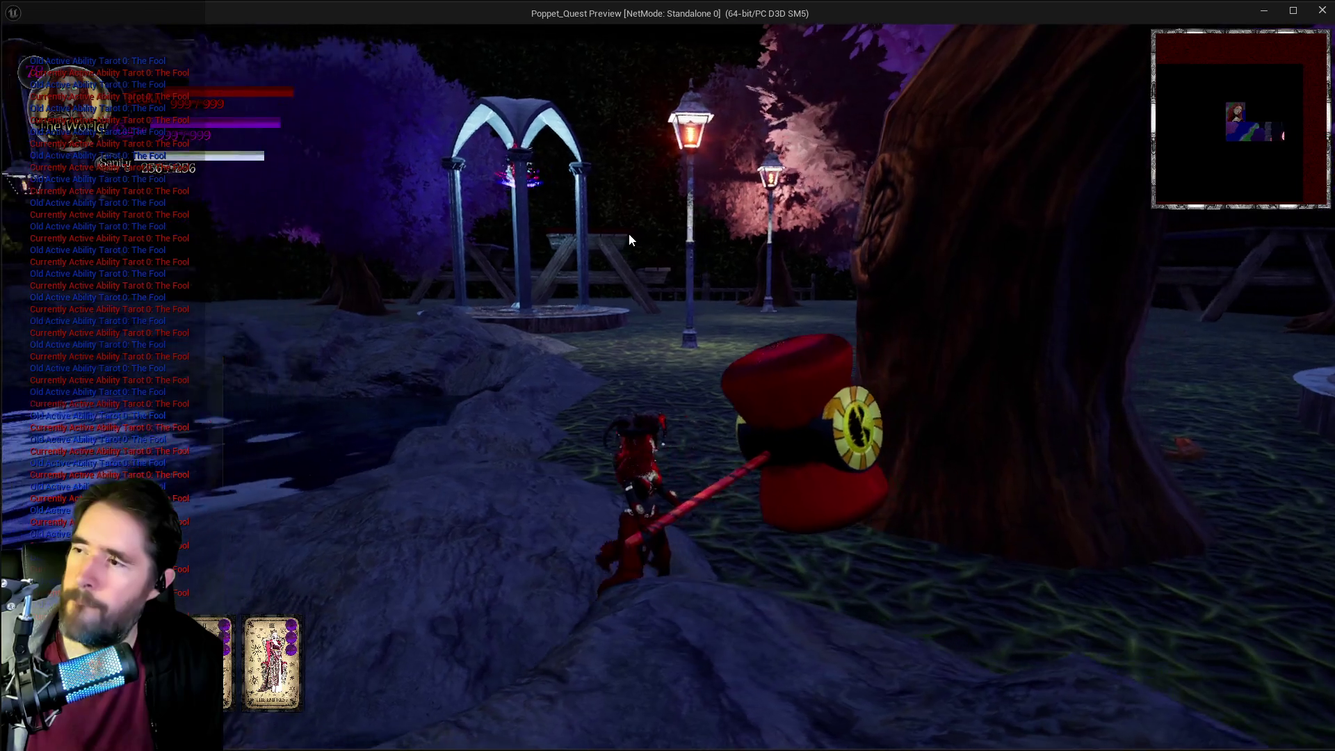
key("Escape")
mouse_move(650, 411)
left_mouse_down()
mouse_move(105, 361)
mouse_move(906, 395)
mouse_move(888, 388)
mouse_move(995, 379)
left_mouse_up()
mouse_move(846, 398)
left_mouse_down()
mouse_move(546, 459)
mouse_move(406, 439)
mouse_move(689, 442)
left_mouse_up()
left_click_drag(869, 280, 786, 298)
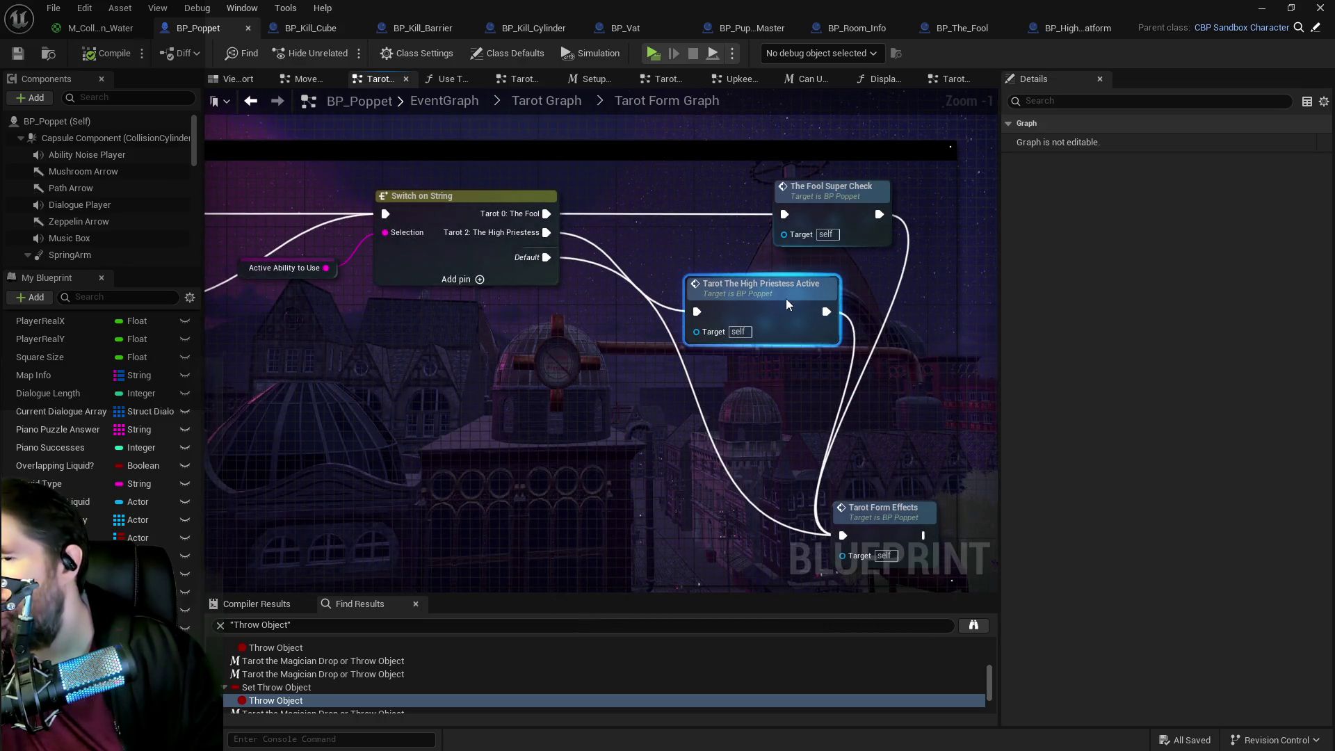
- Line up The Fool Super Check node and zoom out to review the Switch on String section
mouse_move(841, 206)
left_mouse_down()
mouse_move(770, 196)
mouse_move(761, 210)
left_mouse_up()
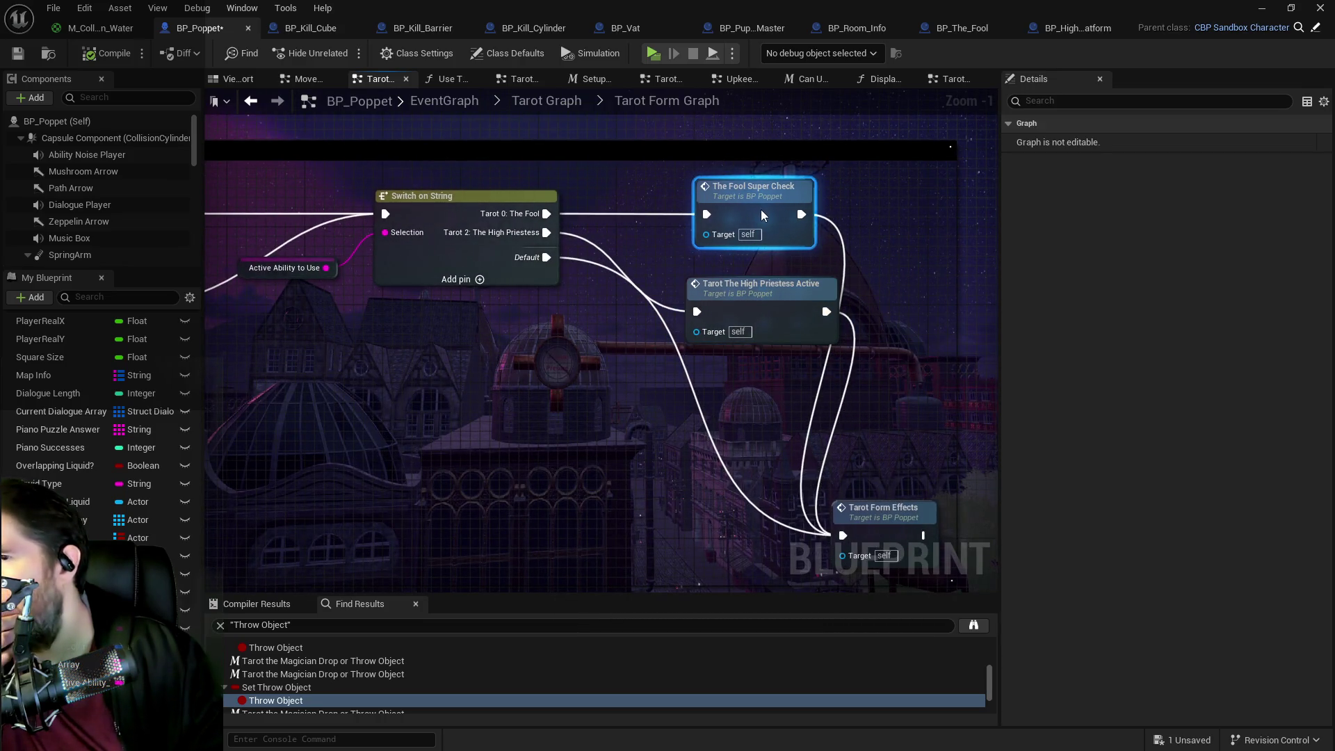
mouse_move(720, 399)
left_mouse_down()
mouse_move(686, 414)
mouse_move(903, 349)
left_mouse_up()
mouse_move(741, 353)
left_mouse_down()
mouse_move(881, 337)
mouse_move(651, 335)
left_mouse_up()
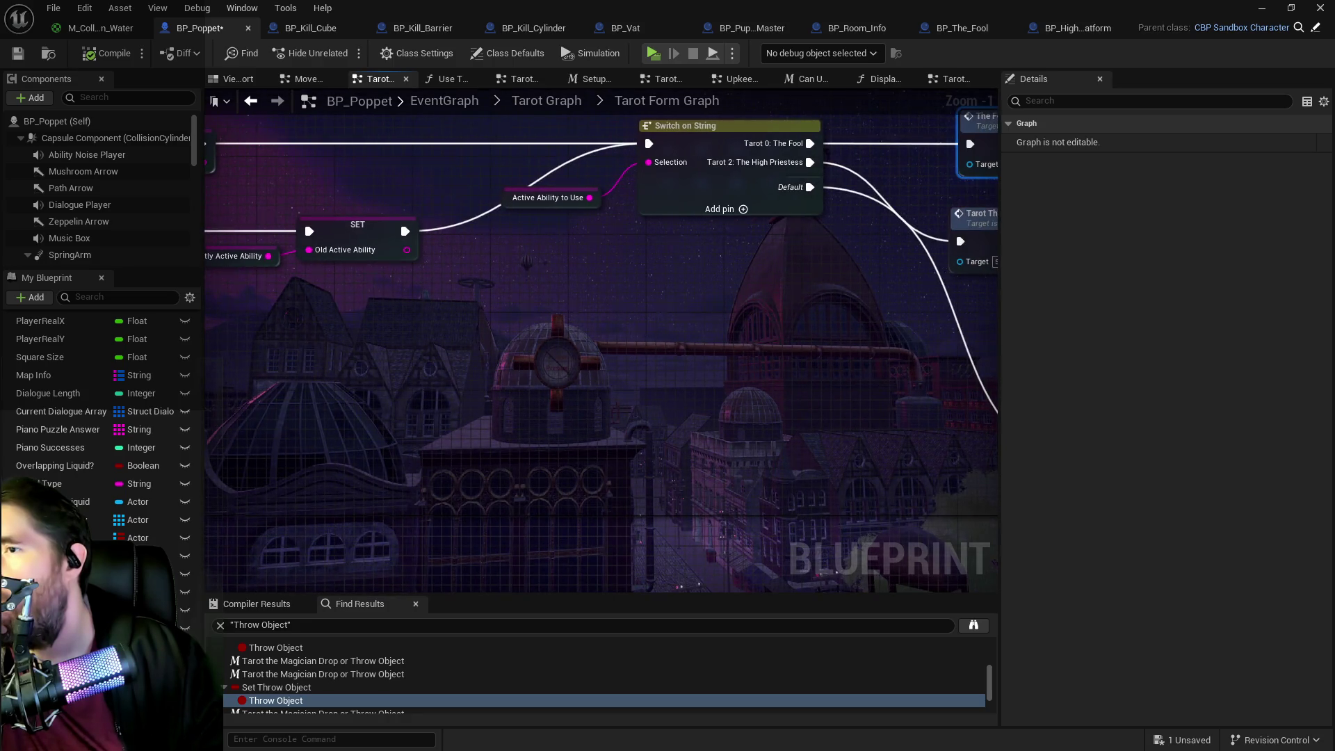
scroll(835, 334, "down", 2)
left_click_drag(409, 426, 377, 415)
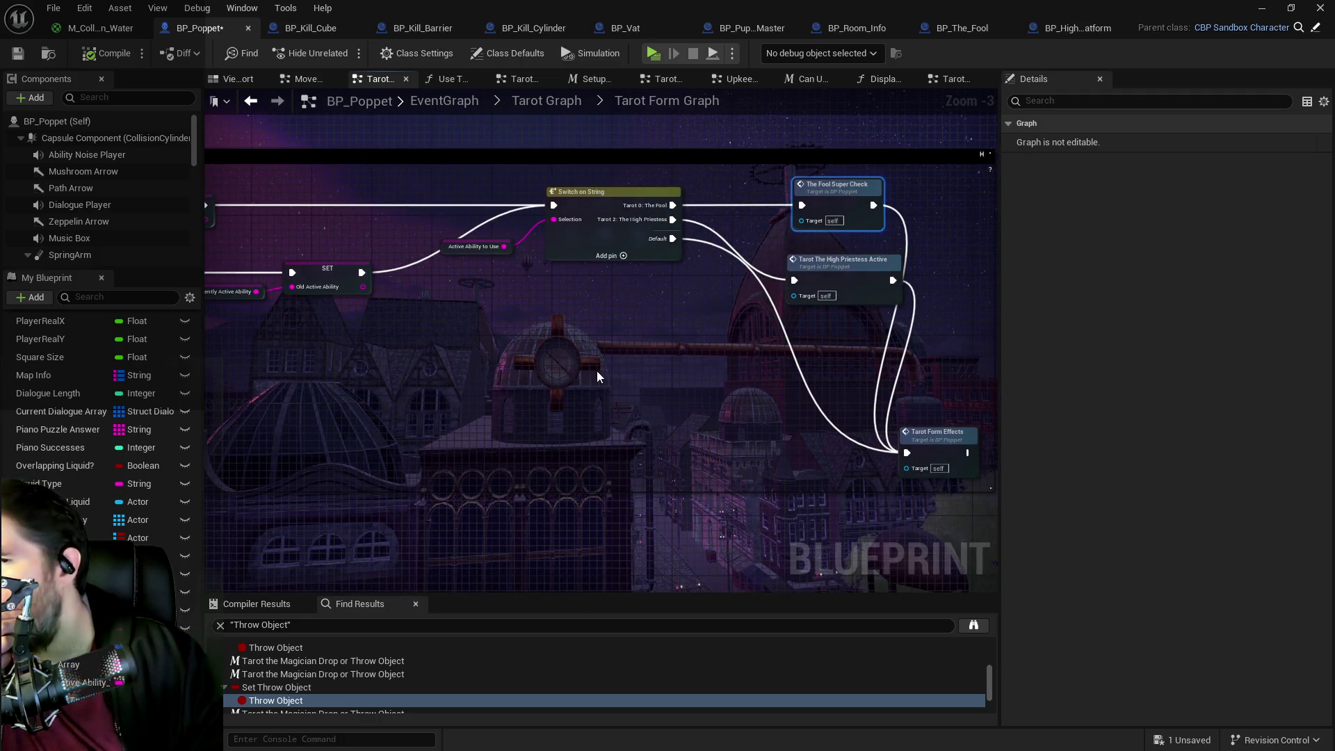